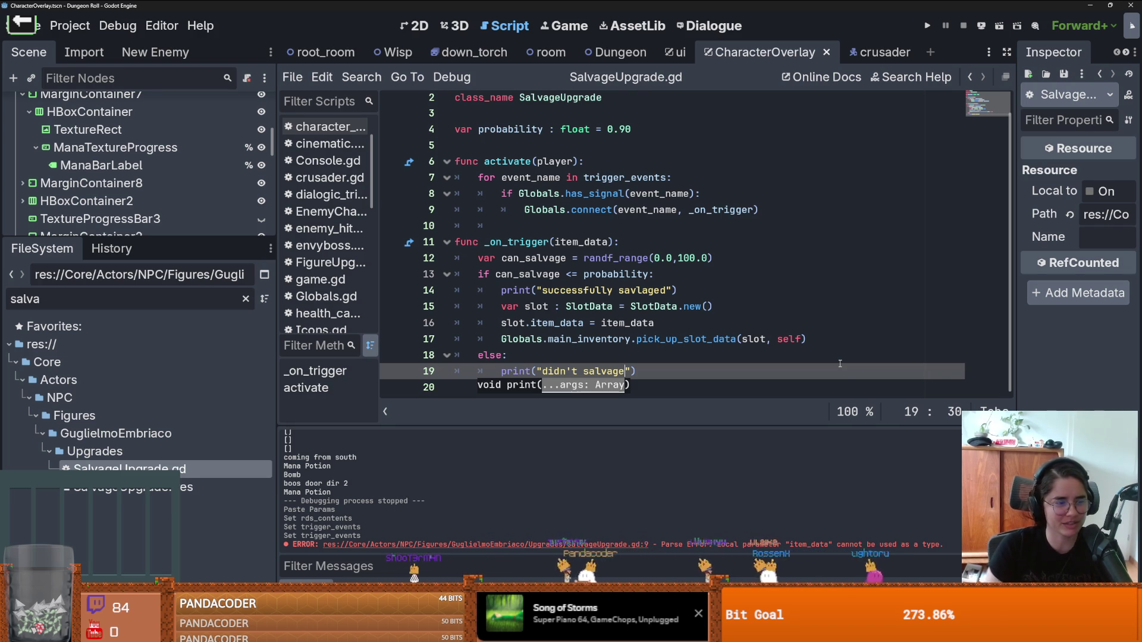
Step: Finish the print("didn't salvage") call on line 19 and save SalvageUpgrade.gd
type("\")")
key("ctrl+s")
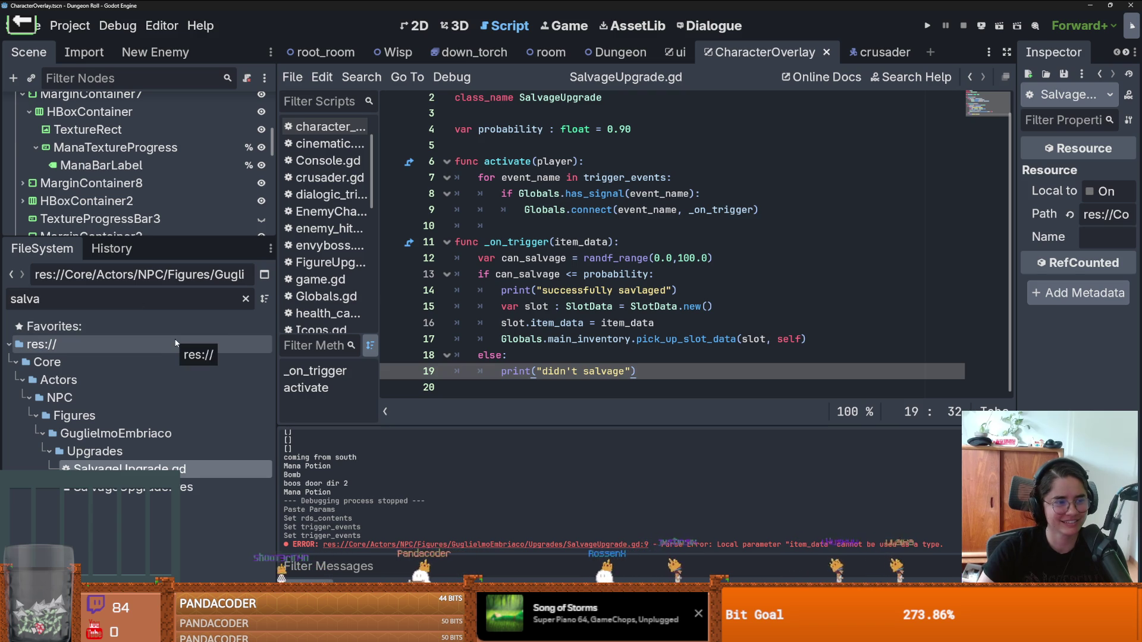
key("ctrl+s")
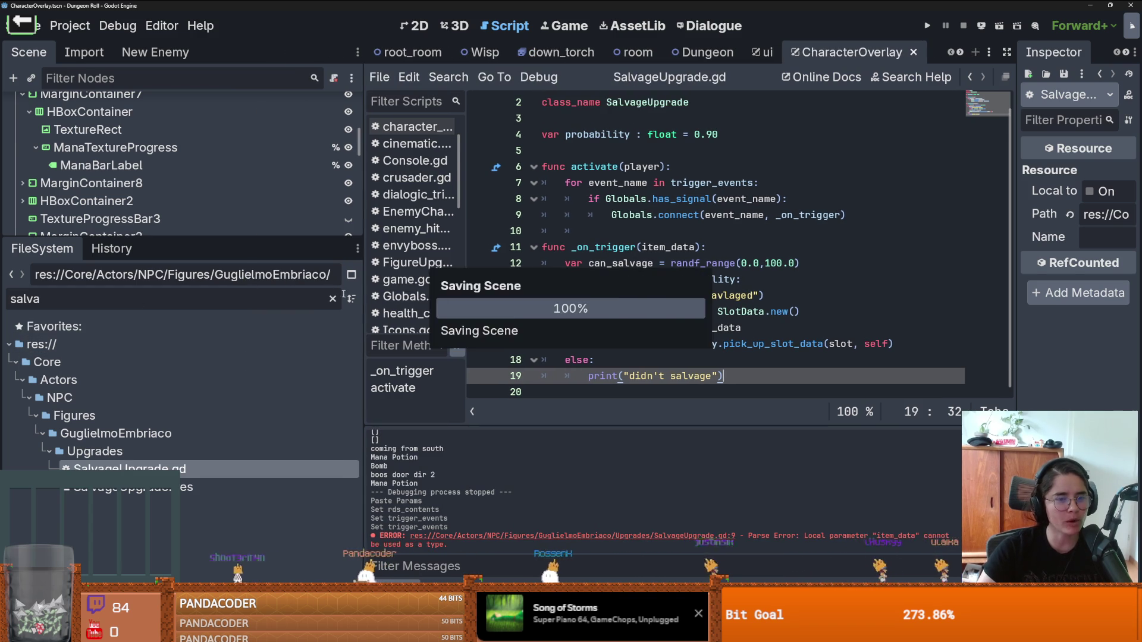
double_click(197, 469)
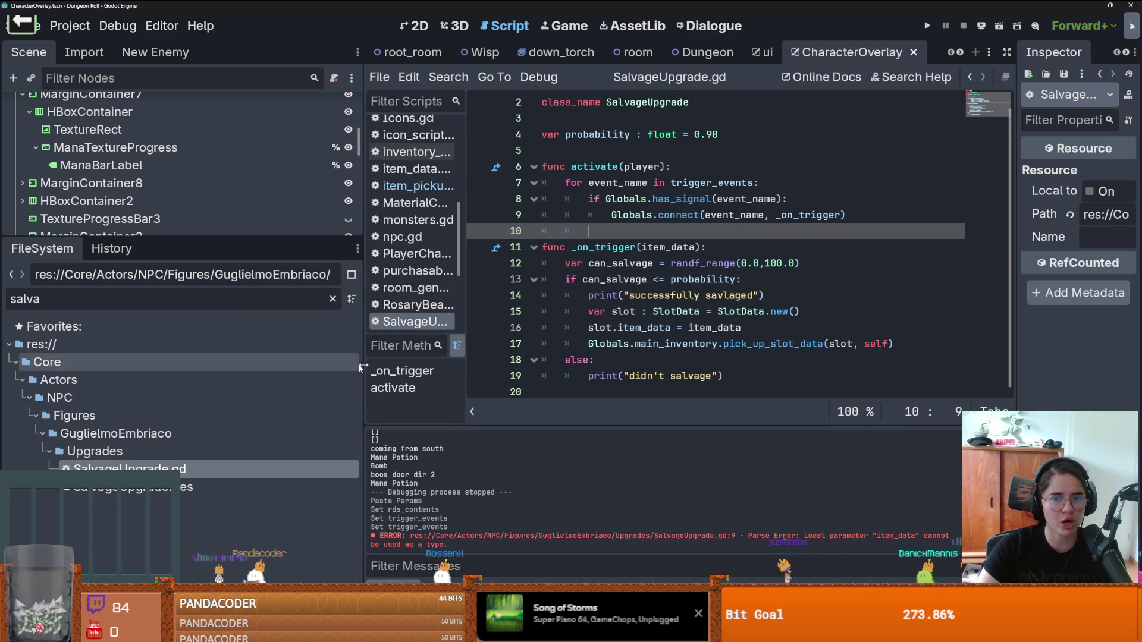
double_click(599, 164)
key("ctrl+s")
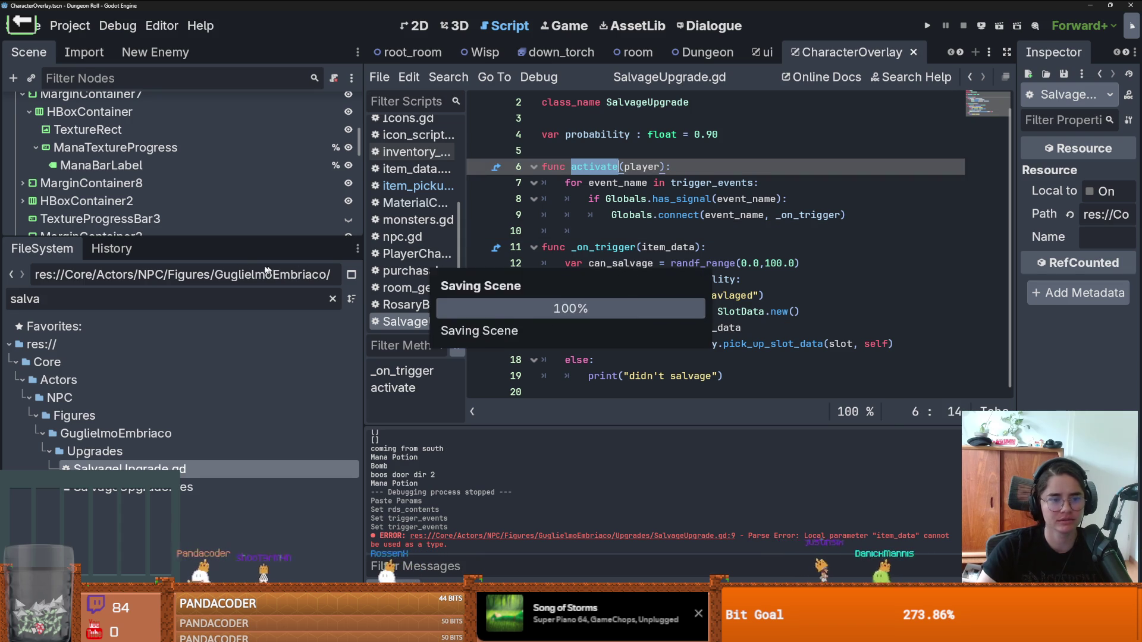
Step: Give the file tree slightly more room and widen the Inspector panel
mouse_move(176, 237)
left_mouse_down()
mouse_move(176, 250)
mouse_move(176, 223)
left_mouse_up()
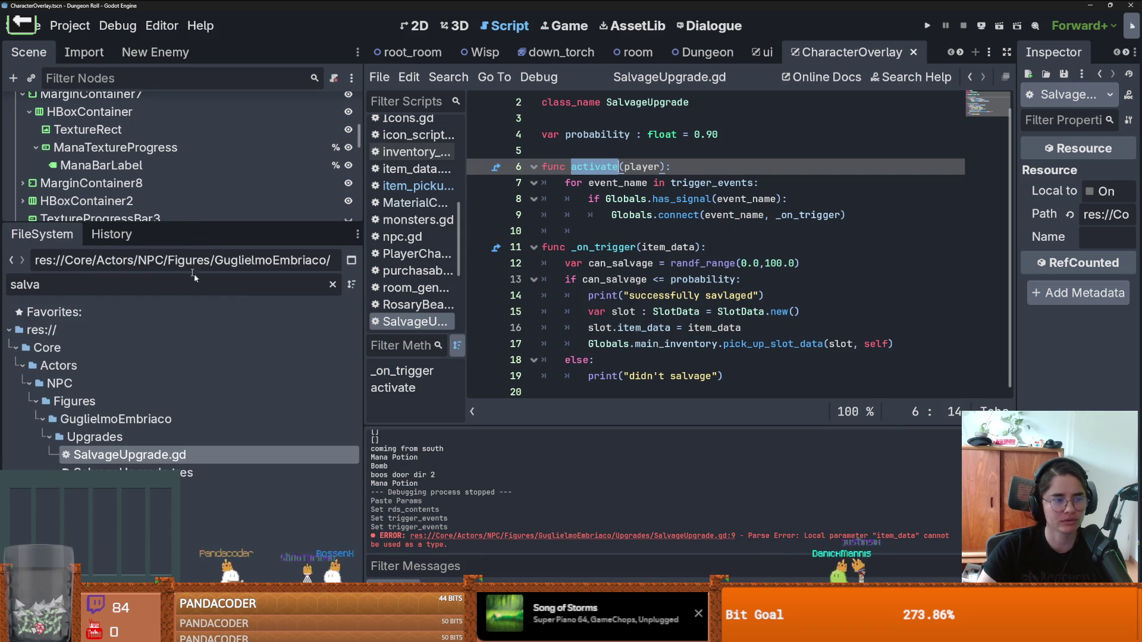
key("ctrl+s")
mouse_move(582, 244)
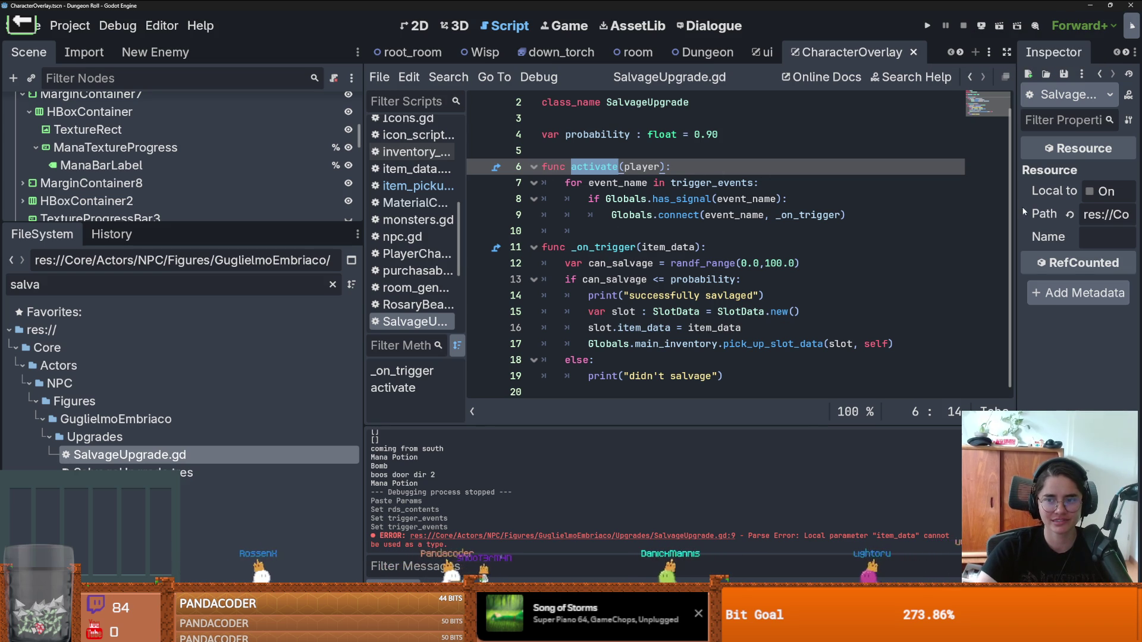
left_click_drag(1016, 217, 911, 217)
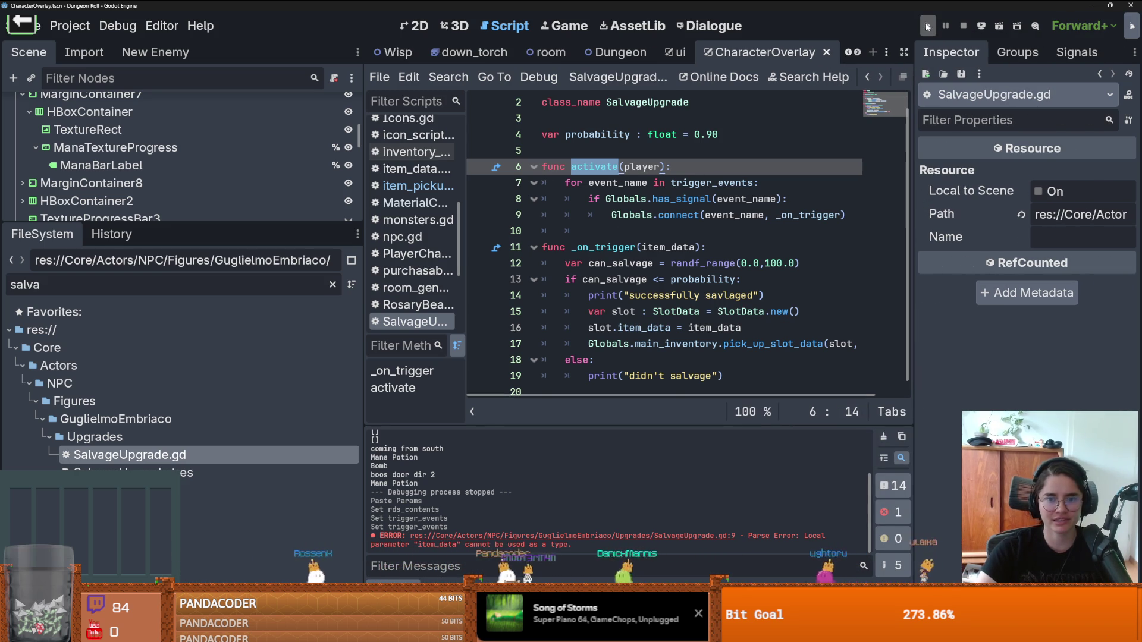
Step: Run the project, maximize the game, and enter the bridge room from the debug room list
left_click(926, 26)
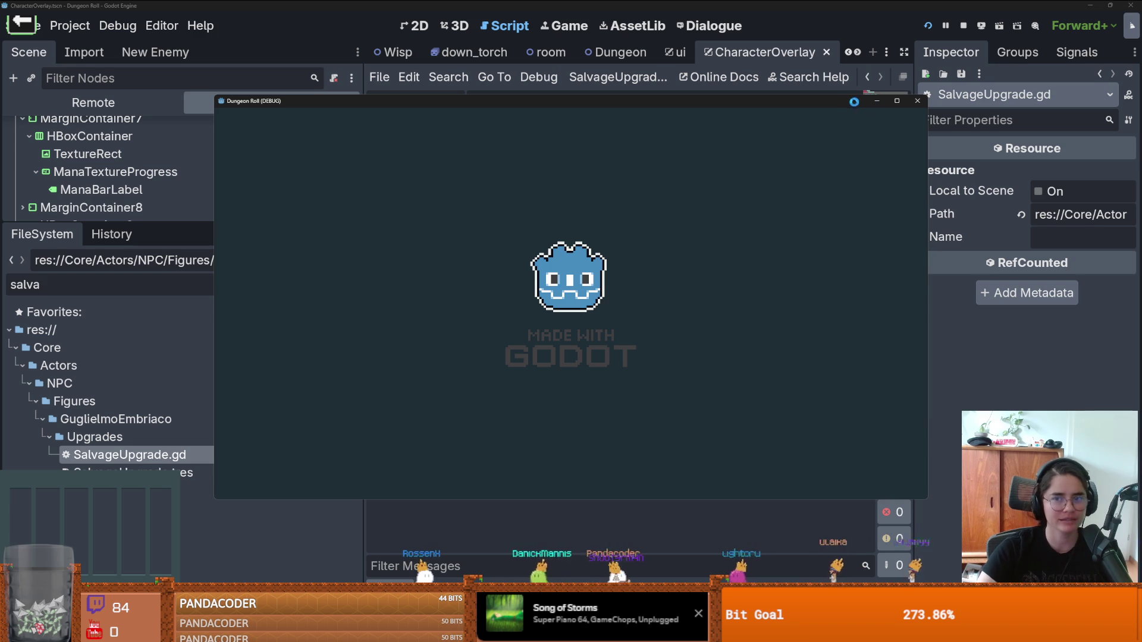
left_click(900, 102)
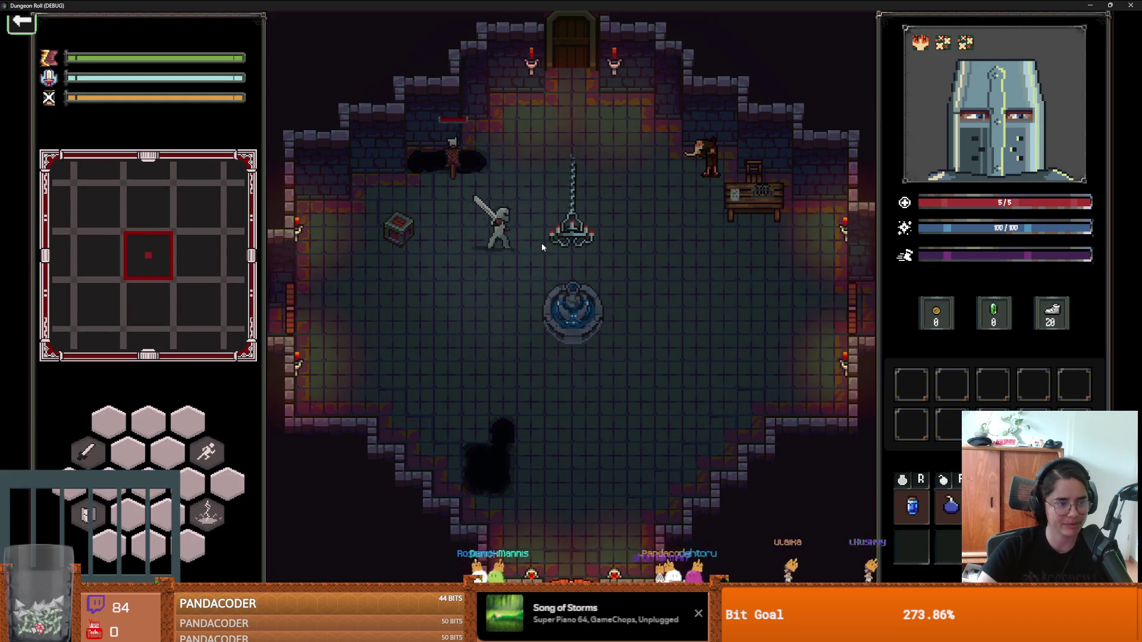
key("w")
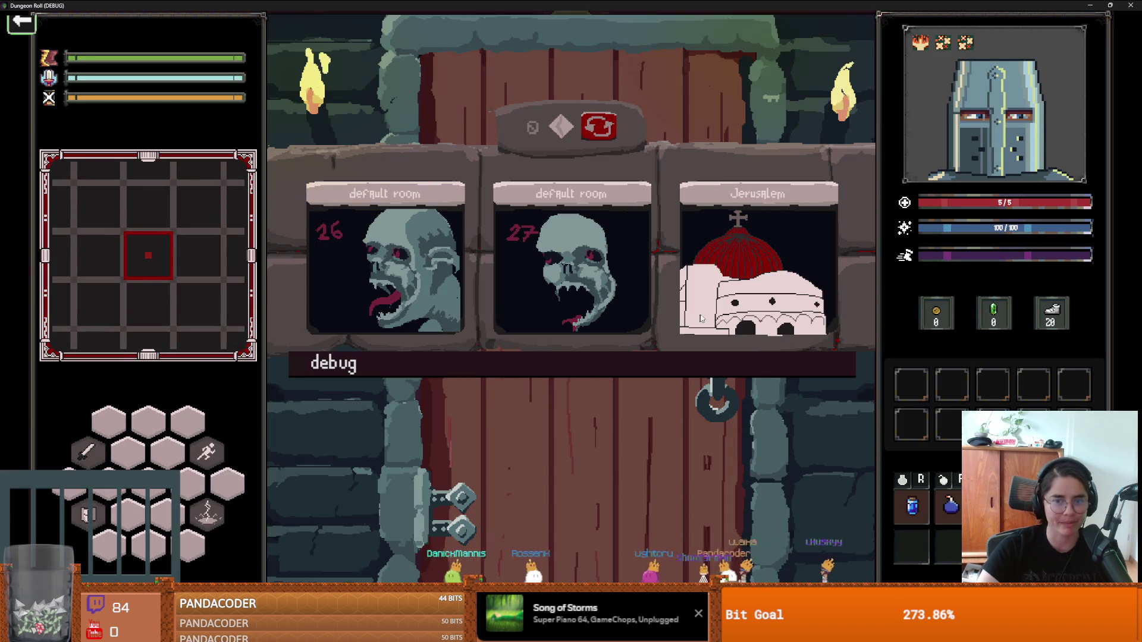
left_click(626, 362)
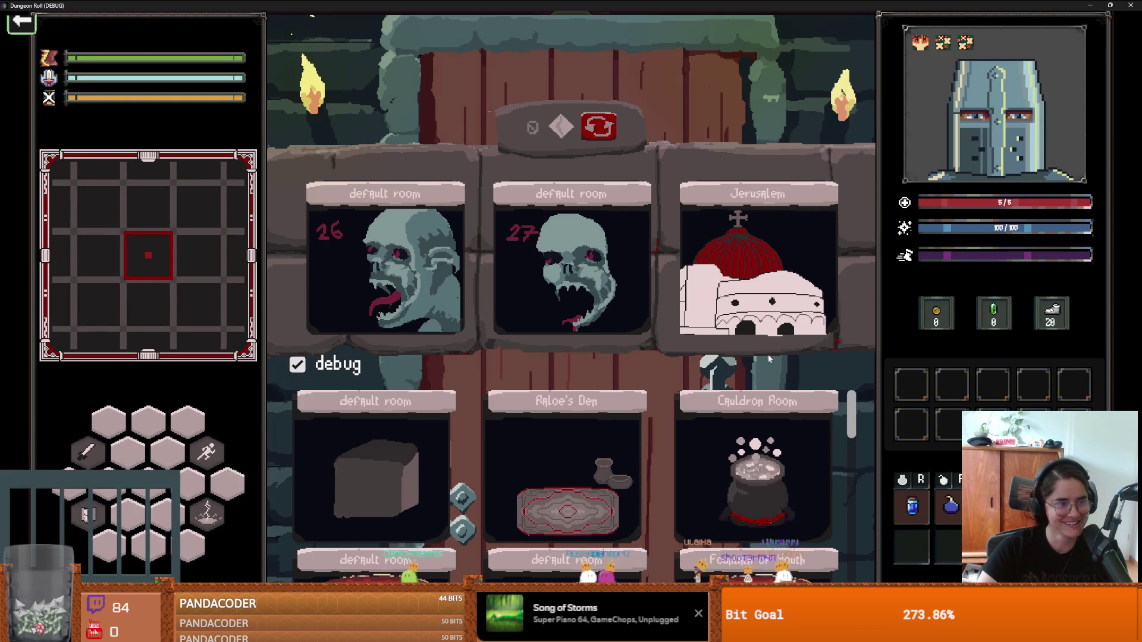
scroll(750, 487, "down", 2)
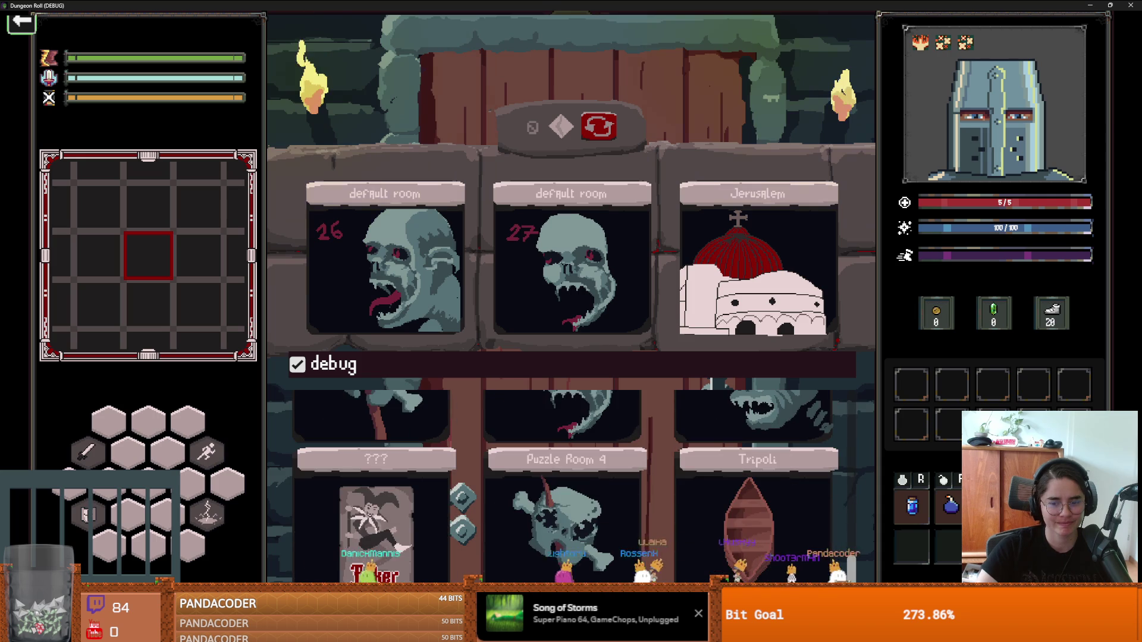
left_click(747, 562)
key("w")
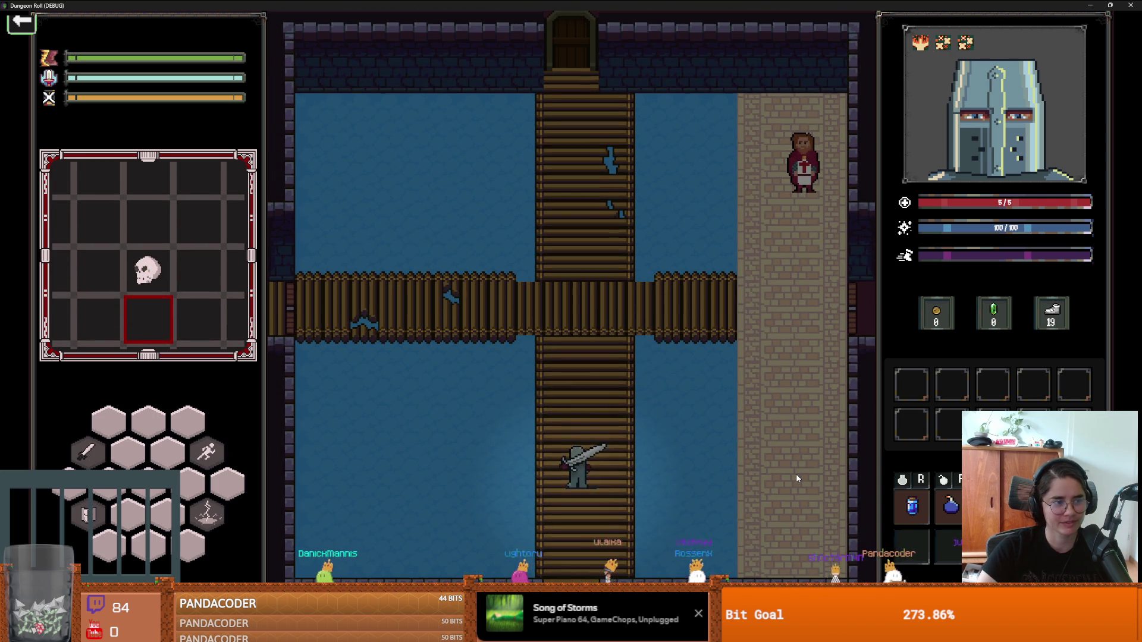
Step: Take the Salvage ability from Guglielmo's Upgrades menu, then shrink the game window
key("d")
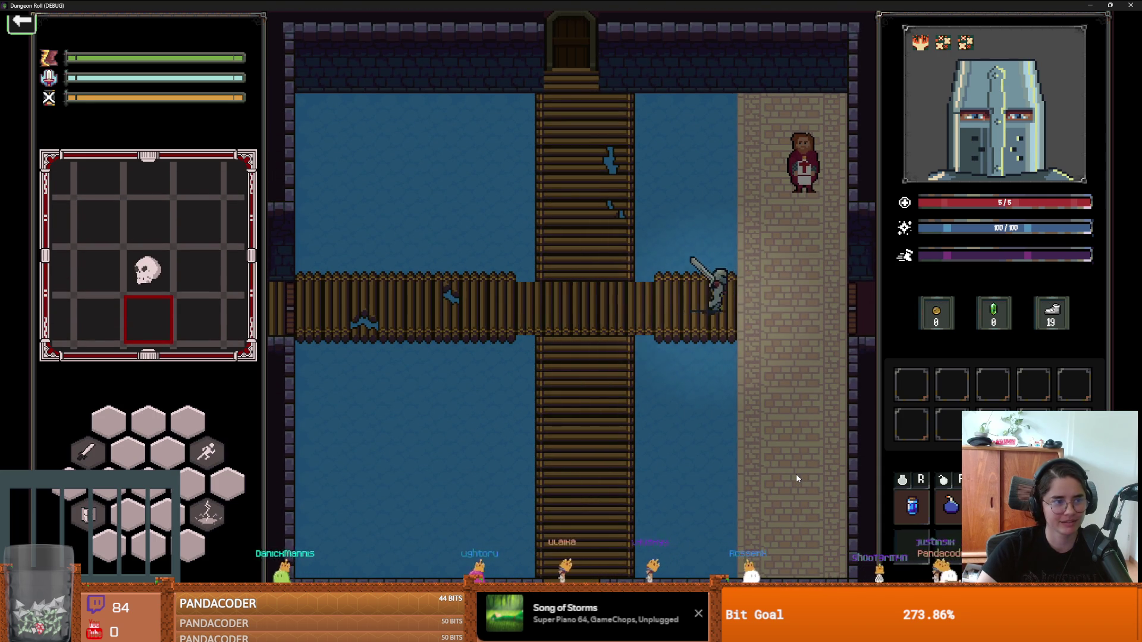
key("w")
key("e")
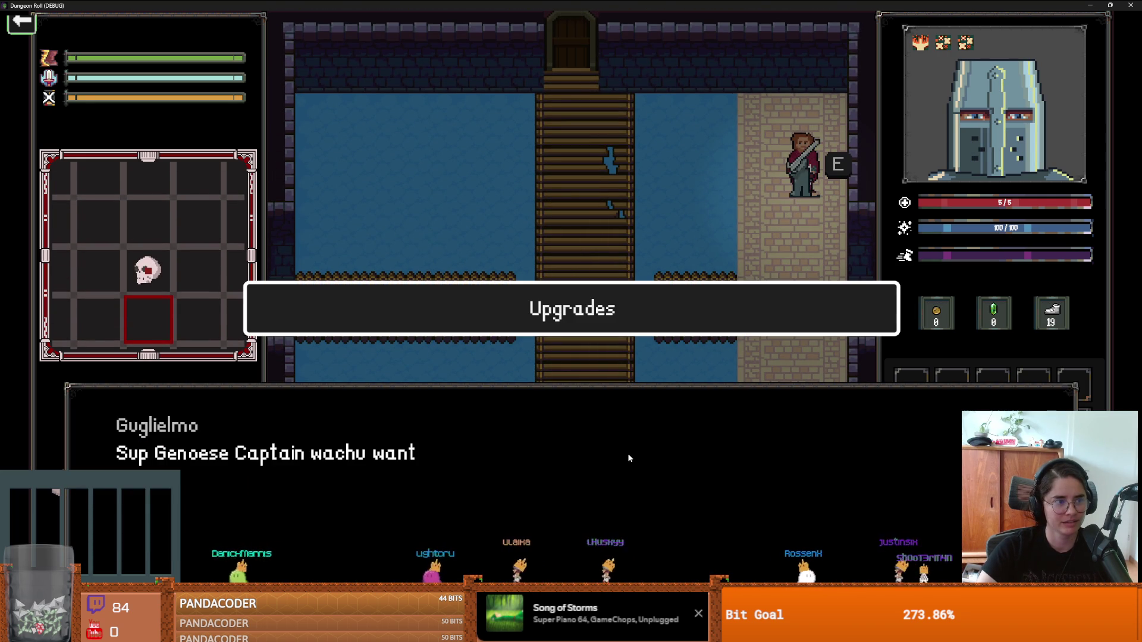
left_click(548, 312)
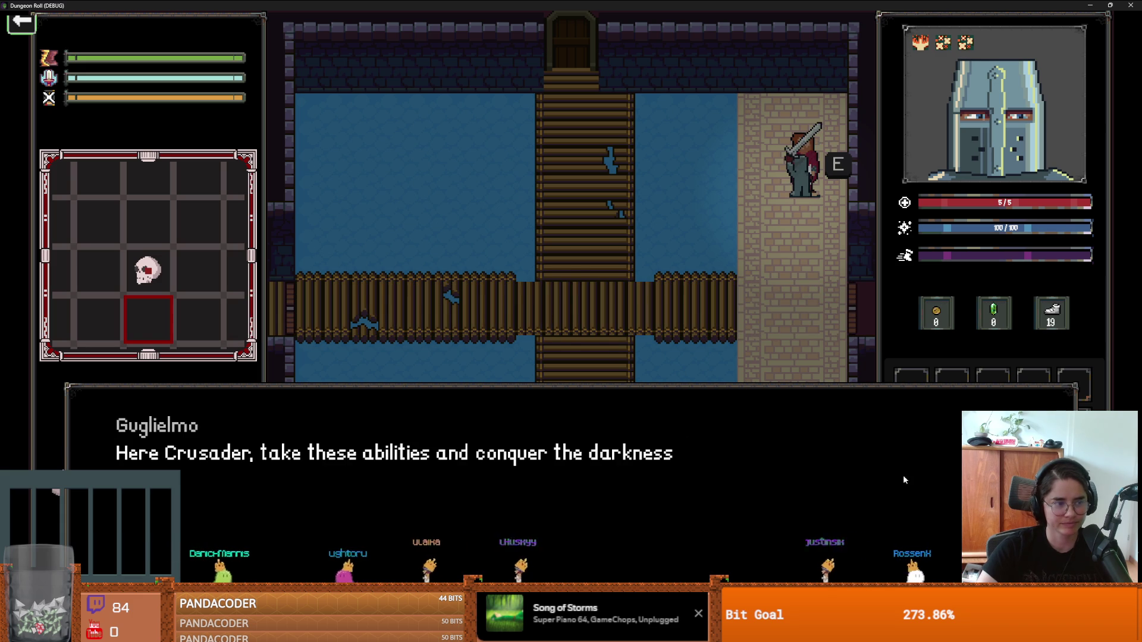
left_click(869, 489)
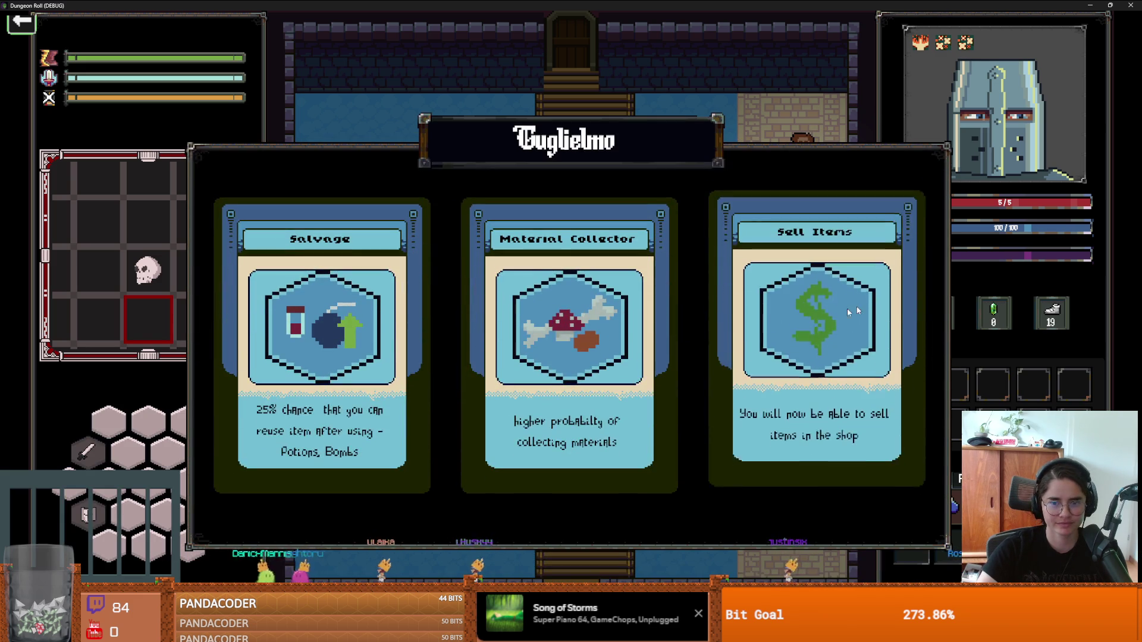
left_click(354, 316)
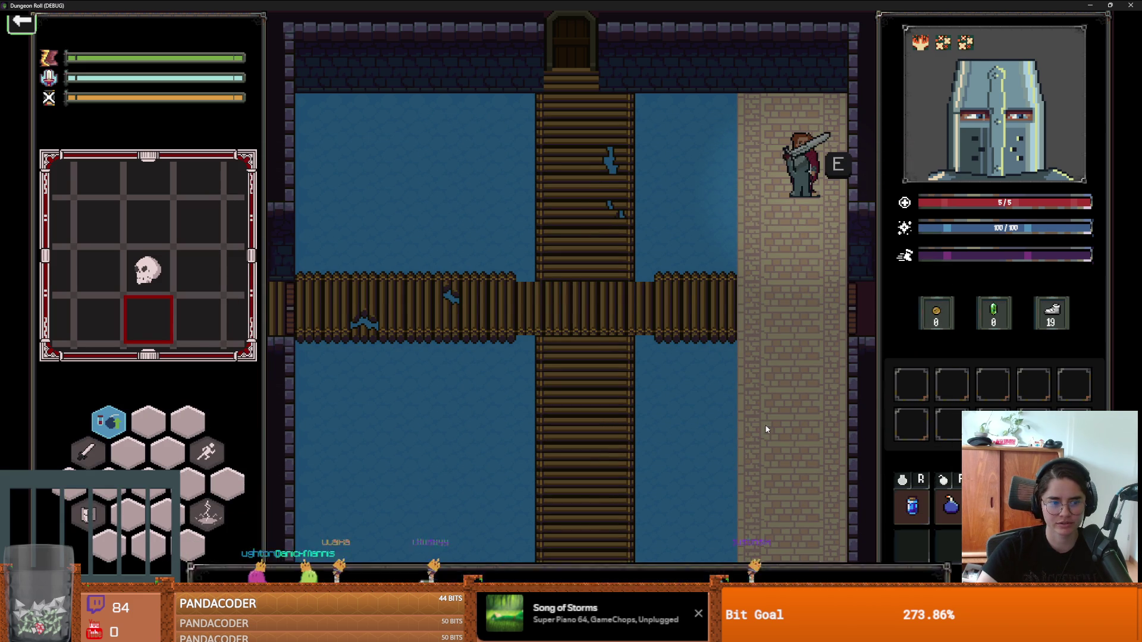
key("s")
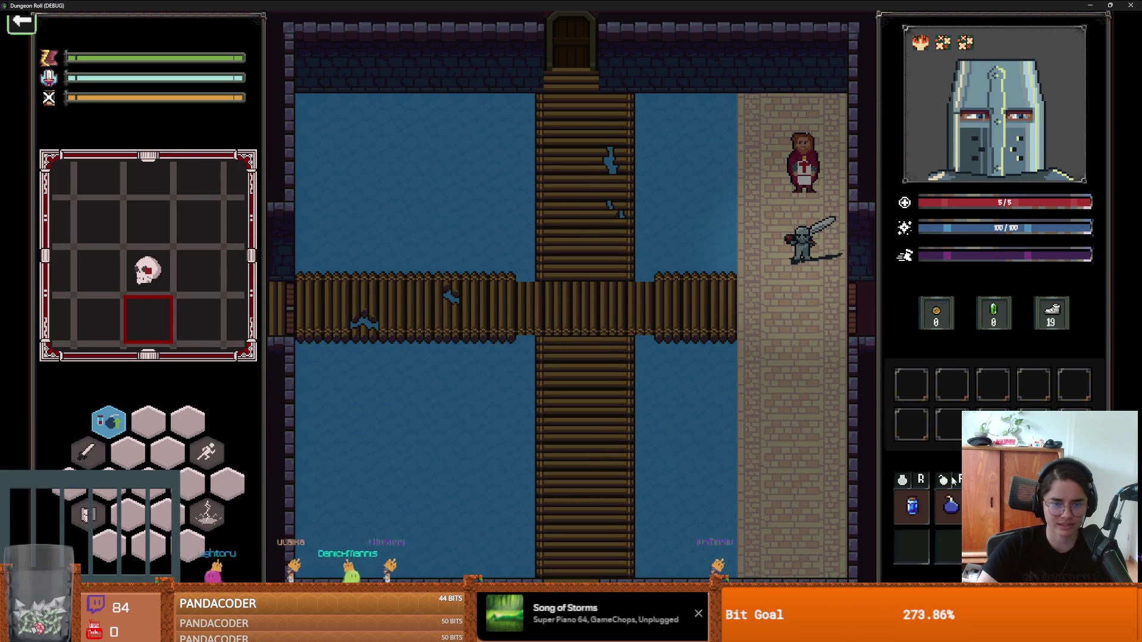
key("super+Down")
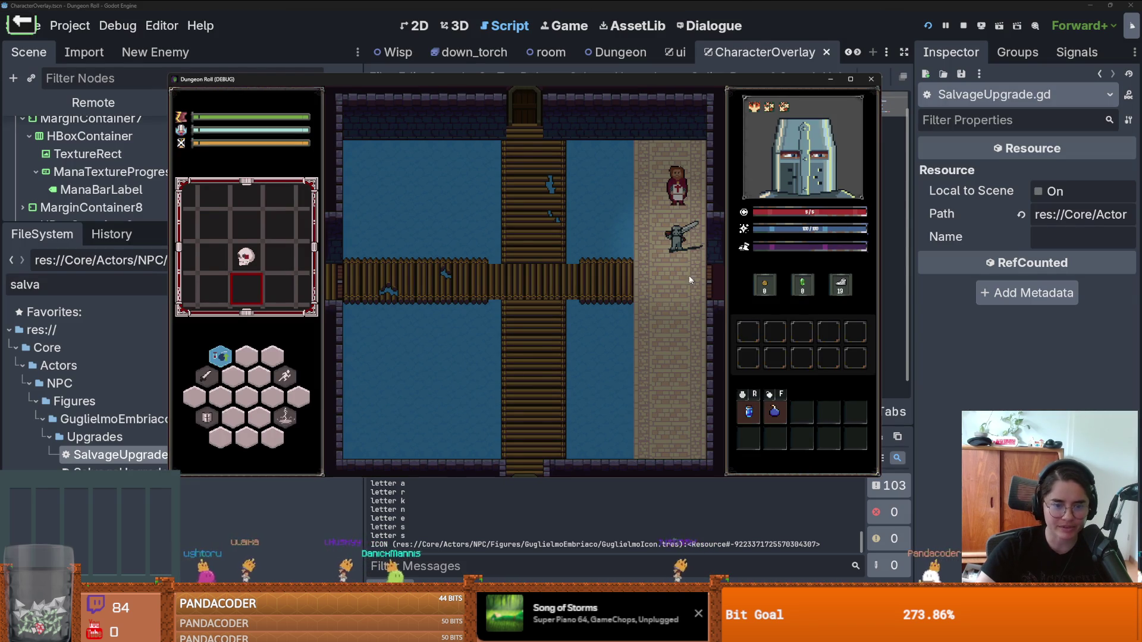
Step: Use the bomb in game so the output logs "didn't salvage", then stop the project with F8
key("w")
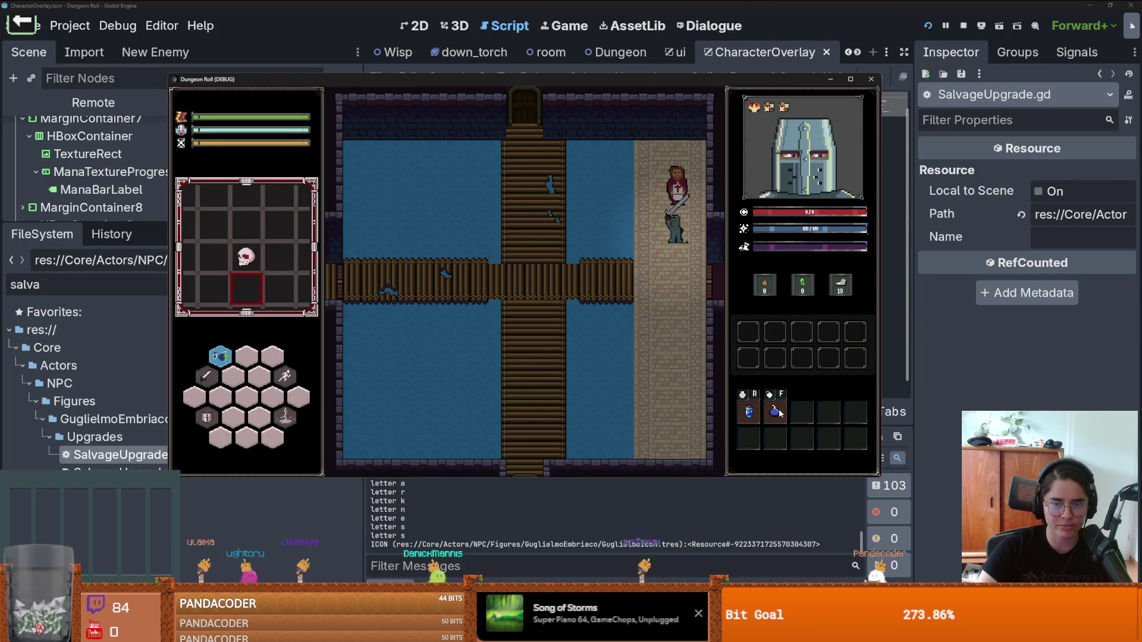
mouse_move(780, 414)
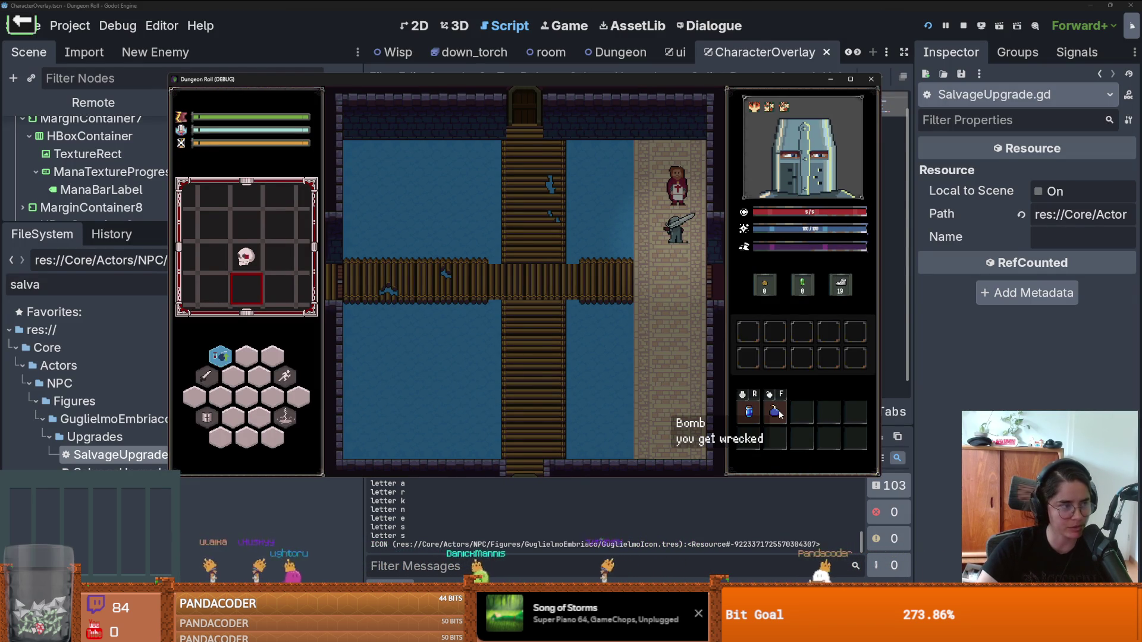
left_click(779, 413)
key("s")
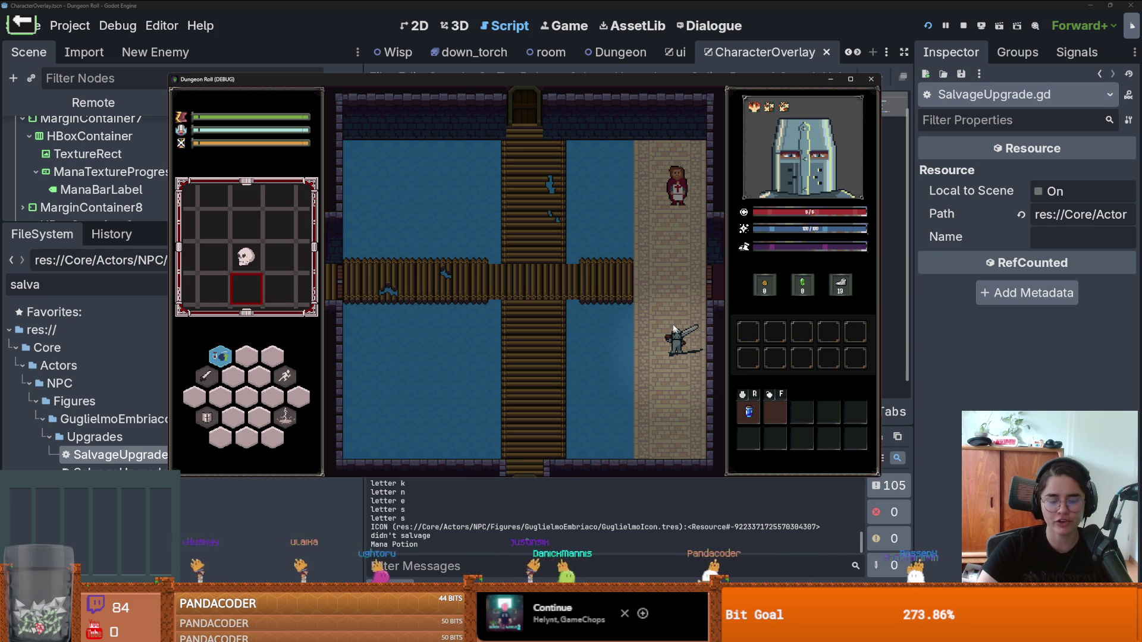
key("F8")
double_click(625, 264)
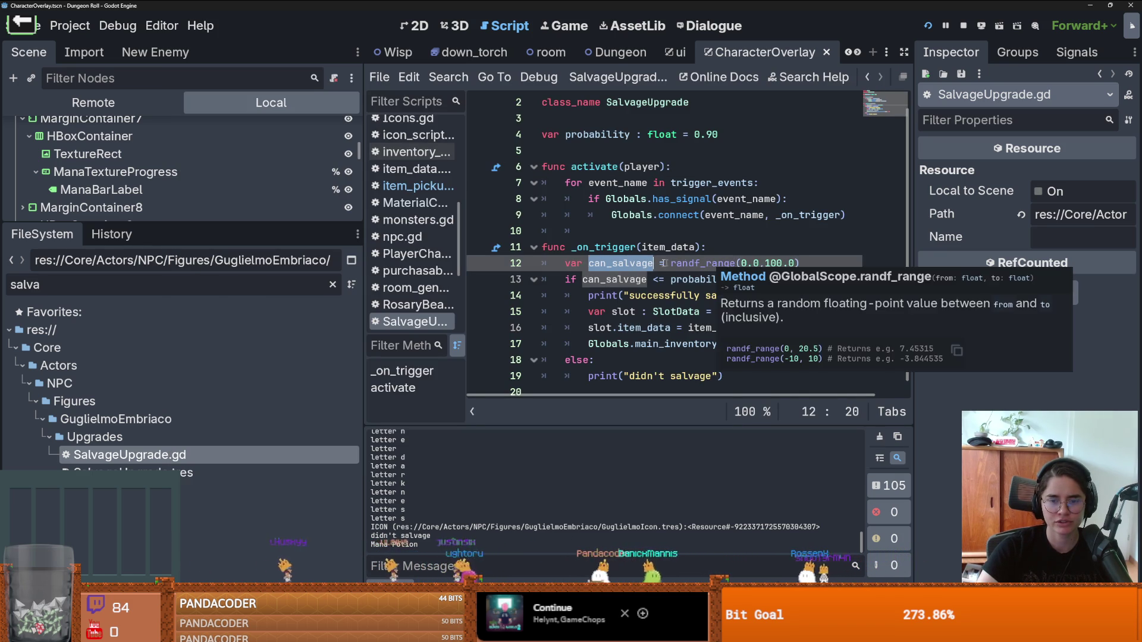
Step: Add print("can_salvage ", can_salvage) above the if check on line 13 and save
double_click(620, 280)
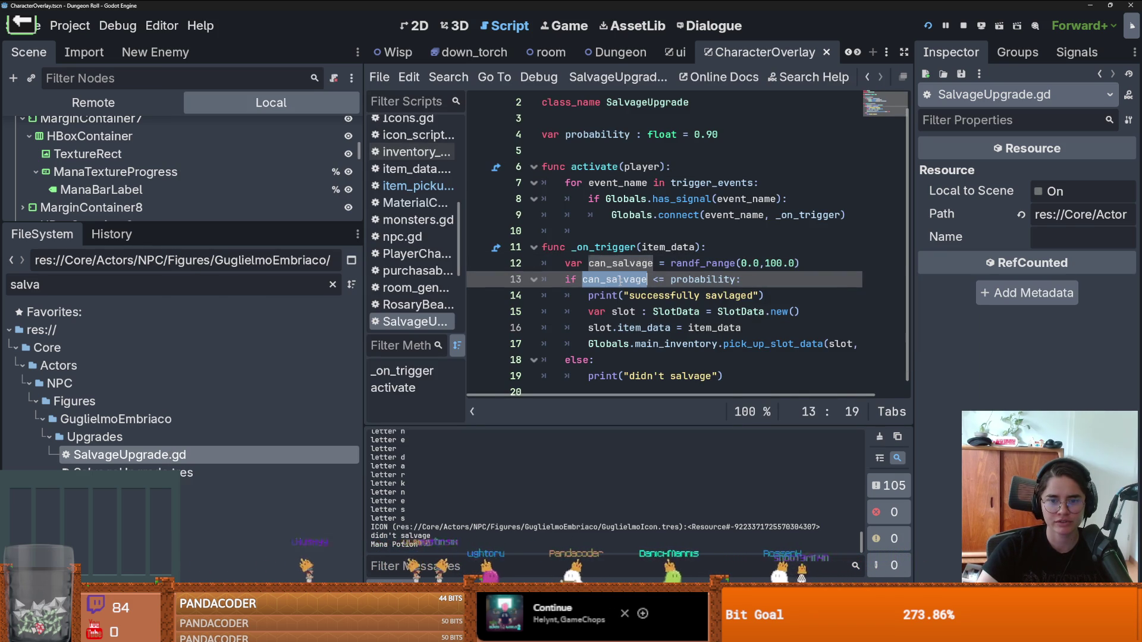
left_click(656, 280)
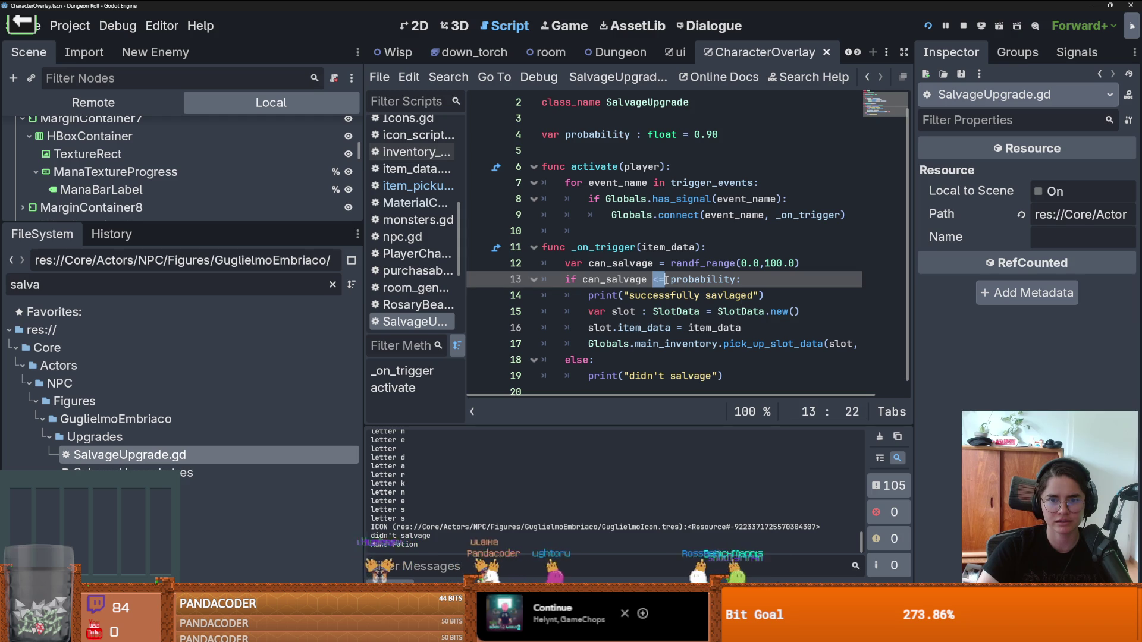
double_click(679, 280)
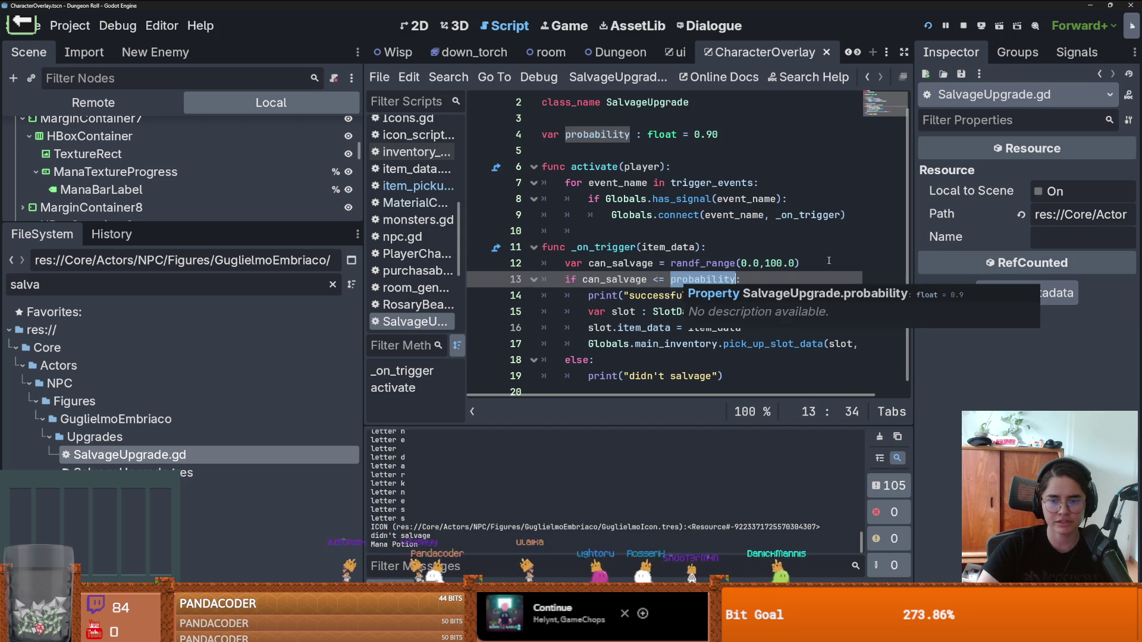
key("ctrl+shift+Return")
type("print(\"")
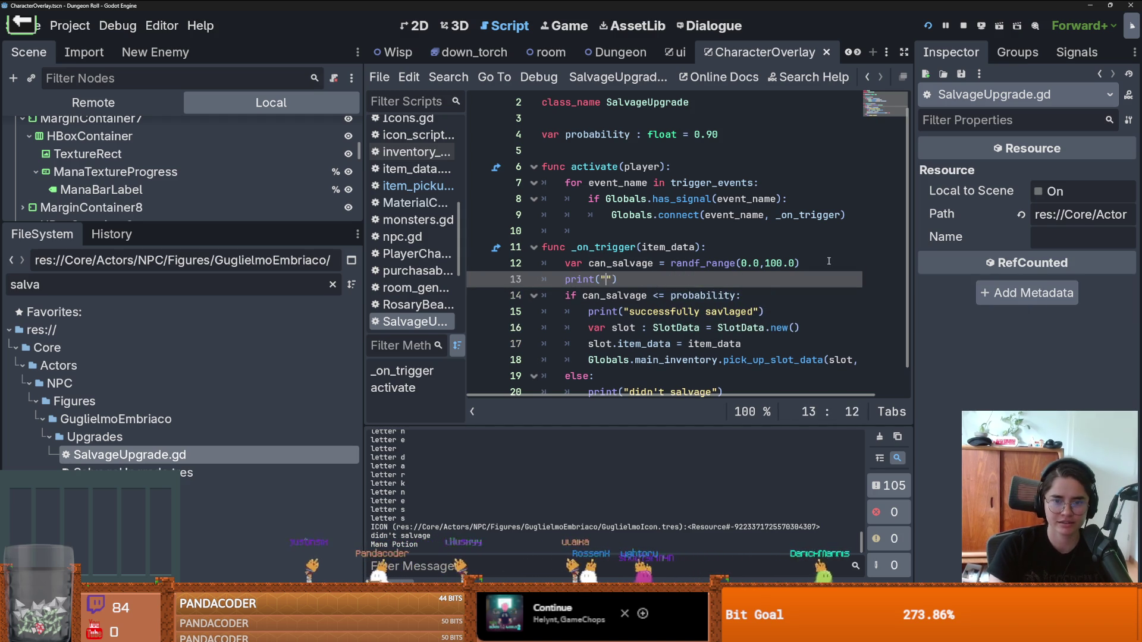
type("can_salvage ")
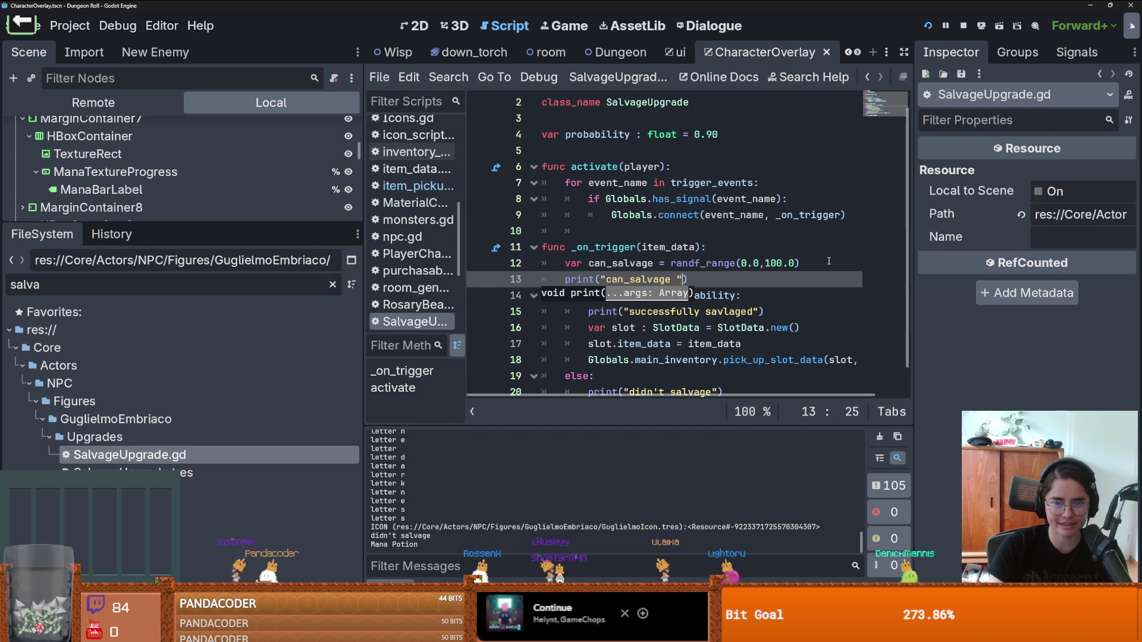
type(", c")
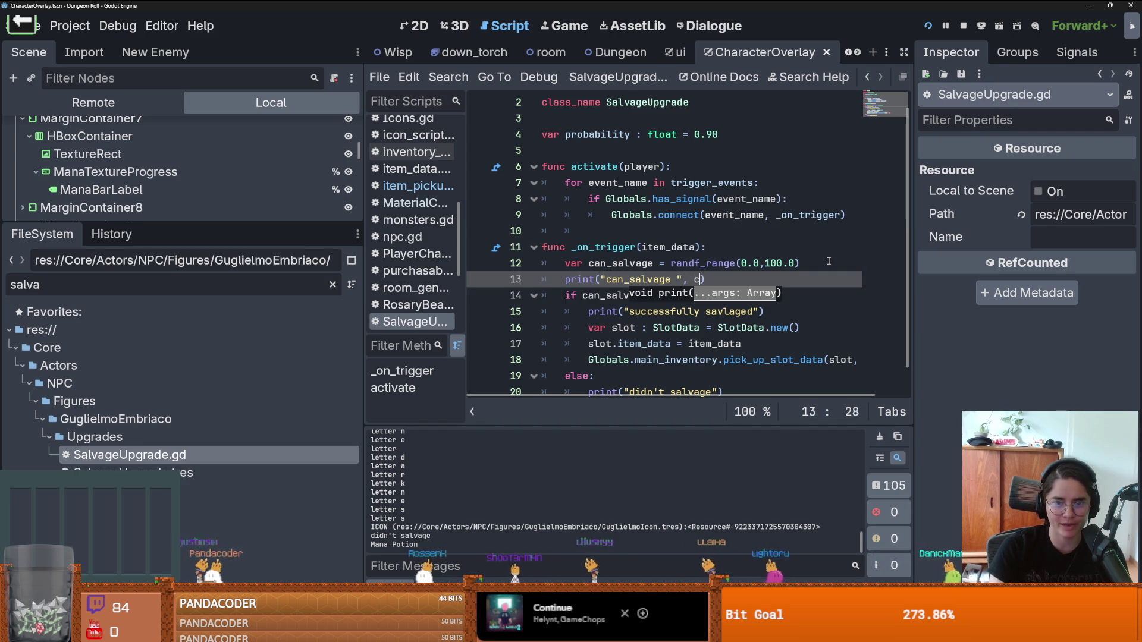
type("an_salvage")
key("ctrl+s")
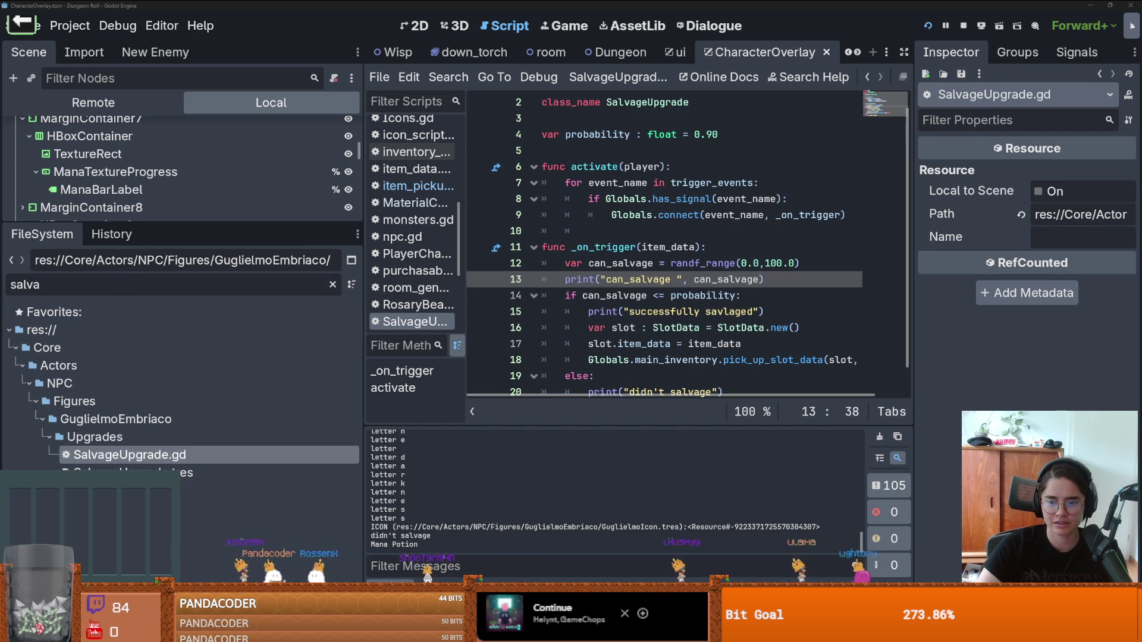
Step: Drink the Mana Potion in game, logging can_salvage 85.47 then "didn't salvage"
mouse_move(898, 632)
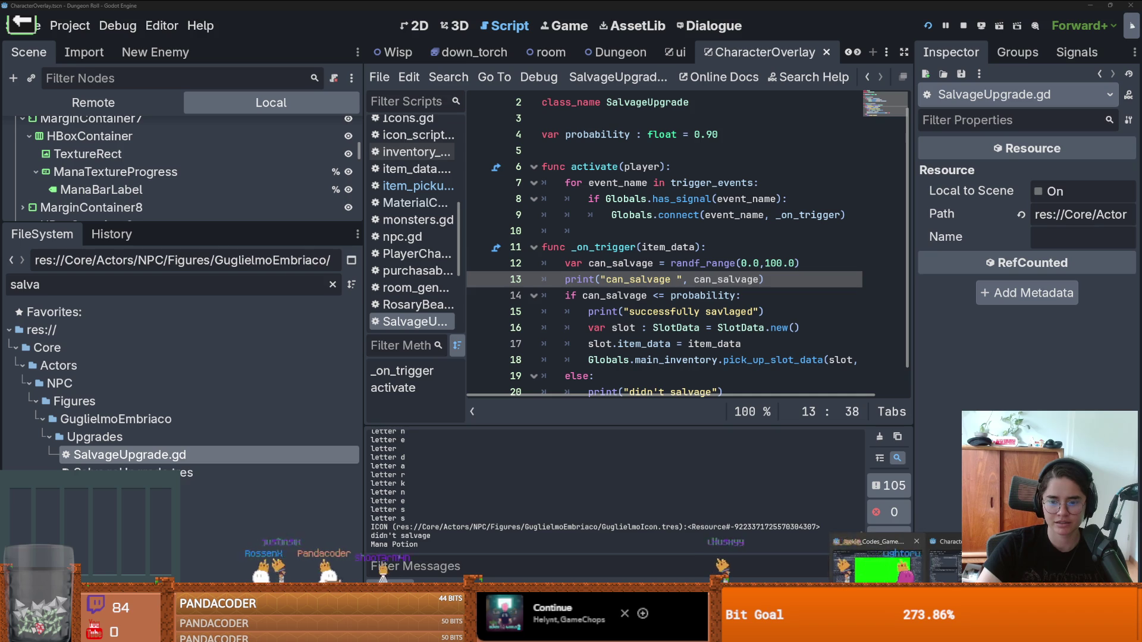
left_click(882, 565)
key("w")
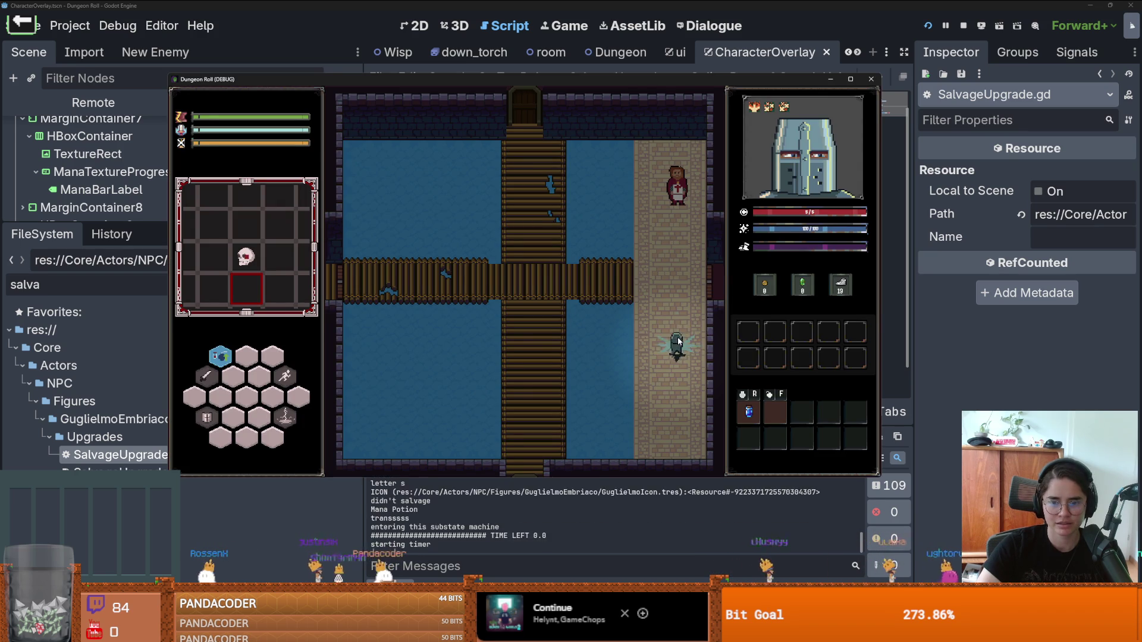
key("r")
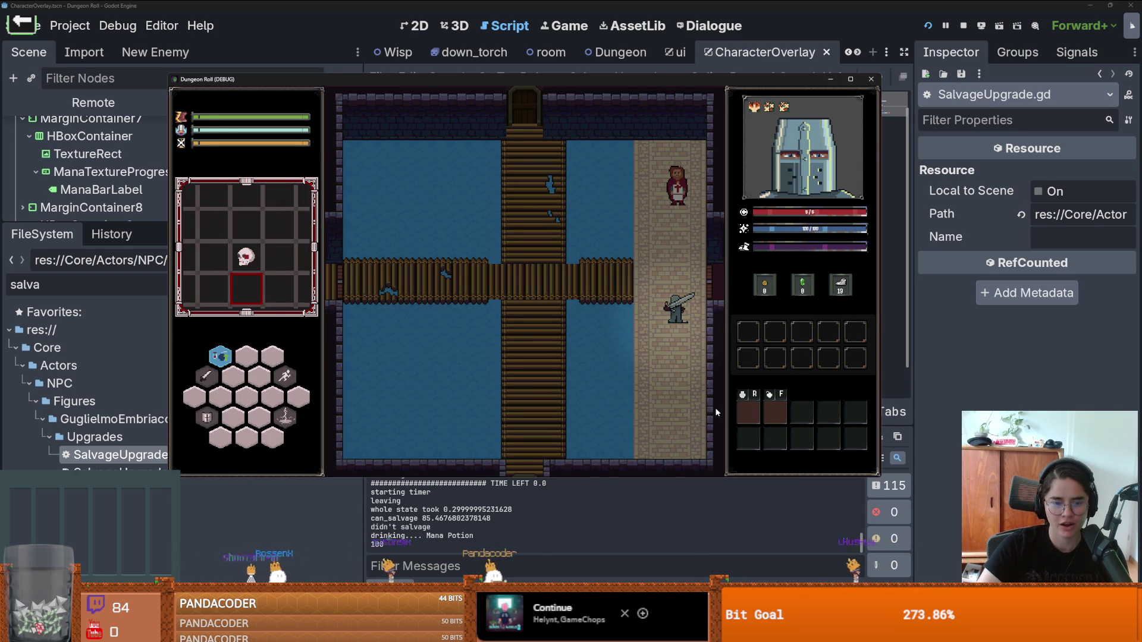
Step: Look up what randf_range returns, then relaunch the project with F5
left_click(879, 355)
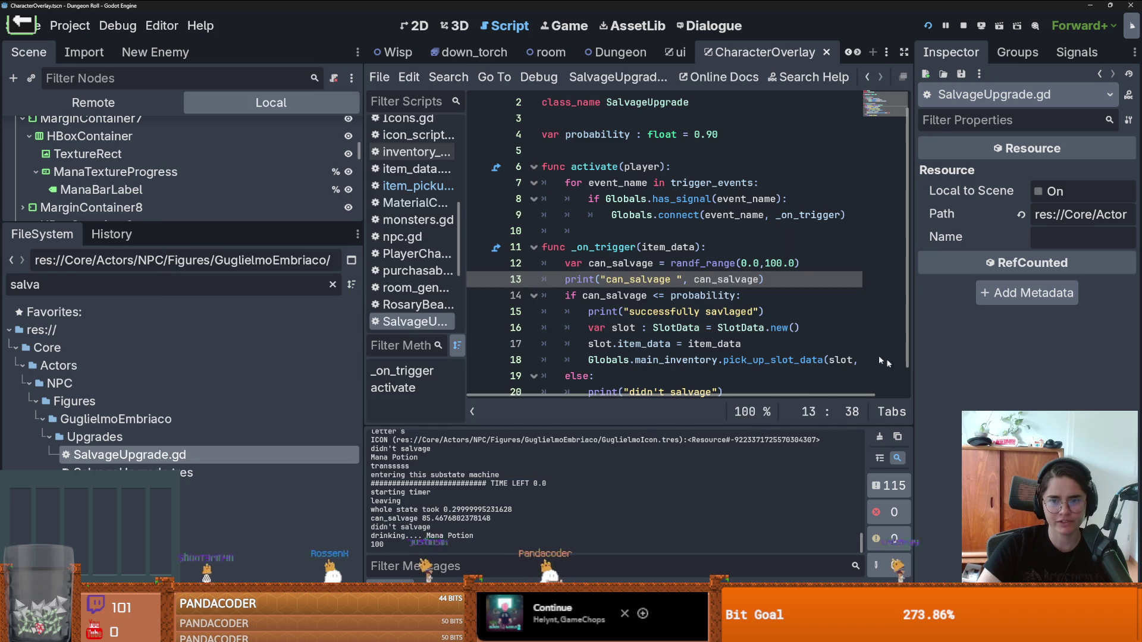
double_click(711, 264)
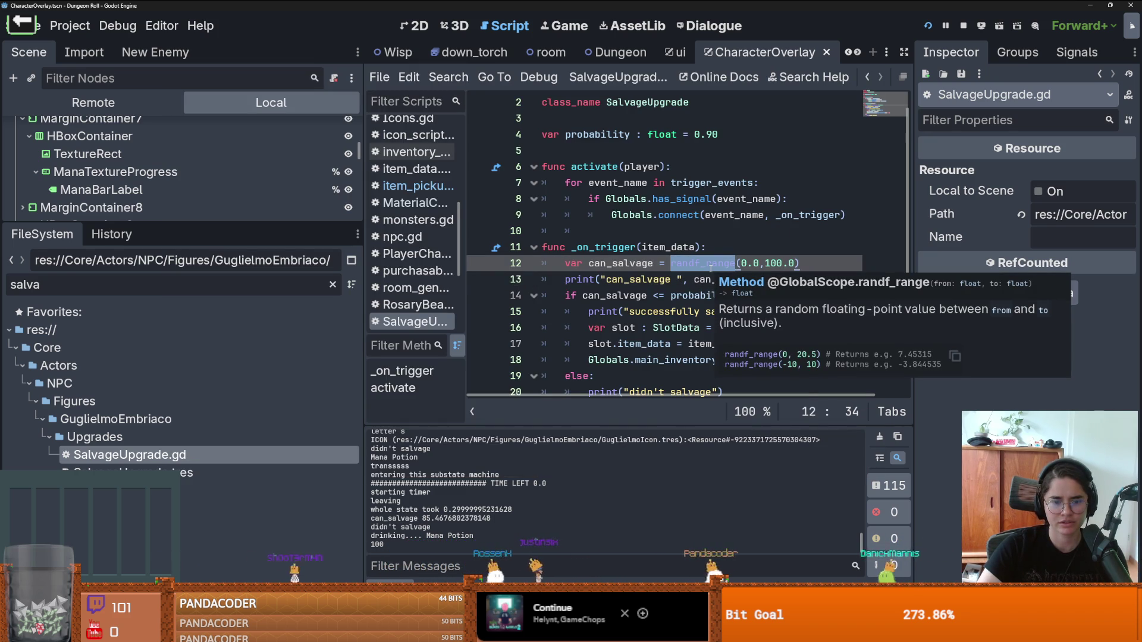
key("F5")
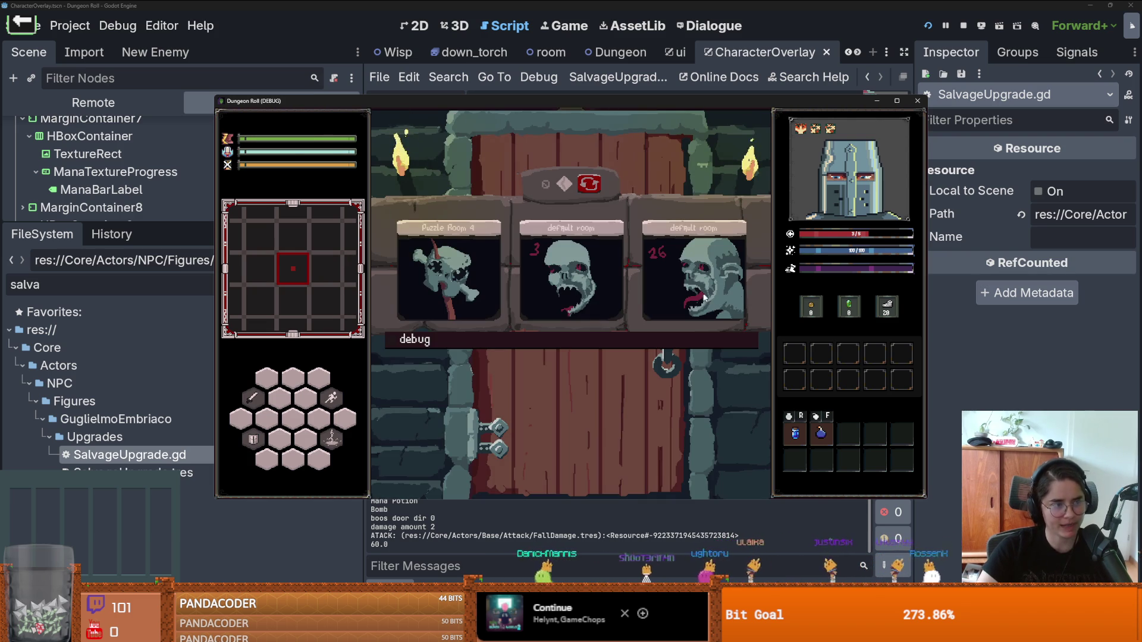
Step: Load the bridge room from the debug list and talk to Guglielmo
left_click(575, 339)
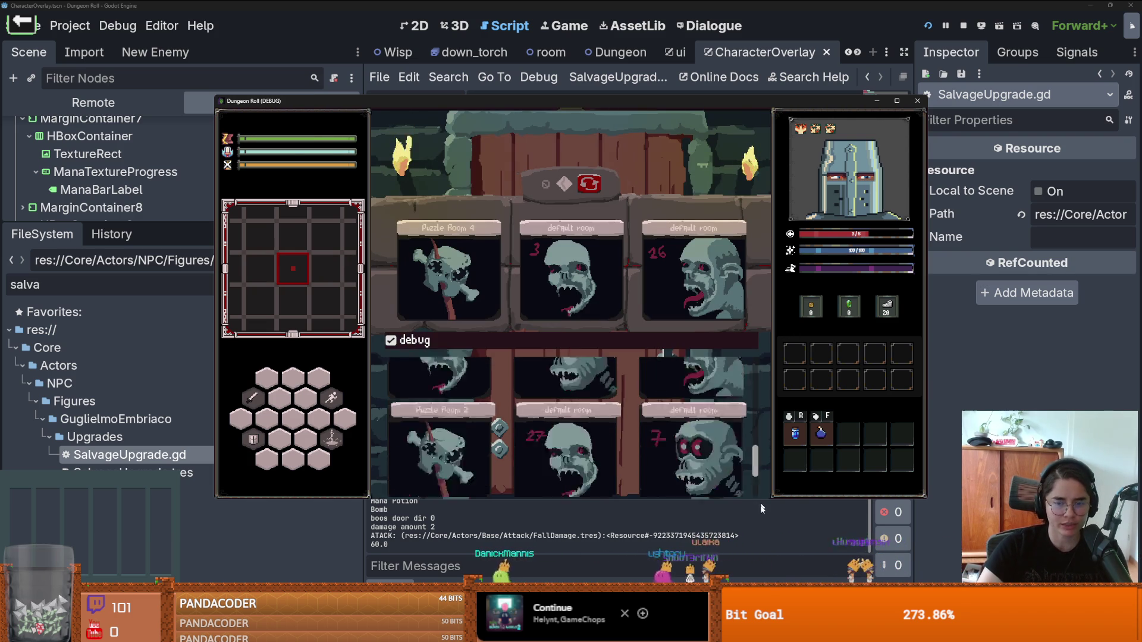
left_click(708, 420)
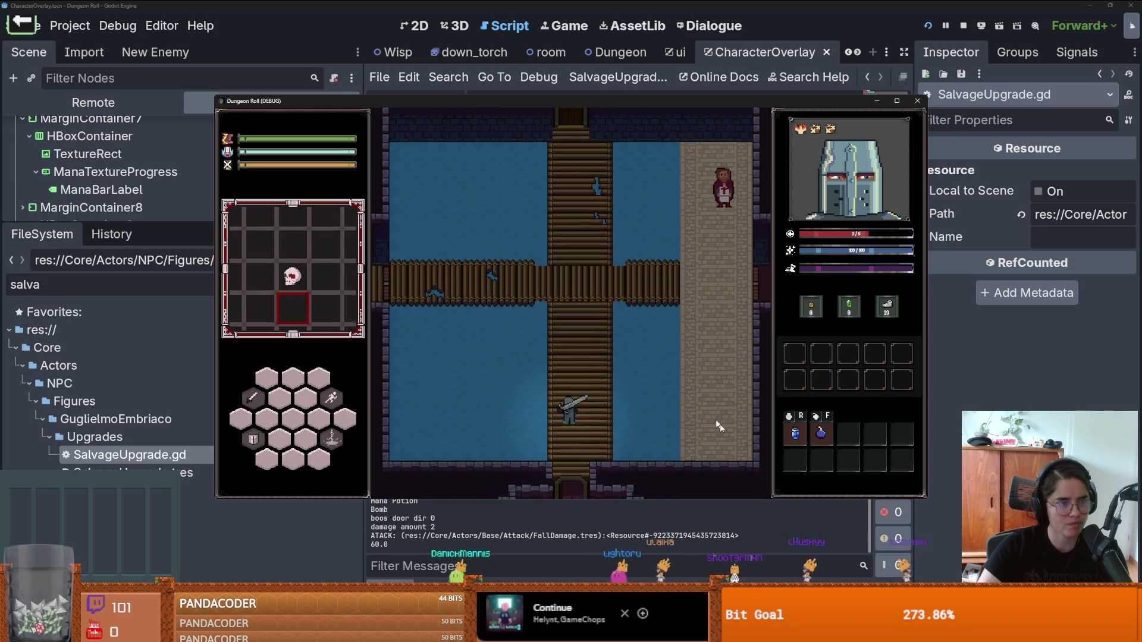
key("w")
key("d")
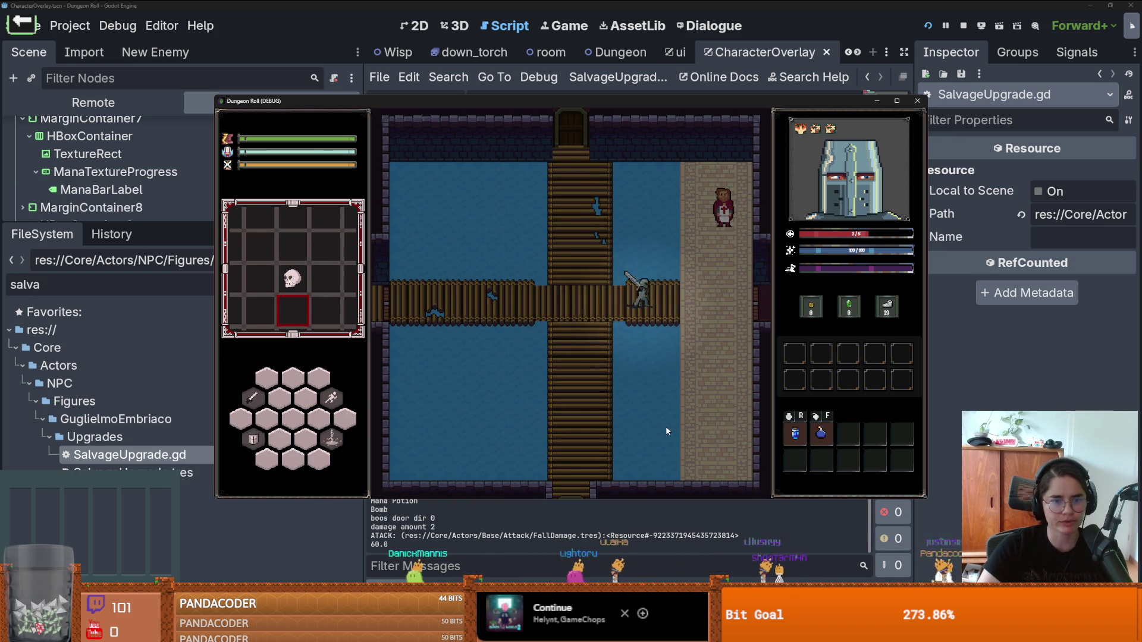
key("w")
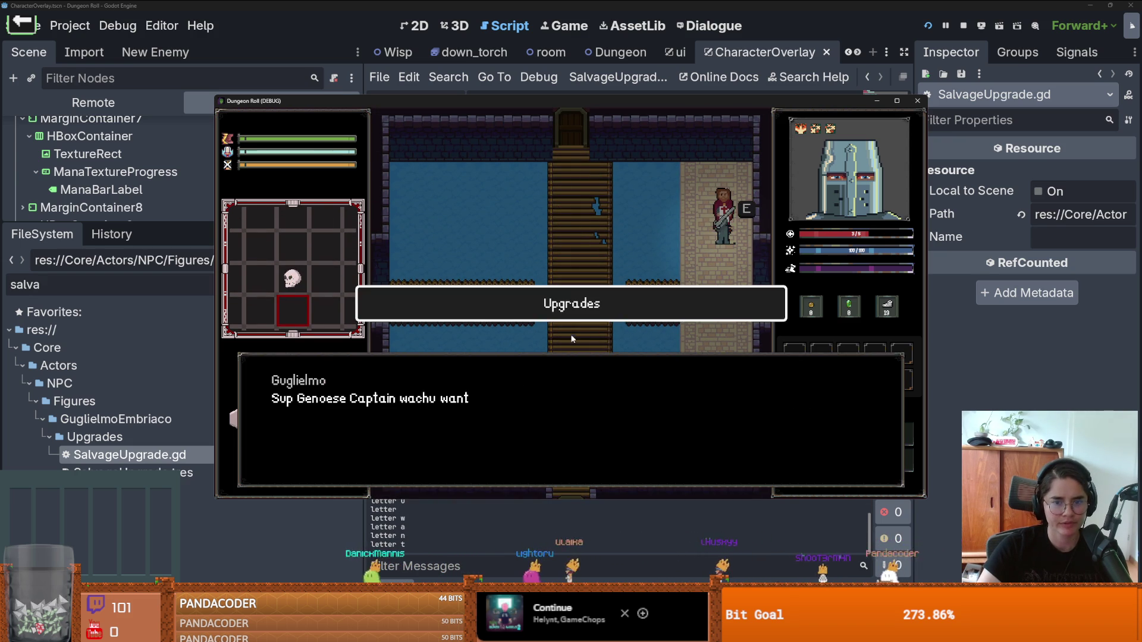
key("e")
key("e")
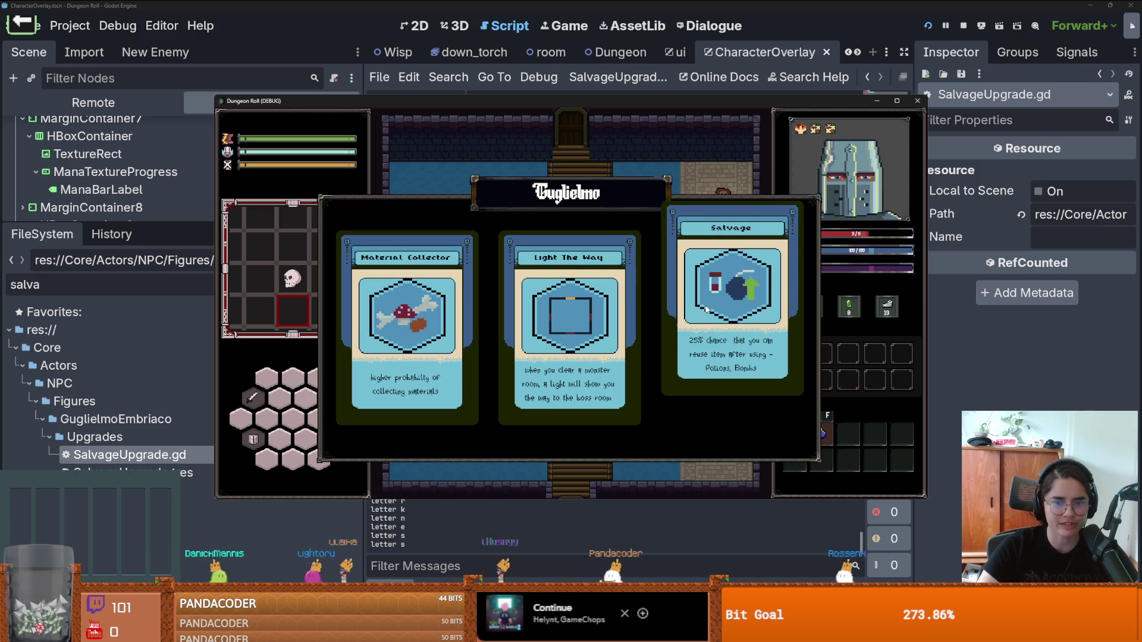
Step: Take the Salvage upgrade and drink a Mana Potion, logging can_salvage 88.19 and "didn't salvage"
left_click(732, 297)
key("s")
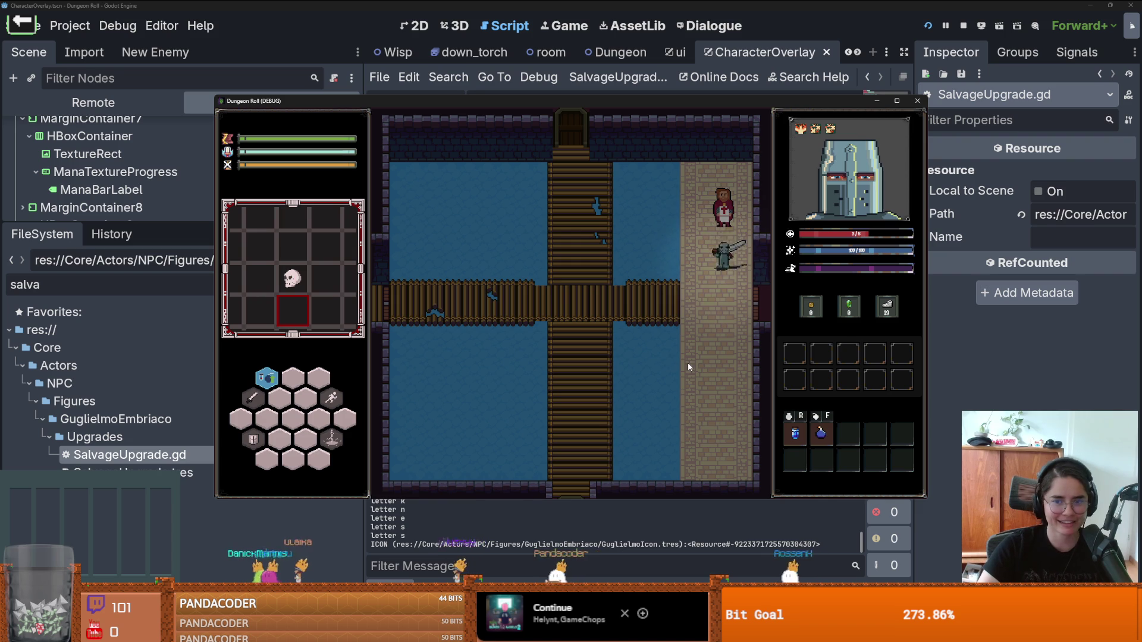
key("a")
key("f")
key("a")
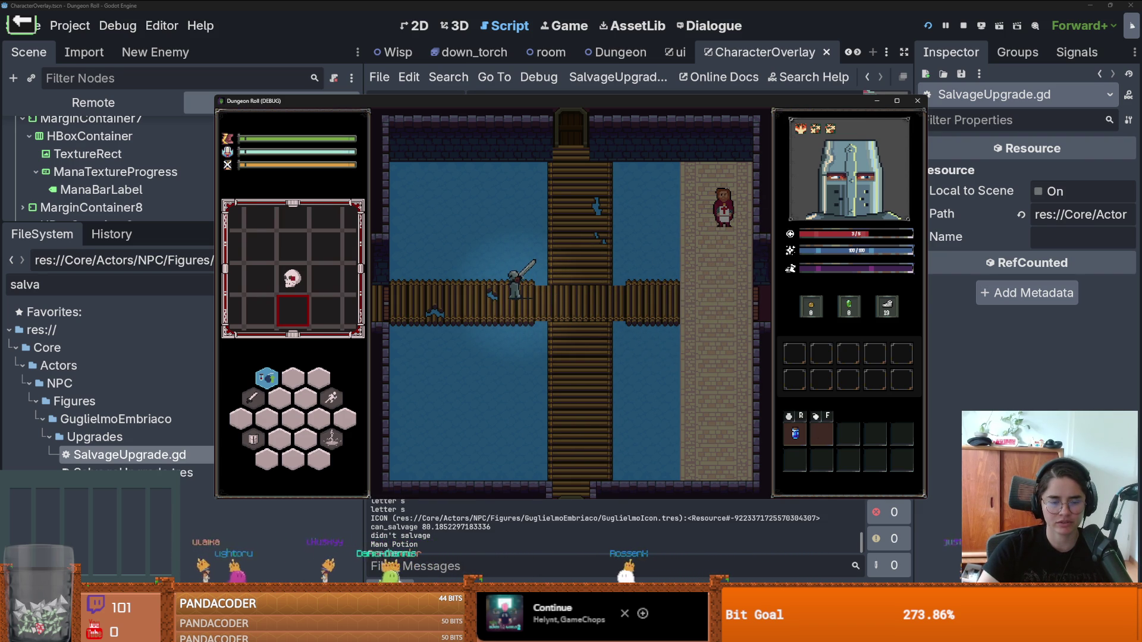
key("alt+Tab")
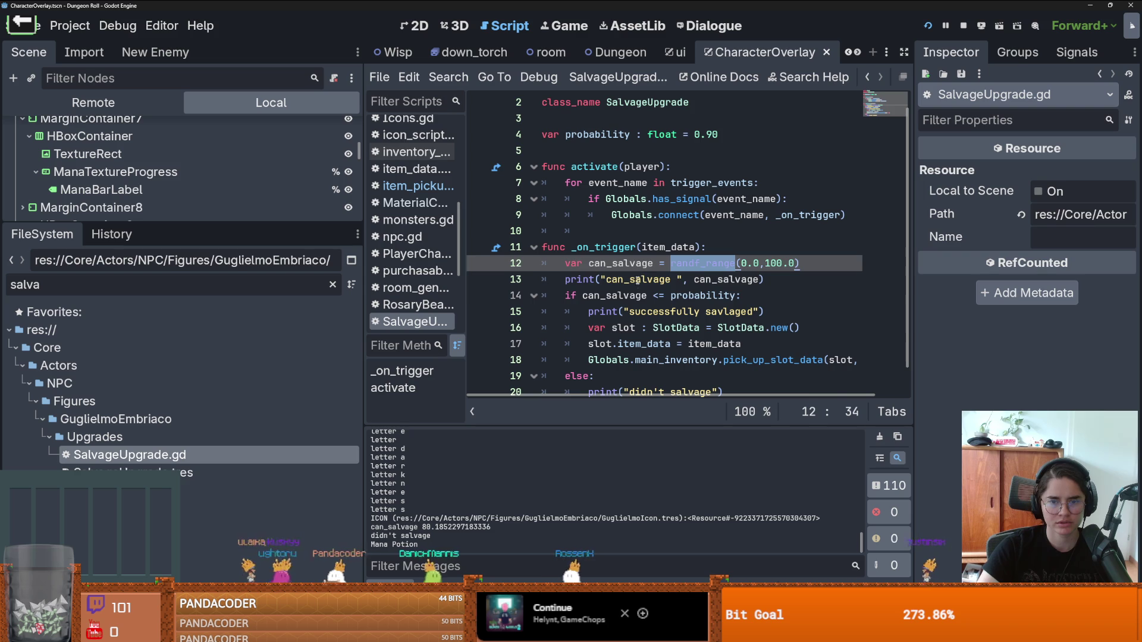
Step: Inspect can_salvage, probability, and randf_range's 100.0 upper bound in the comparison
double_click(618, 296)
mouse_move(619, 296)
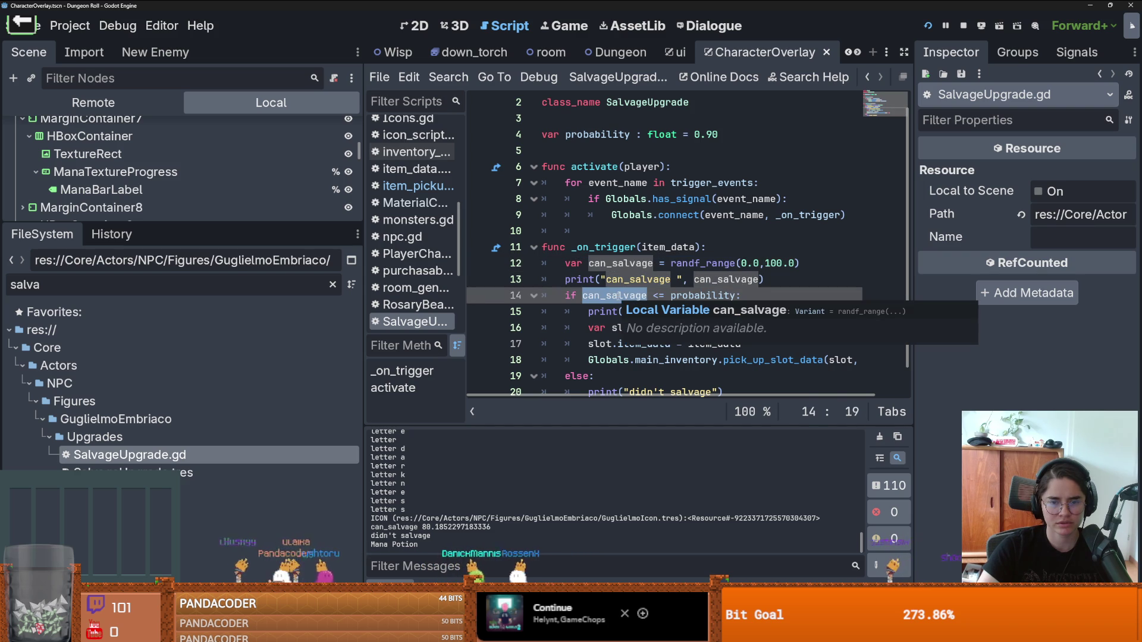
double_click(707, 295)
mouse_move(706, 296)
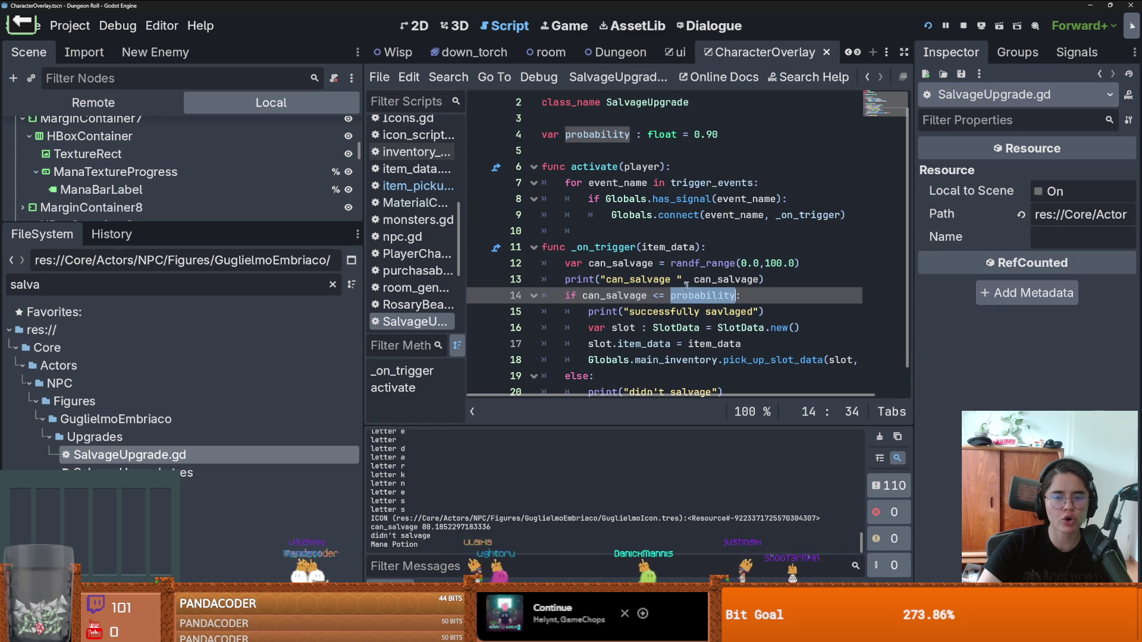
left_click(767, 264)
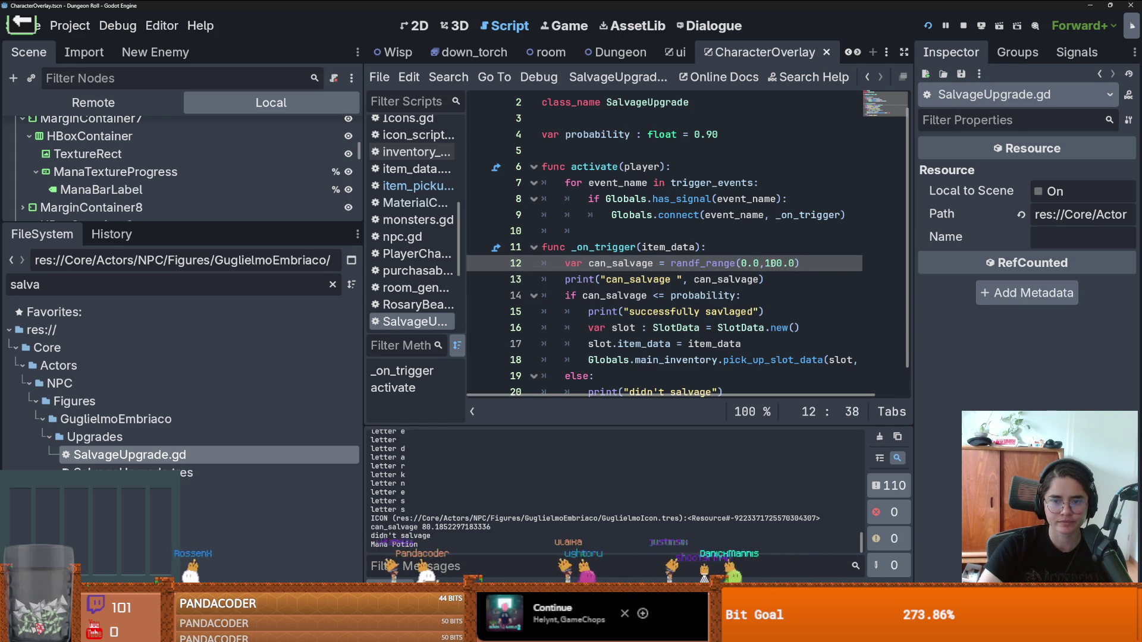
Step: Change probability on line 4 from 0.90 to 90.0, save, and run the project
left_click(702, 134)
key("BackSpace")
key("BackSpace")
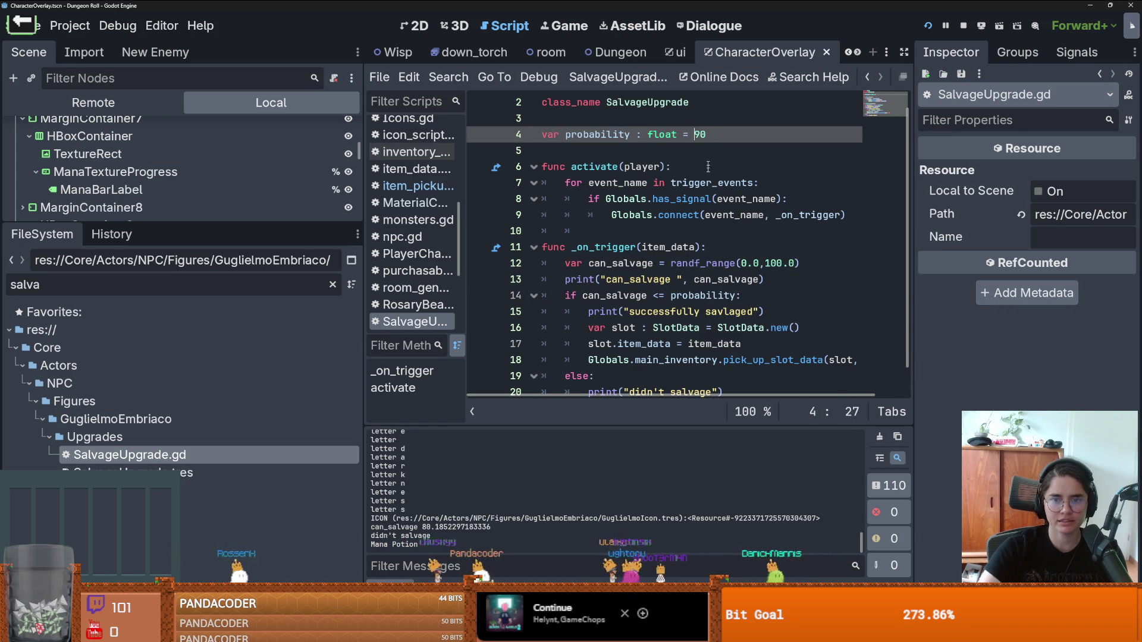
key("ctrl+s")
left_click(733, 138)
type(".")
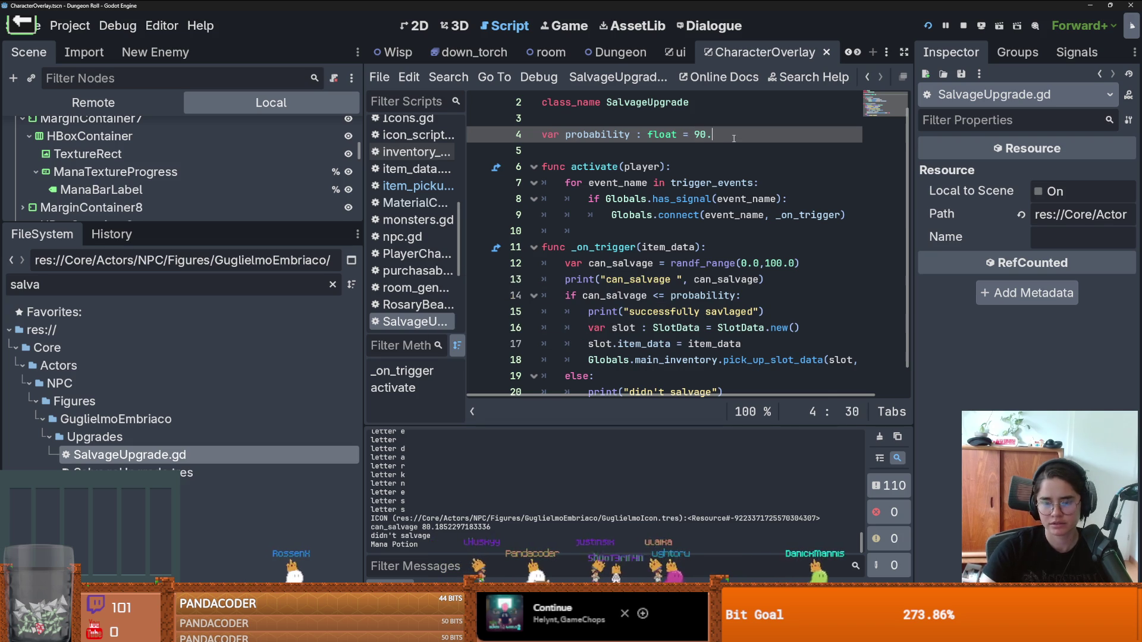
type("0")
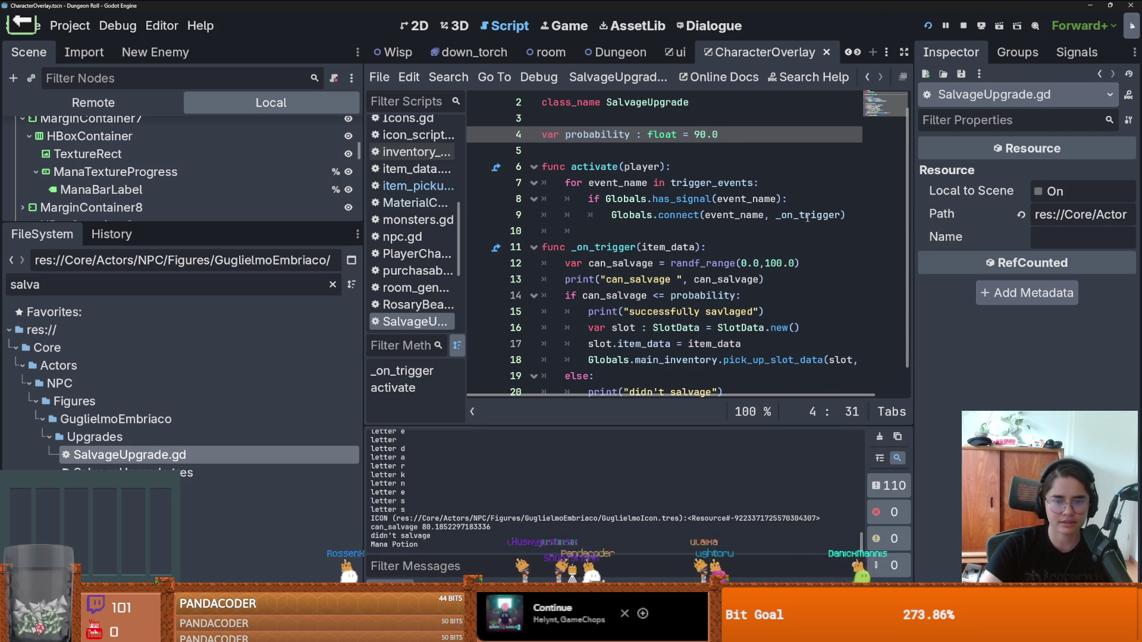
key("F5")
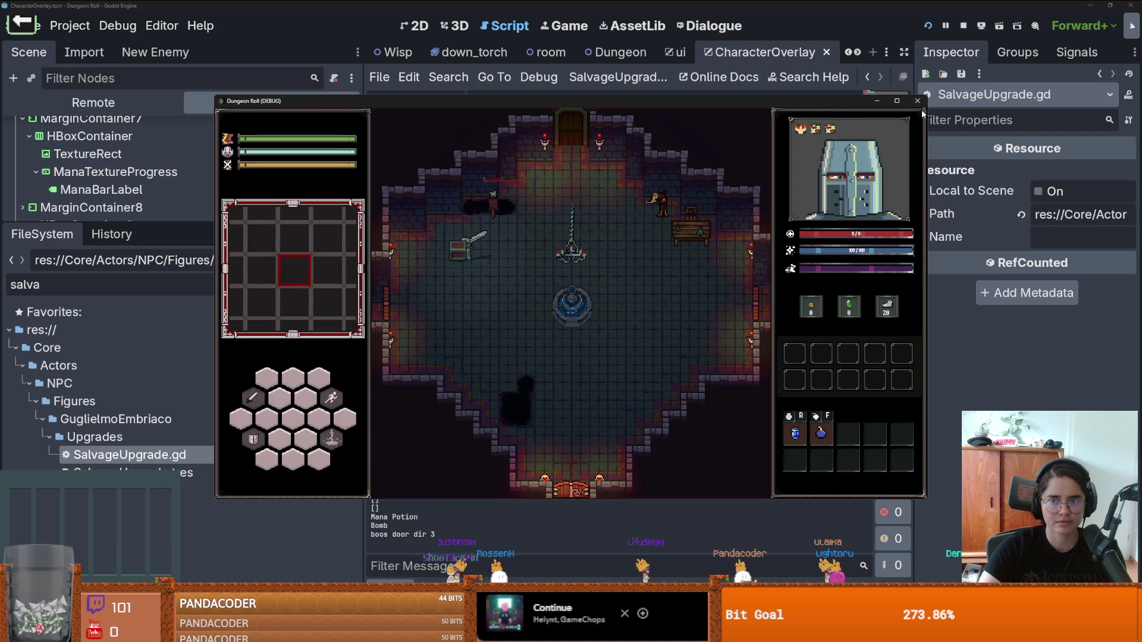
Step: Maximize the game, load the Tripoli bridge room, and ask Guglielmo for his upgrades
left_click(896, 100)
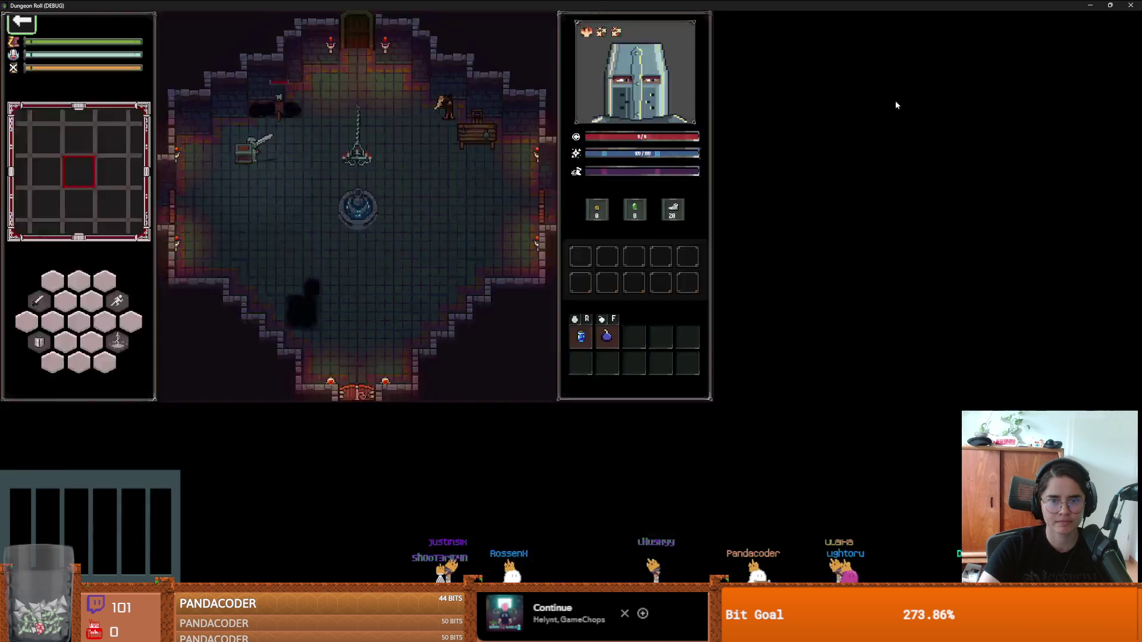
key("w")
key("d")
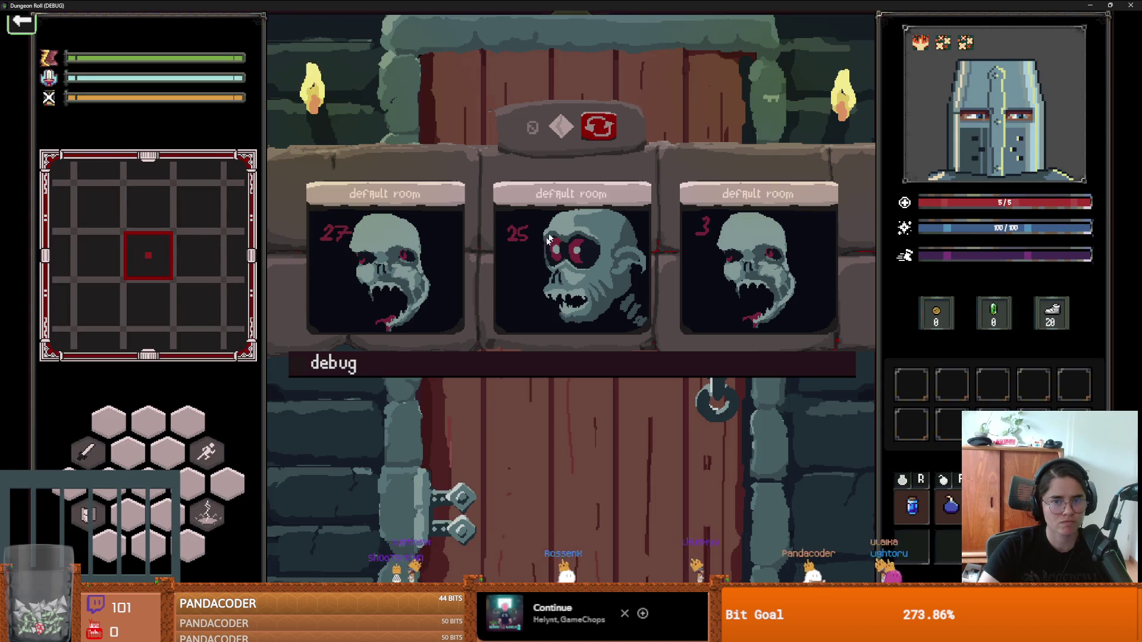
left_click(609, 365)
scroll(723, 535, "down", 3)
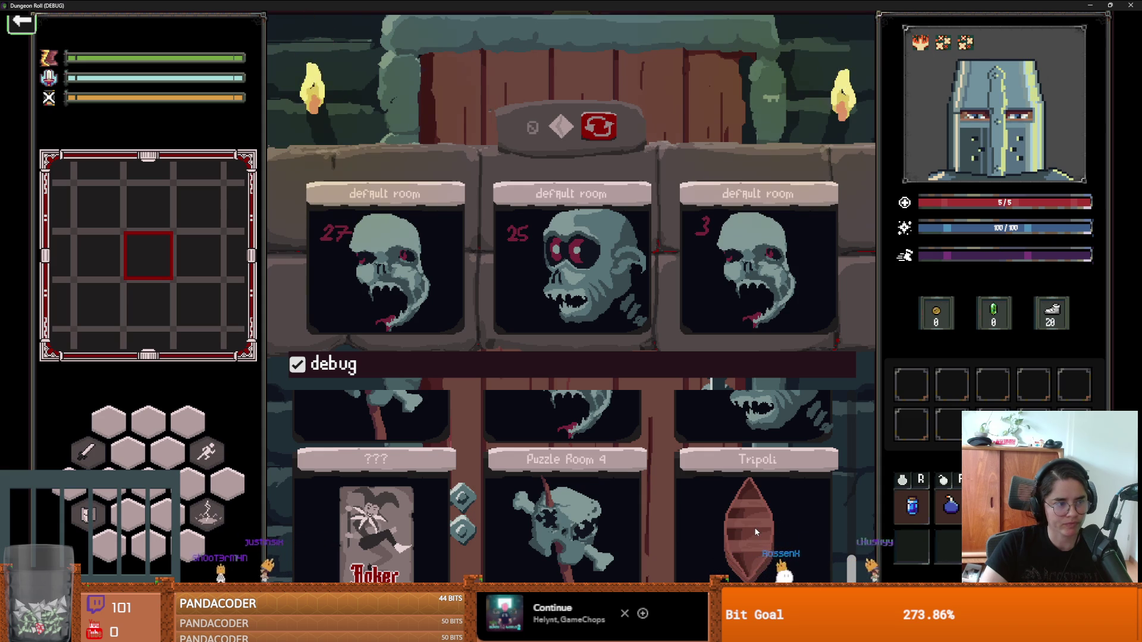
left_click(788, 543)
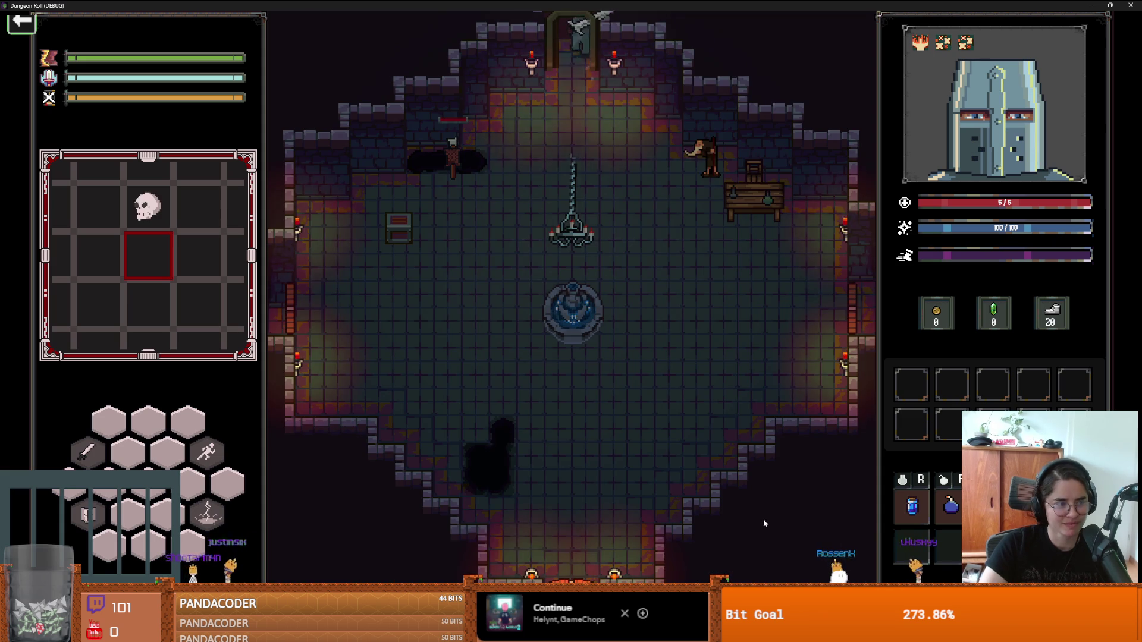
key("w")
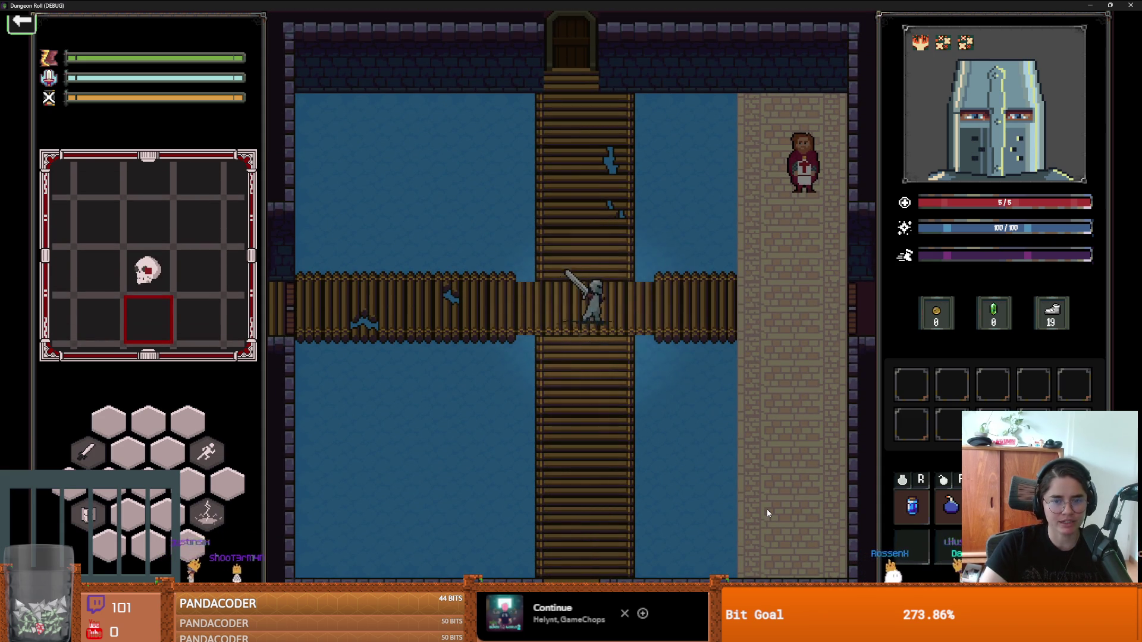
key("d")
key("e")
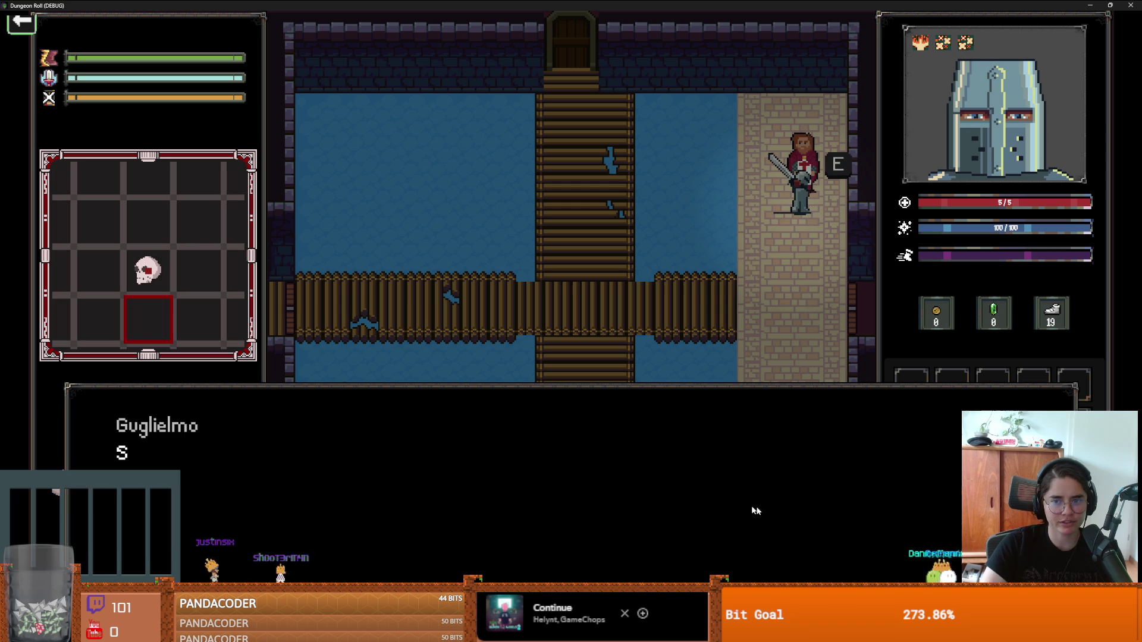
left_click(548, 319)
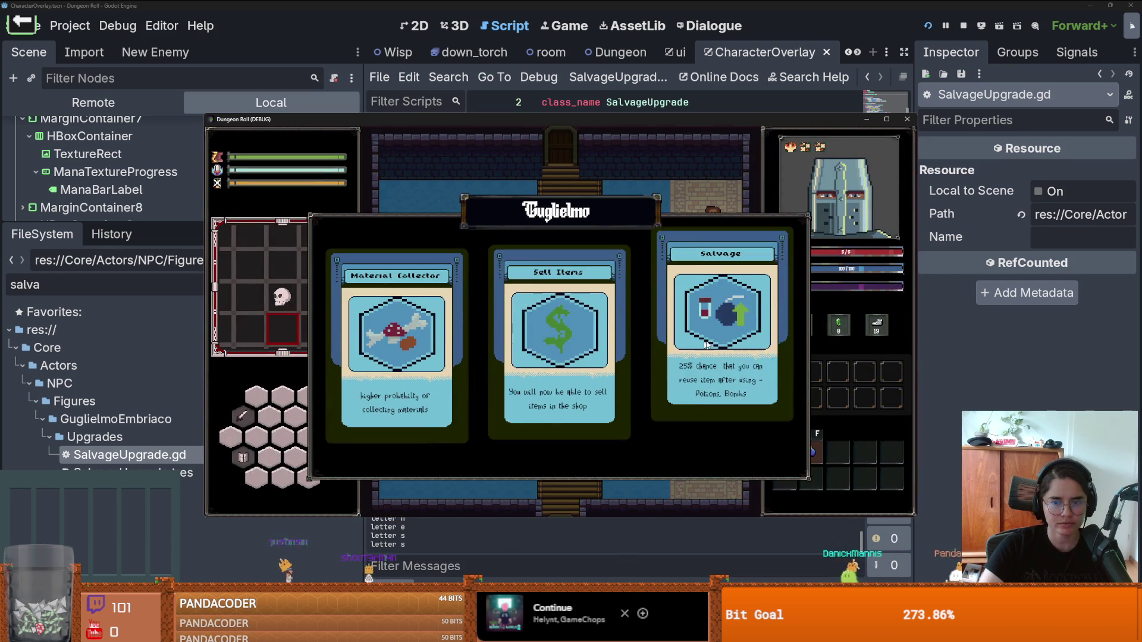
Step: Drink the Mana Potion on the bridge, logging successful salvages at 69.21 and 36.11, then stop the game
key("s")
key("a")
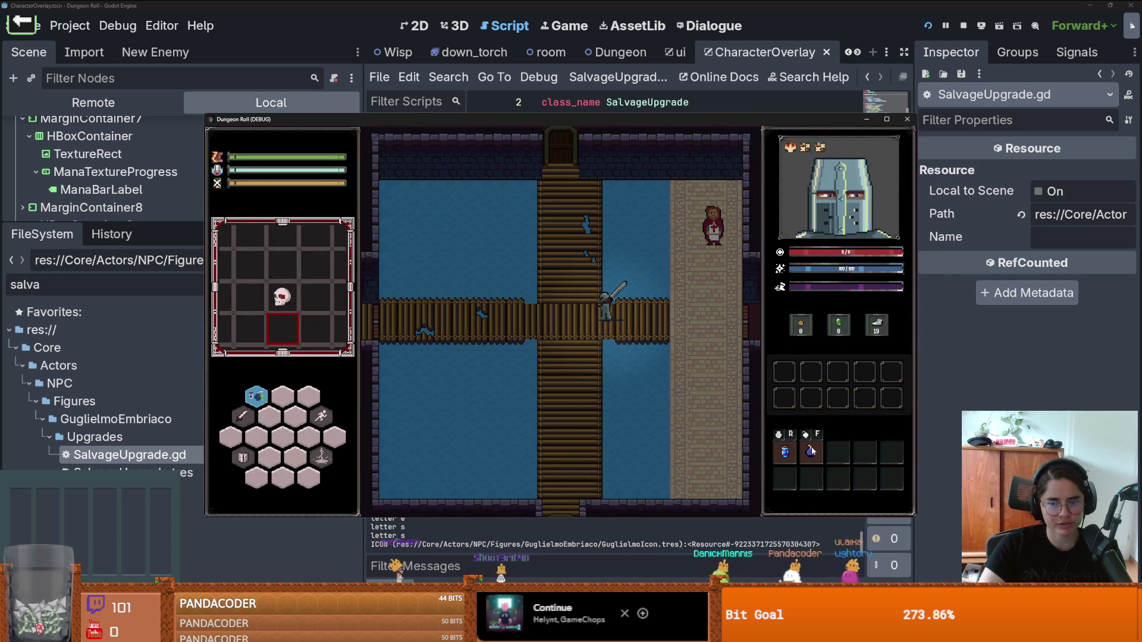
key("a")
key("f")
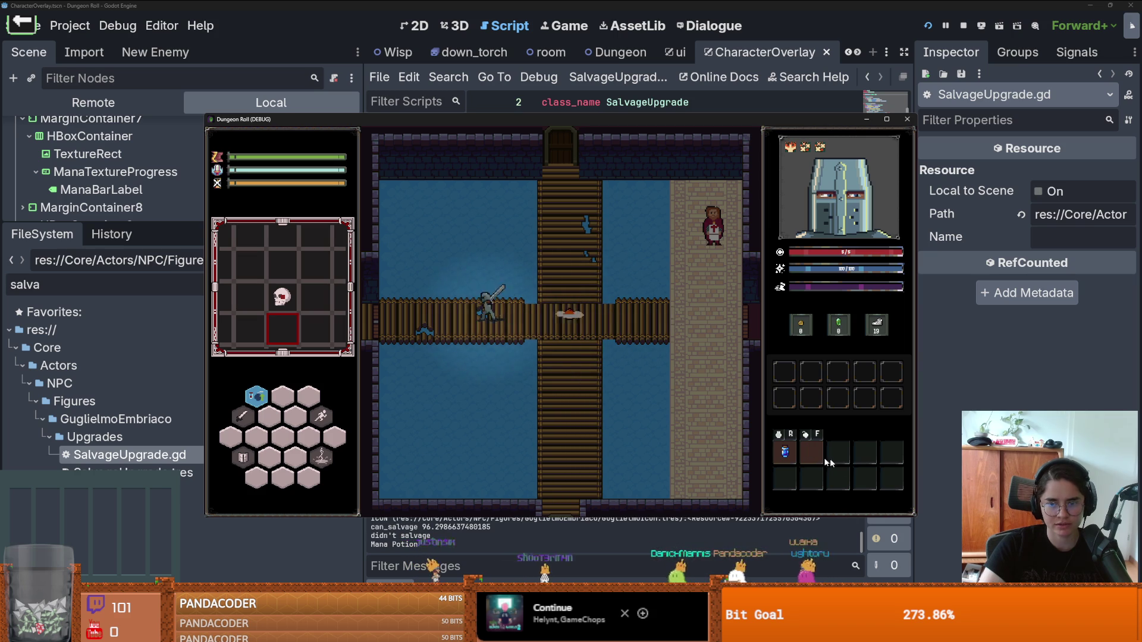
key("r")
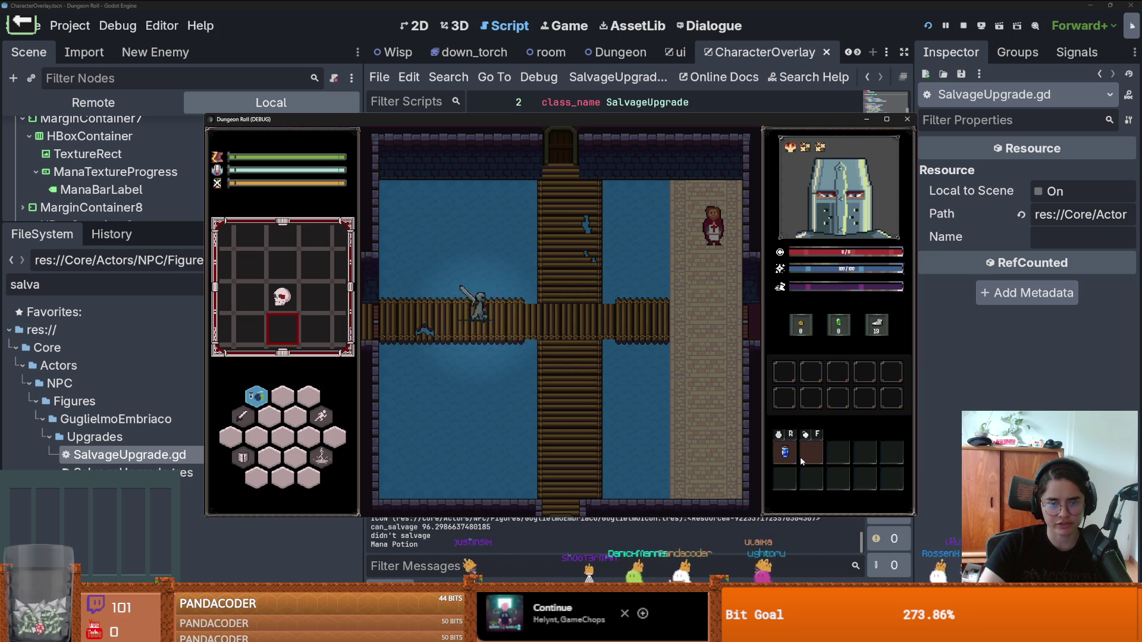
key("d")
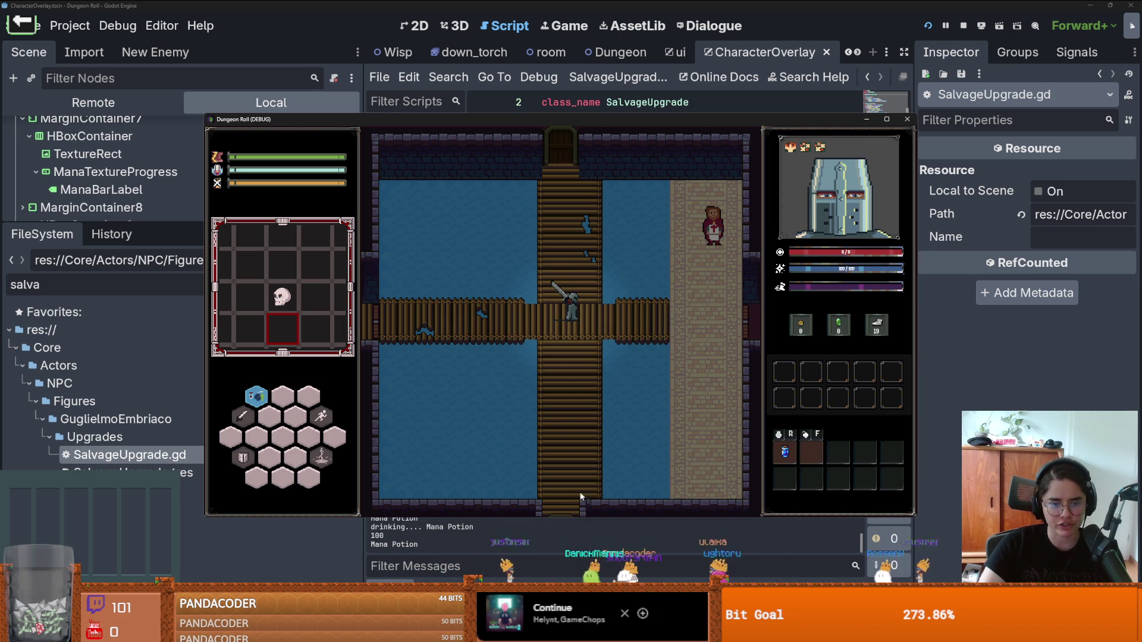
key("F8")
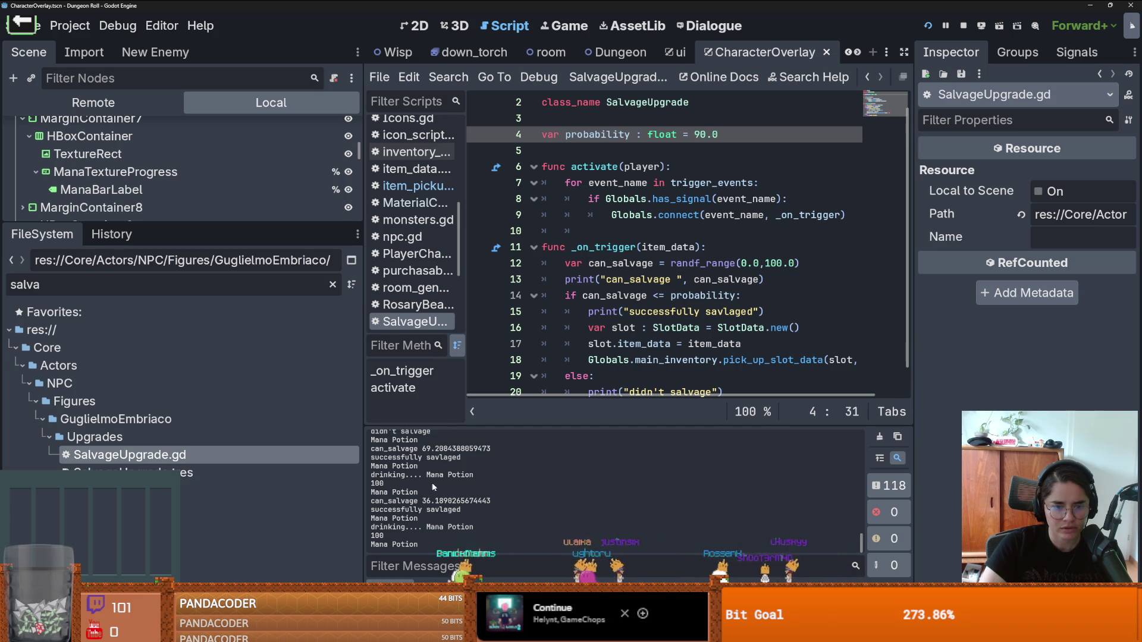
Step: Clear the output, drink the Mana Potion again, close the game, and select the 93.97 roll
left_click(881, 437)
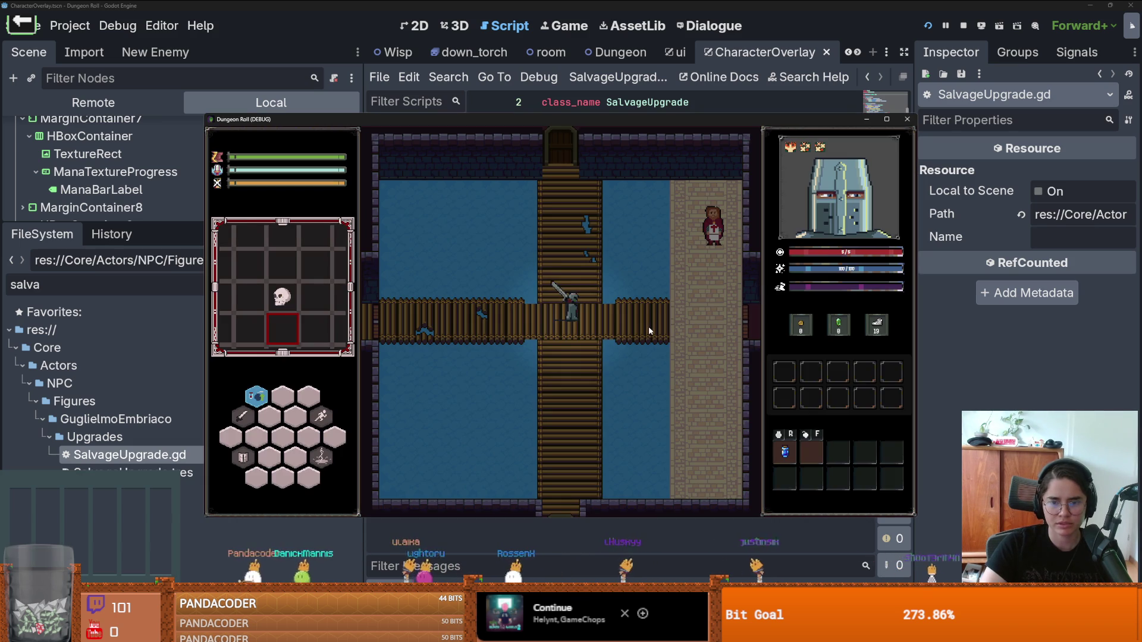
left_click(649, 331)
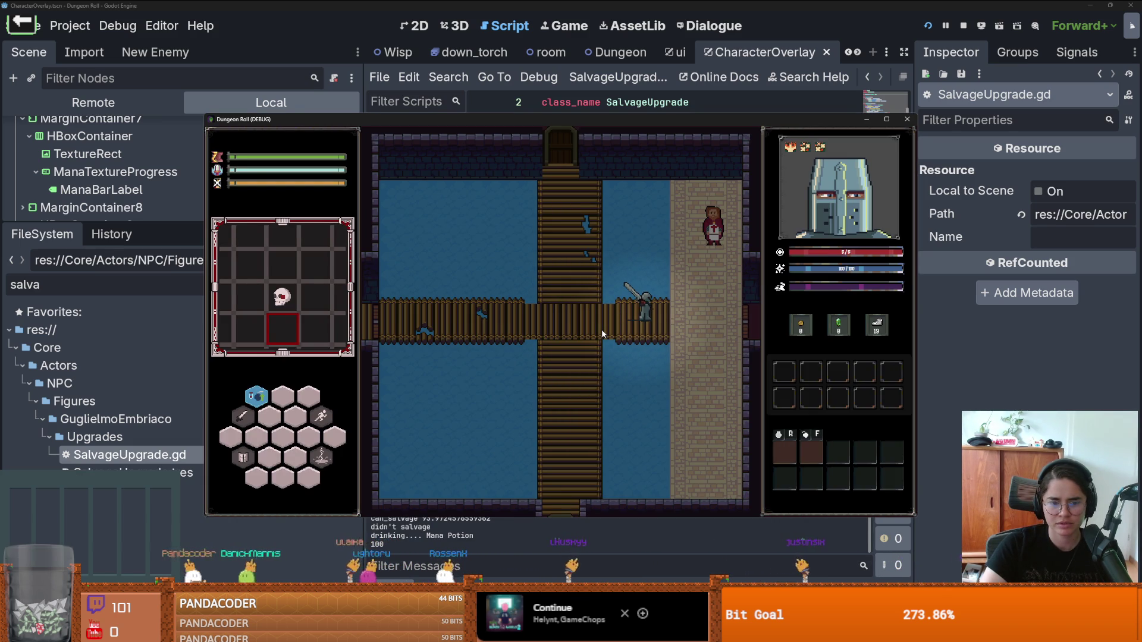
left_click(602, 330)
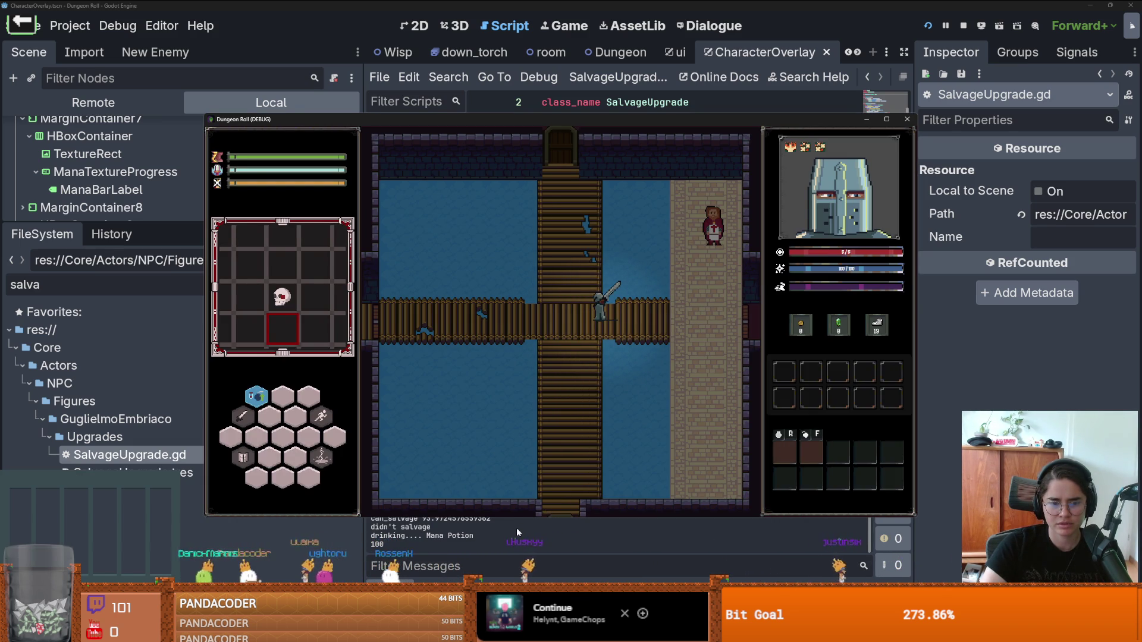
left_click(468, 527)
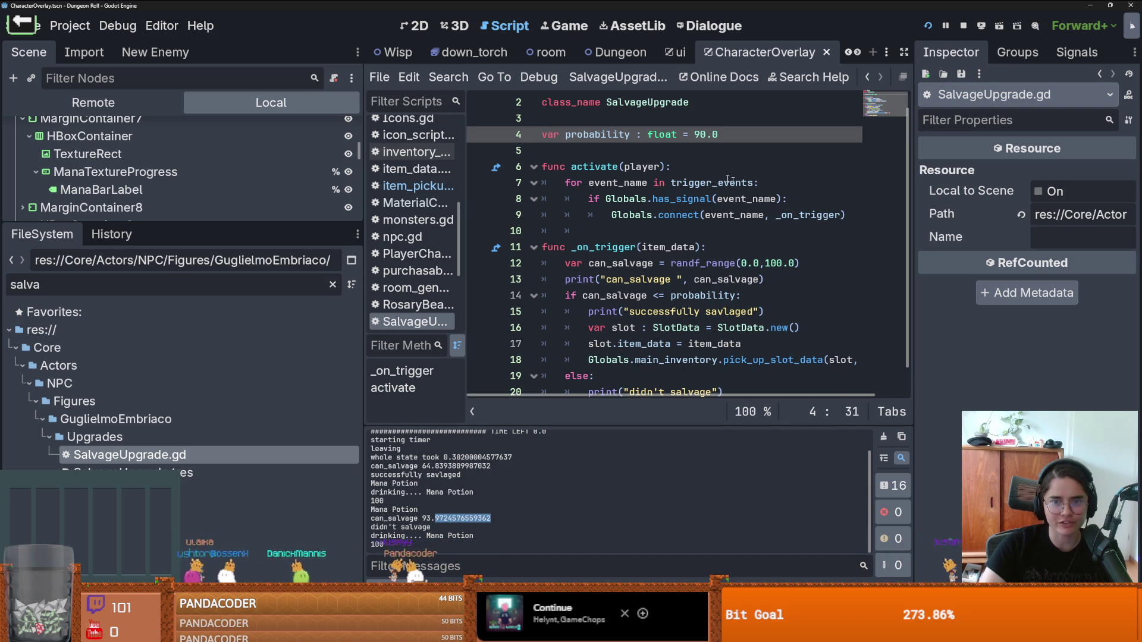
key("Down")
key("Down")
key("Up")
key("Up")
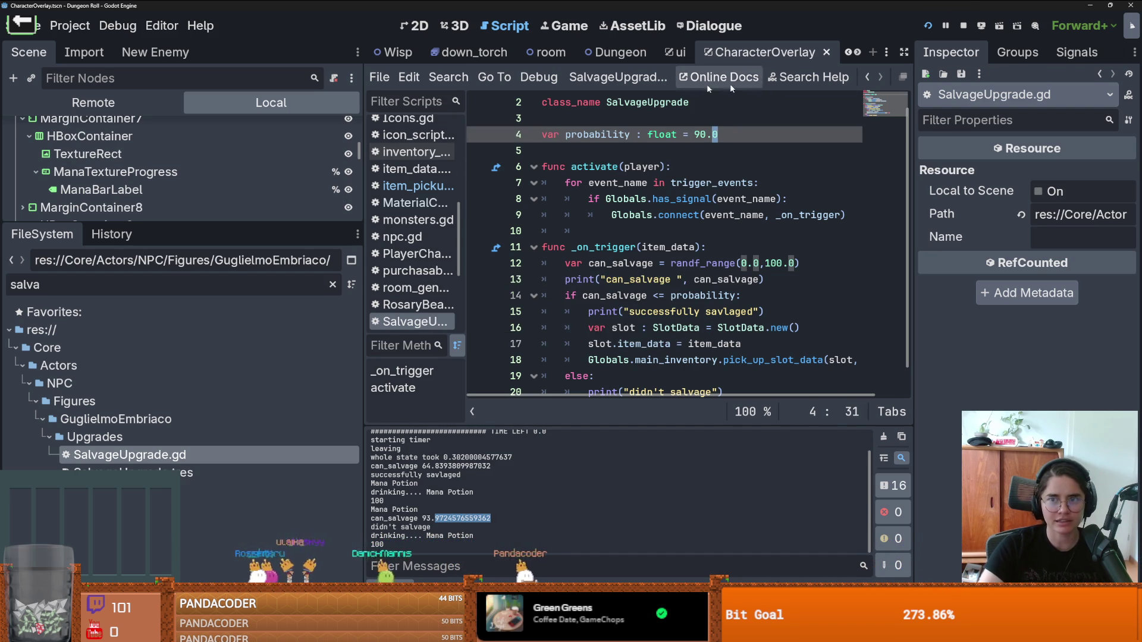
Step: Filter the FileSystem dock by 'inventory' instead of 'salva'
left_click(124, 291)
key("BackSpace")
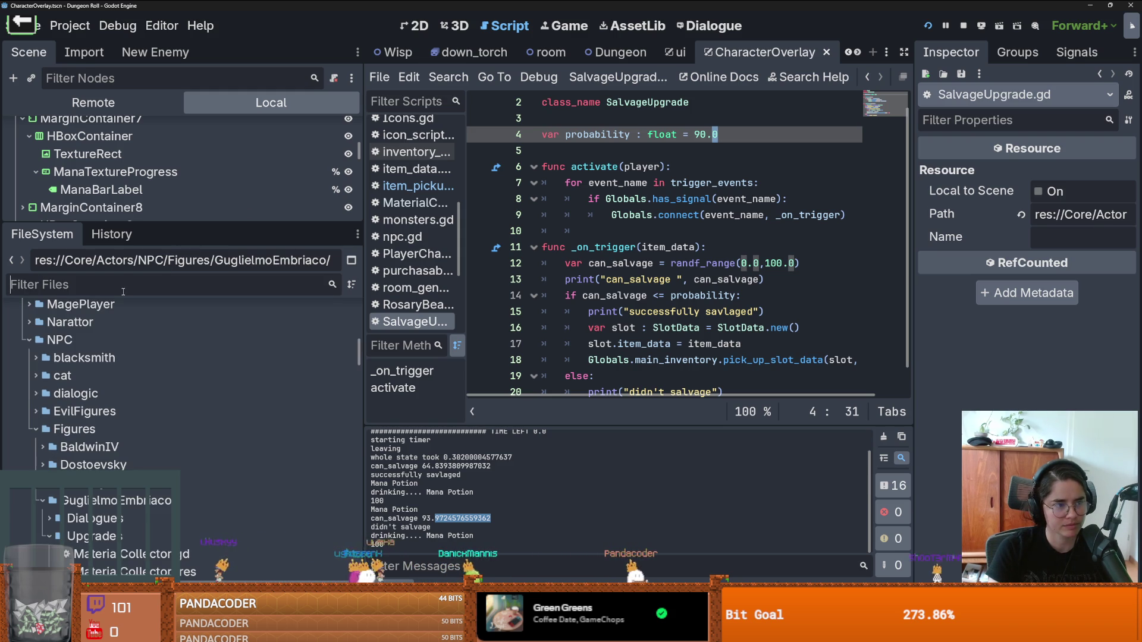
type("inventory")
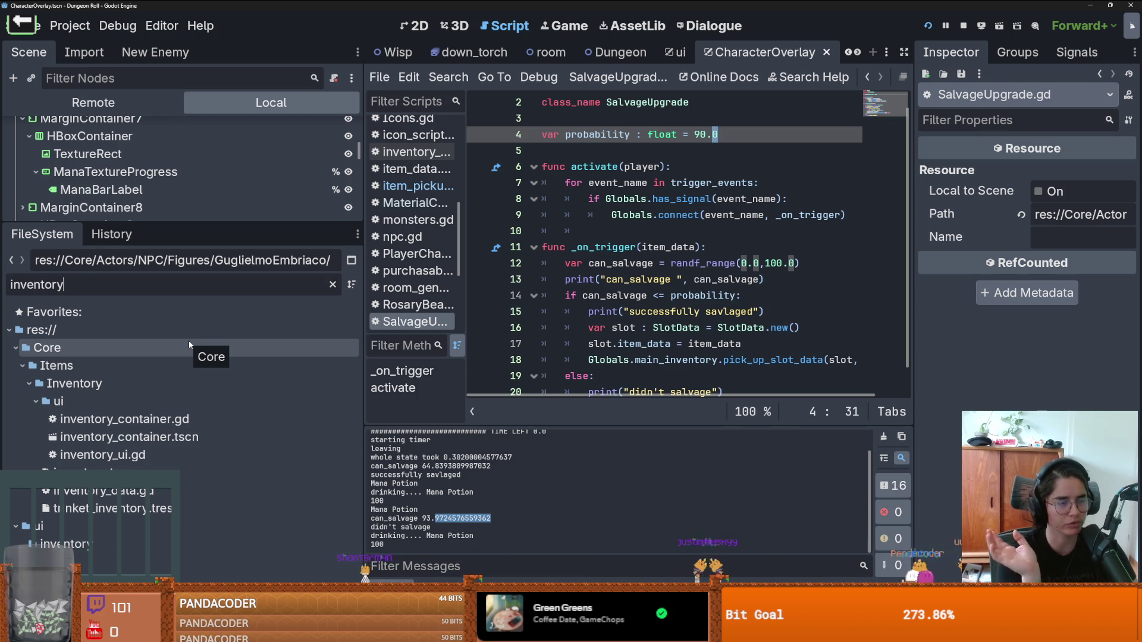
Step: Widen the script editor, do another test run, then open inventory.tres in the Inspector
left_click(594, 231)
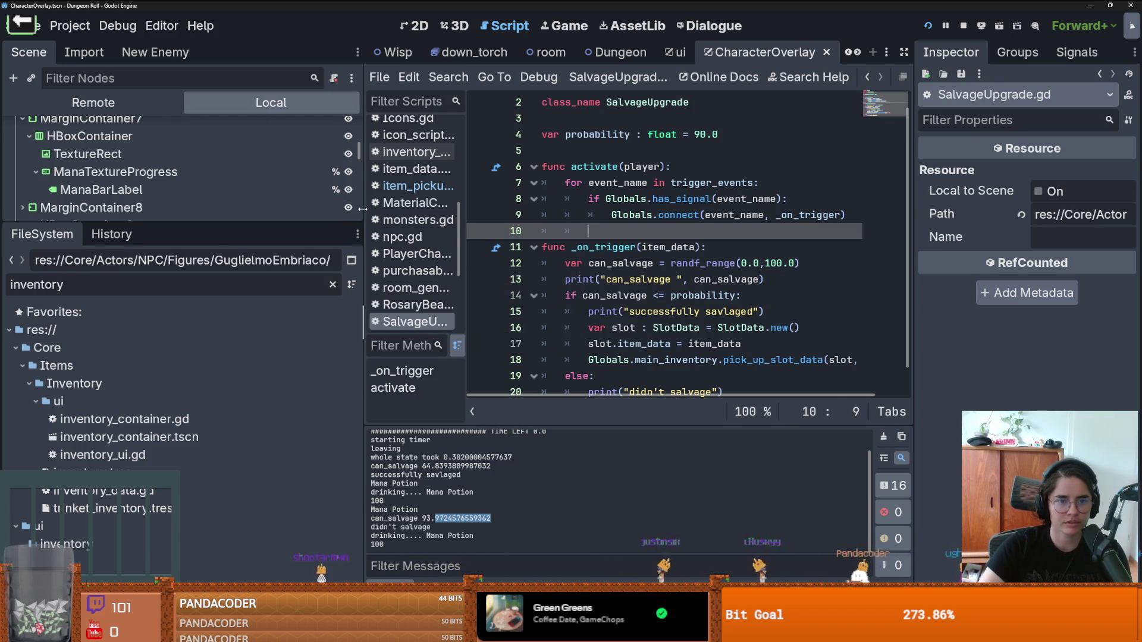
left_click_drag(362, 208, 283, 209)
left_click(566, 213)
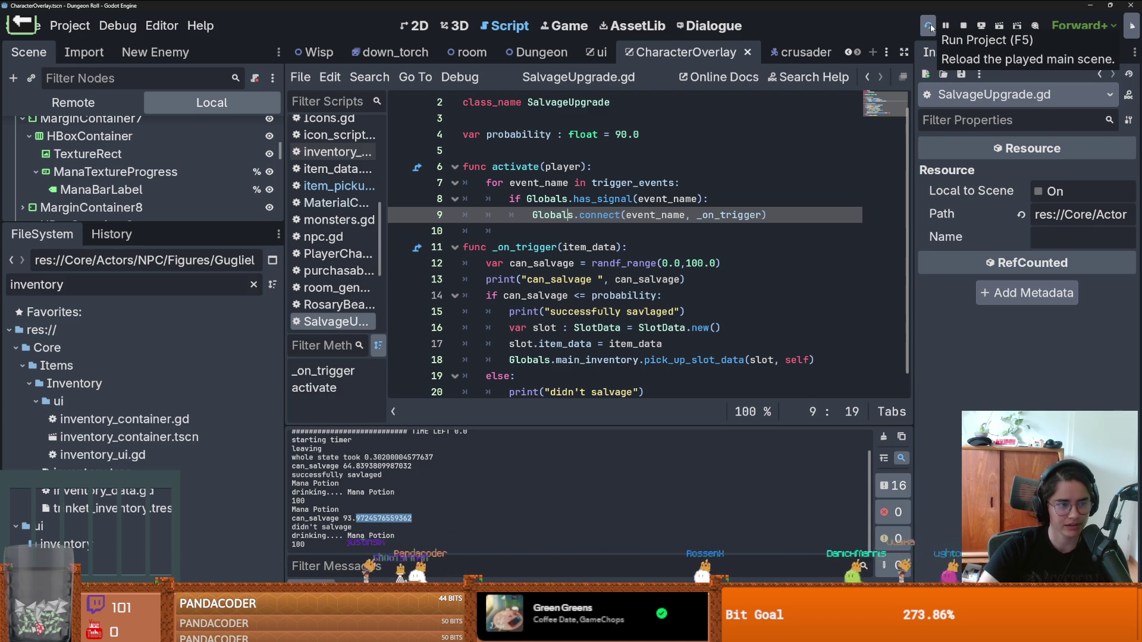
left_click(929, 27)
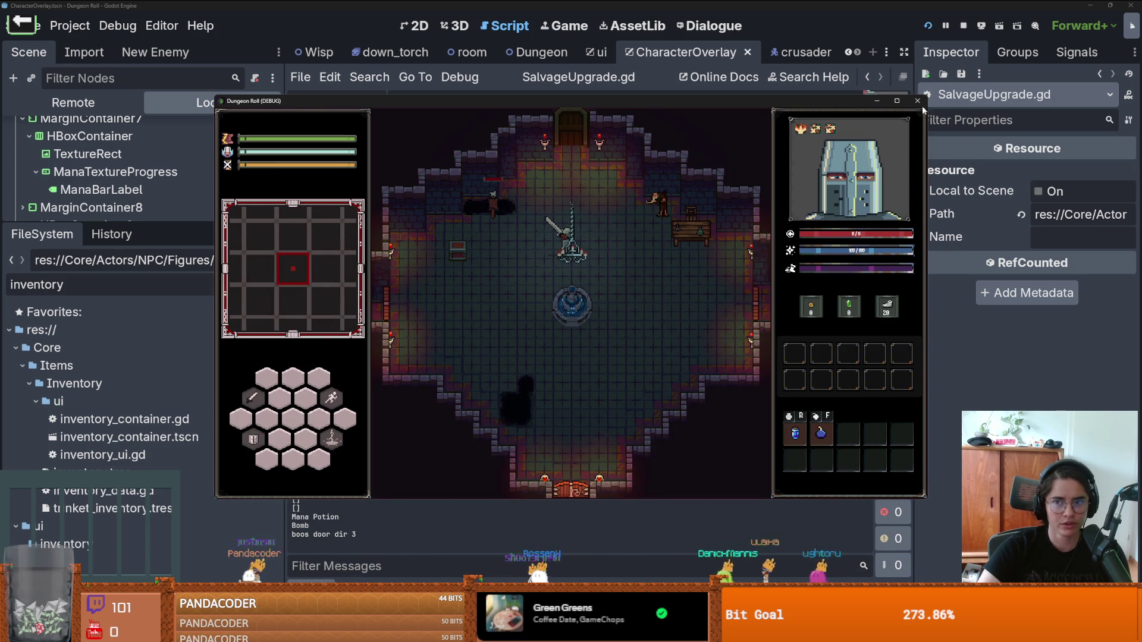
left_click(917, 101)
left_click(96, 473)
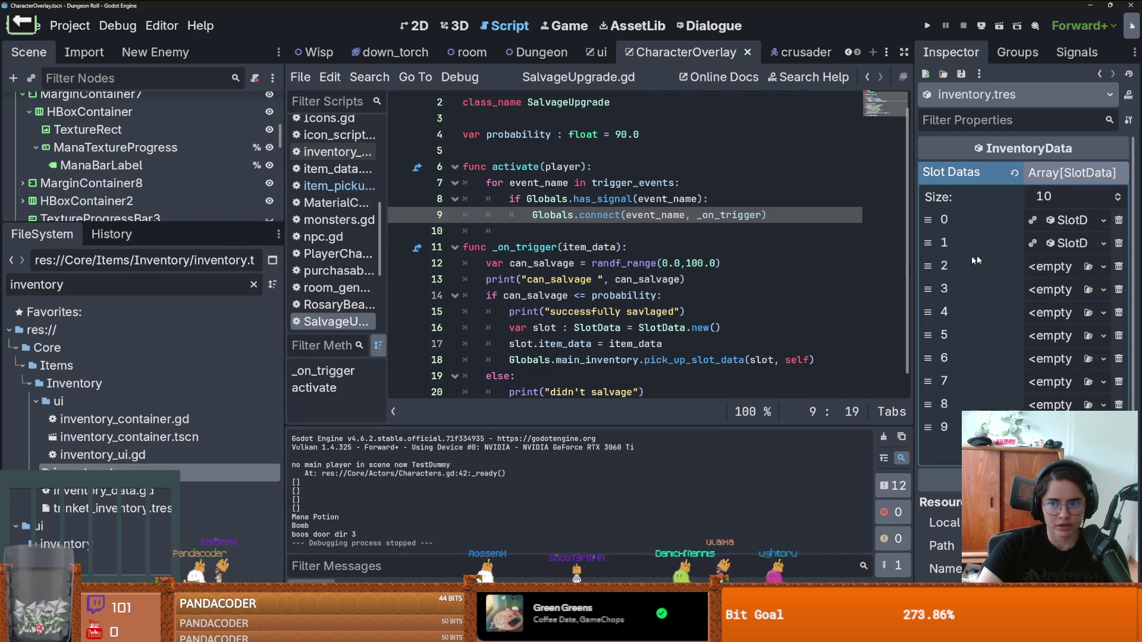
Step: Raise the Bomb slot (Slot Datas entry 1) quantity to 9 in inventory.tres and run the game
left_click_drag(920, 269, 750, 269)
left_click(1023, 220)
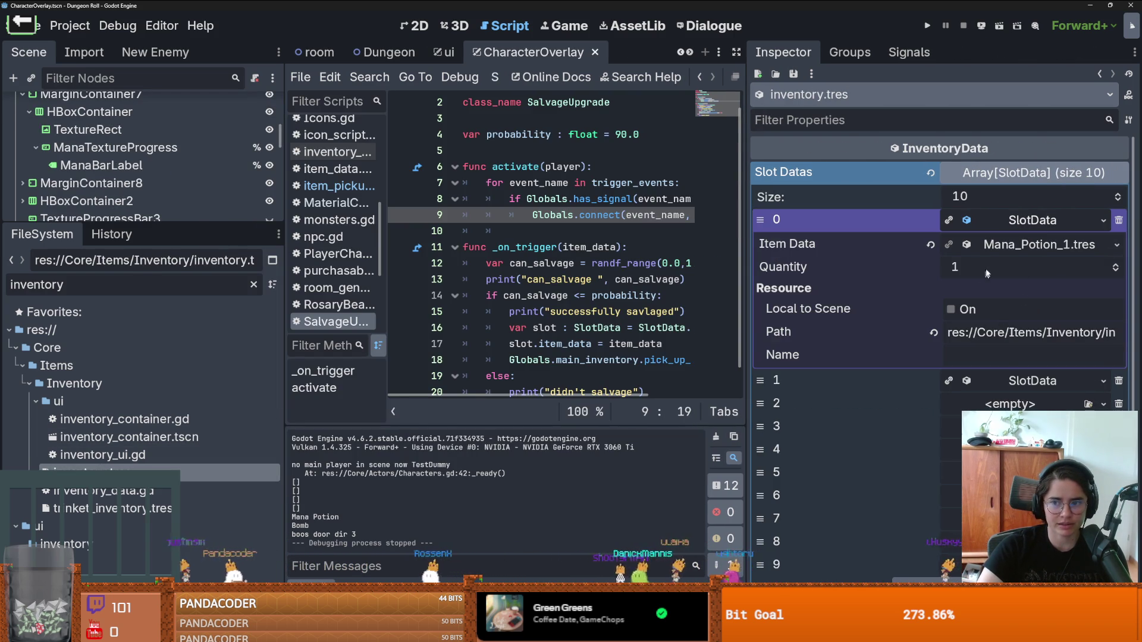
left_click(1024, 220)
left_click(1023, 243)
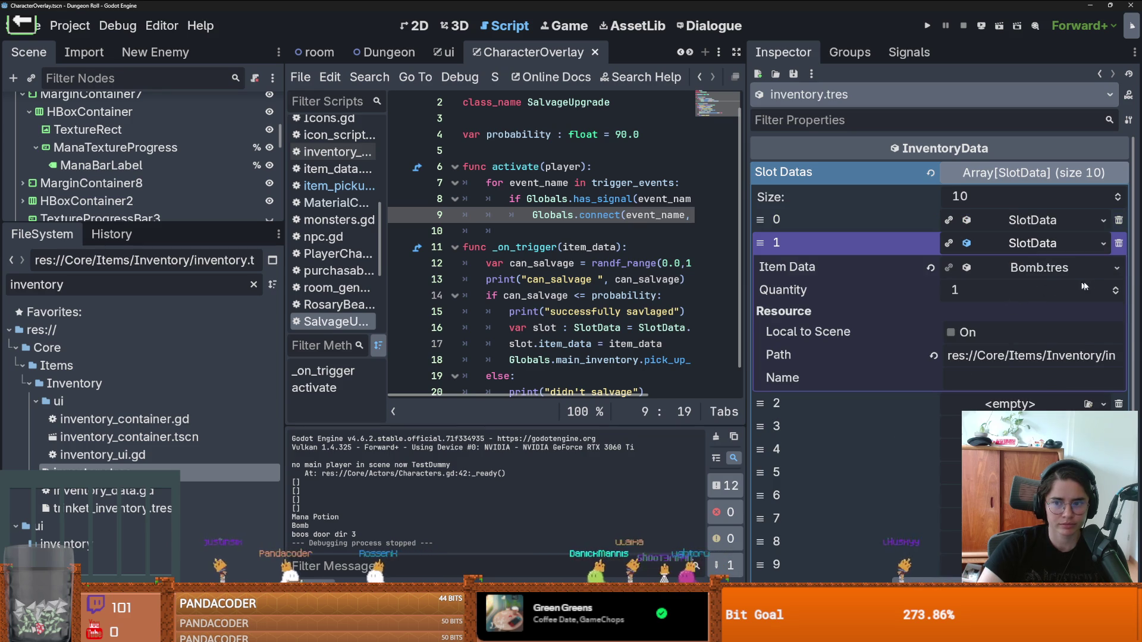
left_click(1116, 288)
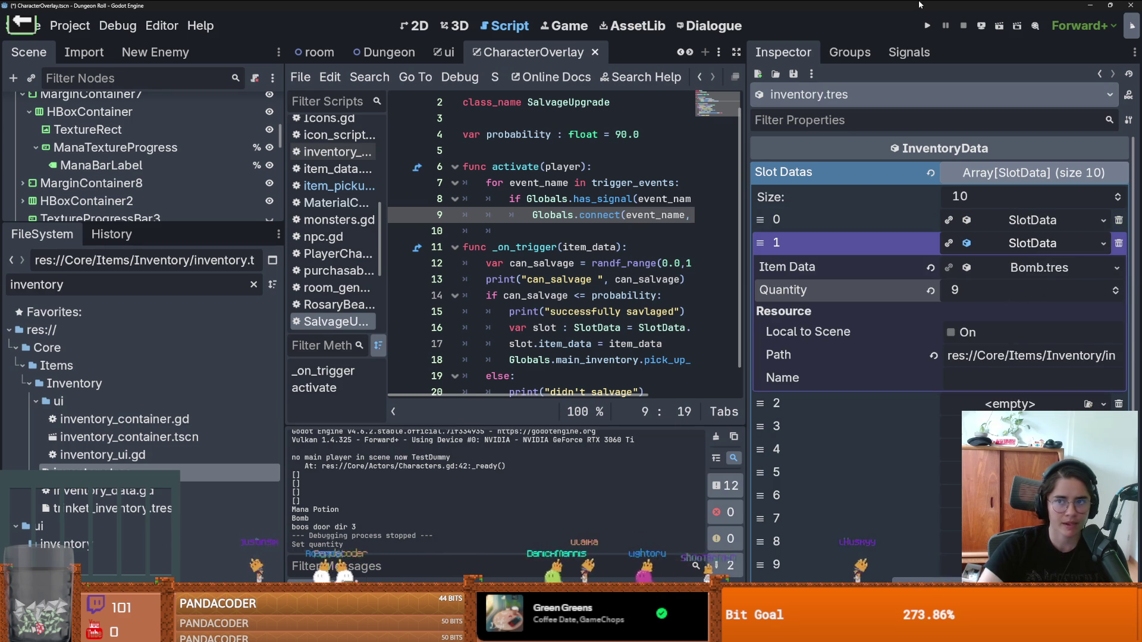
left_click(926, 26)
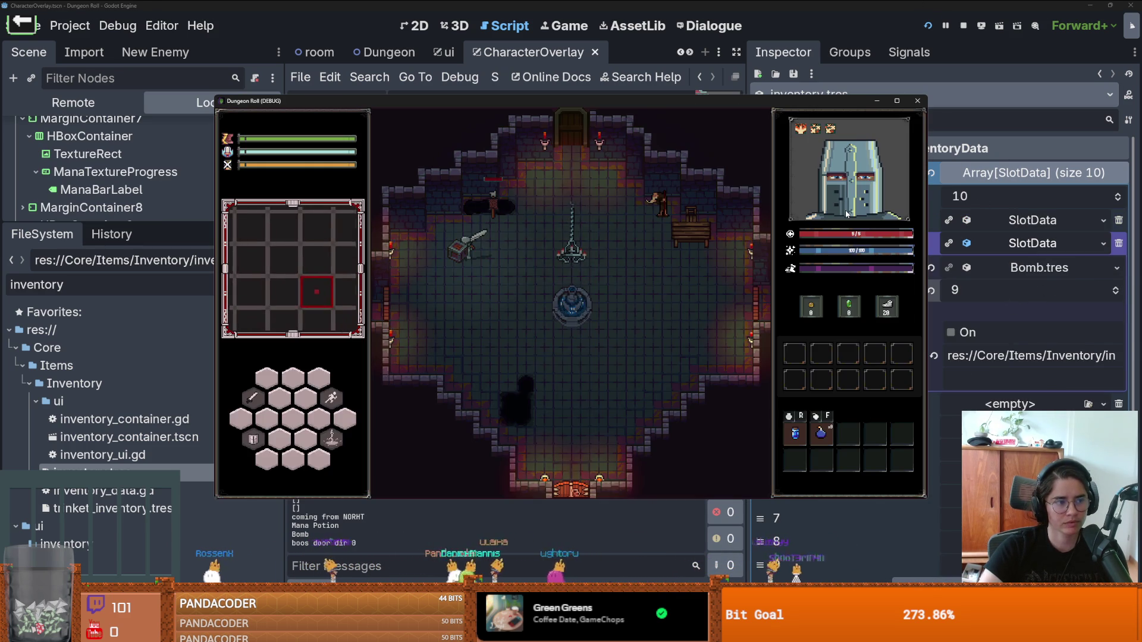
Step: Walk the knight over the bridge to Guglielmo and pick the Salvage ability
key("w")
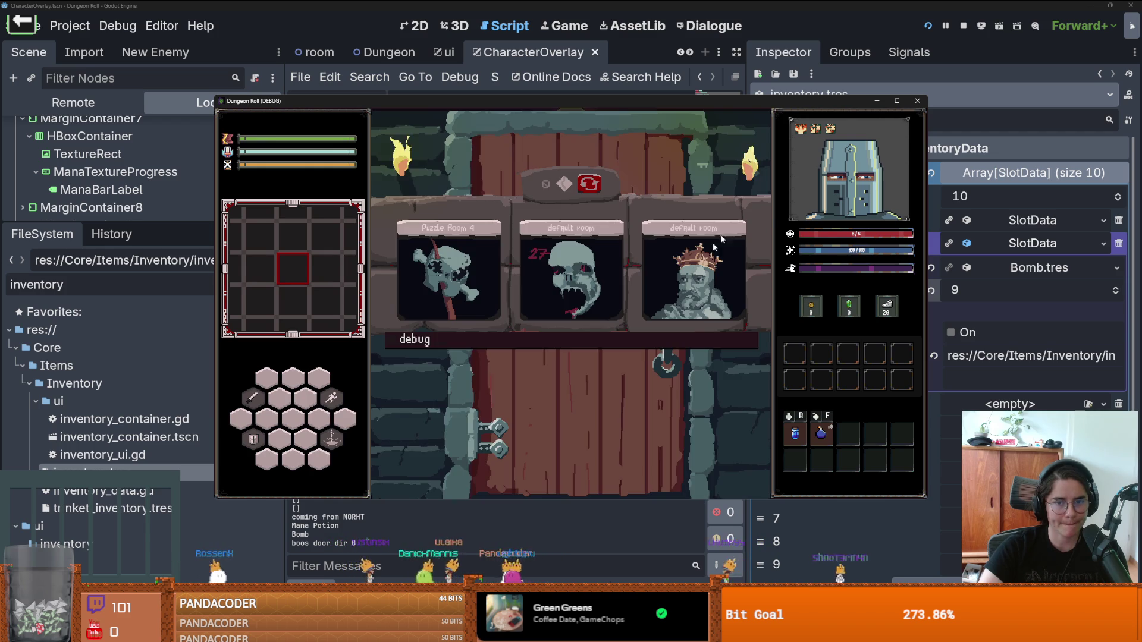
left_click(698, 421)
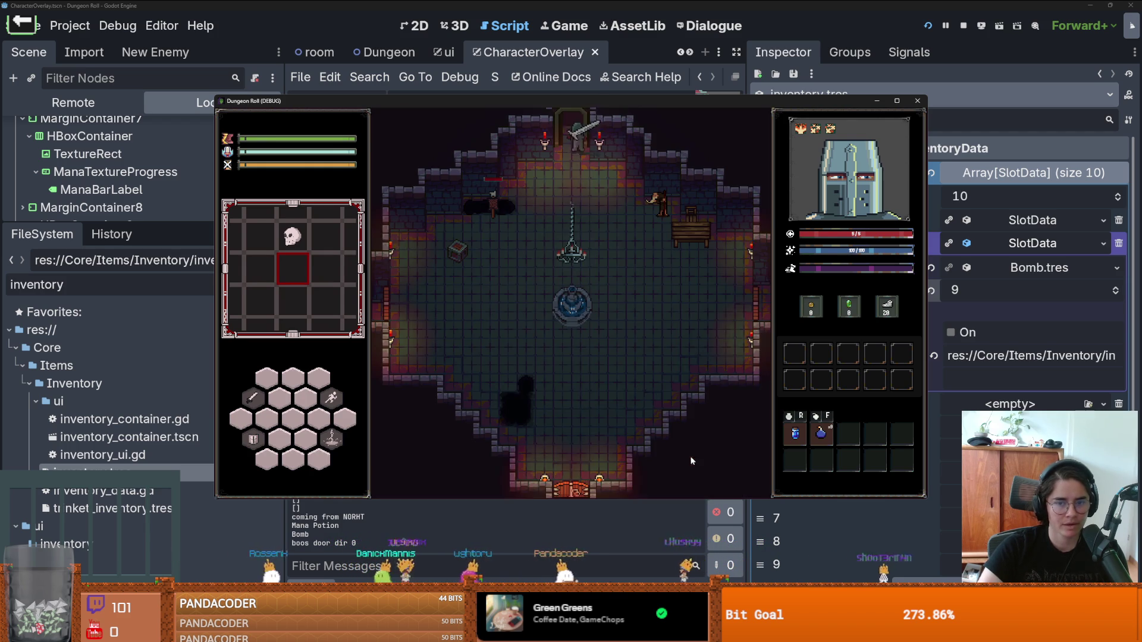
key("w")
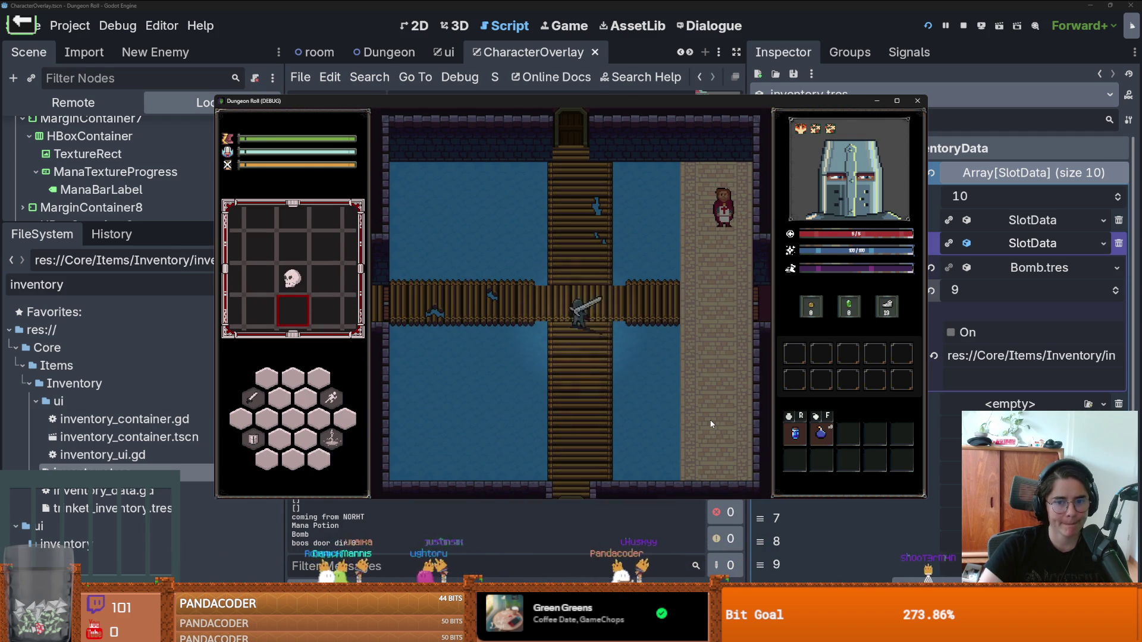
key("d")
key("w")
key("e")
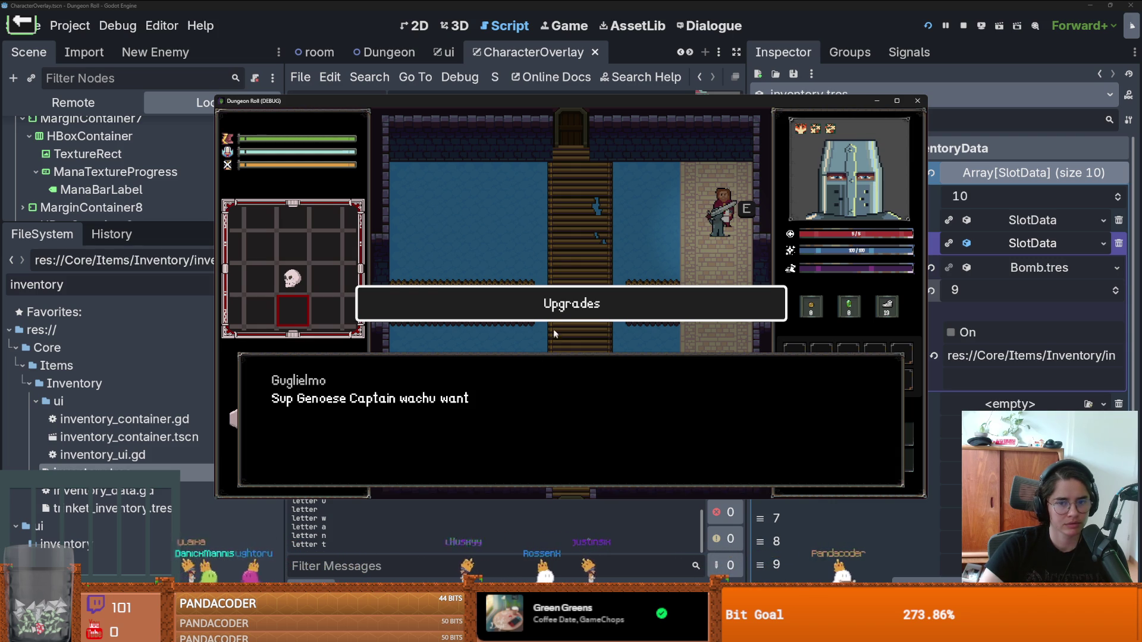
left_click(561, 307)
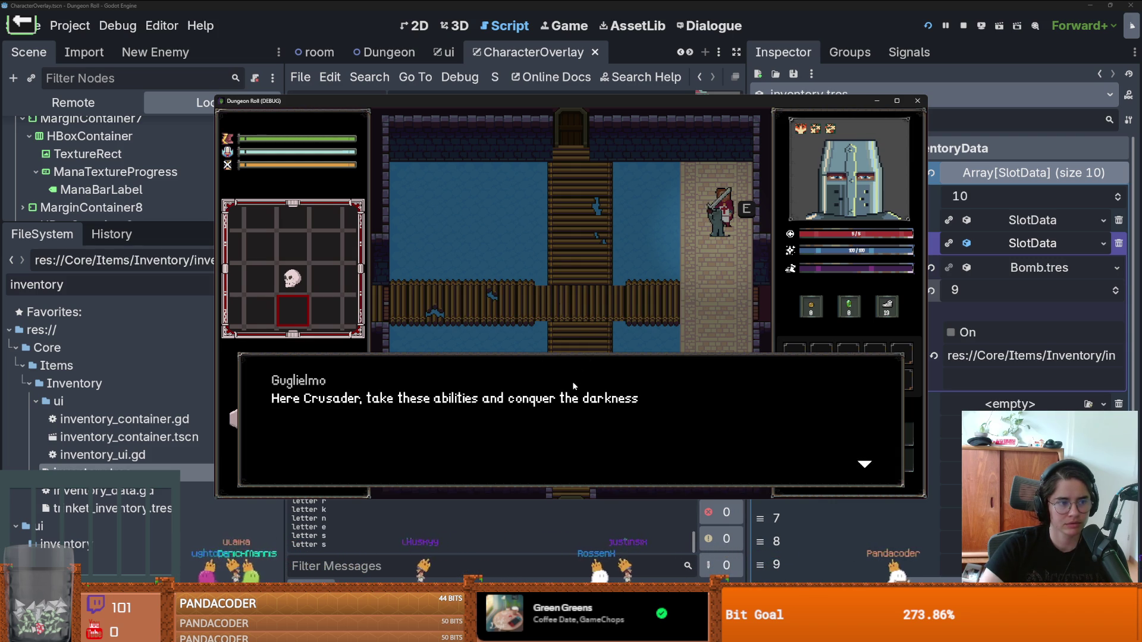
left_click(584, 398)
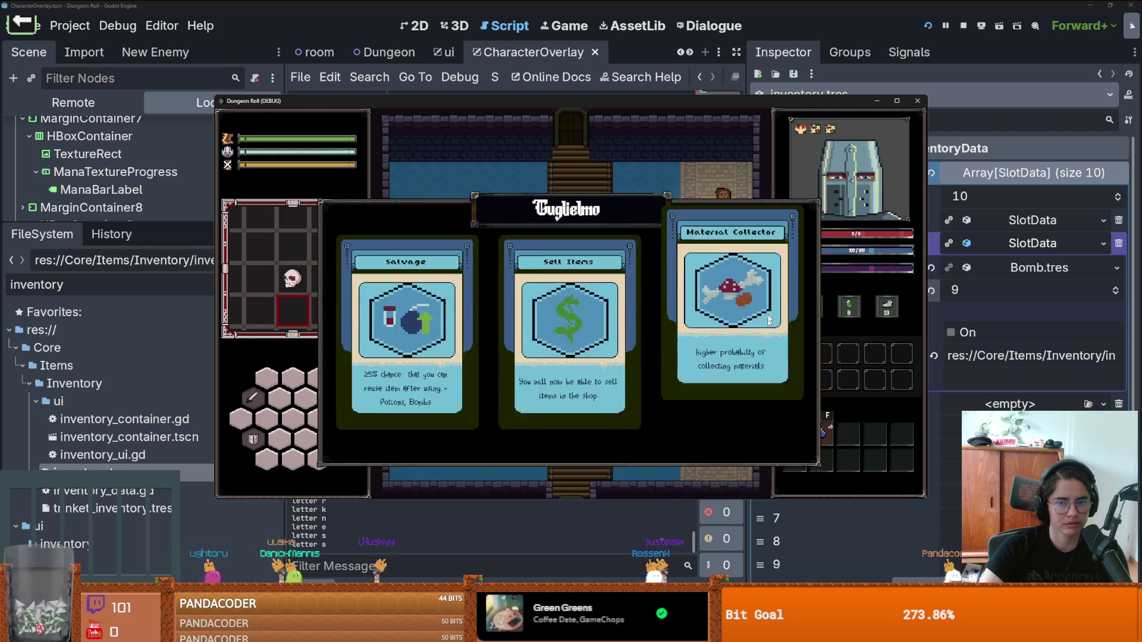
left_click(382, 315)
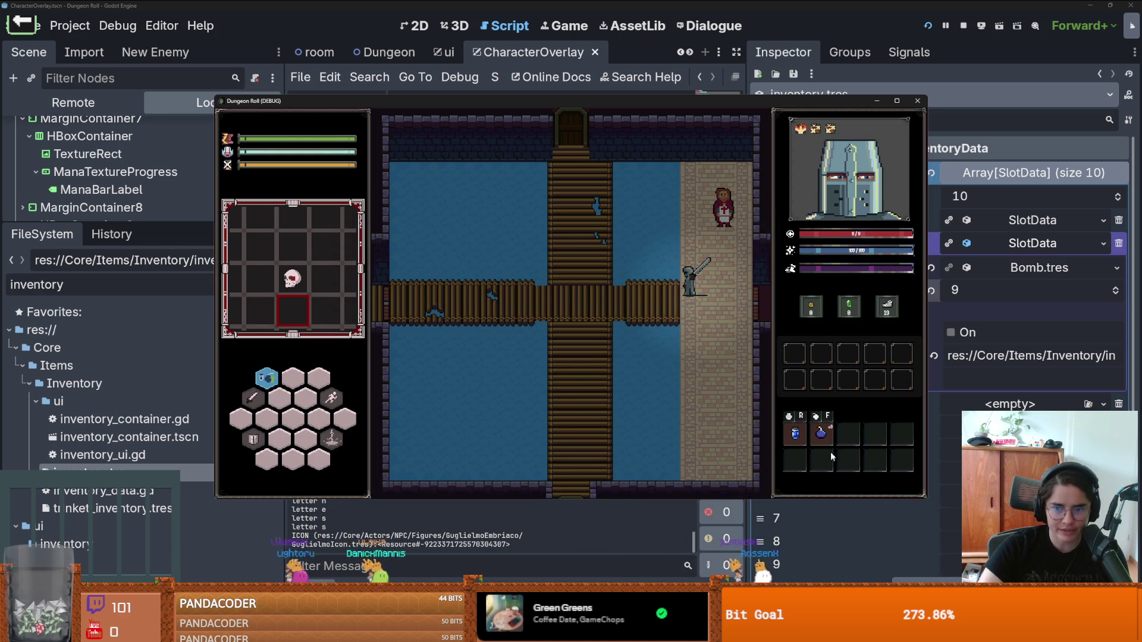
Step: Walk back and forth across the bridge and path over dropped items and the bomb
key("a")
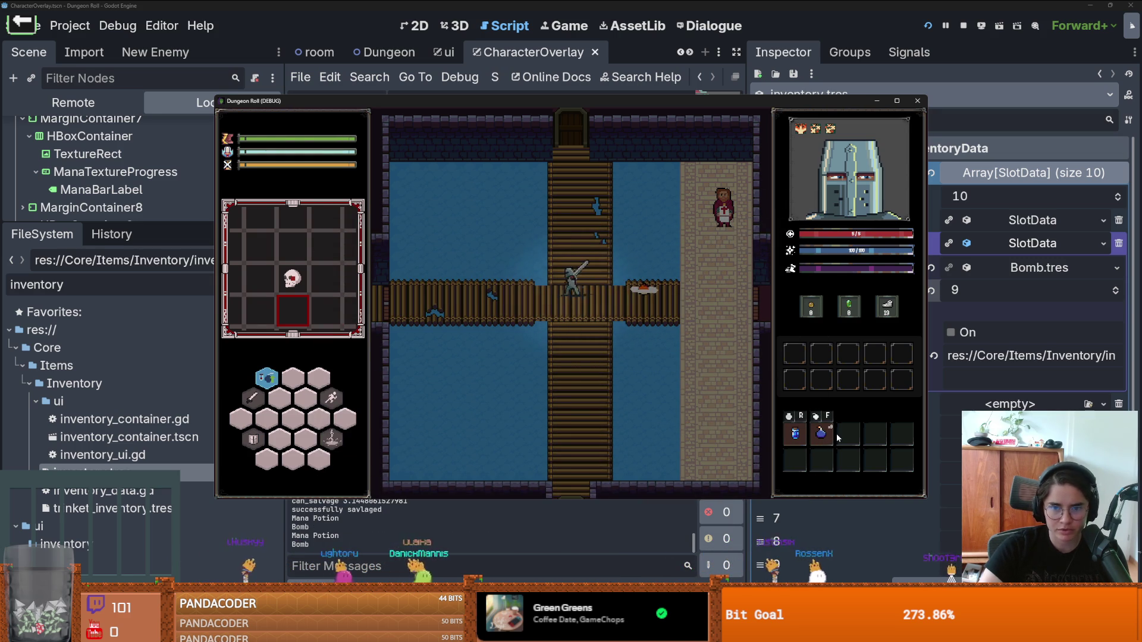
key("a")
key("s")
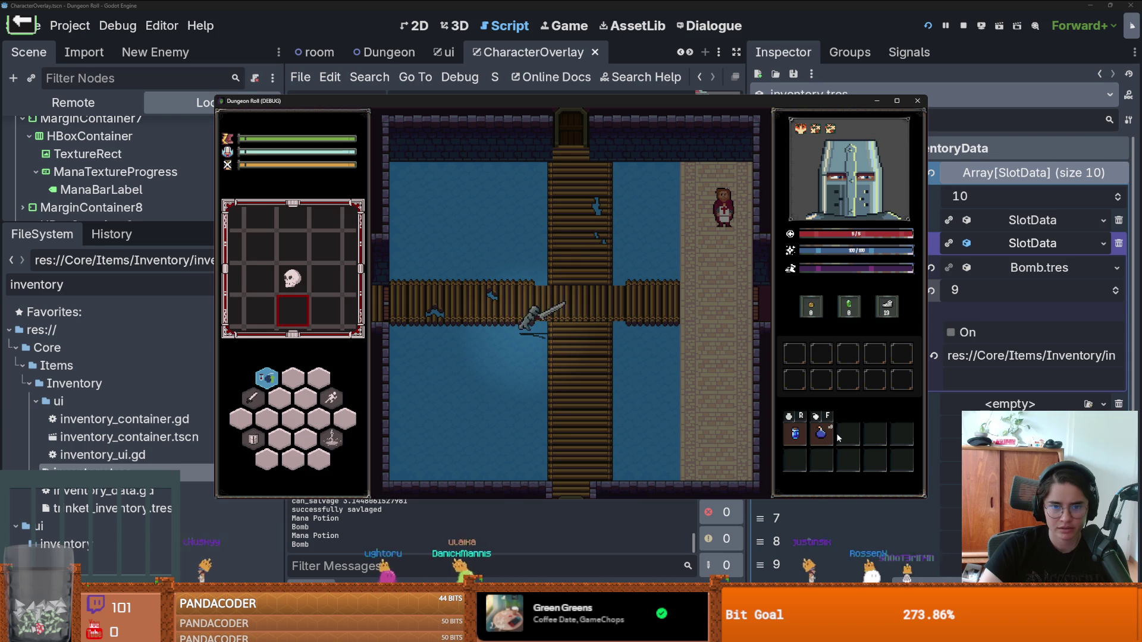
key("s")
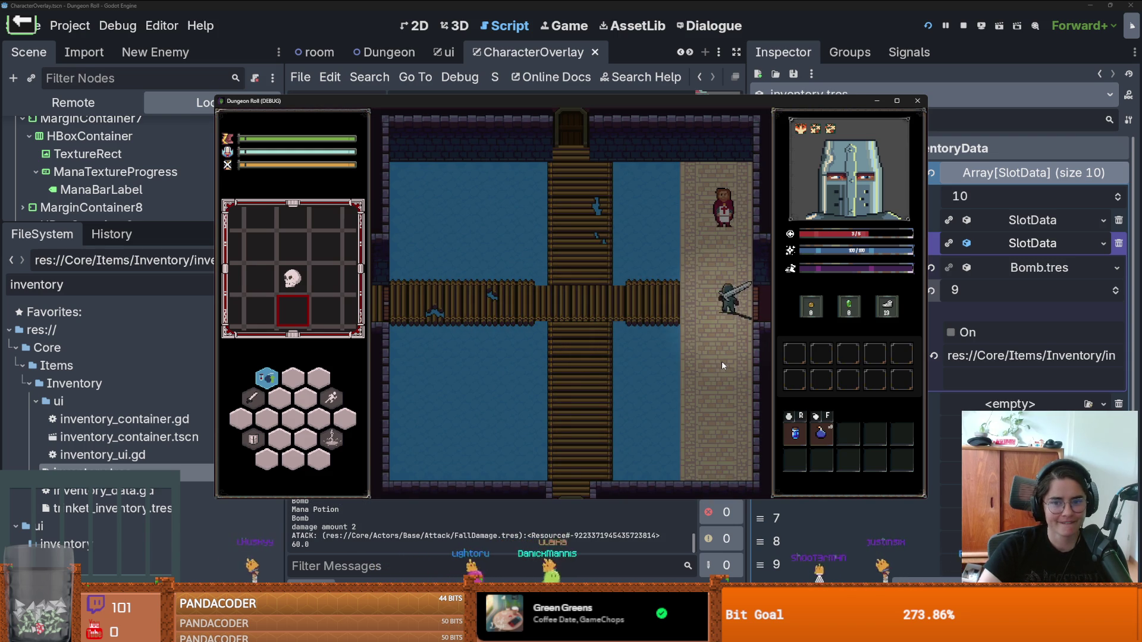
key("a")
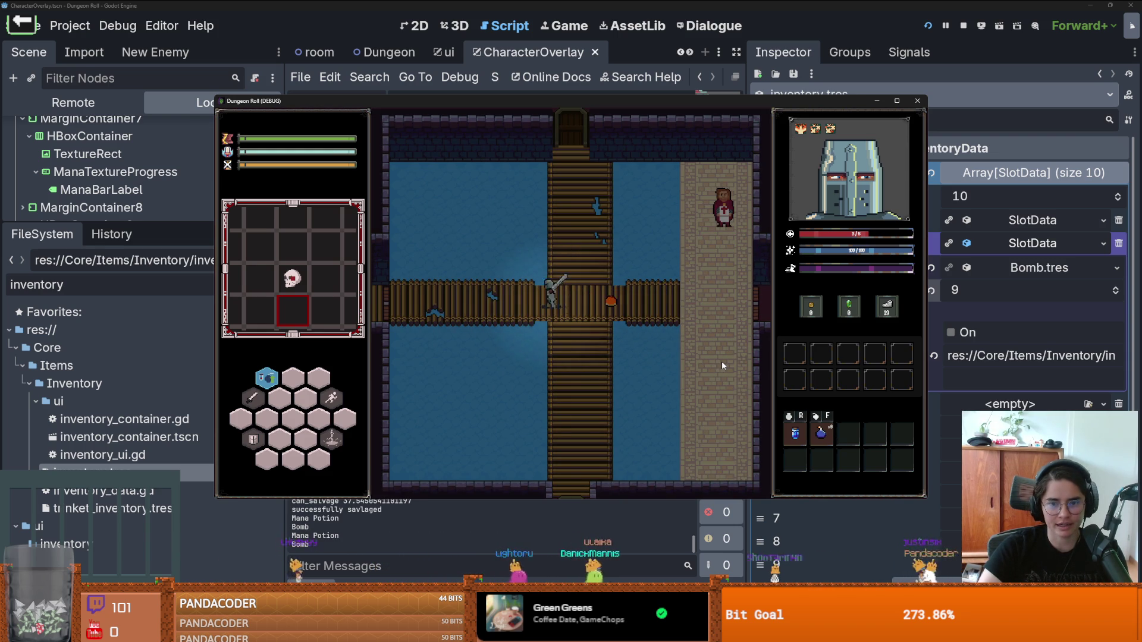
key("a")
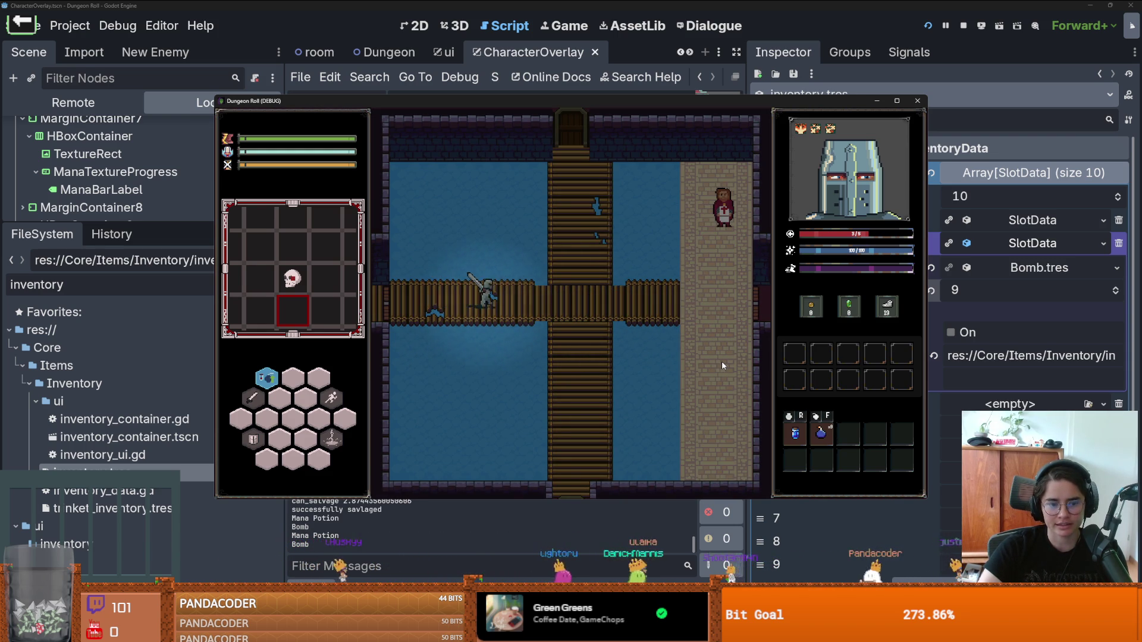
key("d")
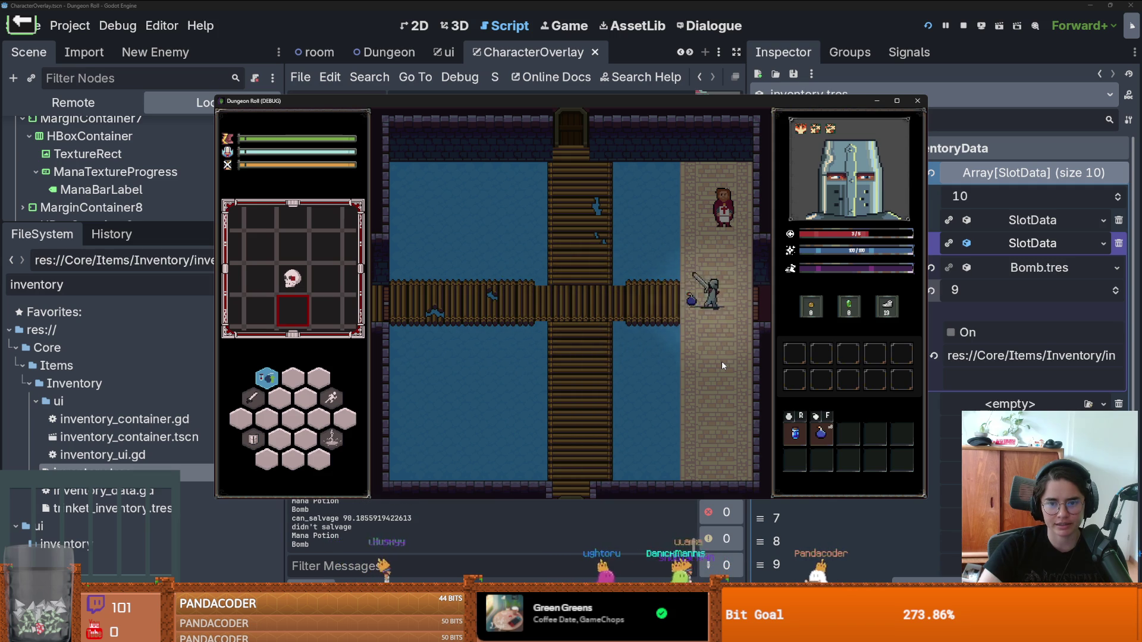
key("d")
key("s")
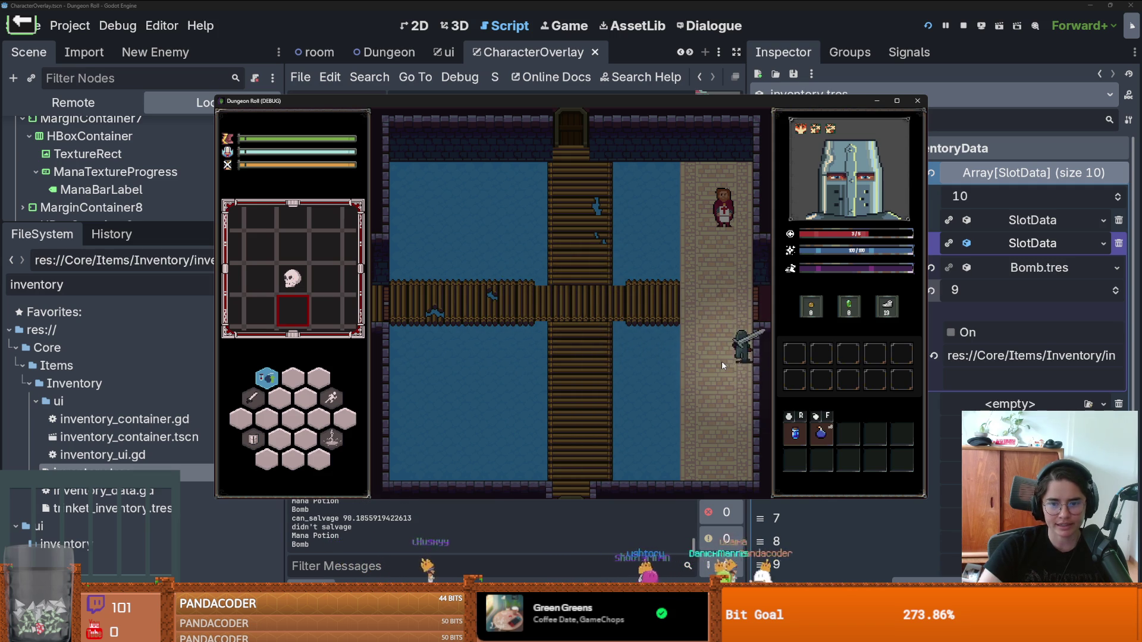
key("w")
key("a")
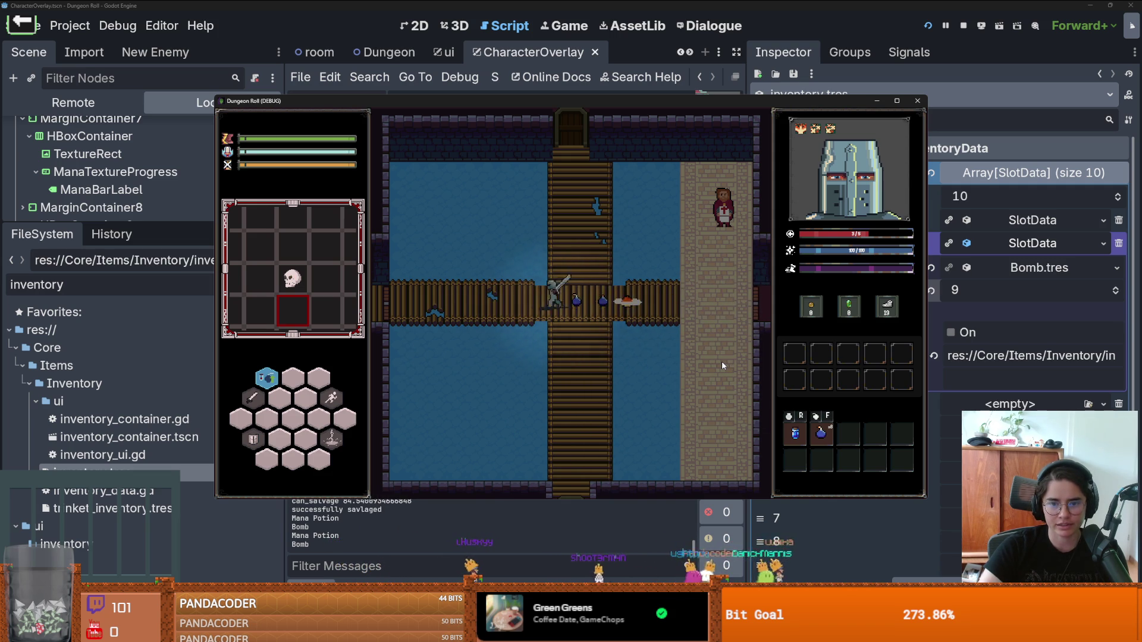
key("a")
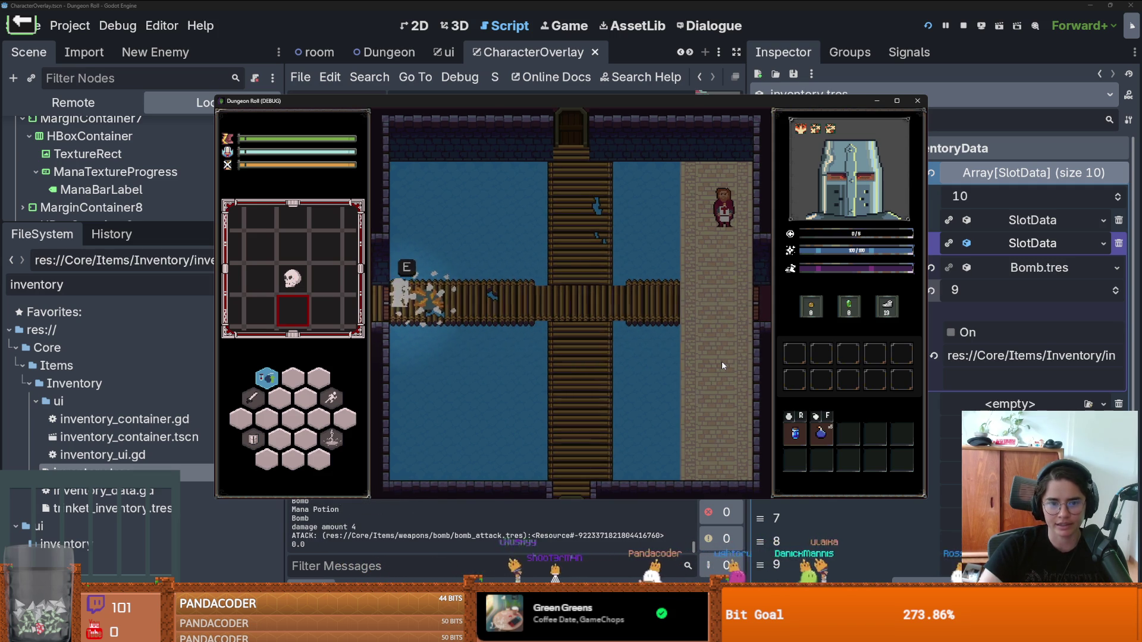
Step: Stop the game and change the salvage probability on line 4 to 25, then save
left_click(918, 102)
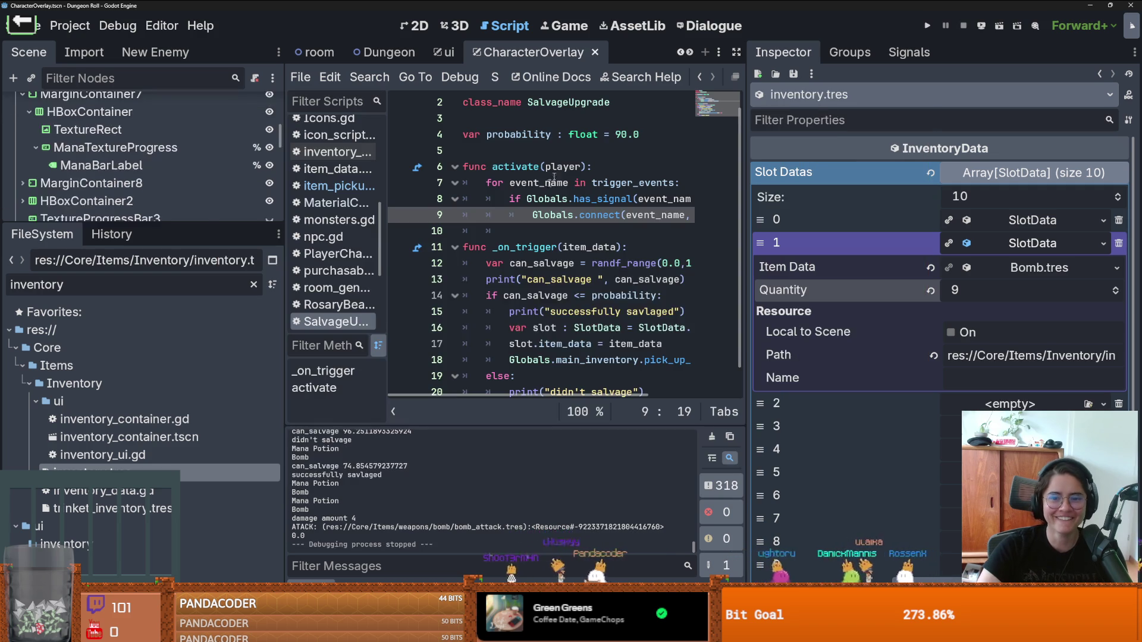
double_click(614, 136)
type("2")
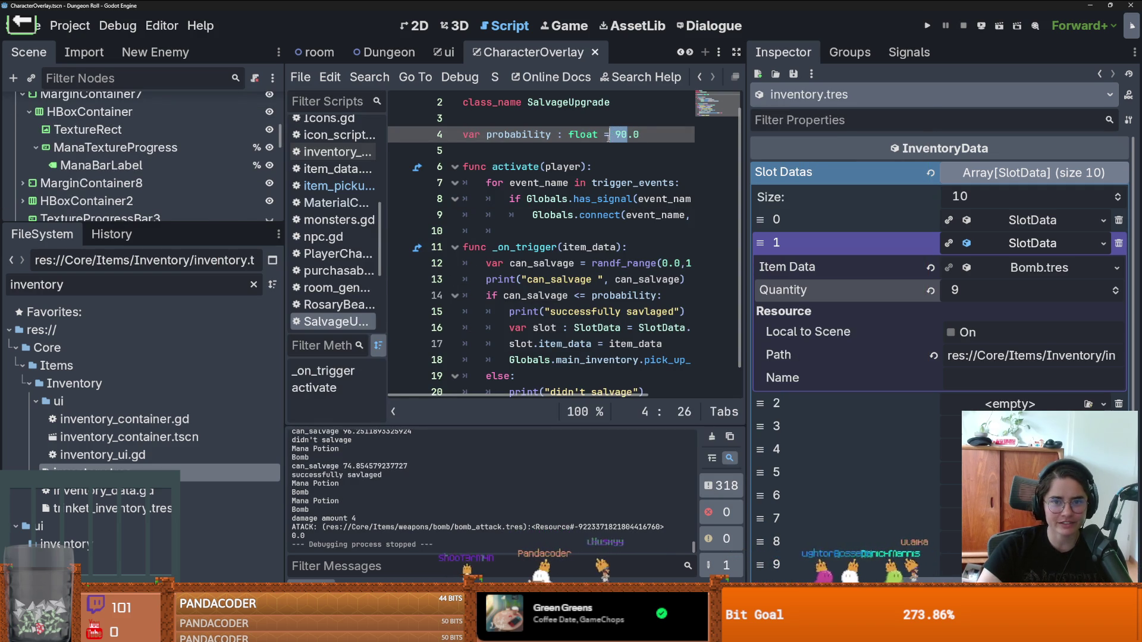
type("5")
key("ctrl+s")
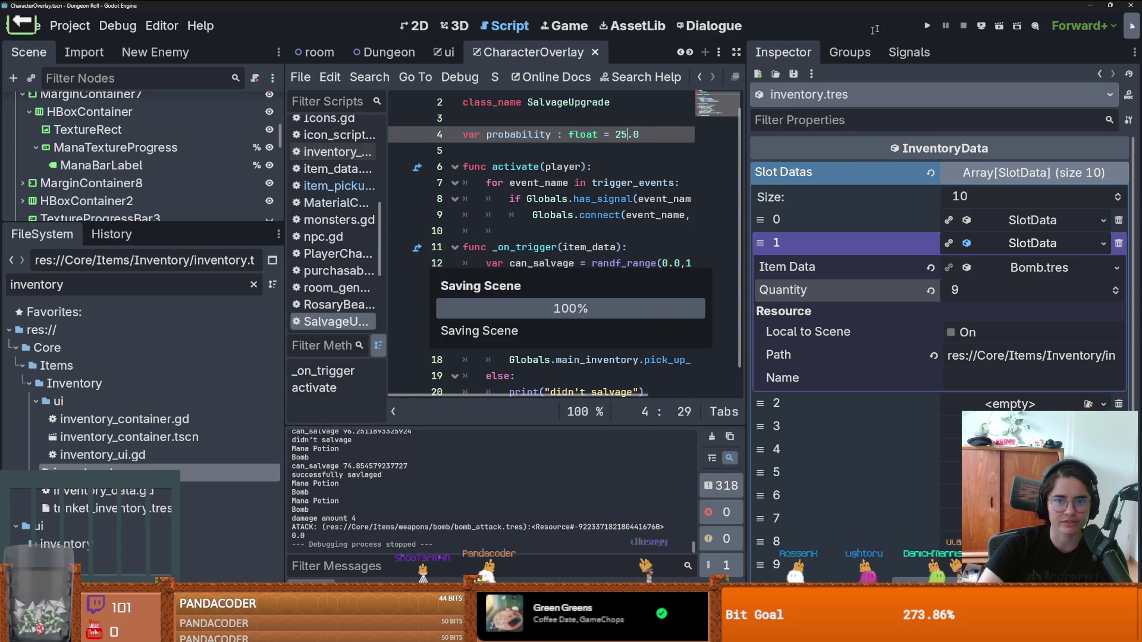
Step: Run the game, walk the knight through the room, and stop the run
left_click(926, 26)
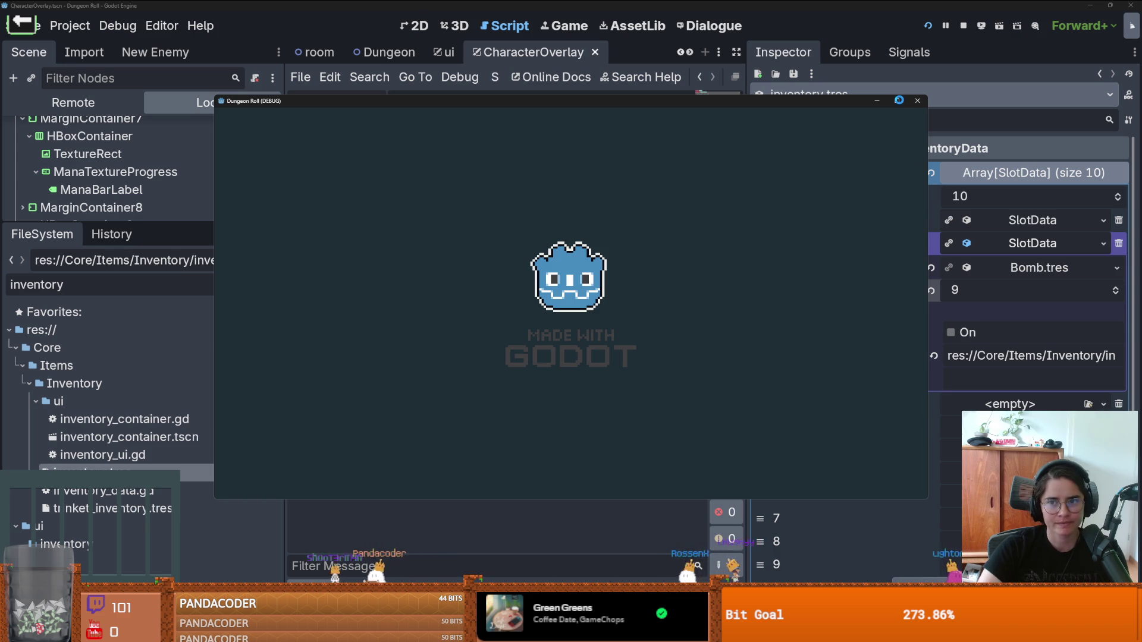
key("d")
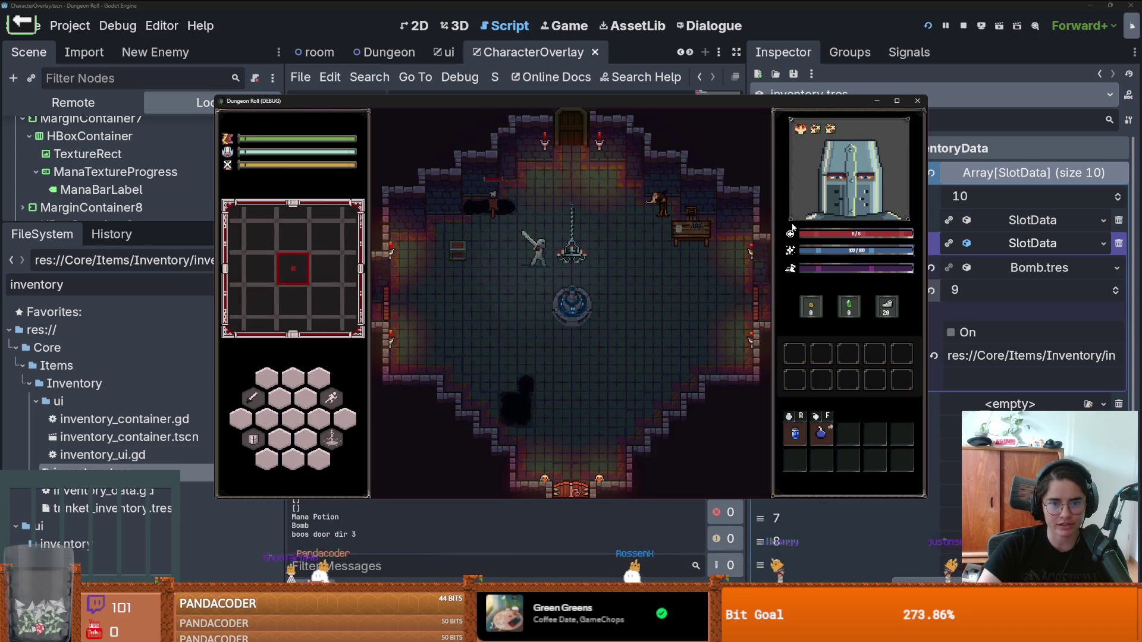
key("s")
key("a")
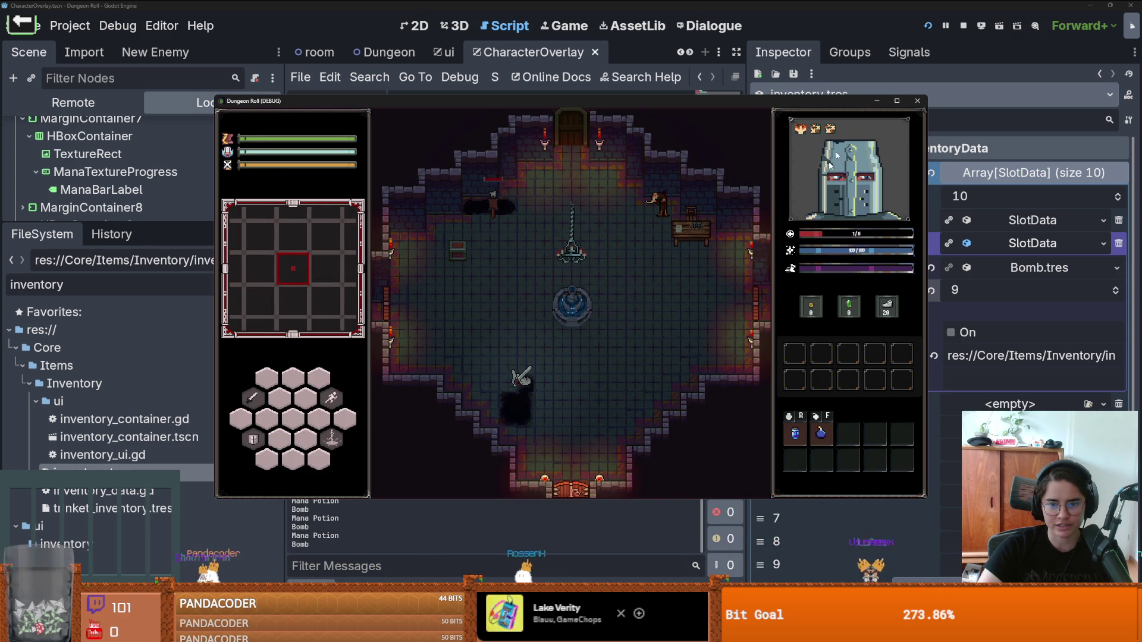
left_click(917, 101)
Step: Relaunch the game full-screen, move and swing the sword, then close it with Escape
left_click(927, 26)
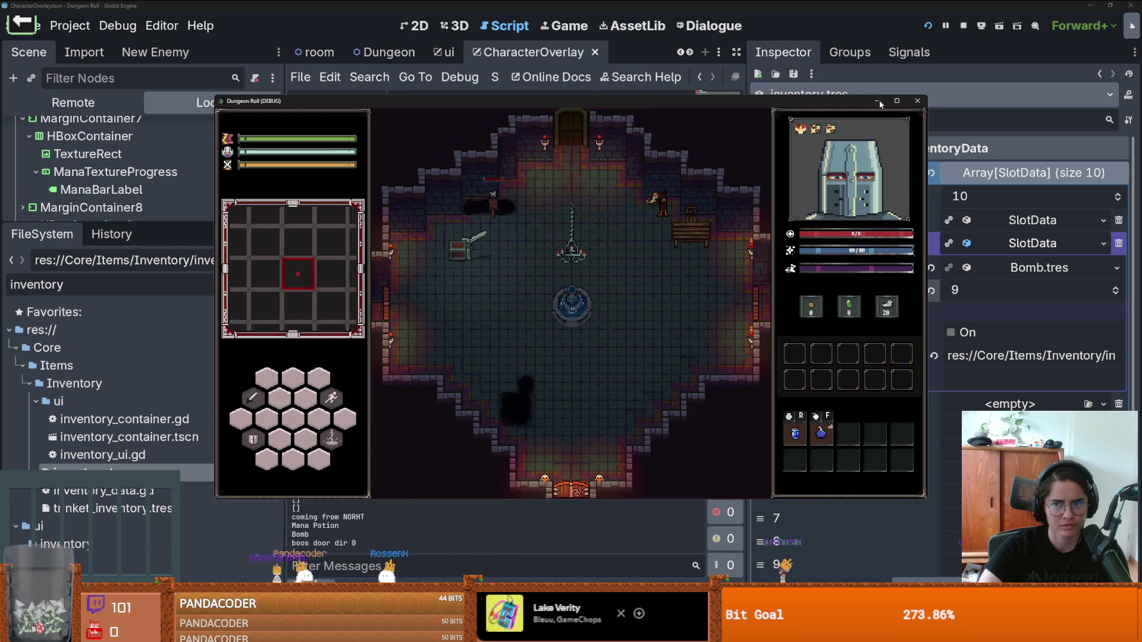
left_click(897, 100)
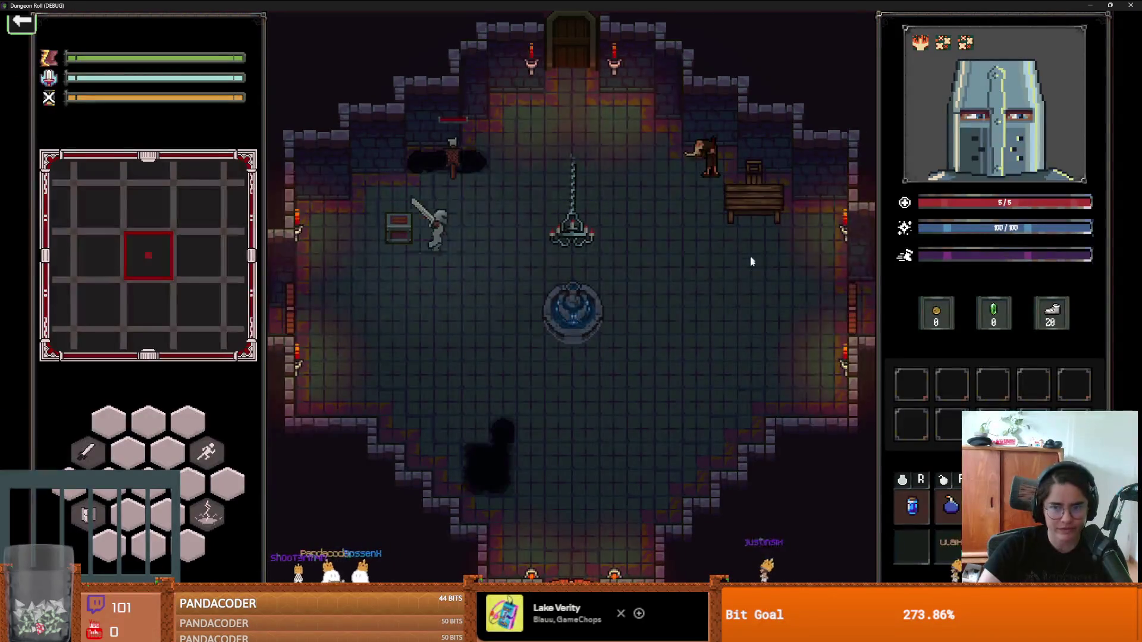
key("d")
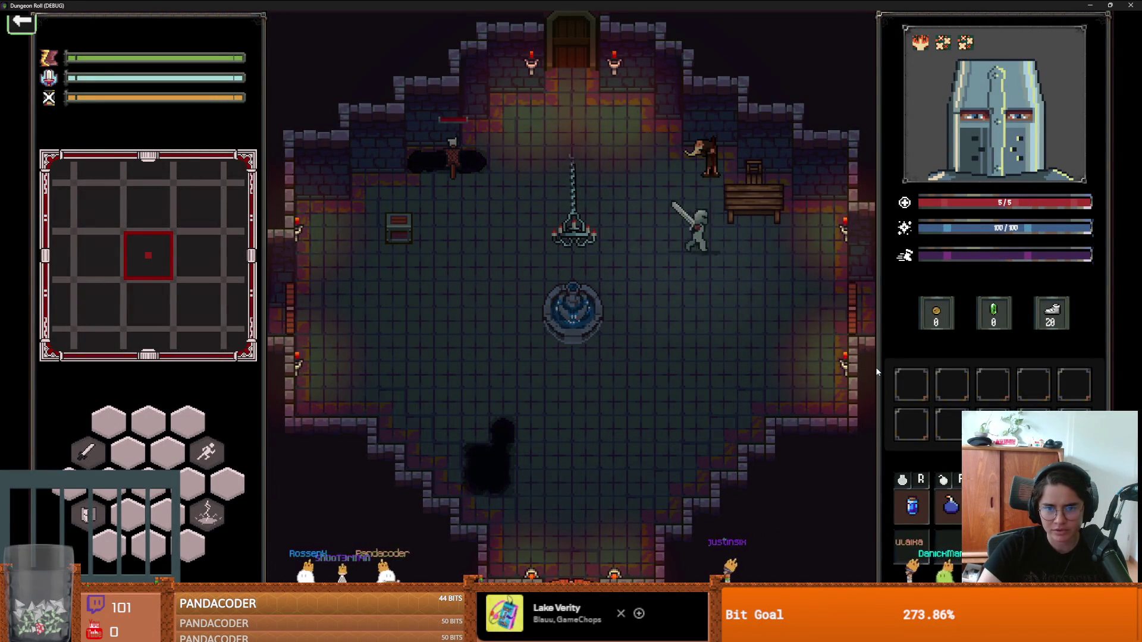
left_click(749, 145)
key("a")
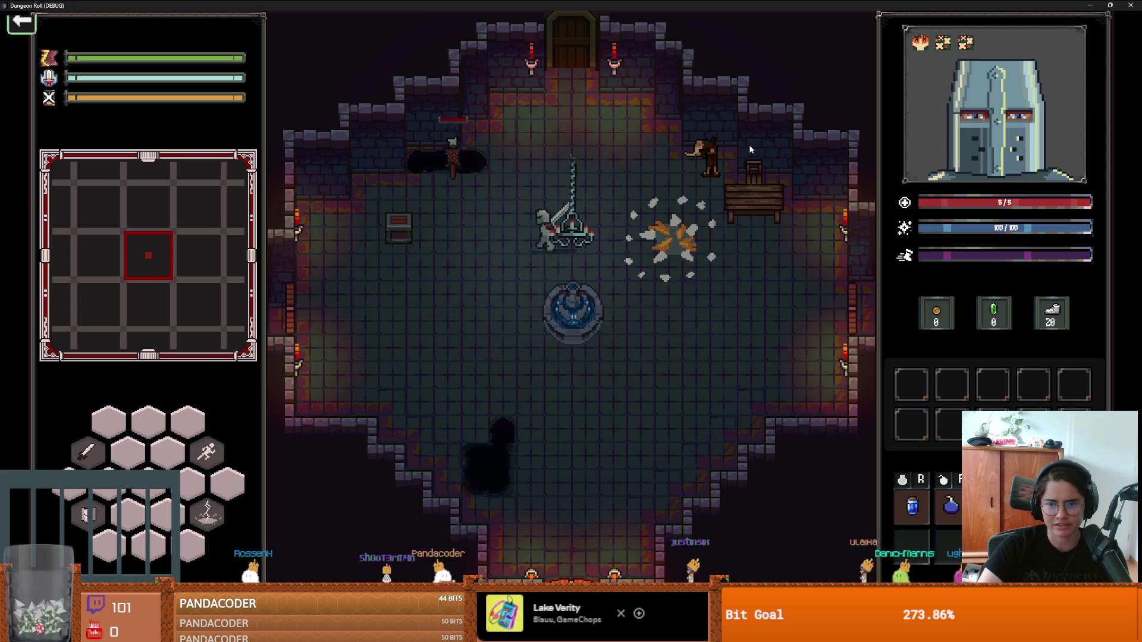
key("Escape")
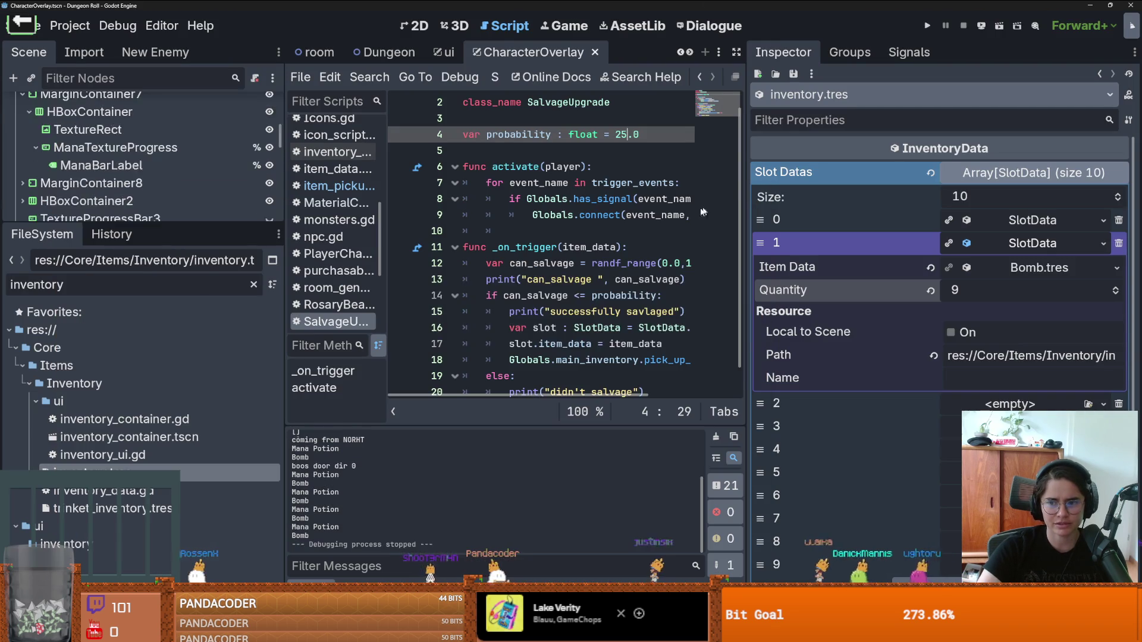
Step: Drag the splitter right so SalvageUpgrade.gd lines show in full, and save the script
key("ctrl+s")
left_click_drag(749, 256, 967, 256)
left_click(649, 247)
key("ctrl+s")
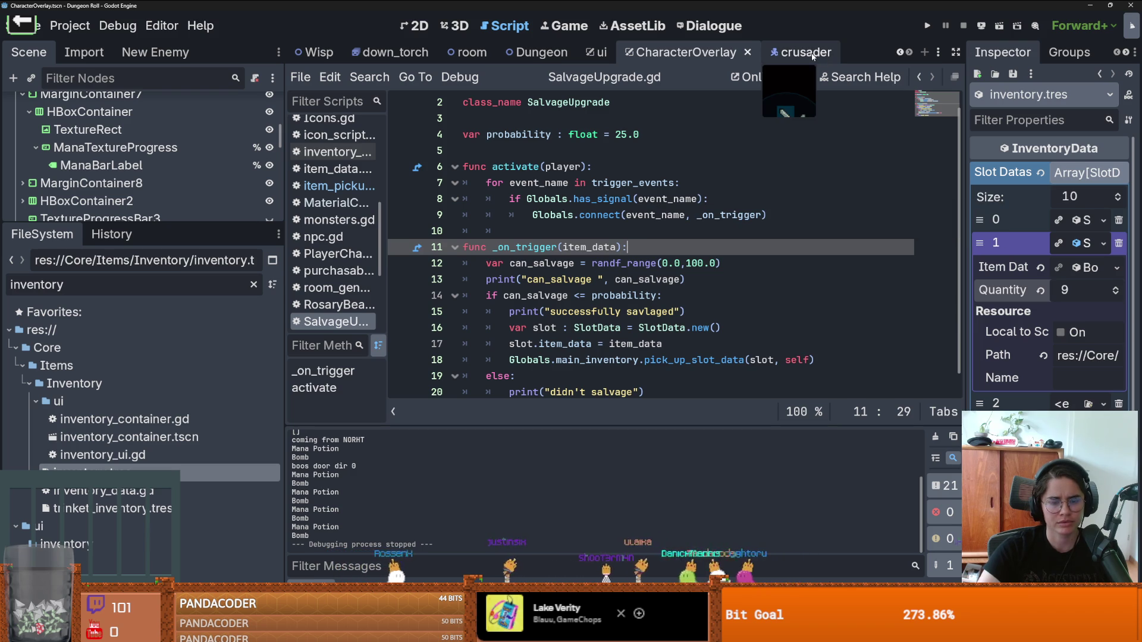
key("Up")
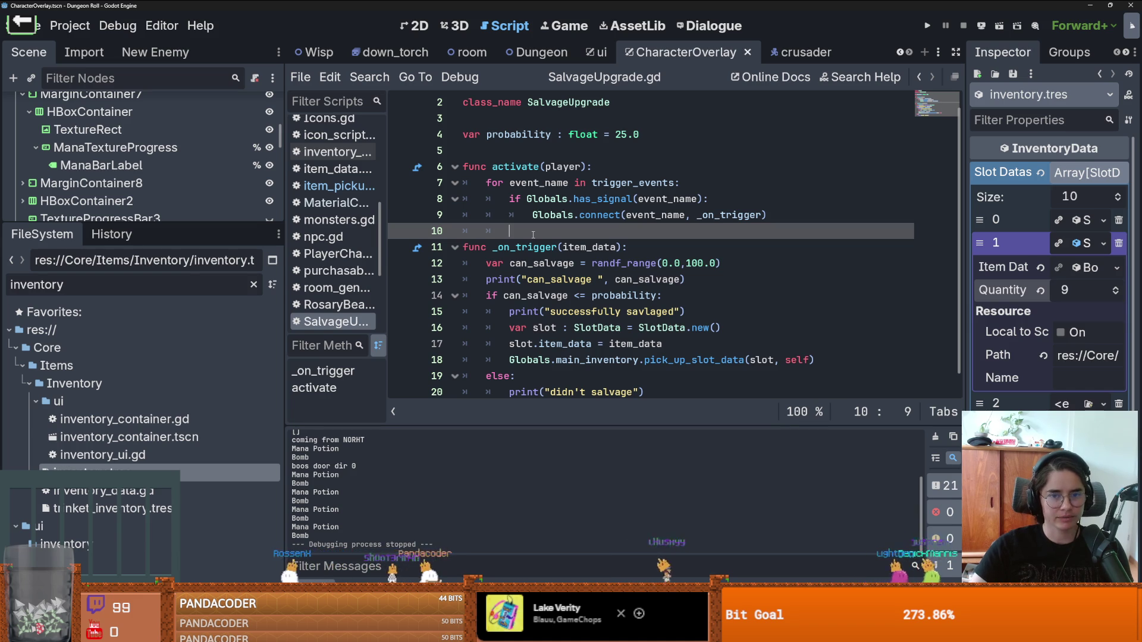
Step: Resize the script list and scene panel to give the code more room, and save
key("ctrl+s")
left_click_drag(387, 250, 372, 250)
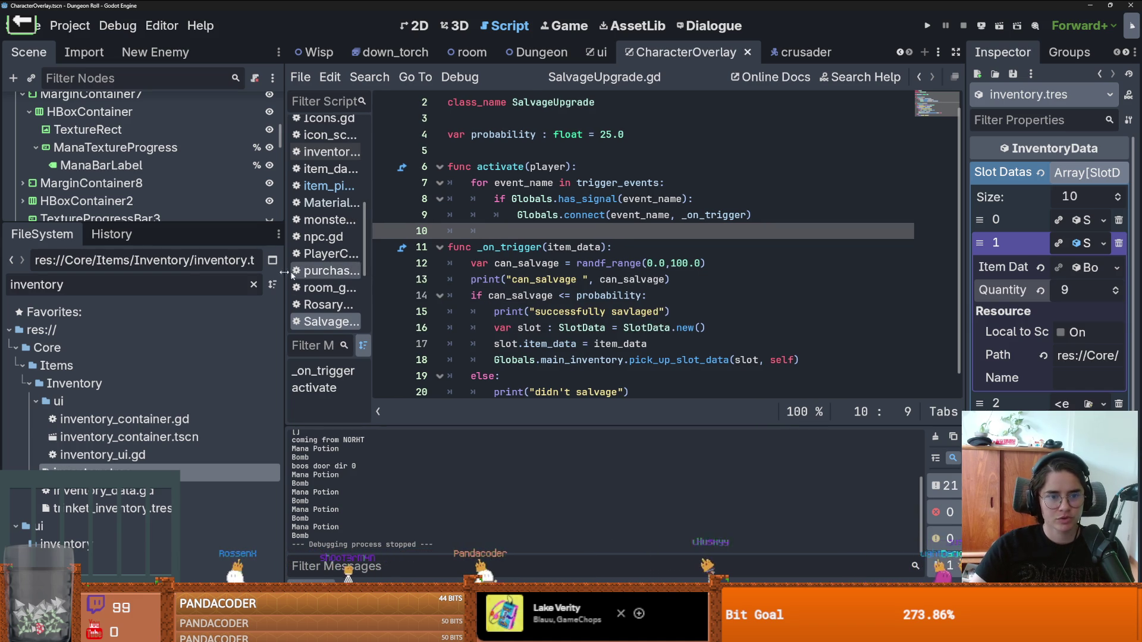
left_click_drag(283, 272, 299, 272)
left_click_drag(286, 226, 285, 307)
left_click_drag(296, 262, 208, 262)
key("ctrl+s")
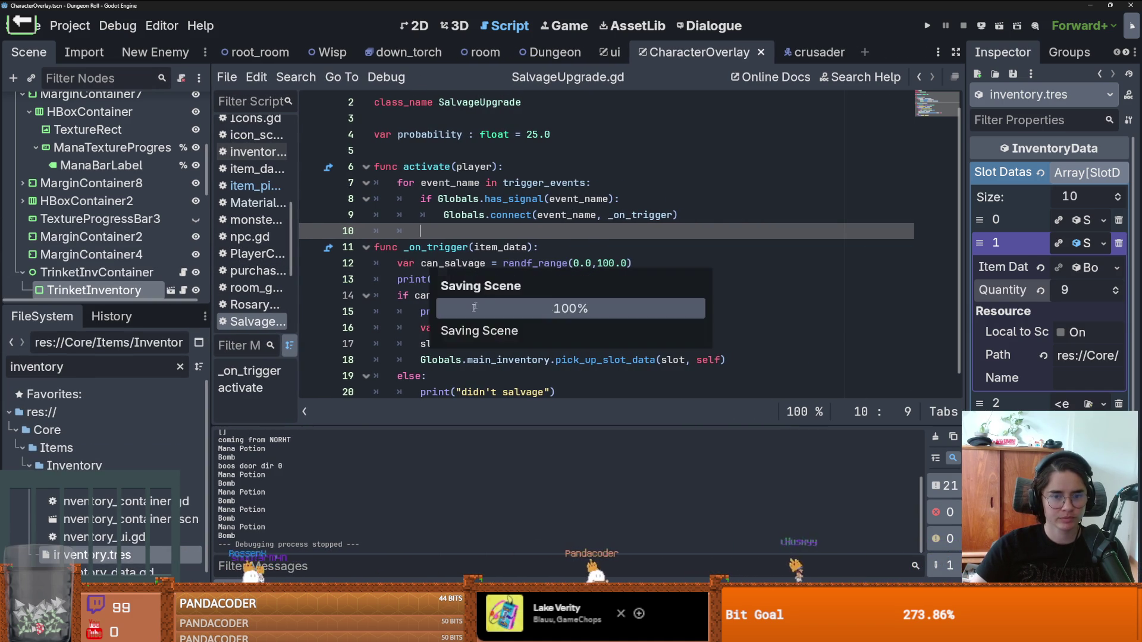
scroll(461, 336, "up", 1)
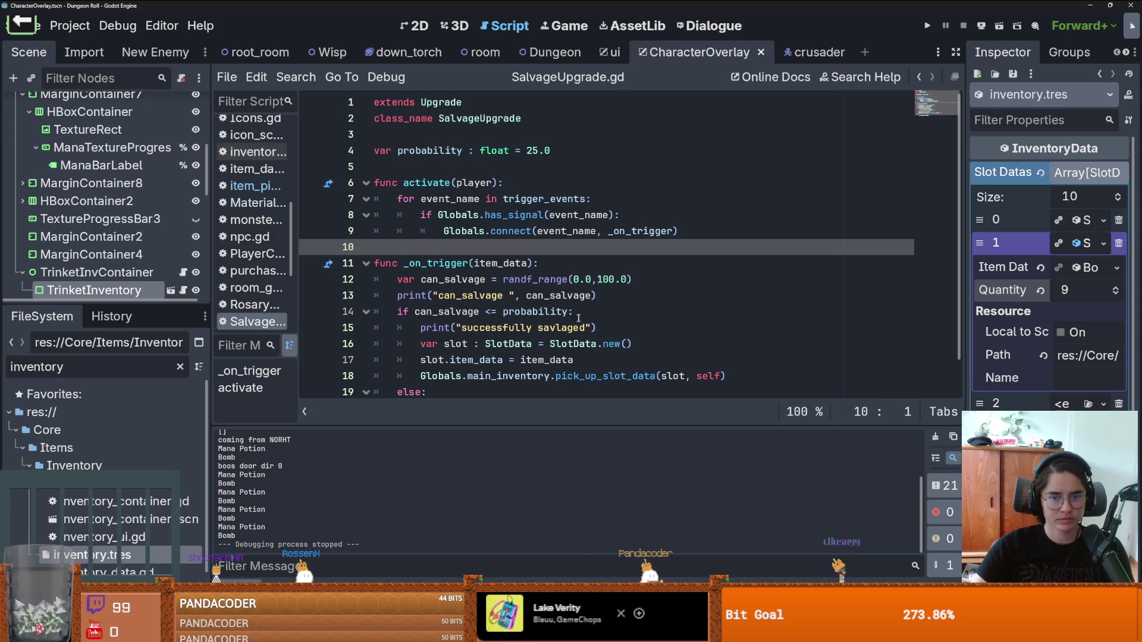
scroll(579, 319, "down", 1)
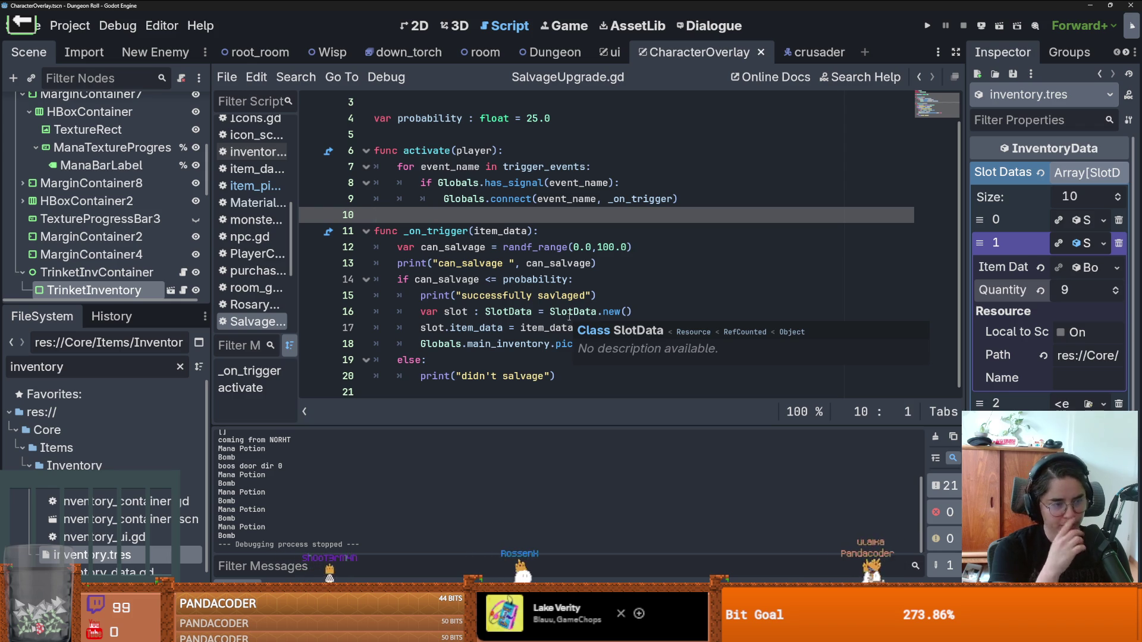
Step: Collapse the TrinketInvContainer and InventoryInterface nodes, then switch to the ui scene's ui.gd script
left_click(519, 263)
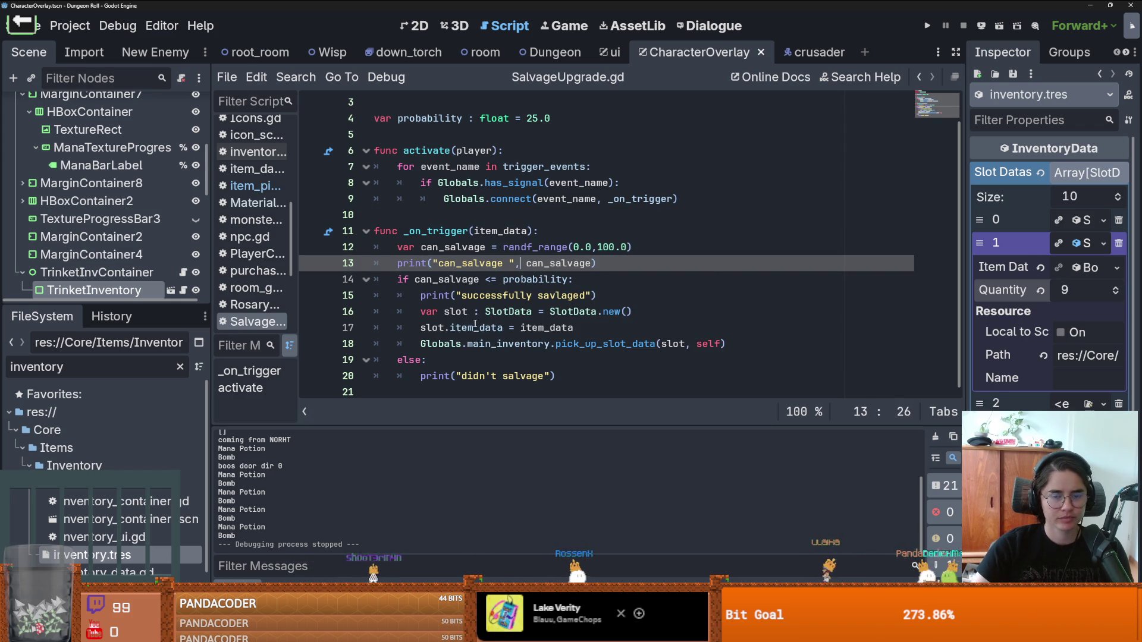
left_click_drag(163, 311, 159, 389)
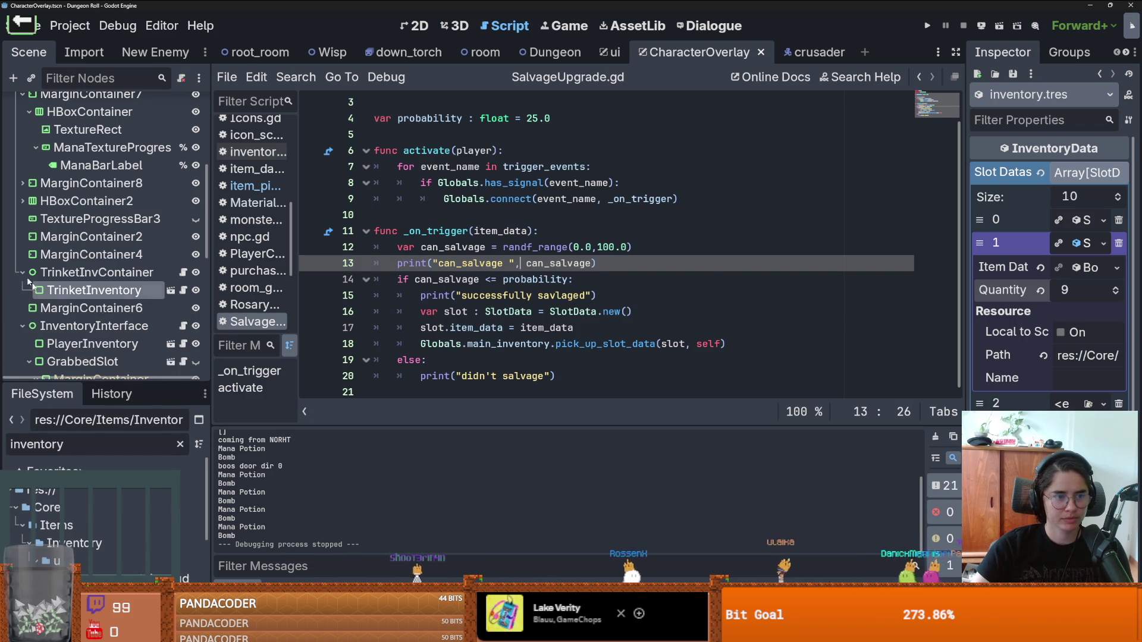
left_click(22, 272)
left_click(22, 308)
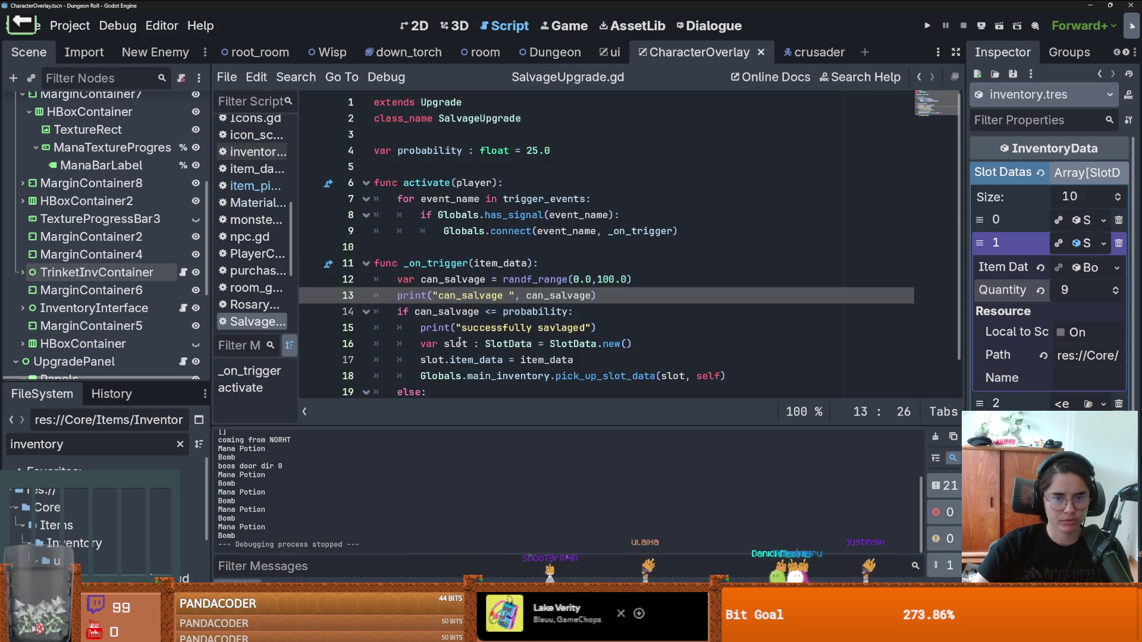
left_click(480, 312)
left_click(532, 344)
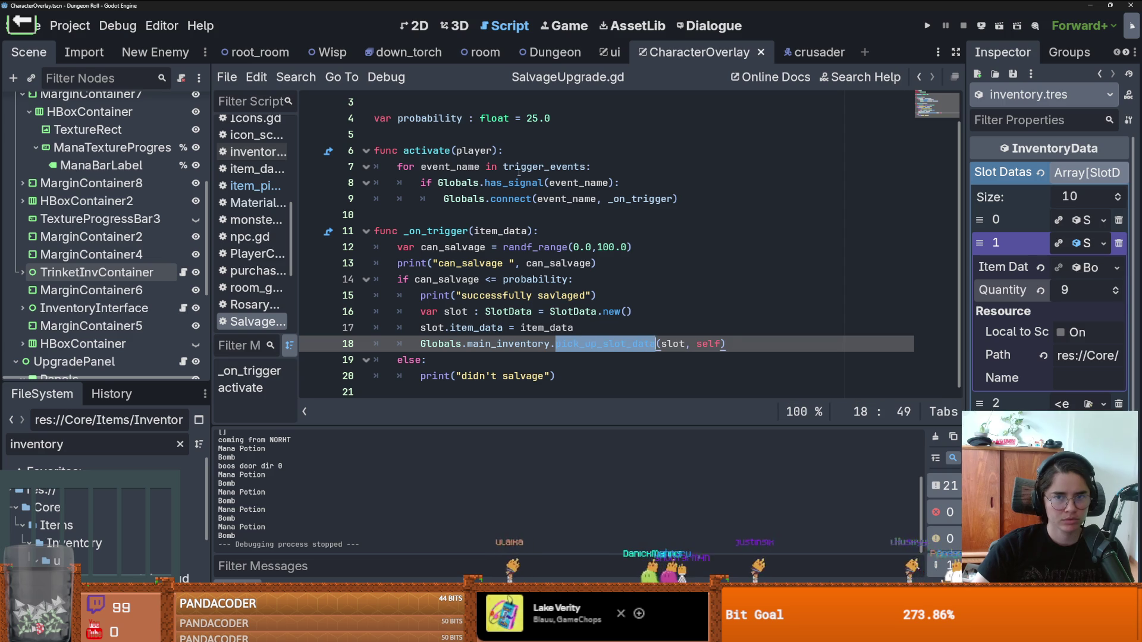
left_click(613, 52)
Step: Clear the FileSystem filter, open crusader.tscn, and jump to its parent PlayerCharacter.gd script
scroll(551, 265, "up", 5)
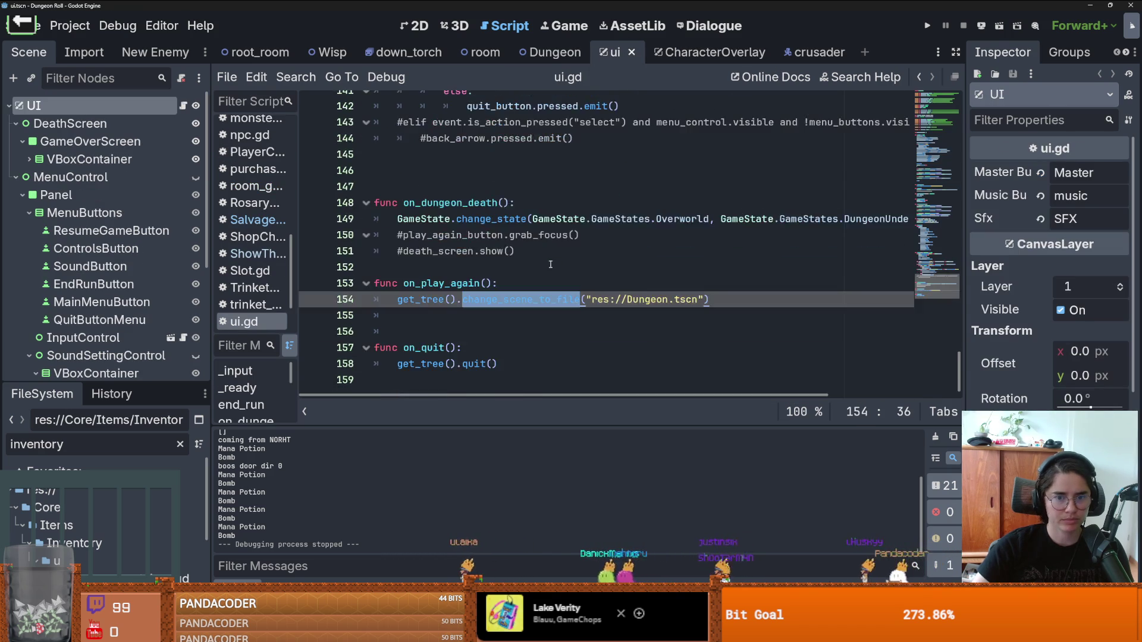
scroll(551, 265, "up", 10)
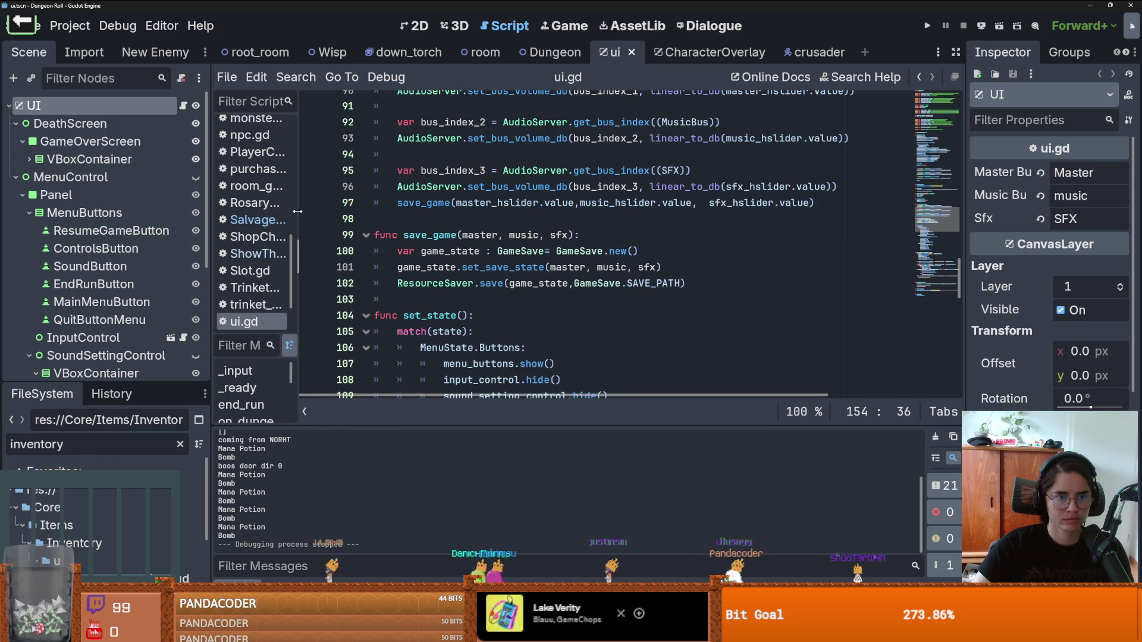
mouse_move(340, 256)
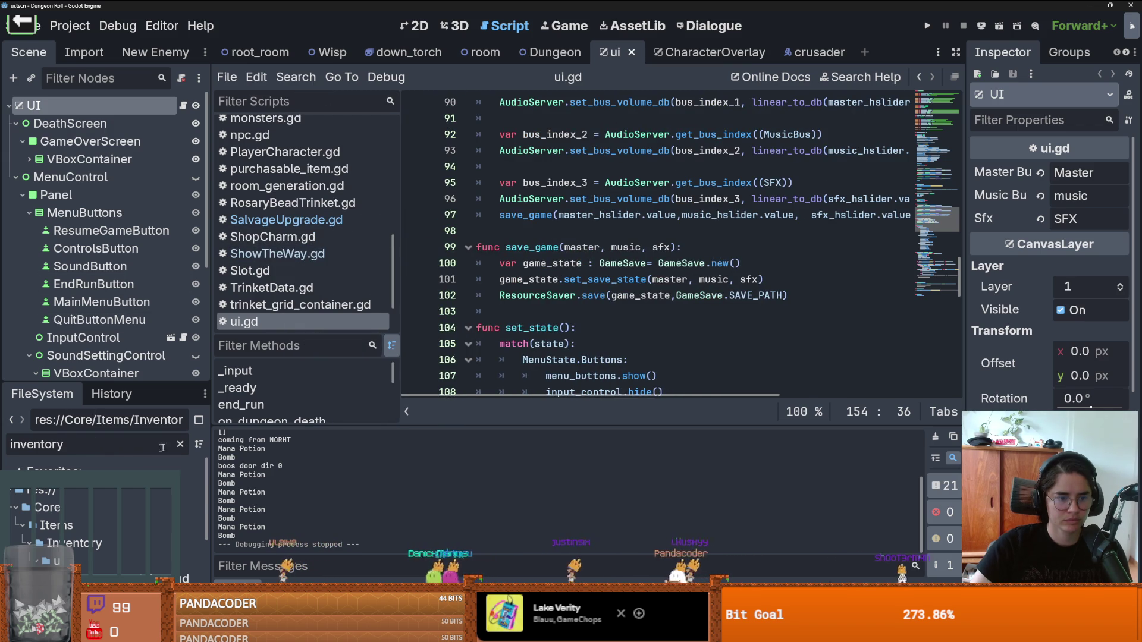
left_click(180, 444)
scroll(89, 505, "up", 3)
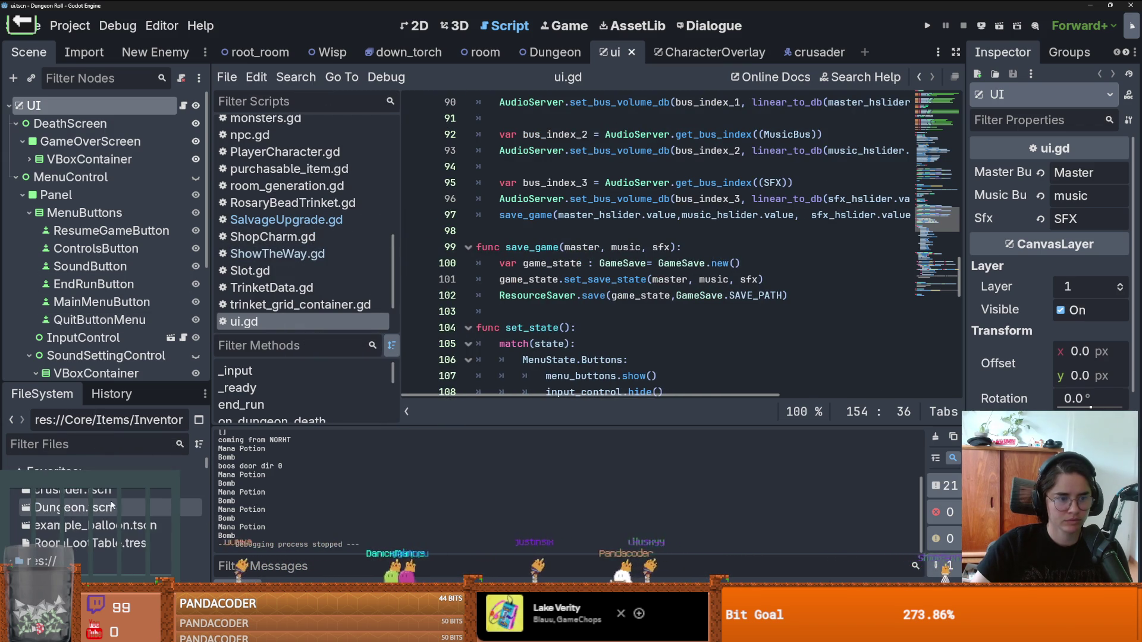
double_click(101, 491)
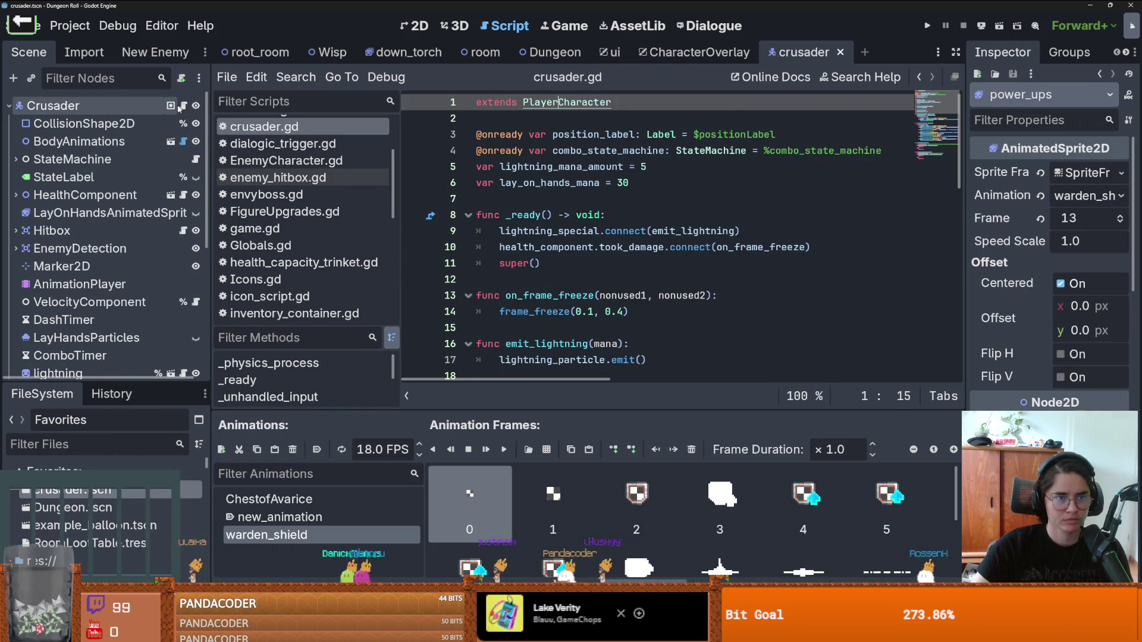
left_click(589, 102, "ctrl")
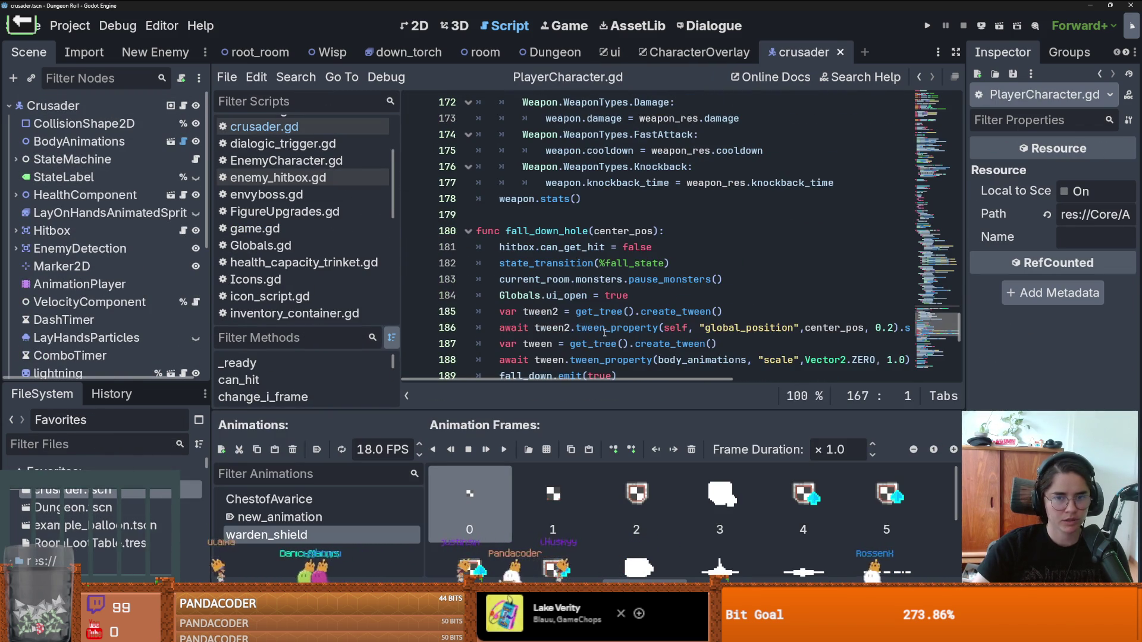
Step: Widen the script list and open inventory_container.gd from the CharacterOverlay scene
left_click_drag(399, 262, 297, 262)
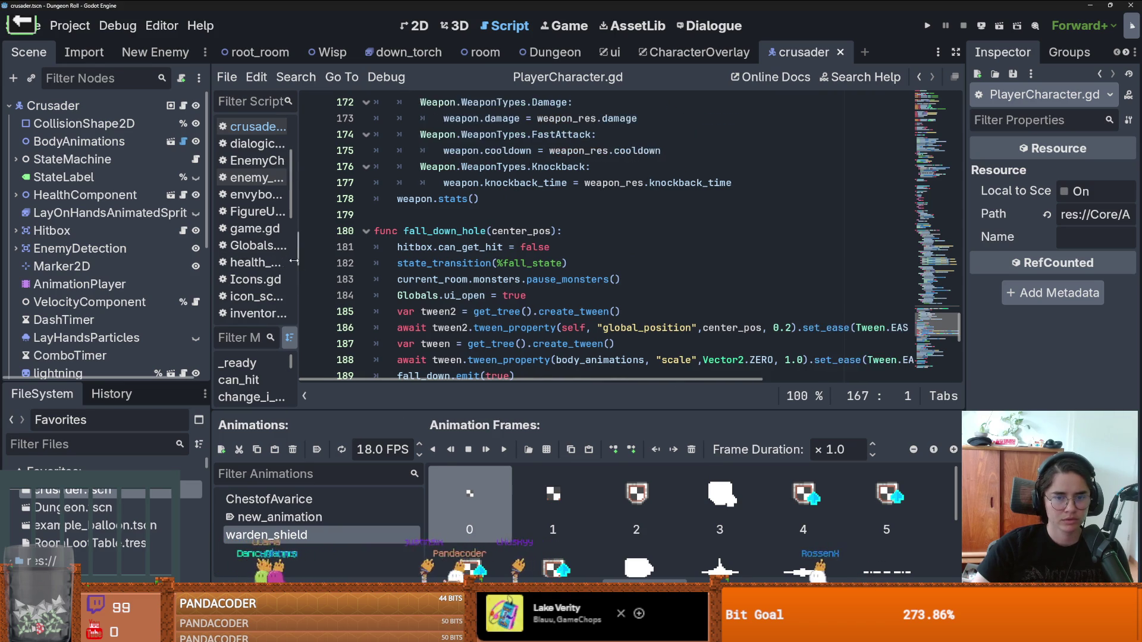
scroll(588, 291, "down", 3)
scroll(587, 291, "down", 5)
scroll(587, 290, "up", 13)
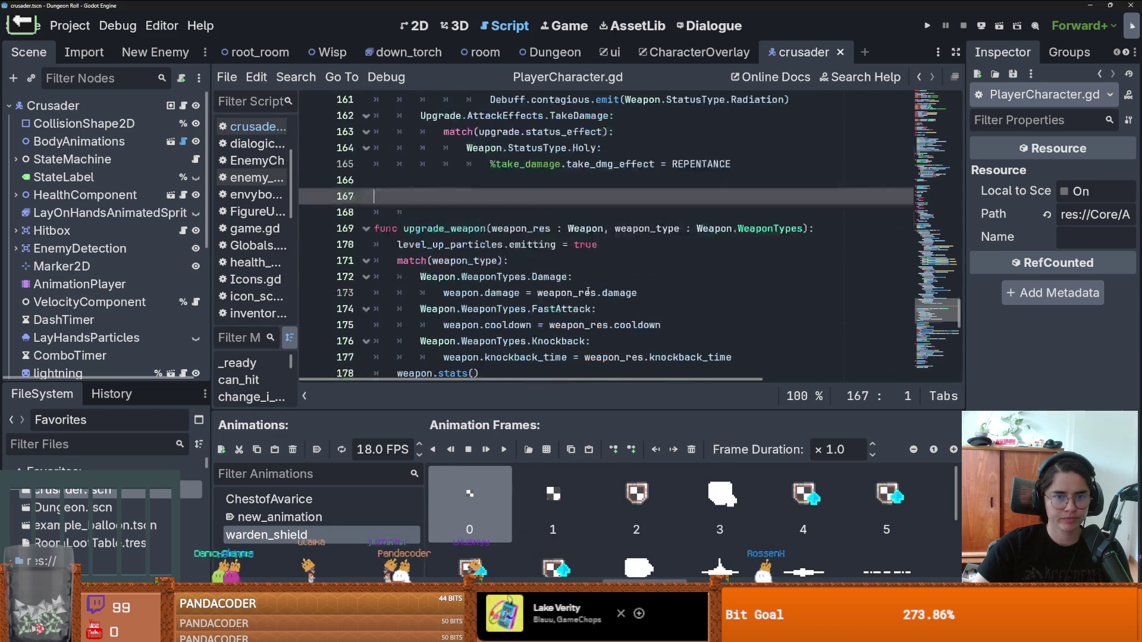
scroll(417, 308, "up", 2)
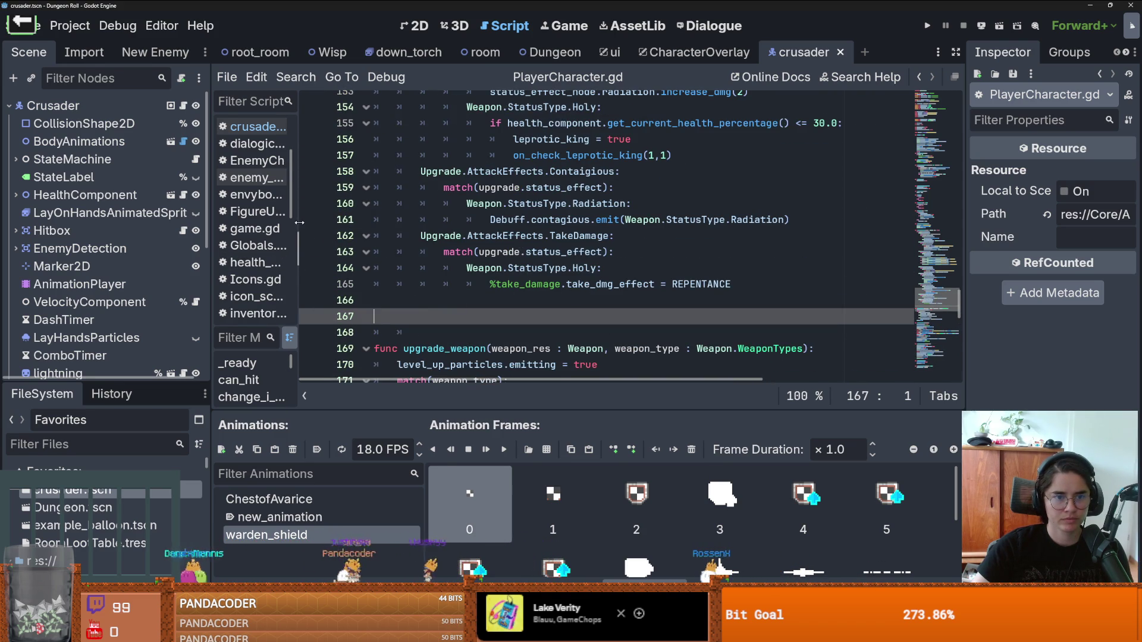
left_click_drag(299, 223, 324, 222)
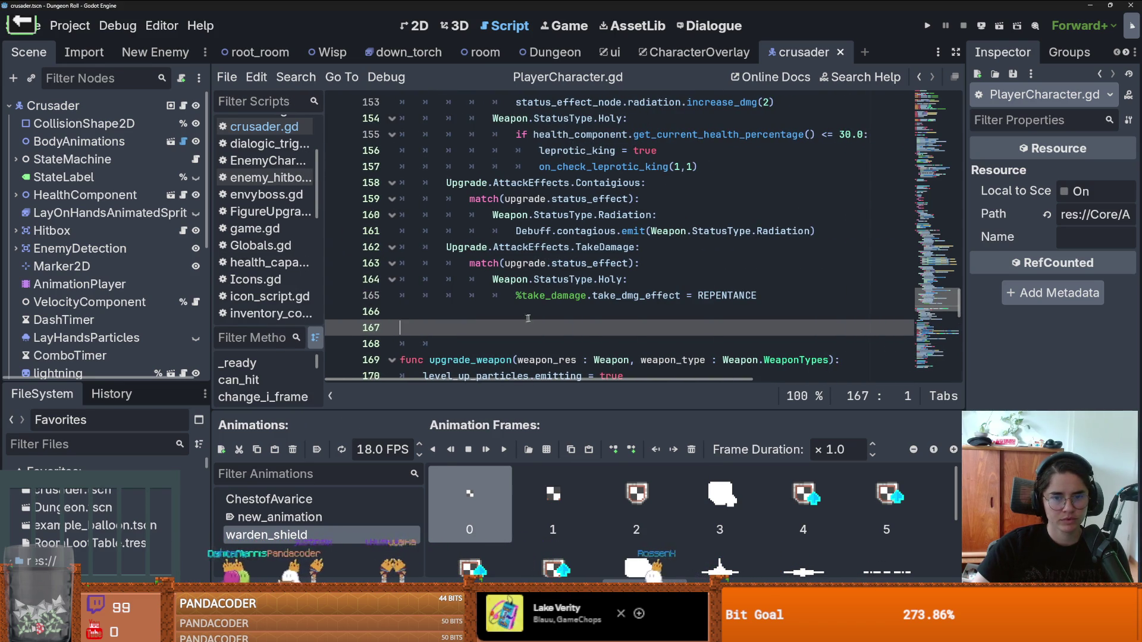
left_click(661, 52)
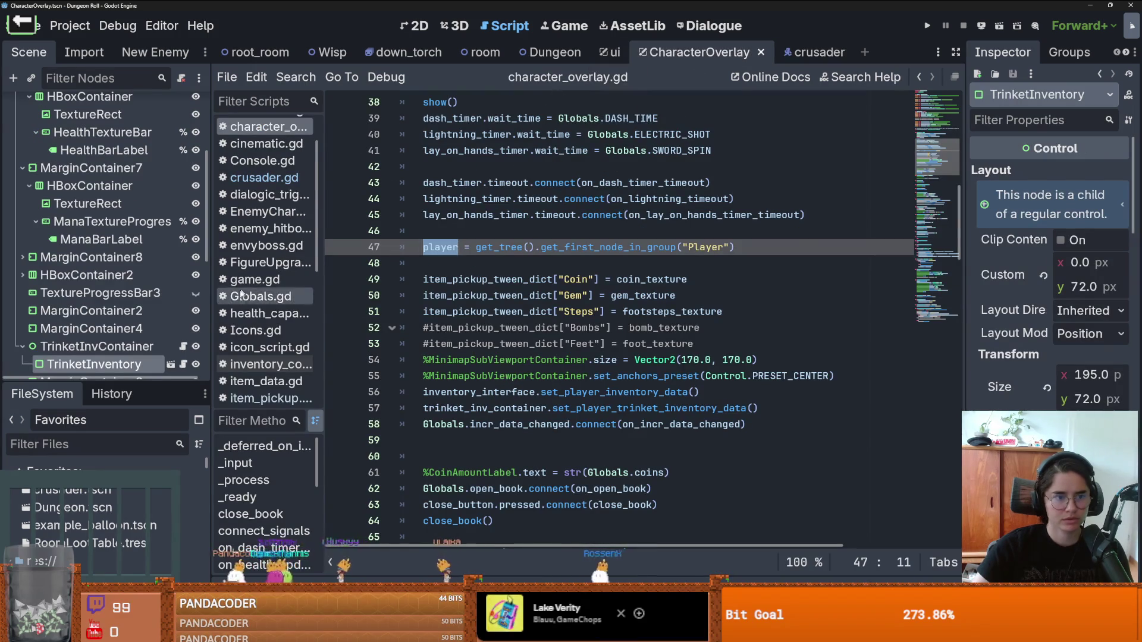
left_click(271, 364)
Step: Try to jump to decrement_slot's definition from line 27, then start a Find in Files search
left_click(577, 326)
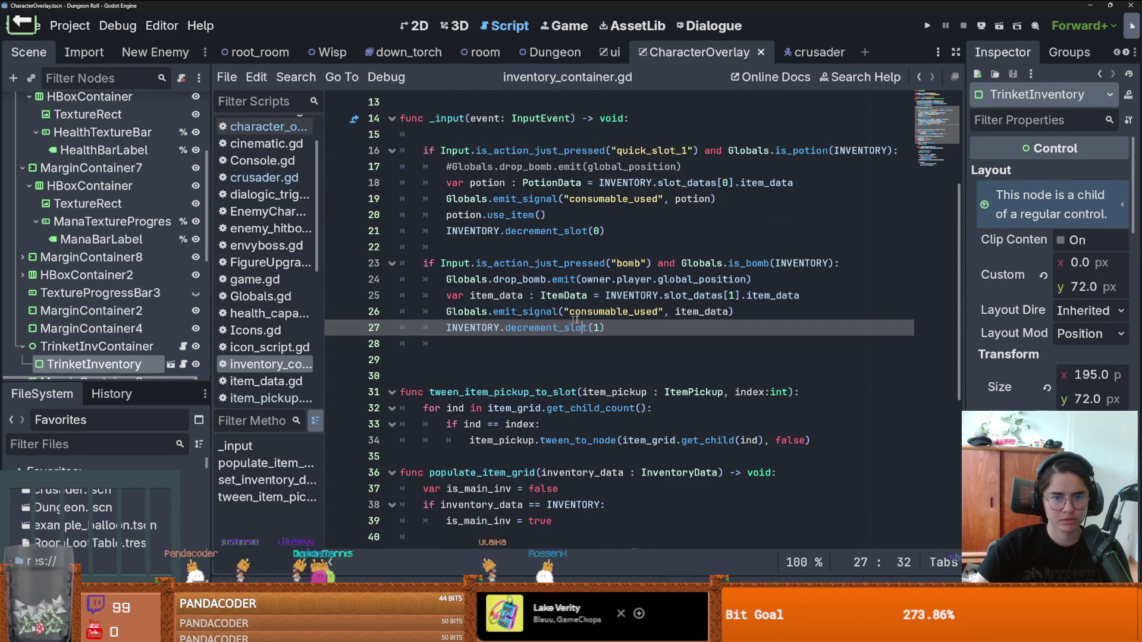
left_click(530, 295)
double_click(697, 298)
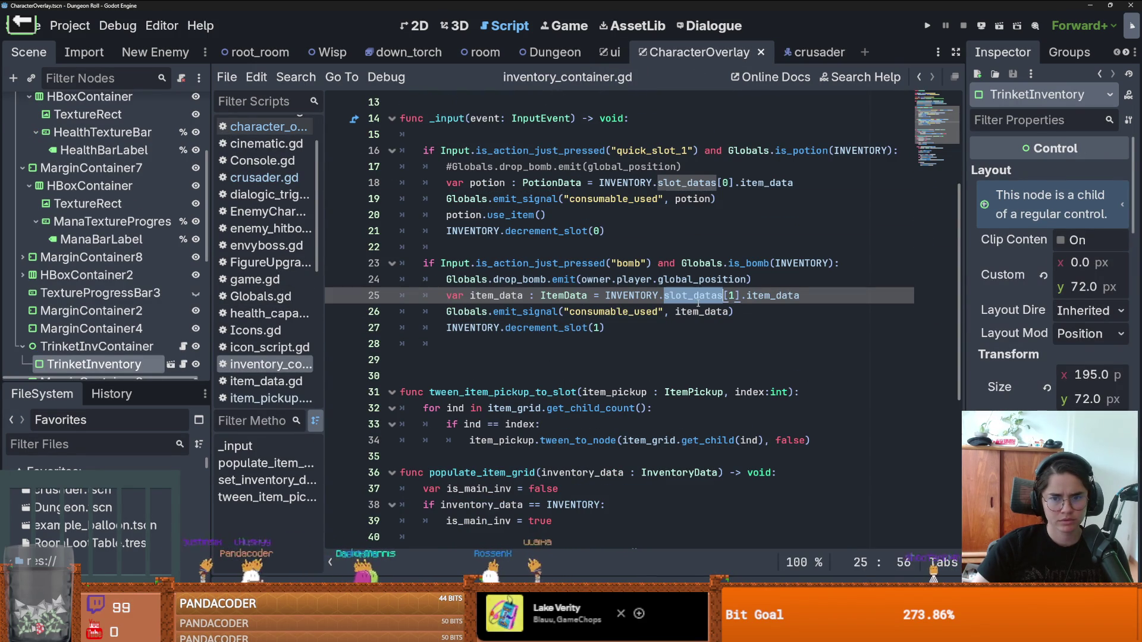
double_click(546, 329)
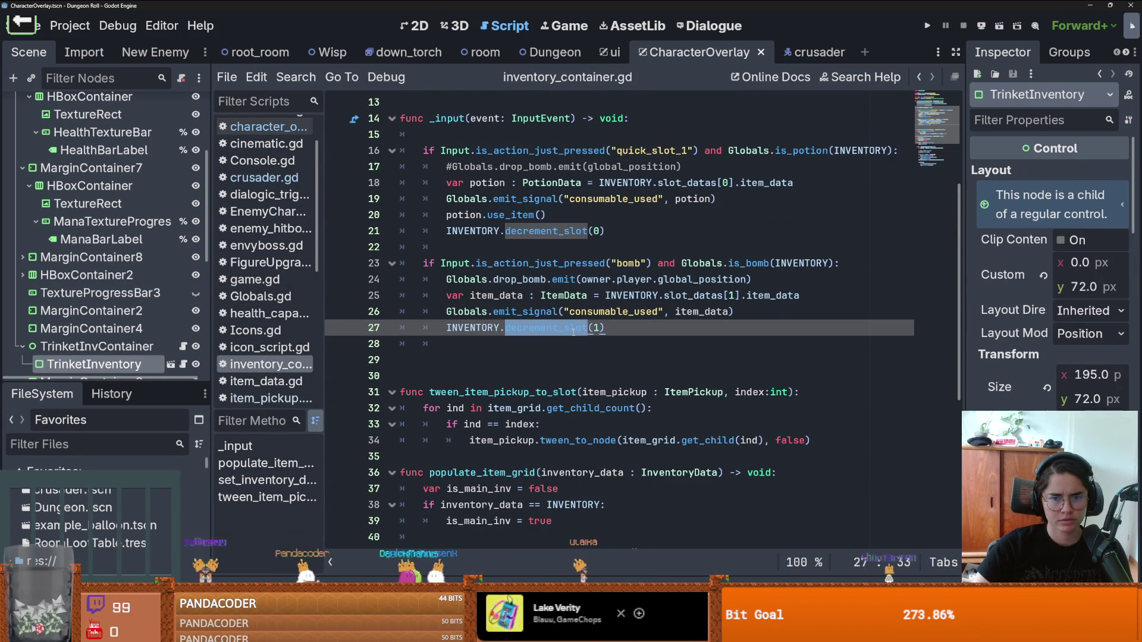
left_click(549, 335, "ctrl")
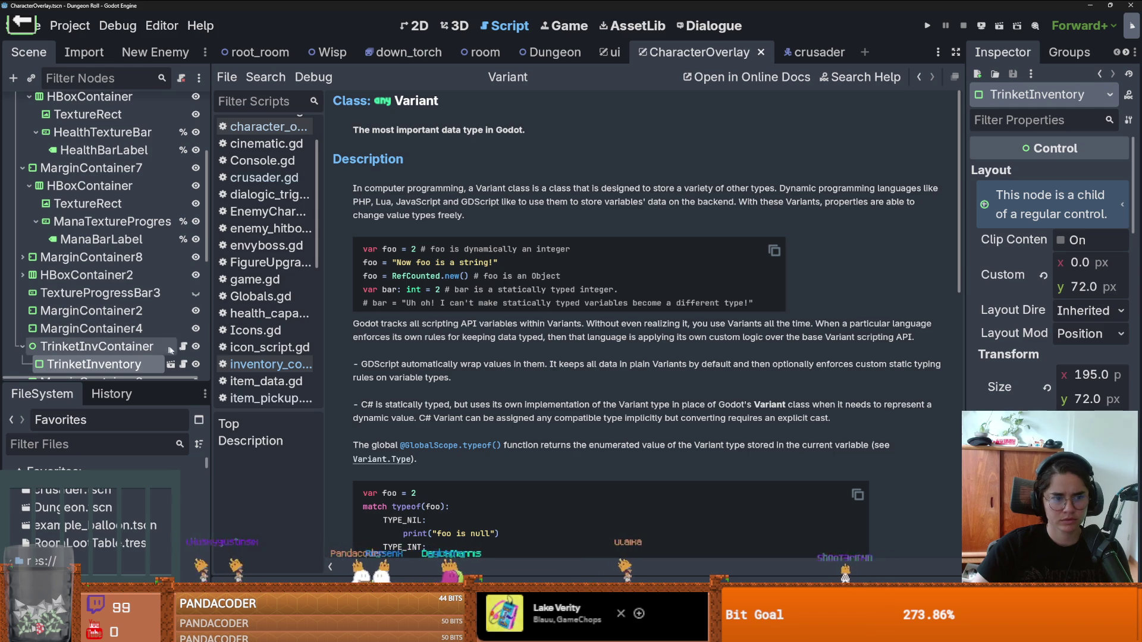
key("alt+Left")
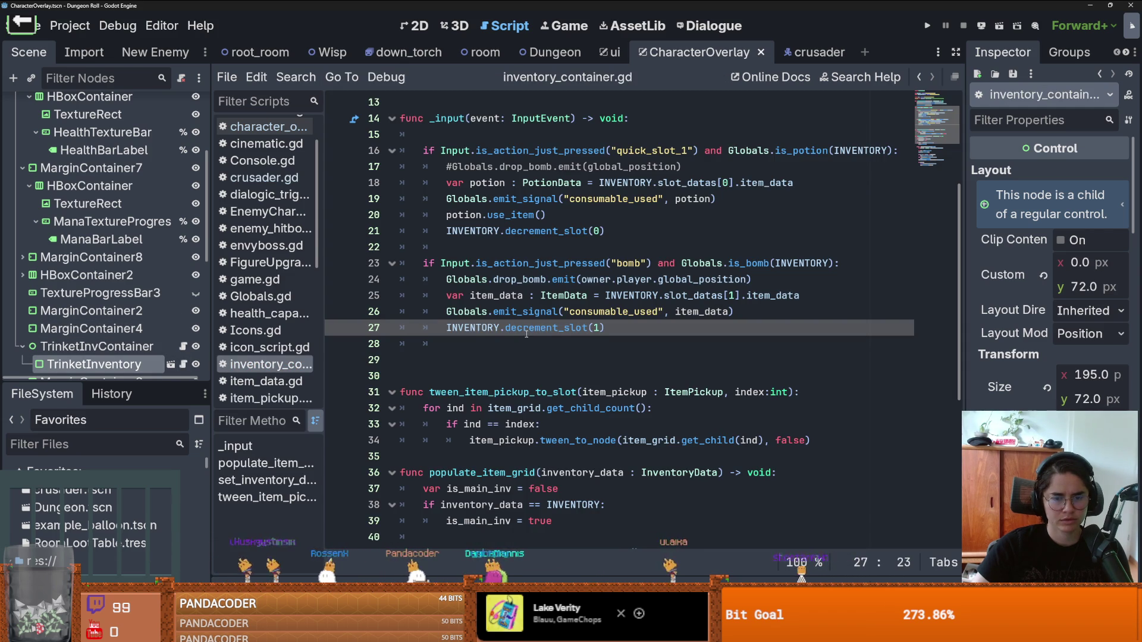
left_click(529, 330, "ctrl")
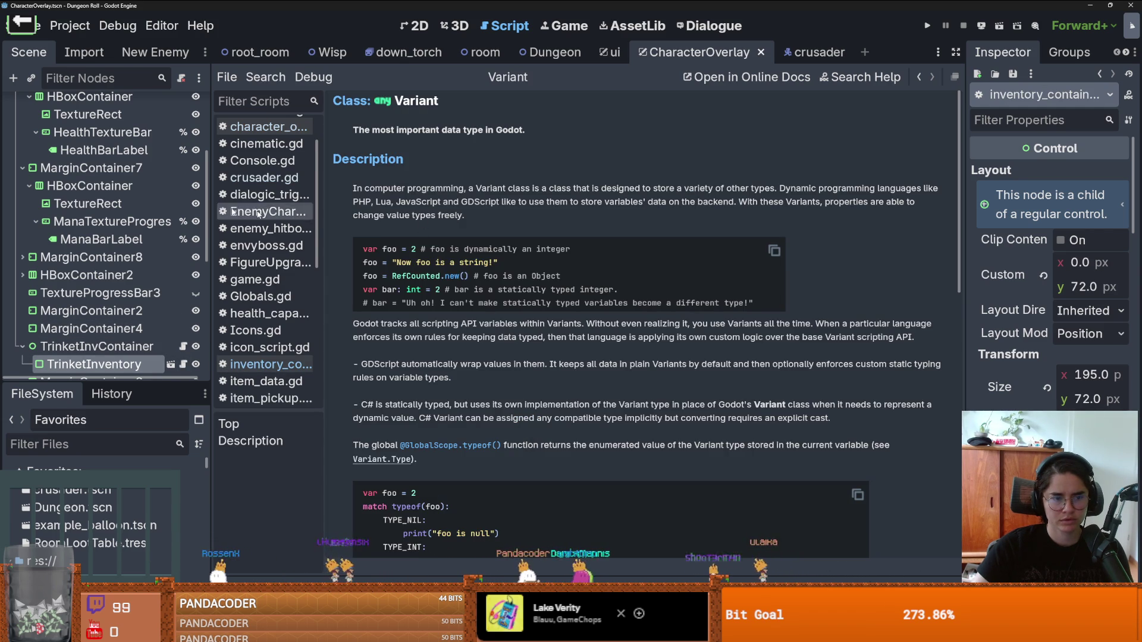
left_click(185, 369)
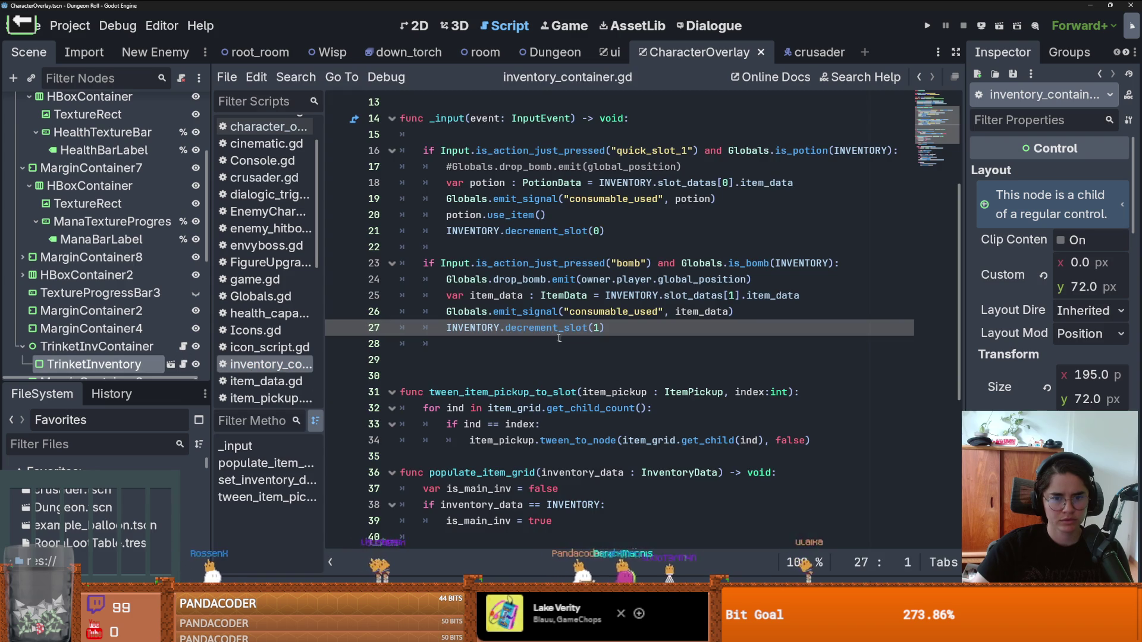
left_click(296, 77)
Step: Search all scripts for decrement_slot and open its call in inventory_data.gd
left_click(319, 173)
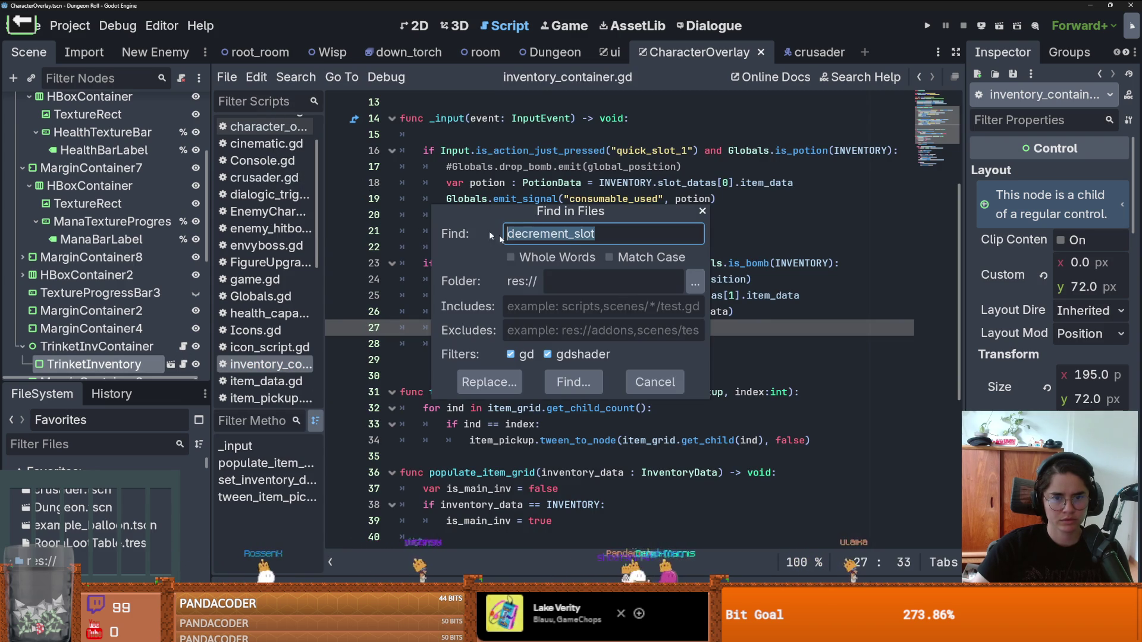
left_click(586, 380)
left_click(408, 490)
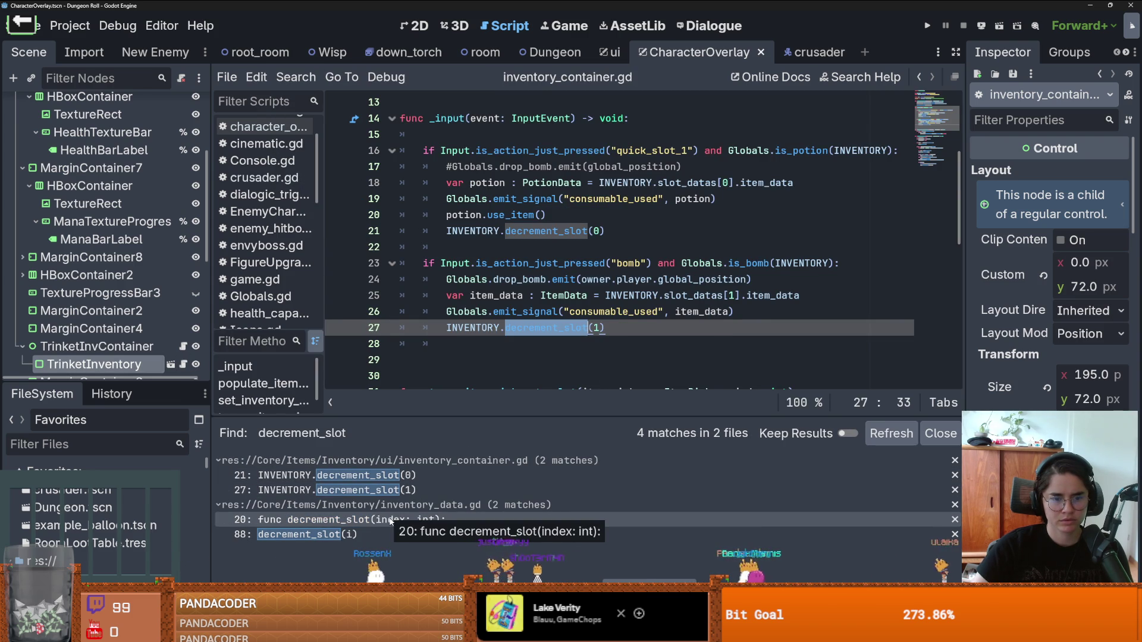
left_click(380, 535)
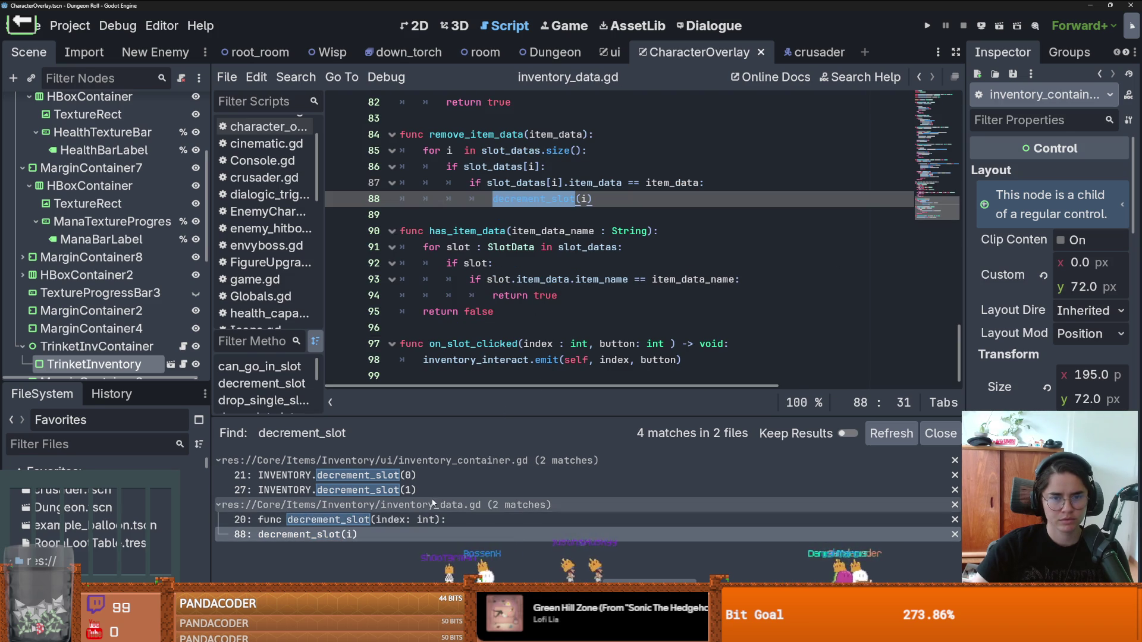
Step: Open the decrement_slot definition, set a breakpoint on line 21, and run in debug
left_click(535, 519)
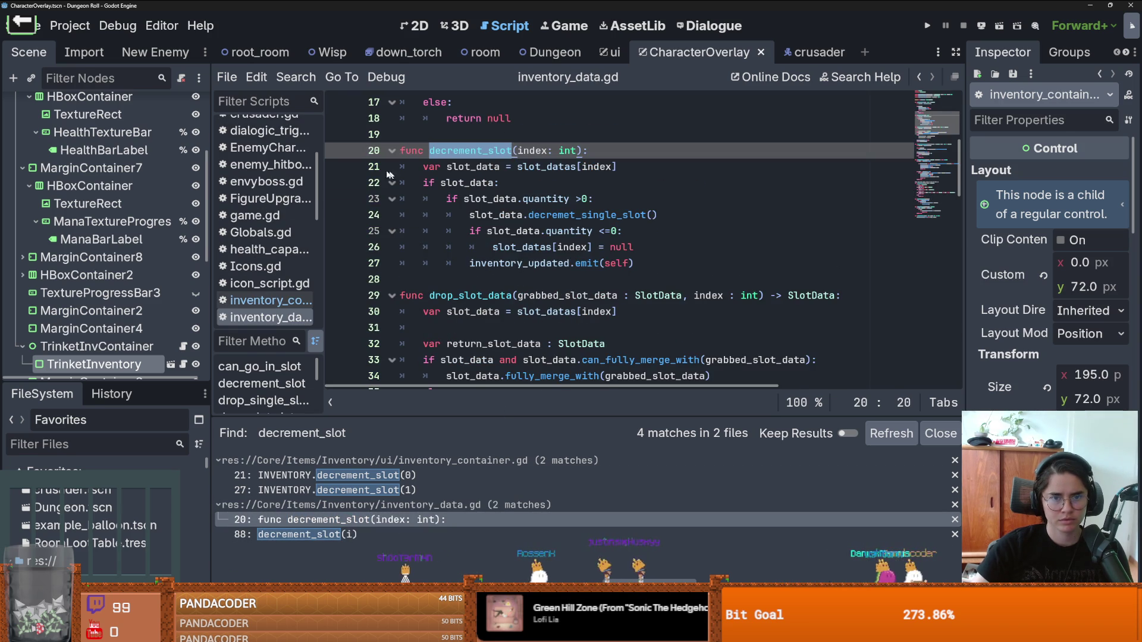
left_click(337, 167)
left_click(928, 26)
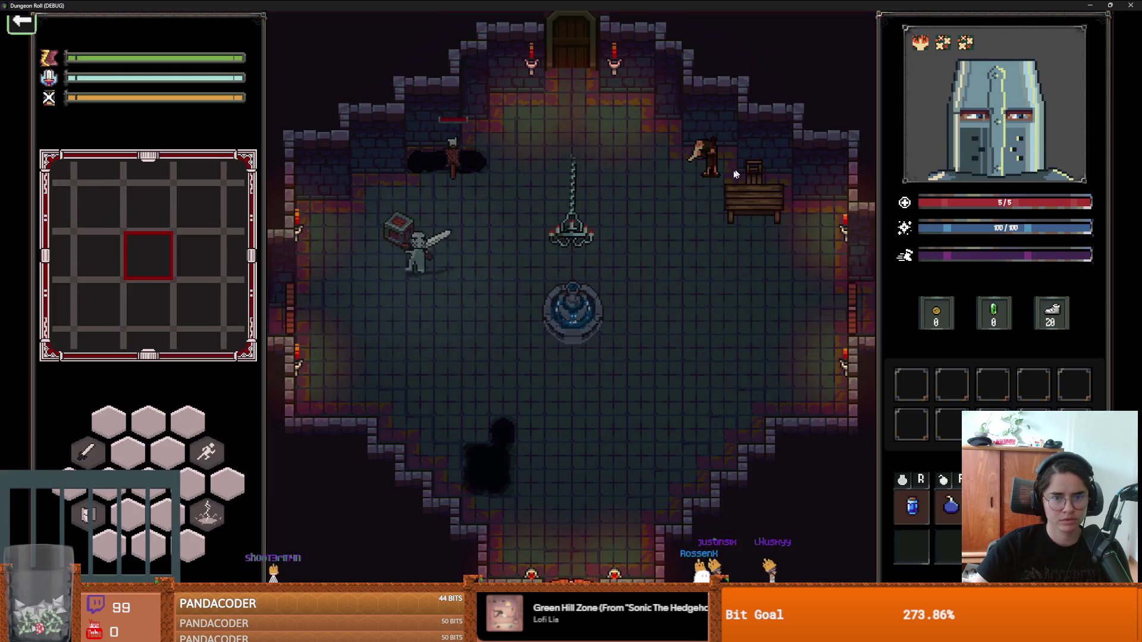
Step: Use a bomb in game to hit the breakpoint, and trace the caller to inventory_container.gd line 27
key("r")
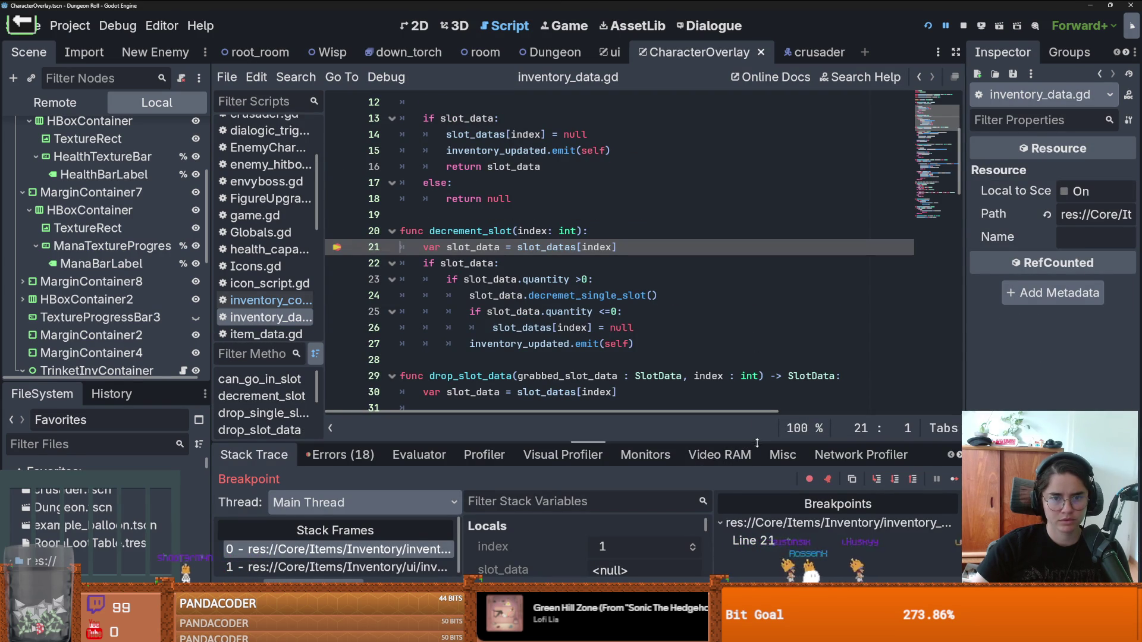
left_click_drag(757, 443, 757, 396)
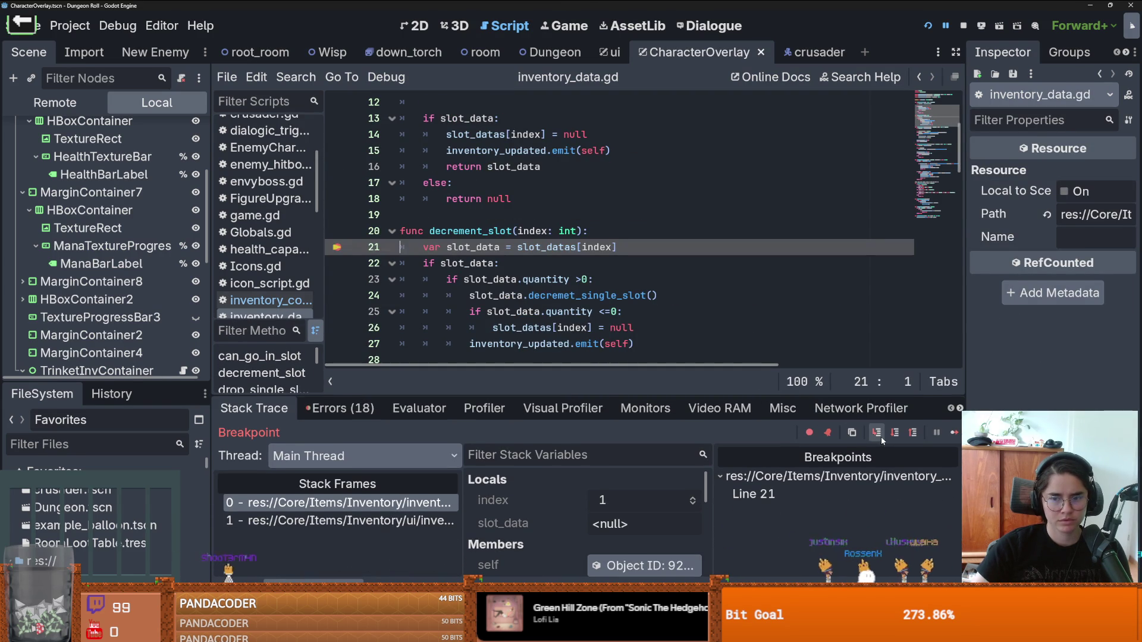
left_click(397, 520)
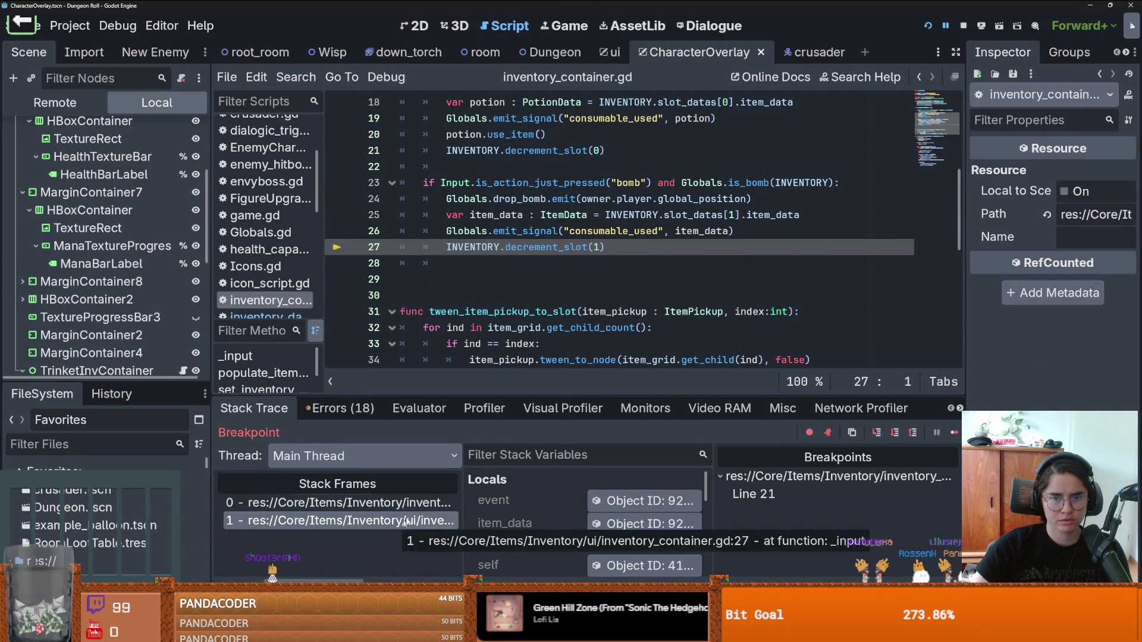
left_click(955, 433)
left_click(416, 522)
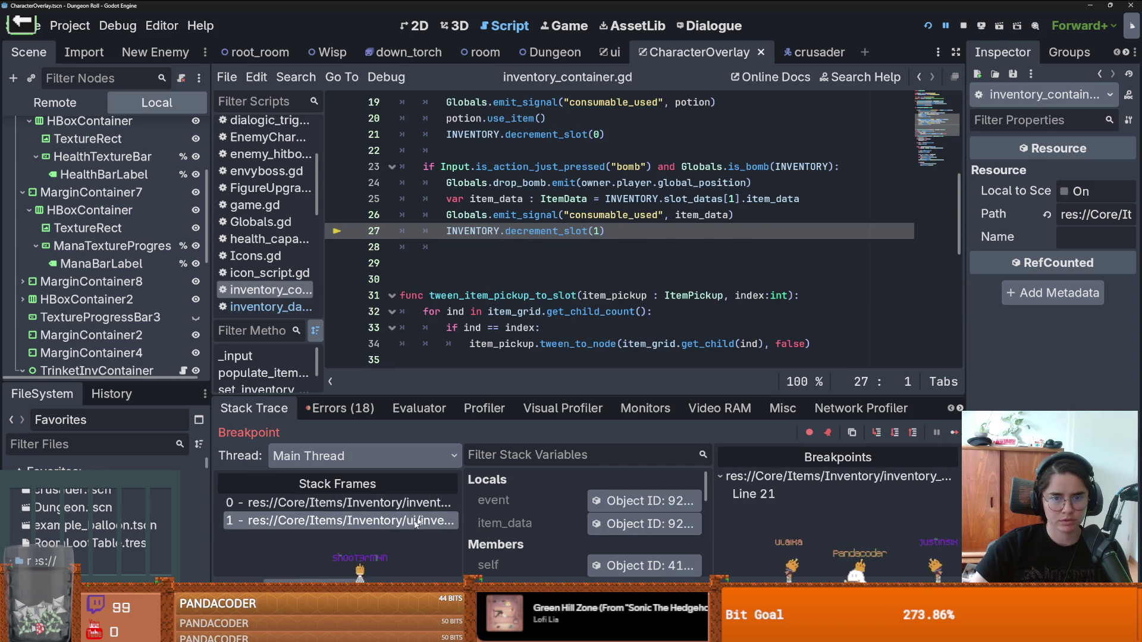
scroll(539, 264, "up", 1)
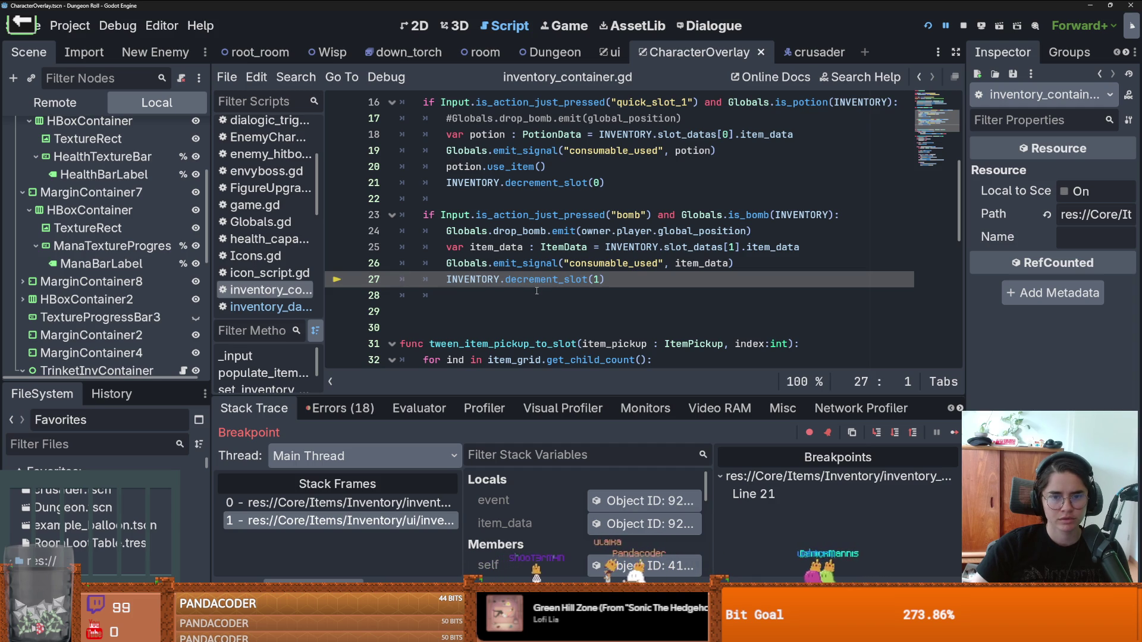
scroll(537, 291, "up", 1)
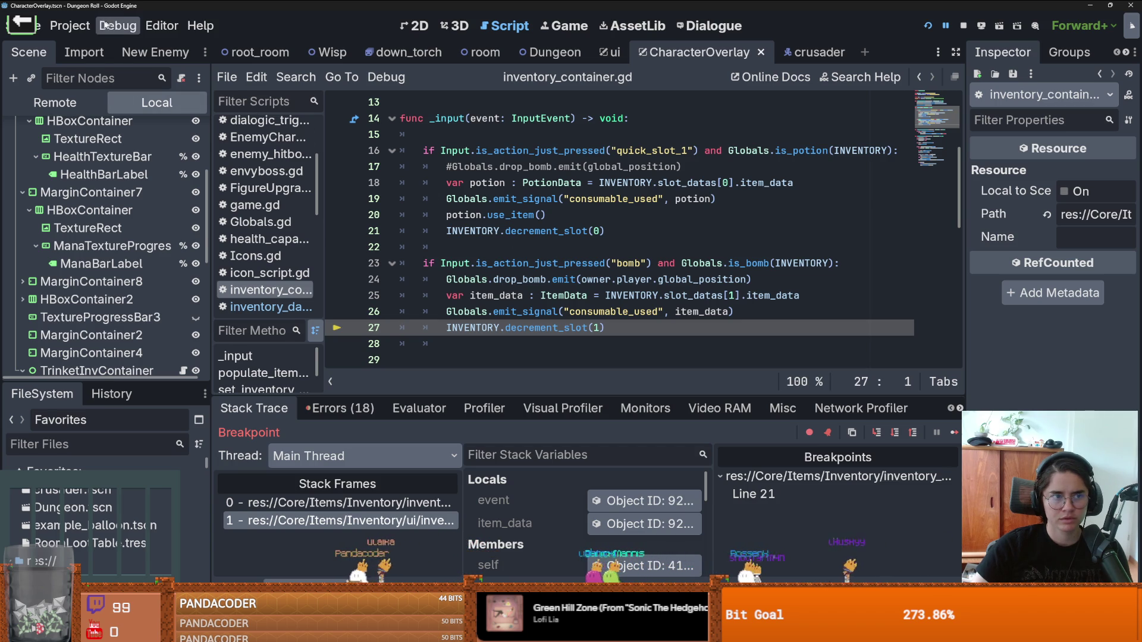
left_click(69, 25)
left_click(89, 46)
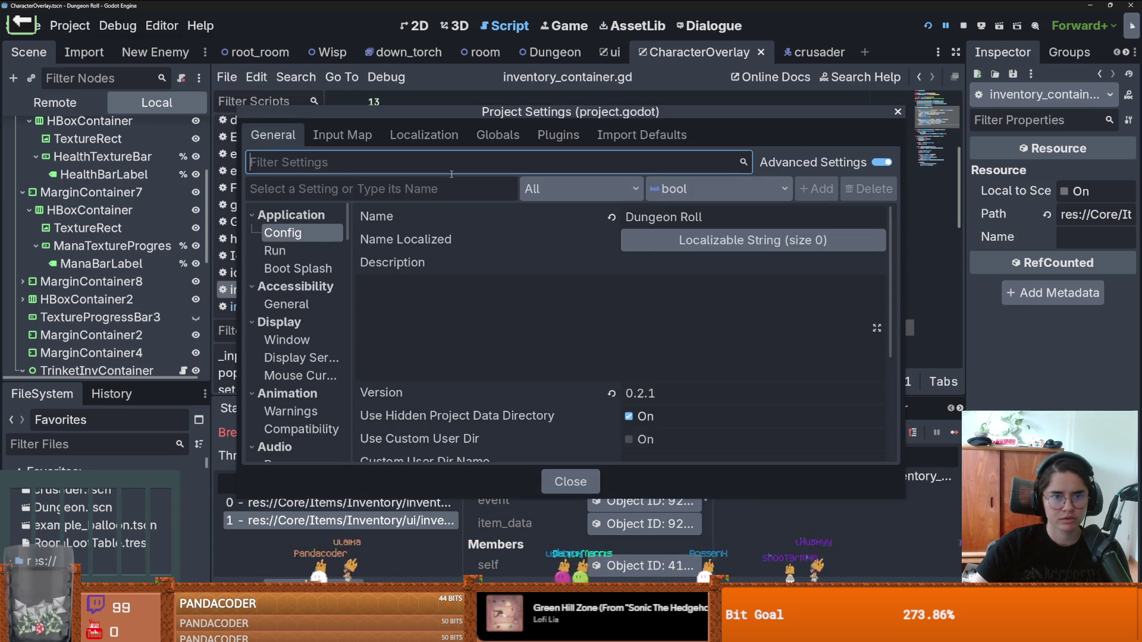
left_click(437, 144)
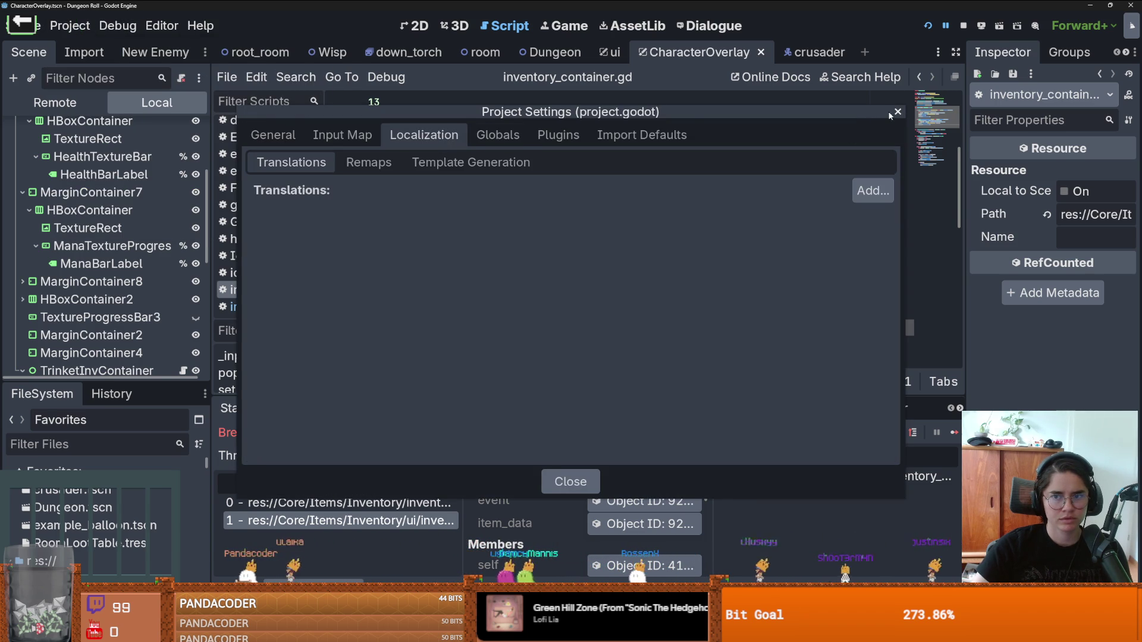
left_click(344, 136)
scroll(388, 251, "down", 2)
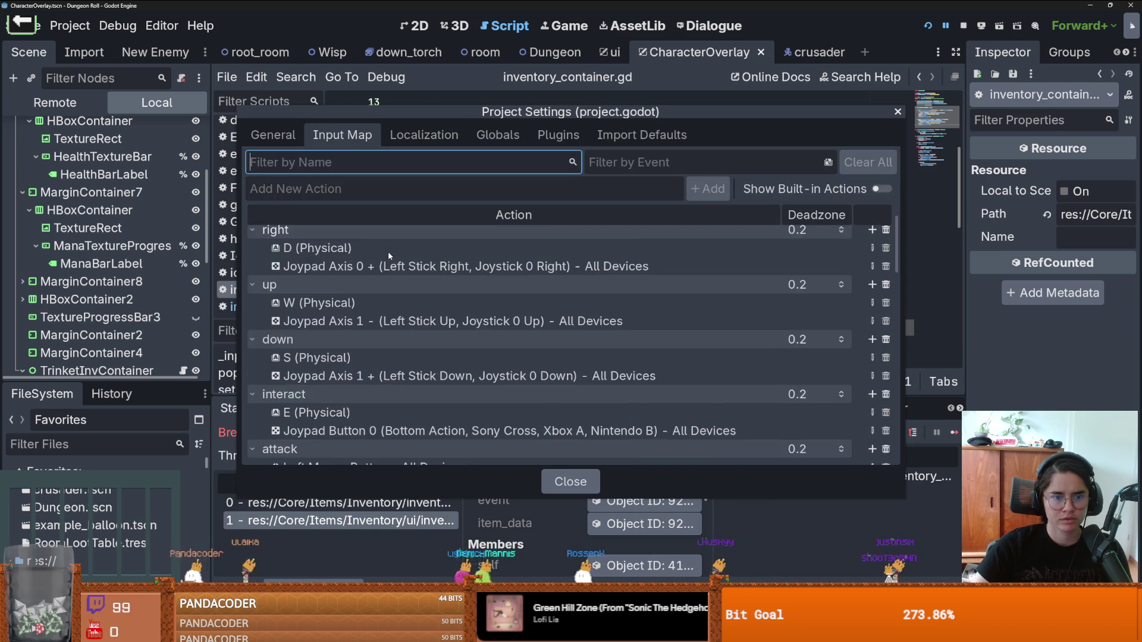
scroll(388, 251, "down", 5)
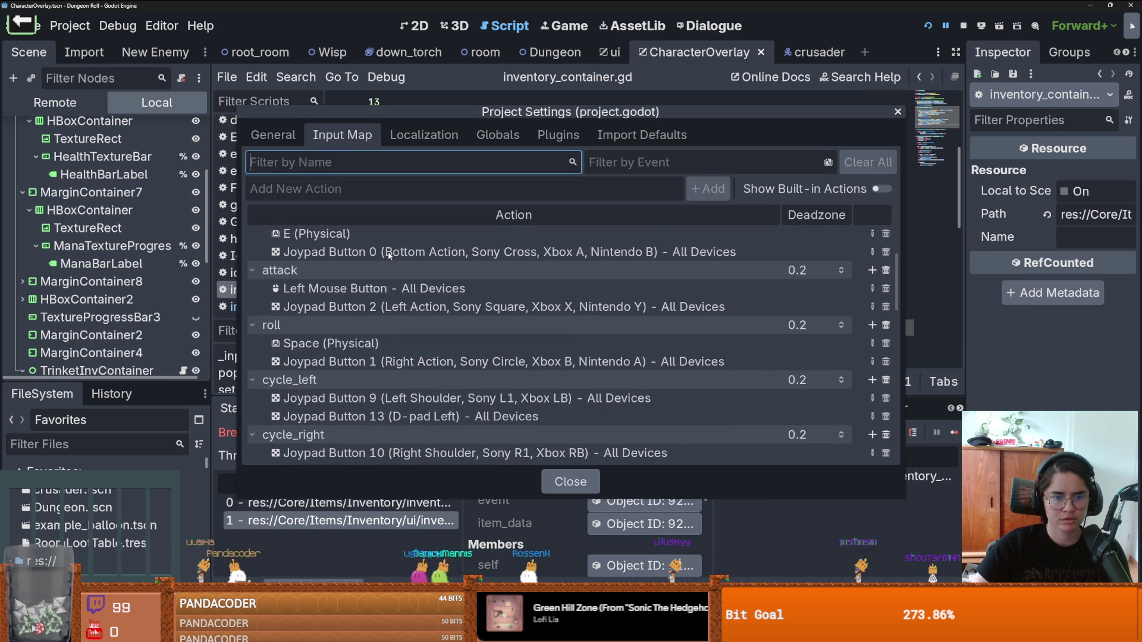
scroll(388, 251, "down", 10)
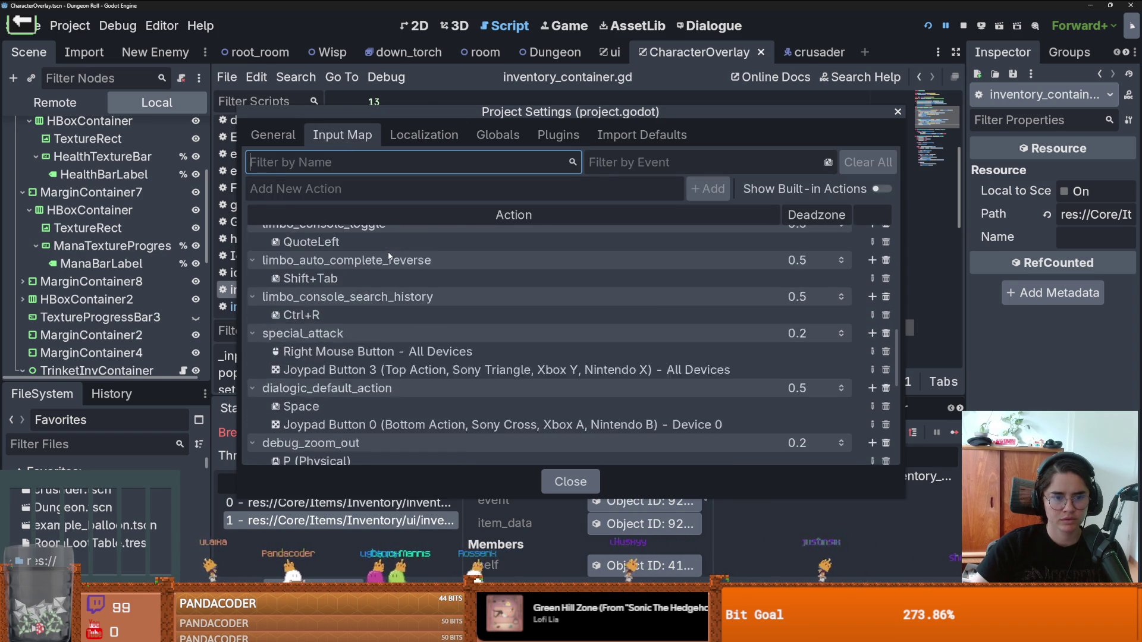
scroll(389, 257, "down", 10)
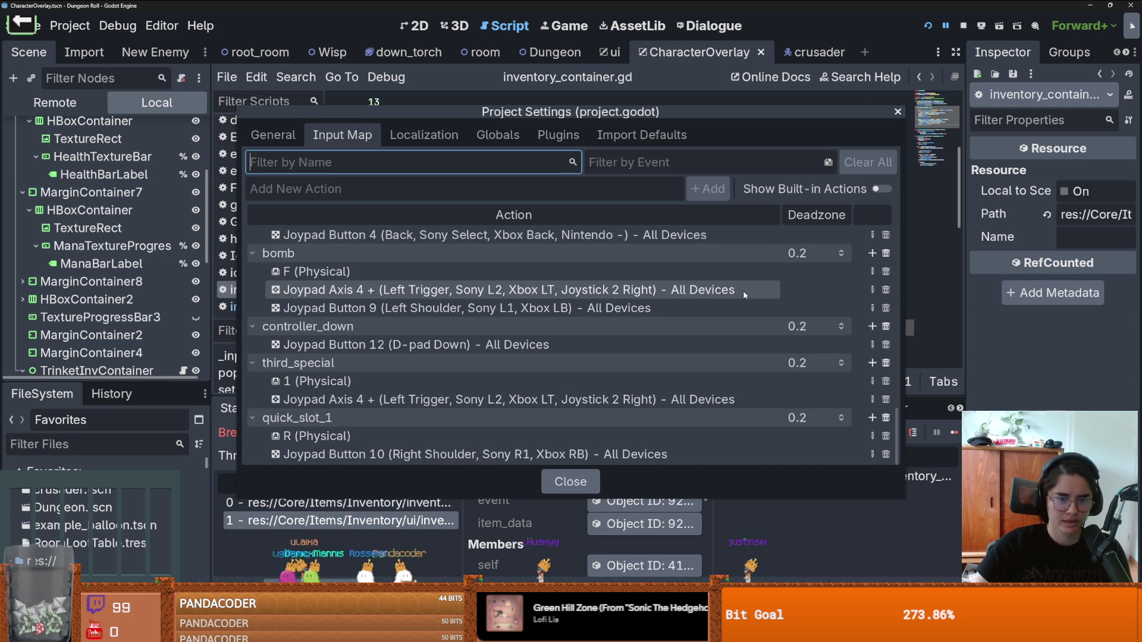
Step: Close the Project Settings and place the caret on line 24 of the script
left_click(897, 113)
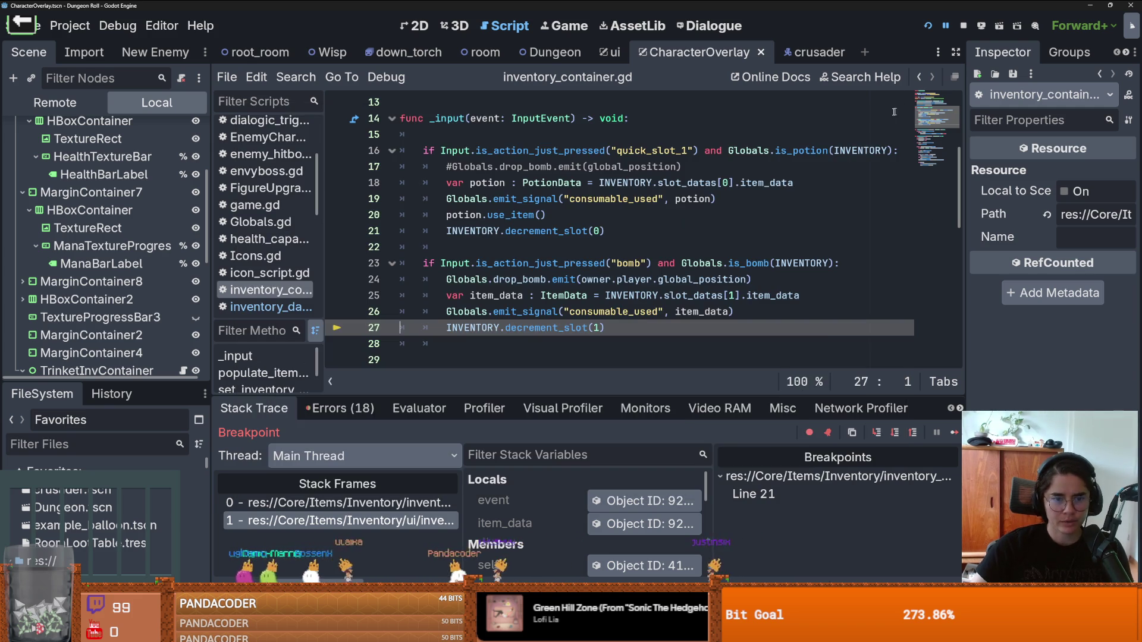
scroll(533, 286, "up", 3)
scroll(379, 274, "down", 3)
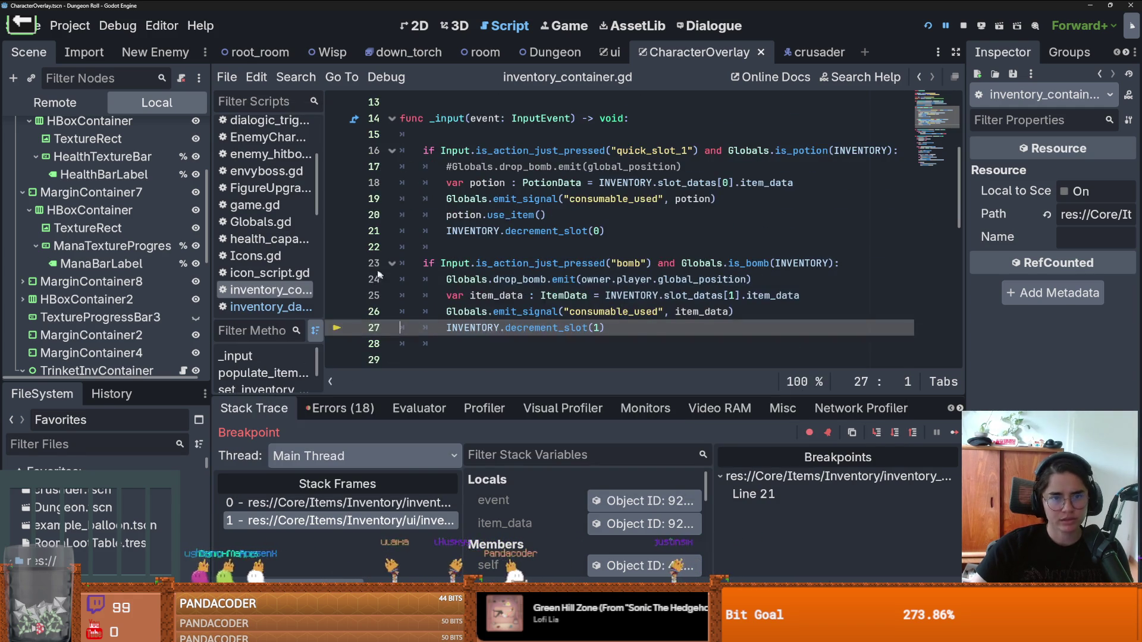
mouse_move(566, 270)
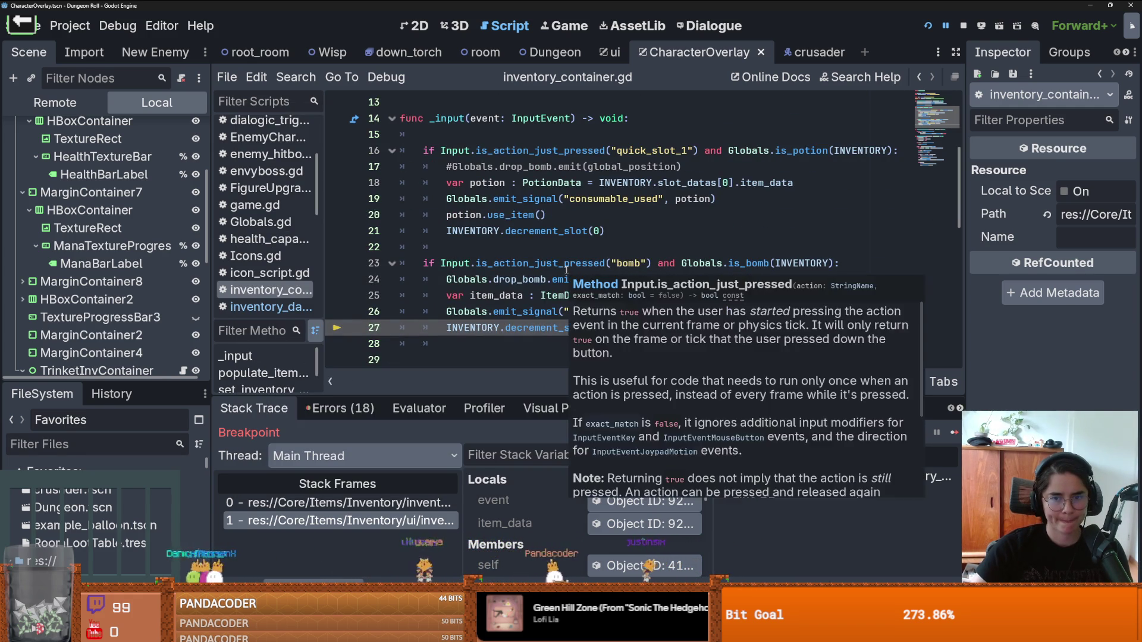
left_click(520, 280)
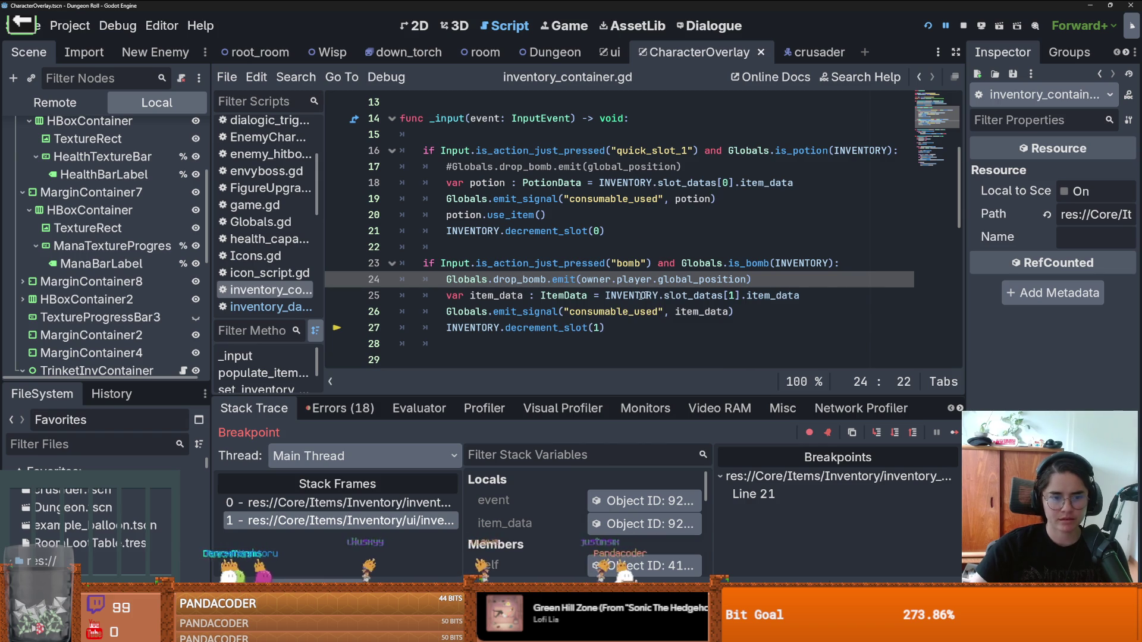
Step: Resume, drop a bomb to hit the breakpoint, inspect the stack frames, continue, then stop the game
left_click(954, 432)
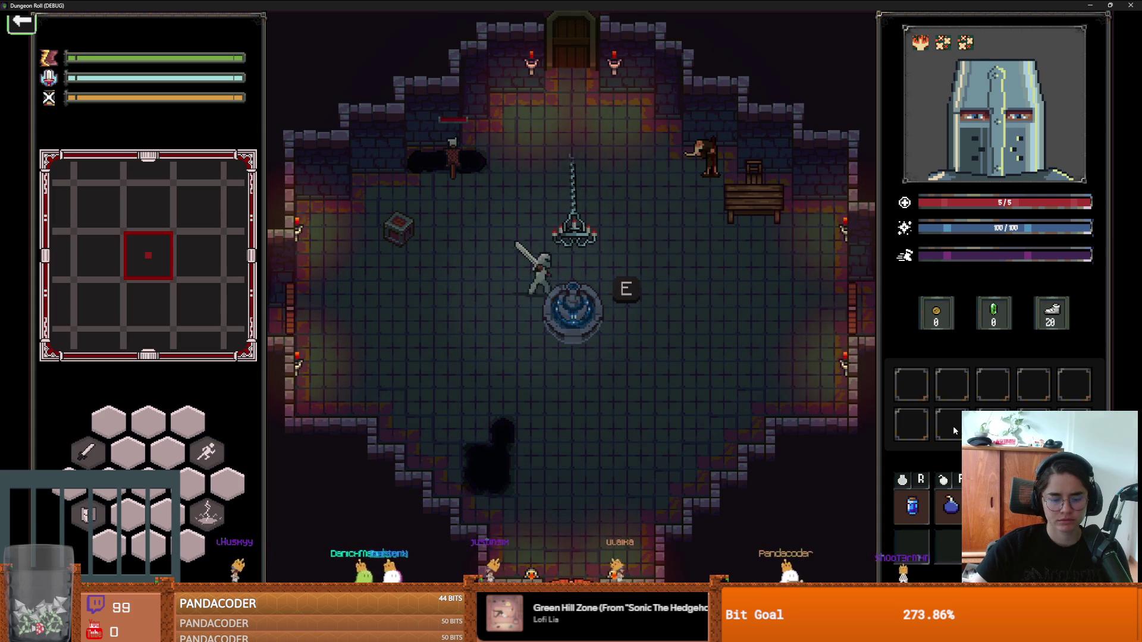
key("w")
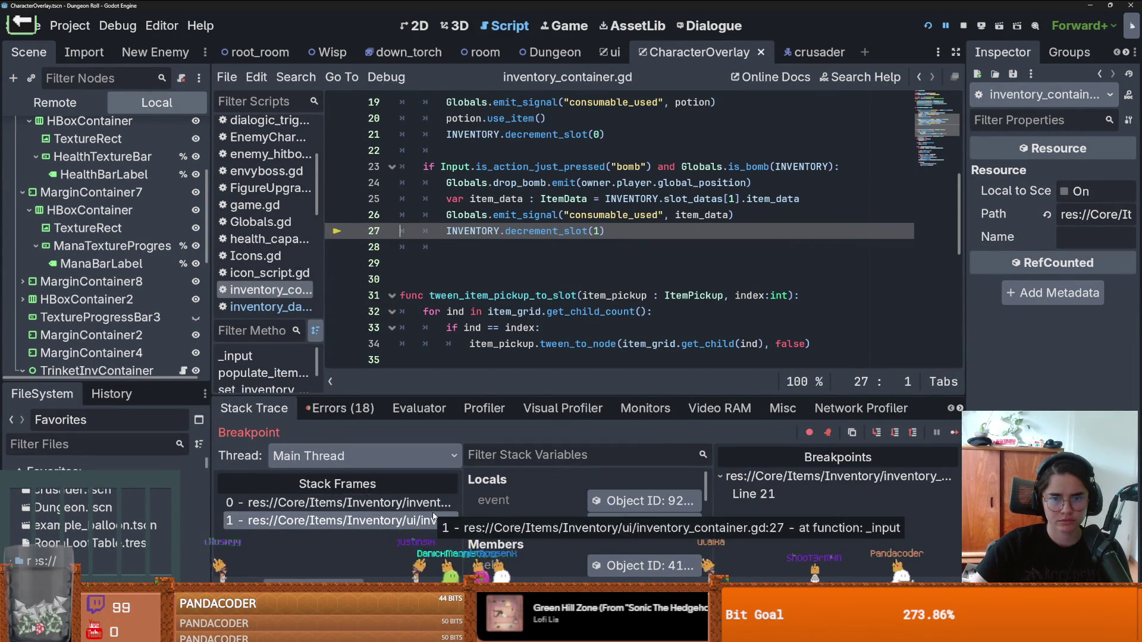
scroll(364, 308, "up", 2)
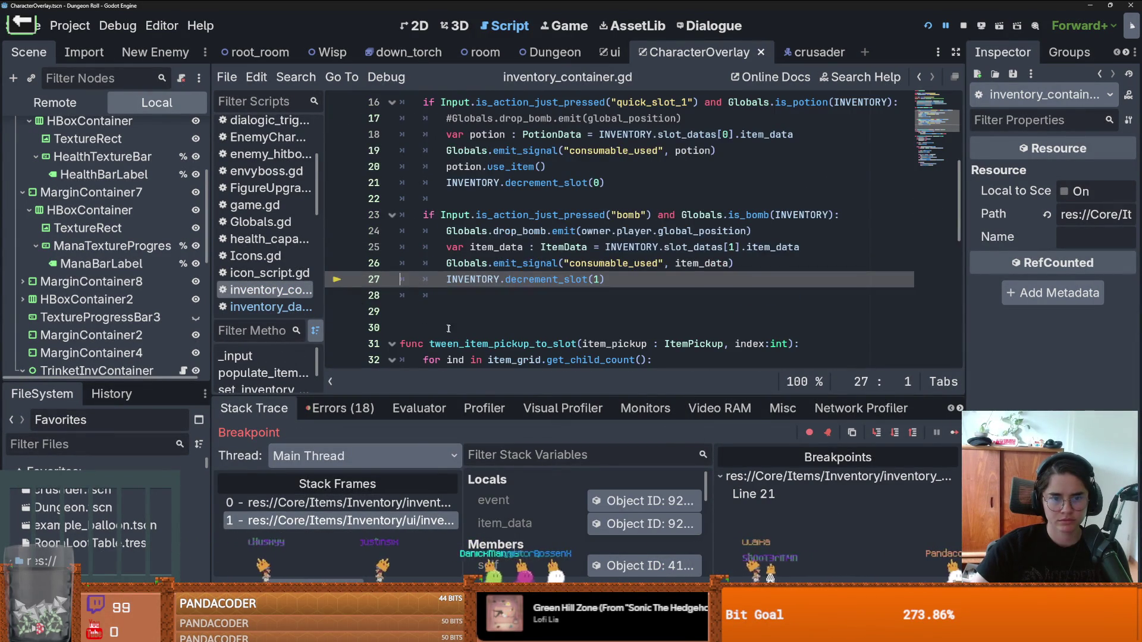
left_click(339, 502)
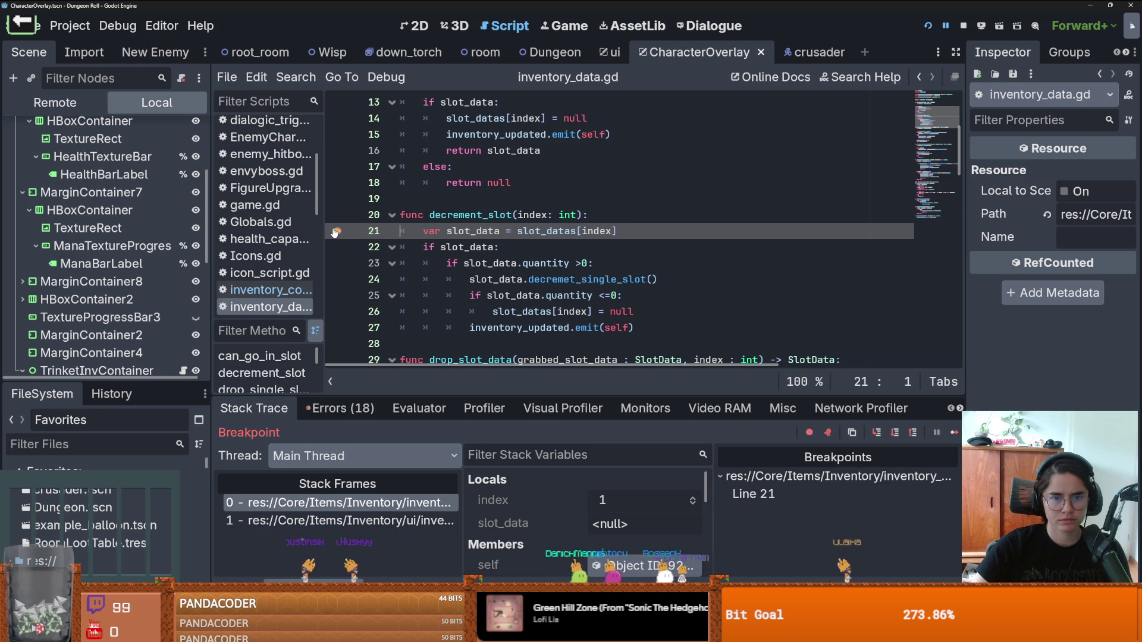
left_click(428, 520)
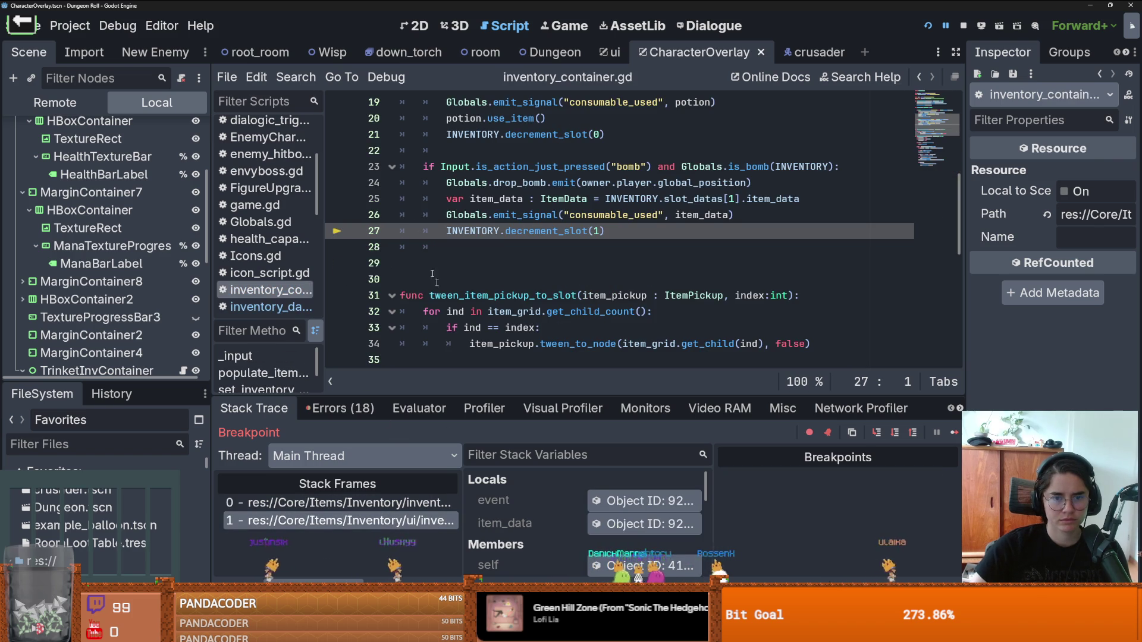
key("F12")
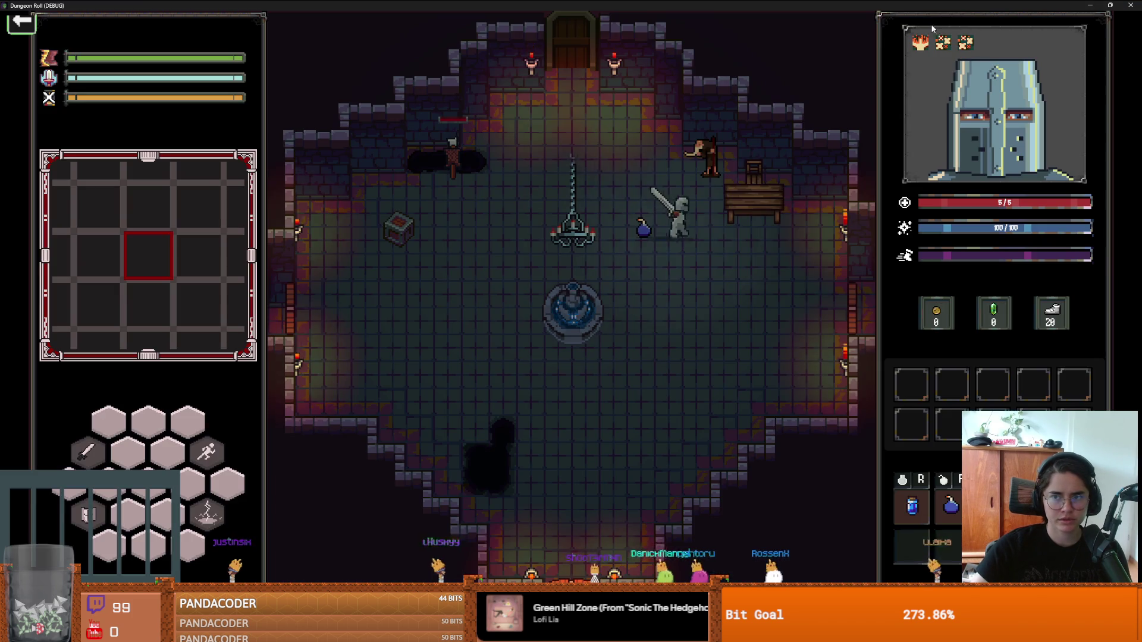
key("F8")
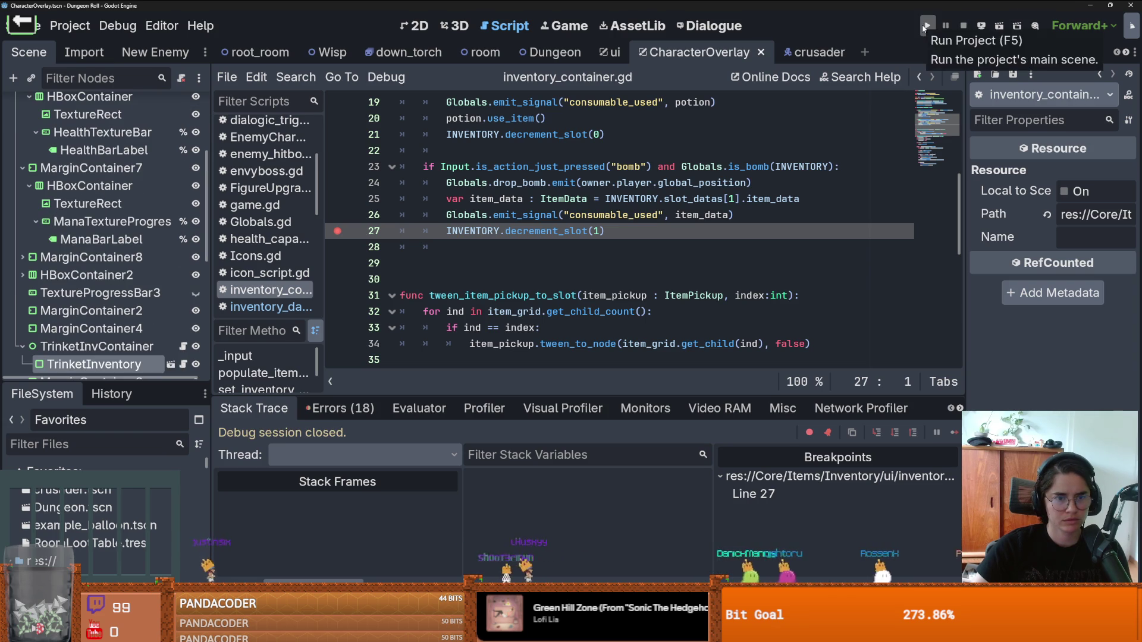
Step: Rerun with F5, drop a bomb to hit line 27's breakpoint, delete the stray 'q', and continue
key("F5")
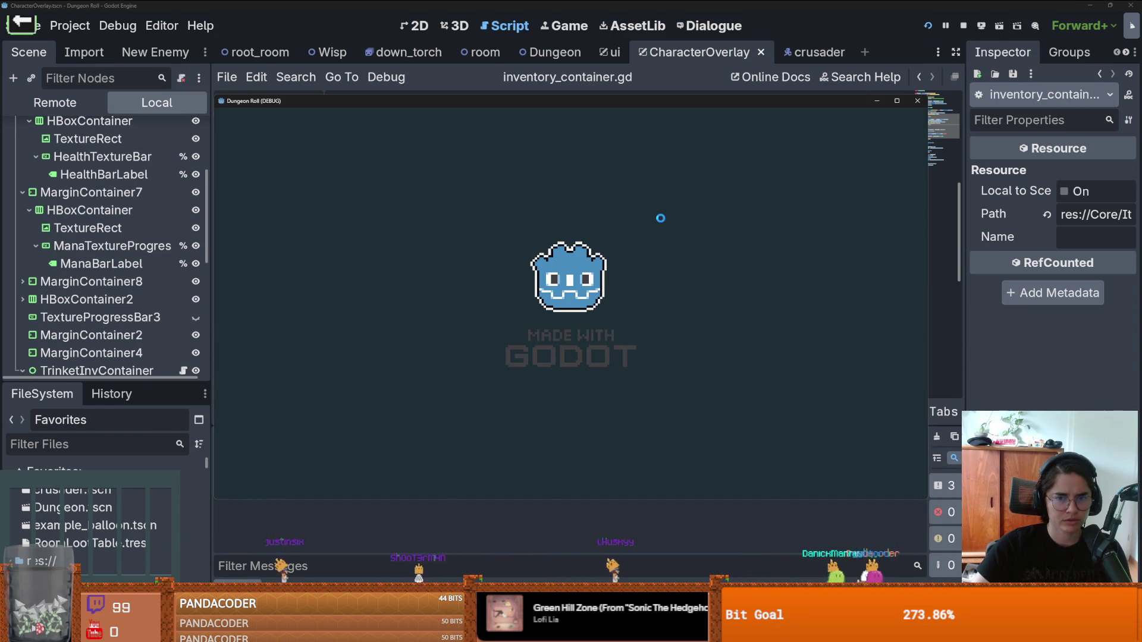
key("e")
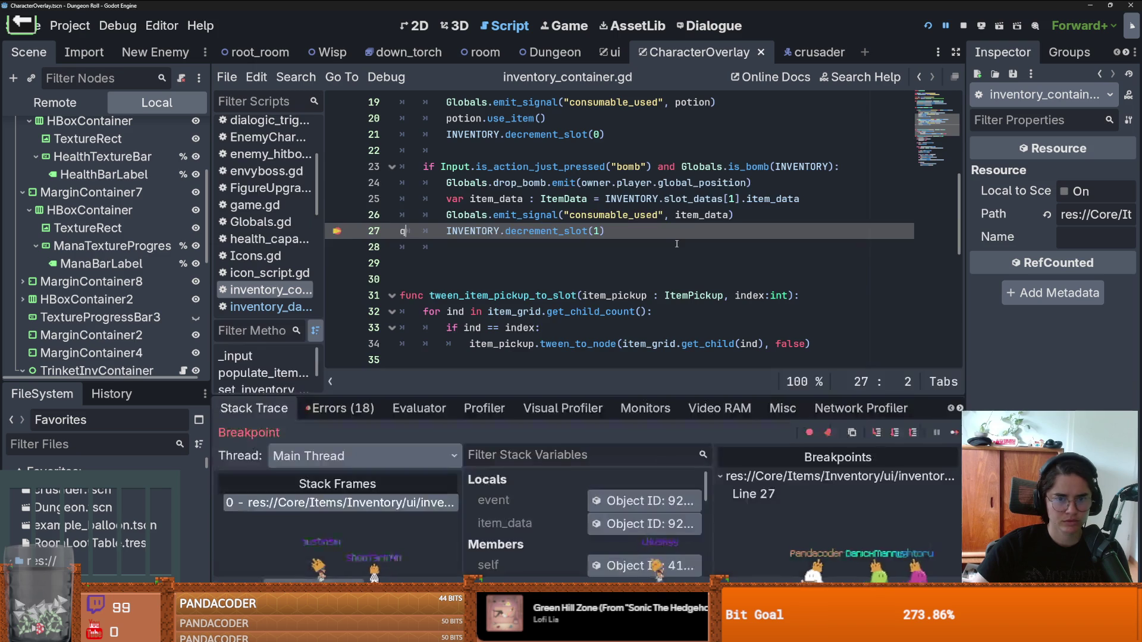
key("BackSpace")
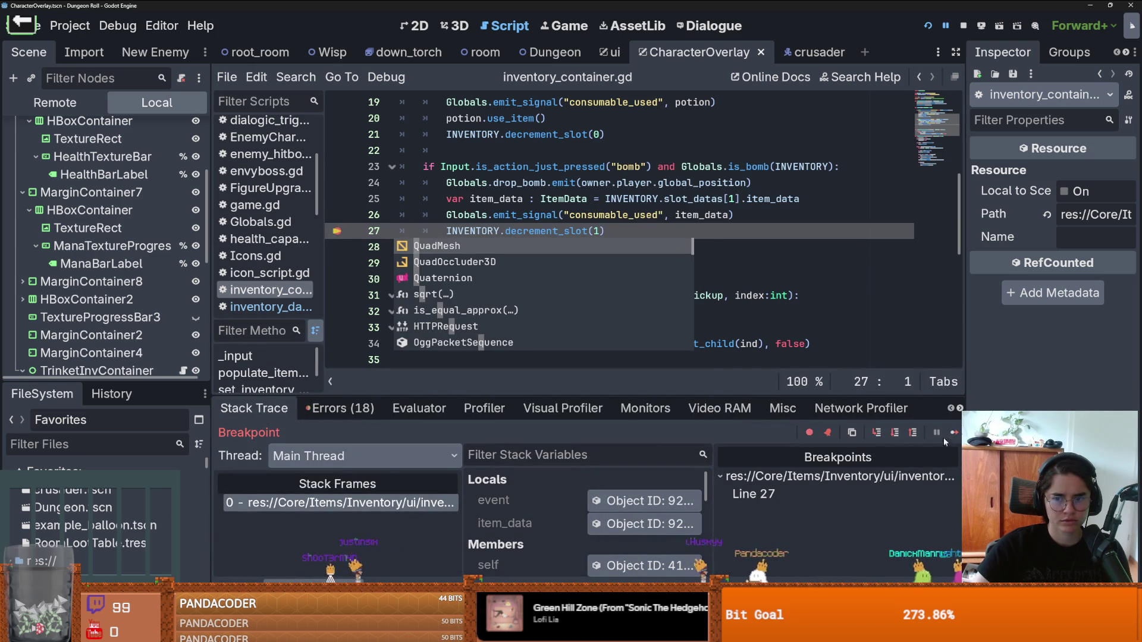
left_click(955, 433)
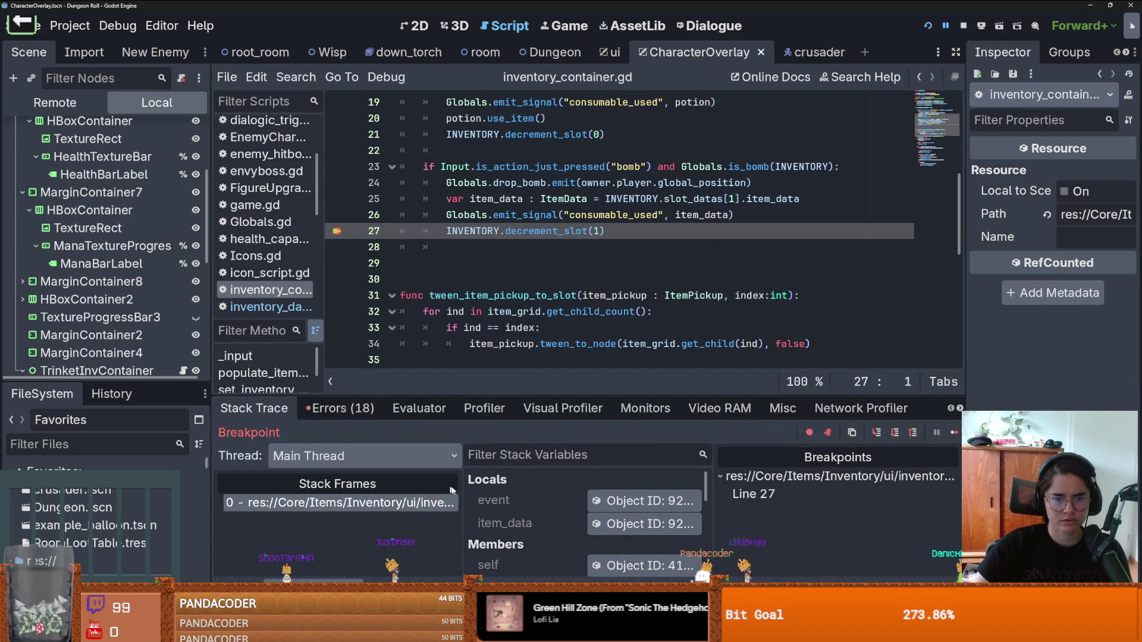
scroll(470, 368, "up", 1)
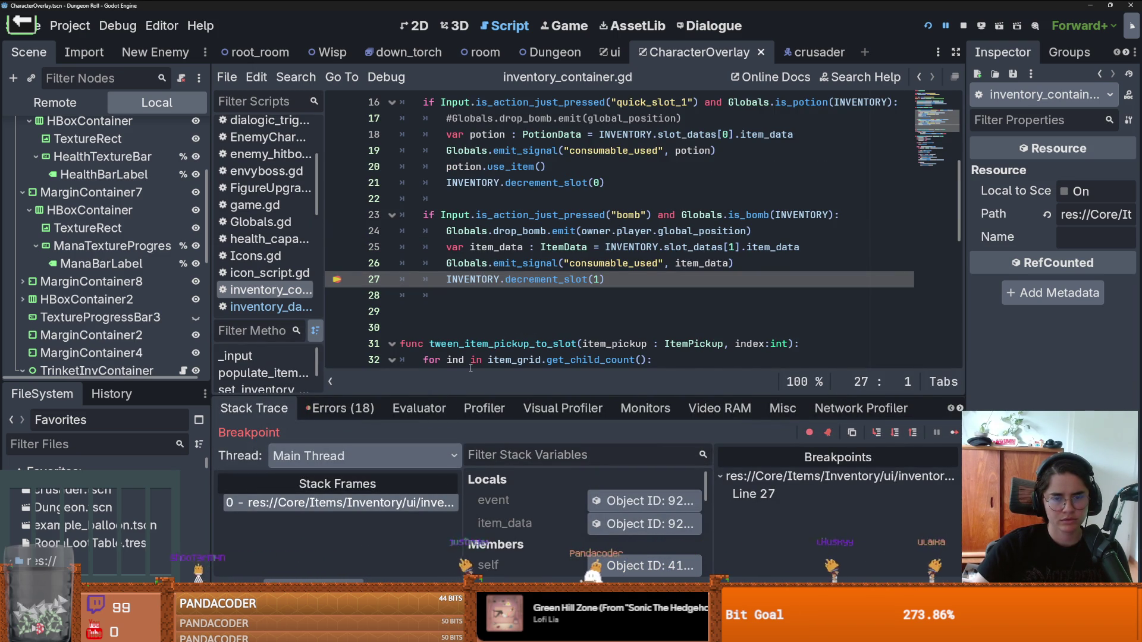
scroll(470, 368, "up", 1)
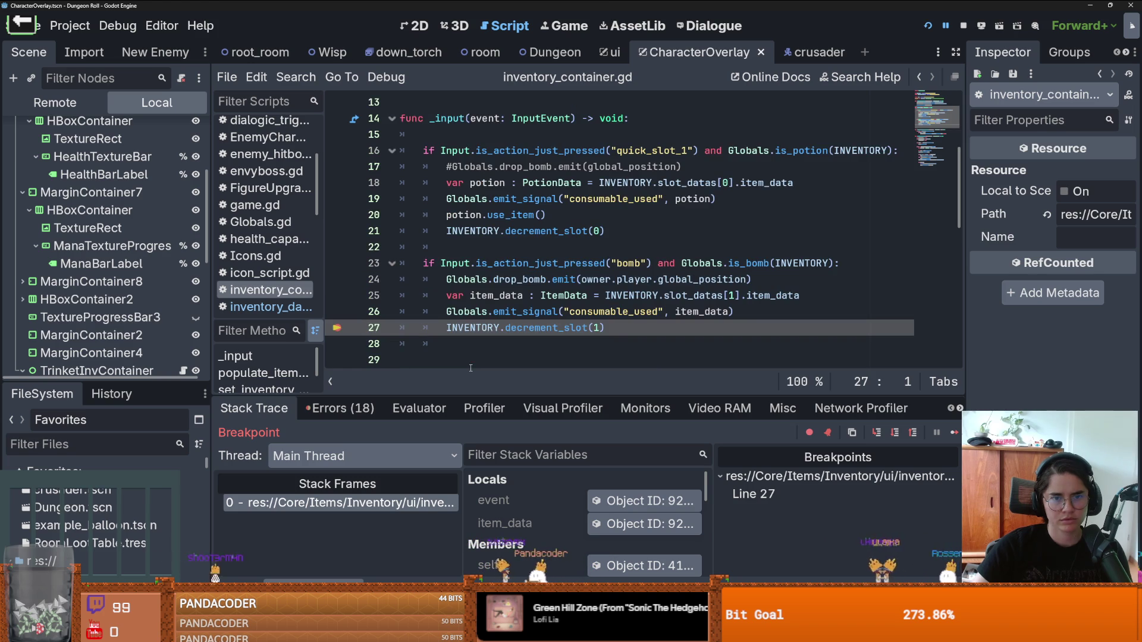
Step: Change line 23's bomb check from if to elif, save, then resume and stop the game with F8
left_click(424, 265)
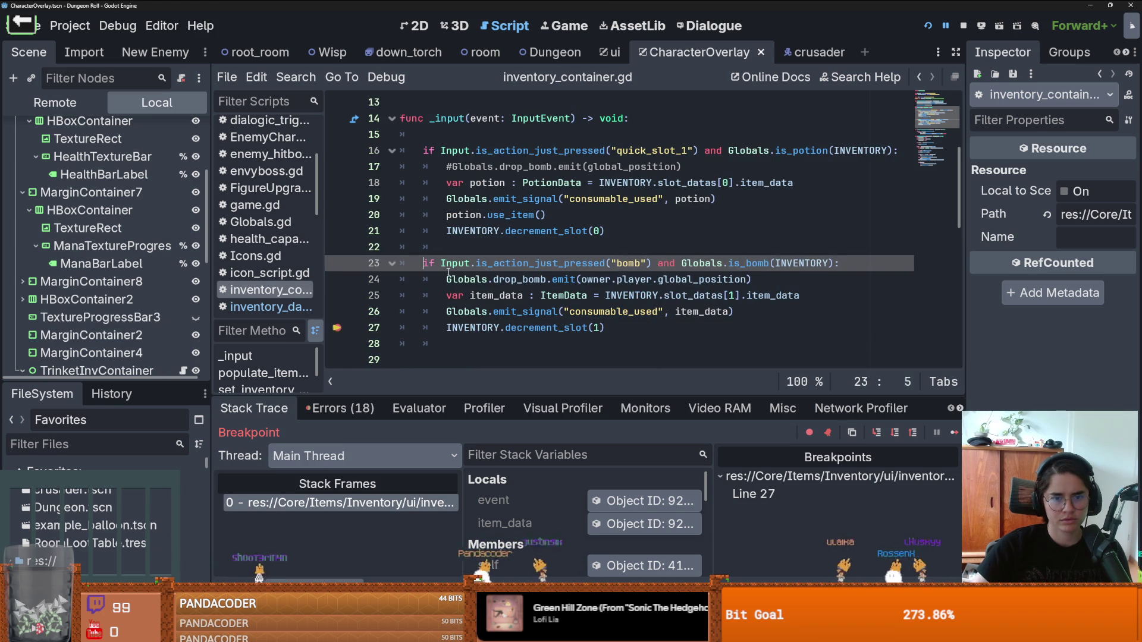
type("el")
key("ctrl+s")
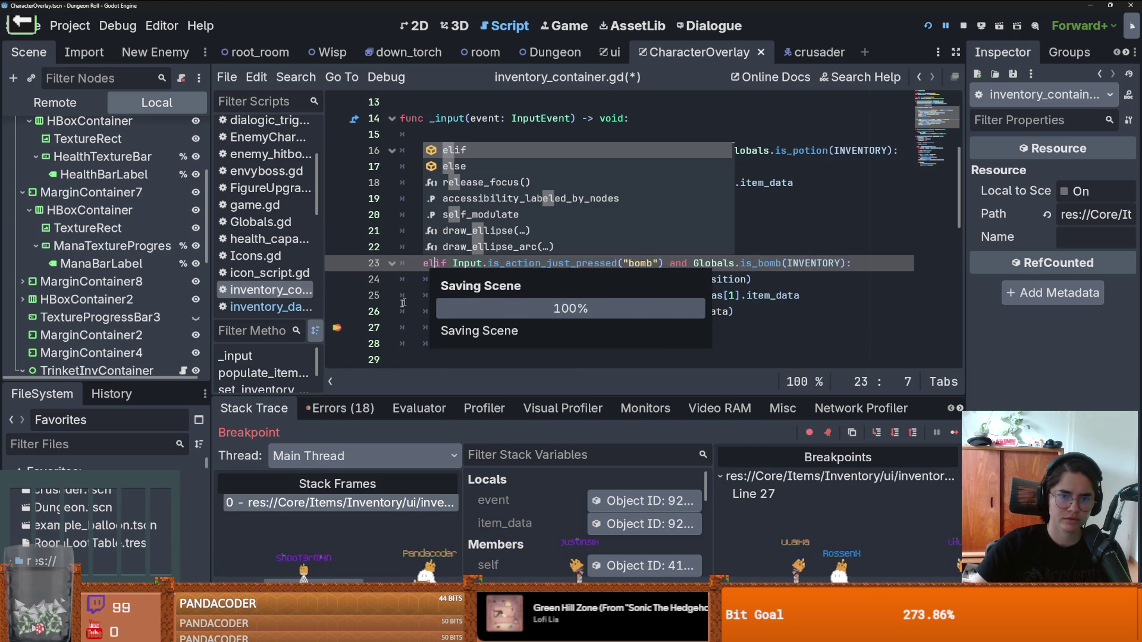
left_click(954, 432)
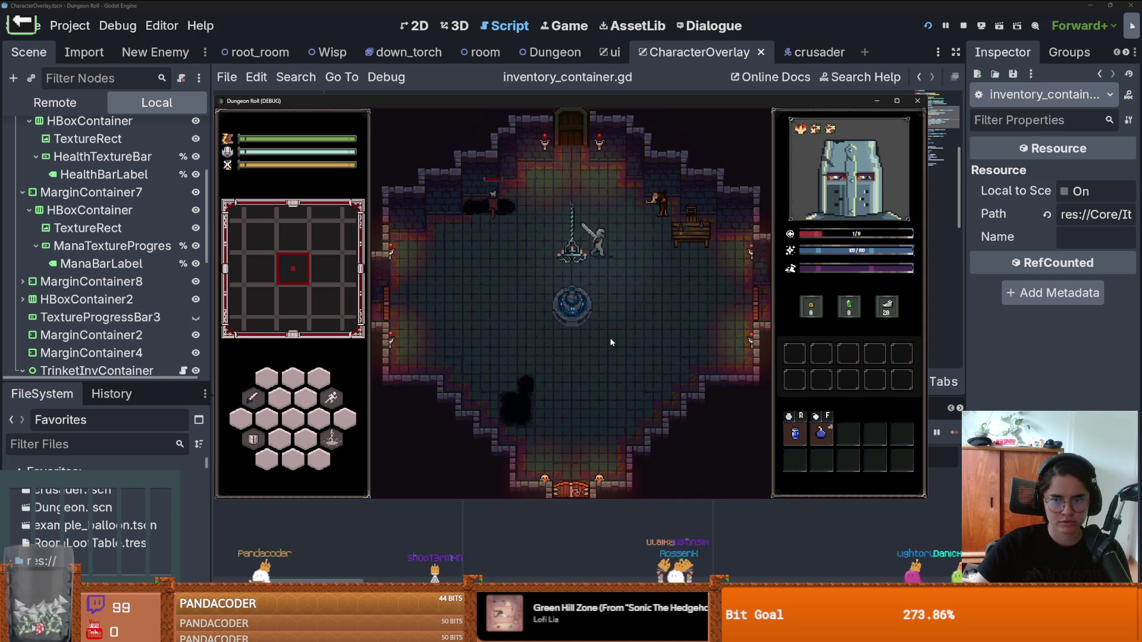
key("F8")
Step: Review lines 20–26 of inventory_container.gd around the drop_bomb and Globals lines
left_click(546, 214)
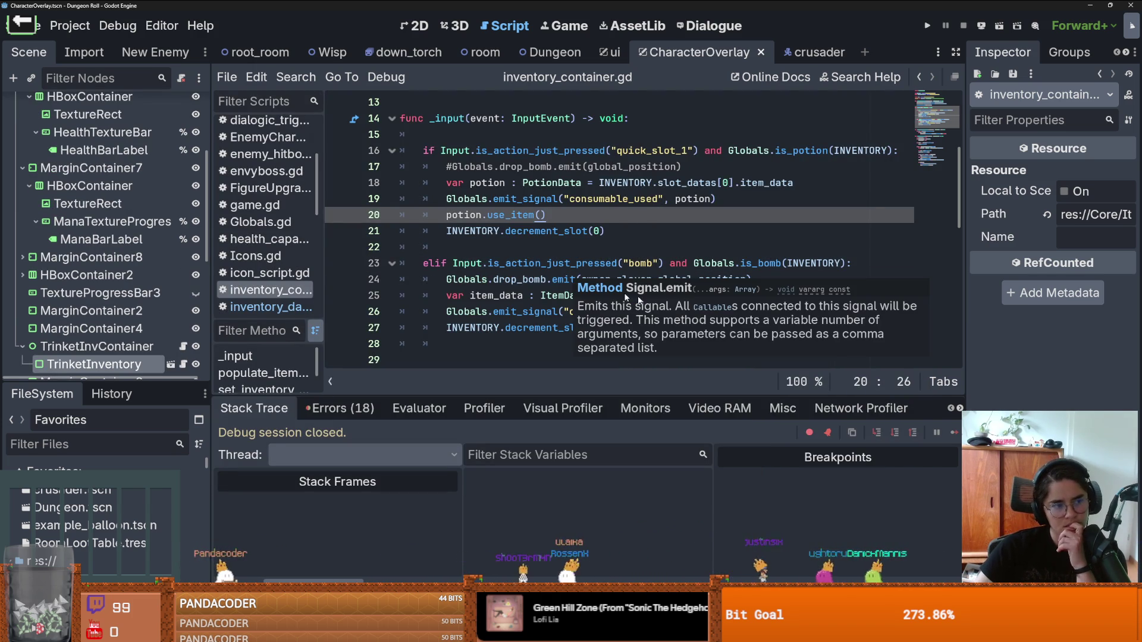
left_click(565, 313)
left_click(532, 280)
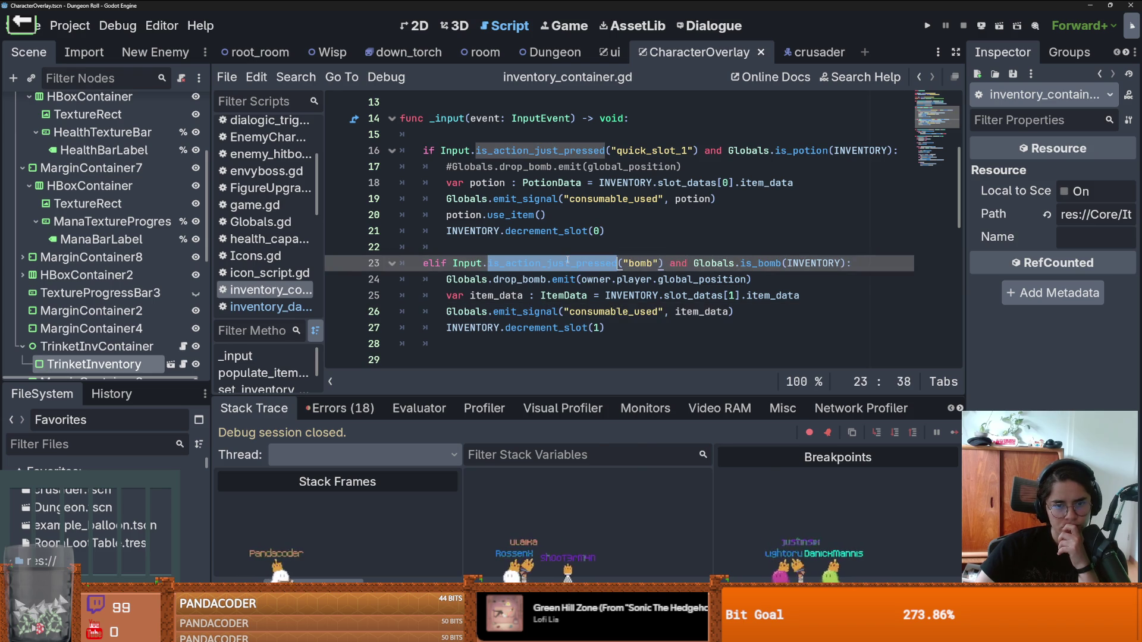
left_click(441, 280)
scroll(482, 355, "up", 1)
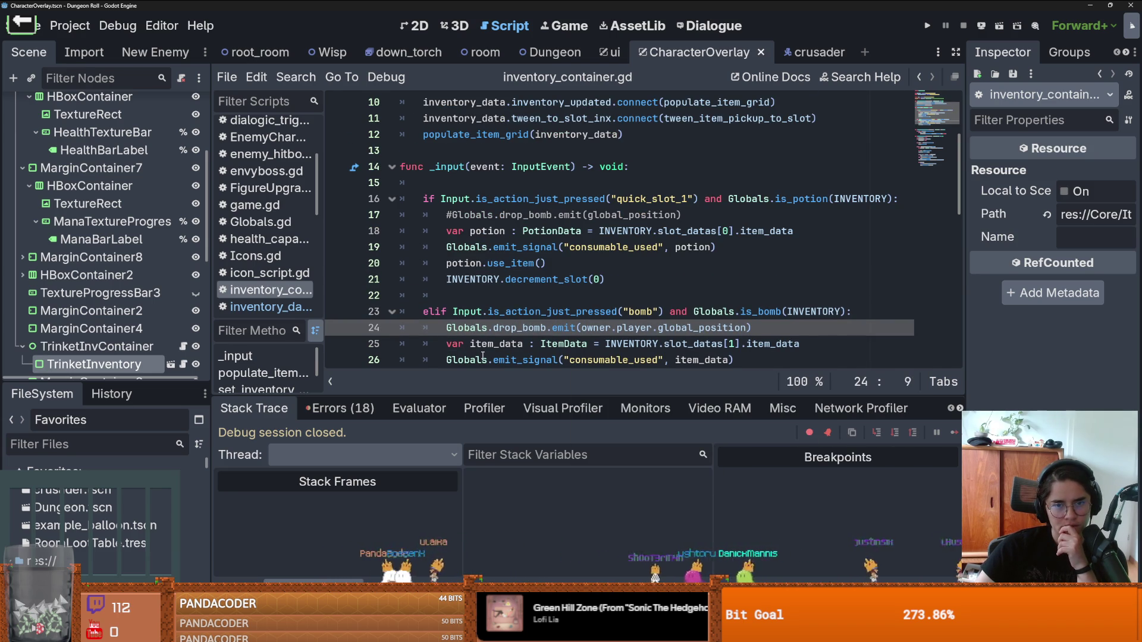
scroll(483, 355, "down", 1)
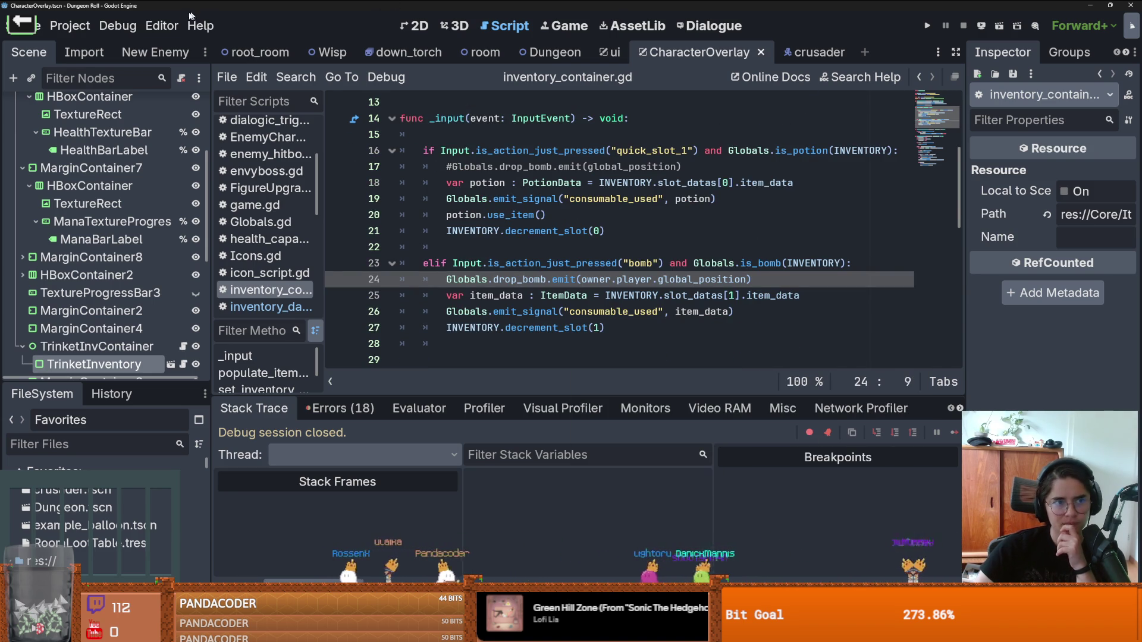
Step: Quit to the project list via the Project menu and reopen the game project
left_click(63, 25)
left_click(96, 223)
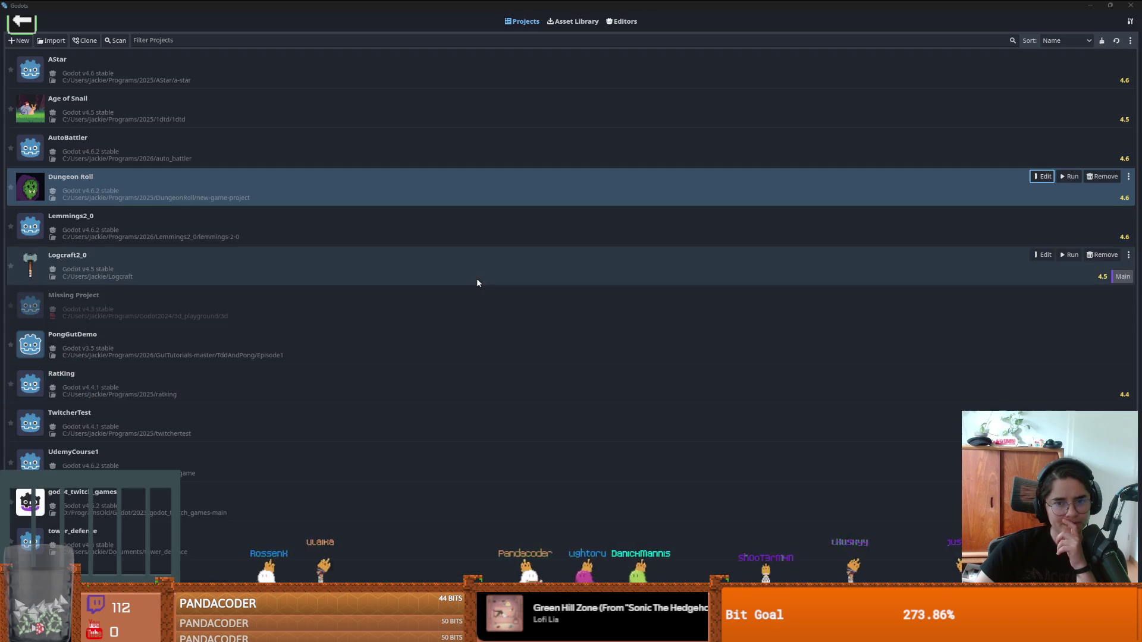
double_click(477, 283)
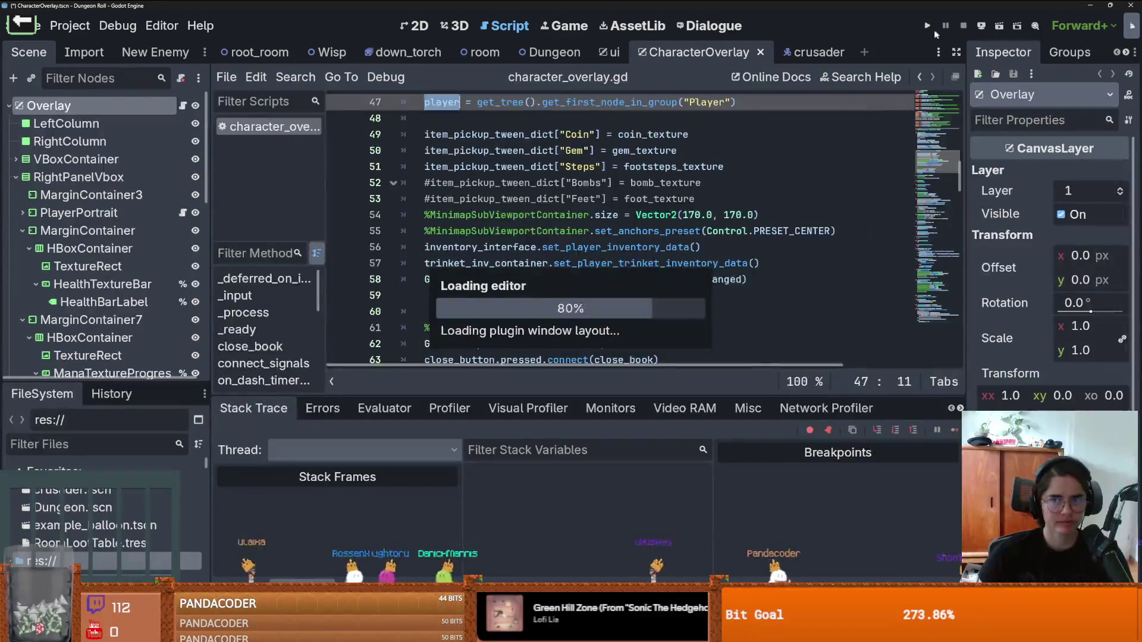
Step: Run Dungeon Roll, walk the knight right with D, and close the game window
left_click(929, 28)
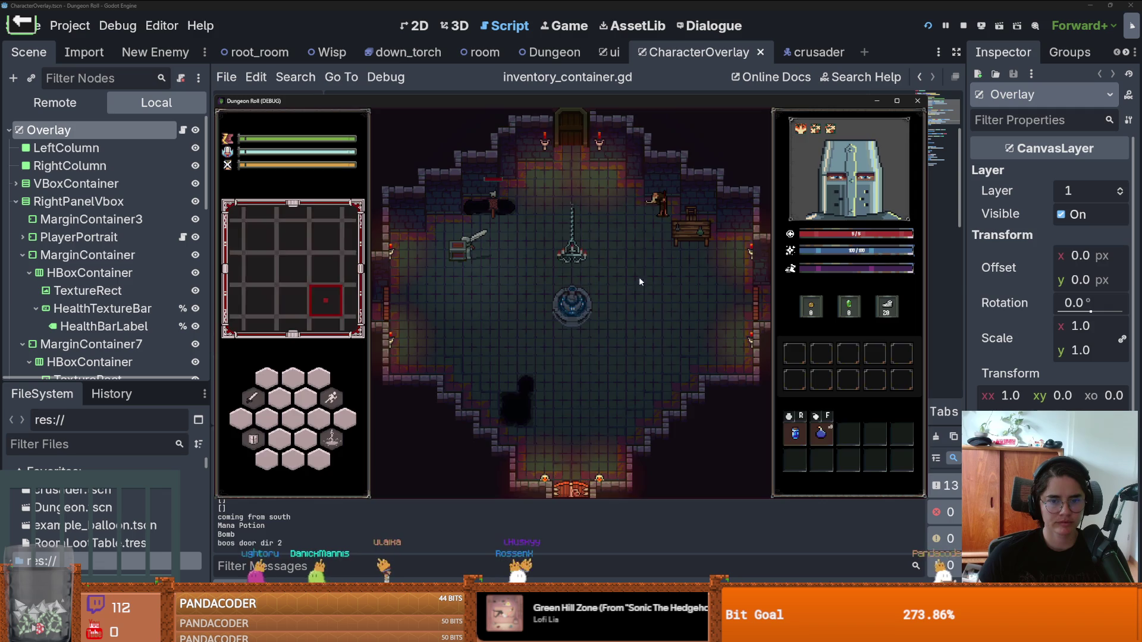
key("d")
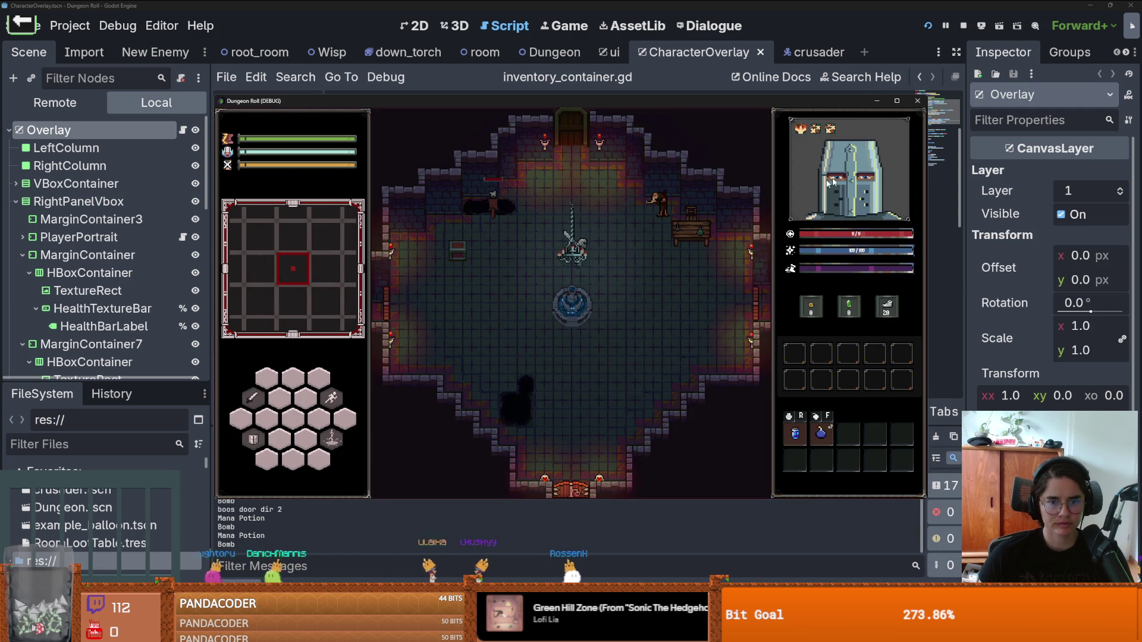
left_click(919, 101)
Step: Open the Debugger's Errors list and jump to the Characters.gd line 17 error
left_click(343, 583)
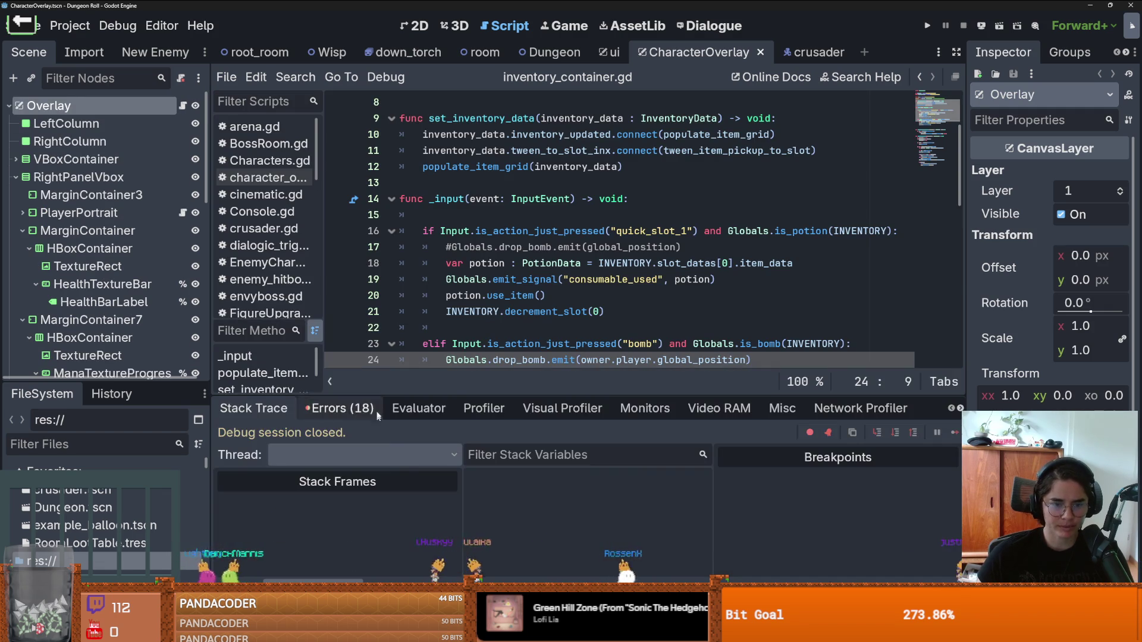
left_click(339, 408)
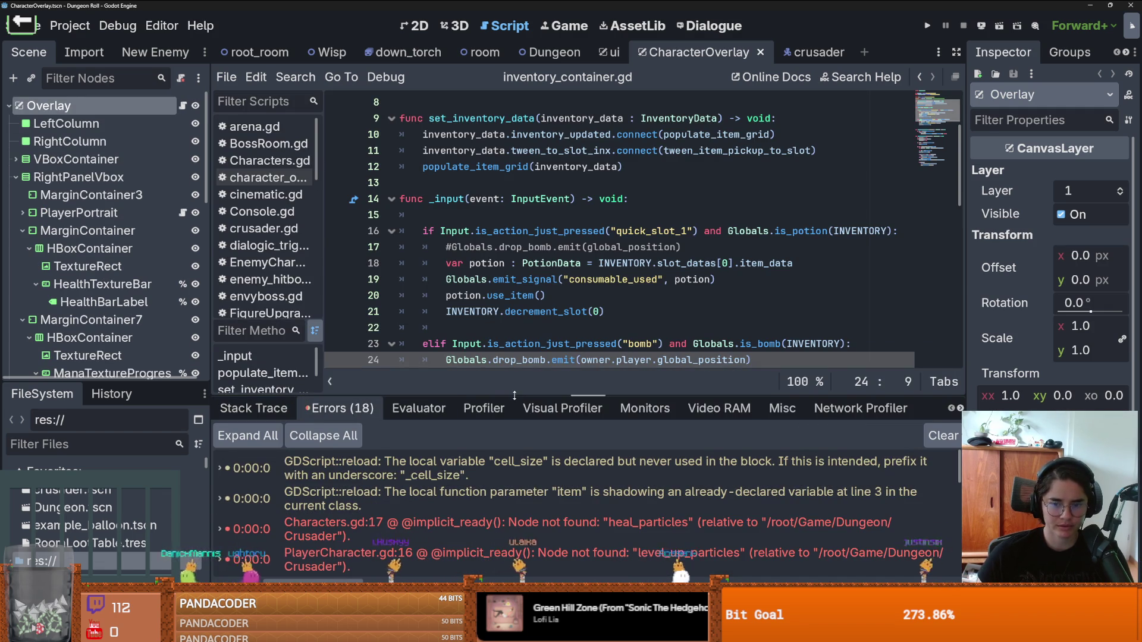
left_click_drag(515, 396, 515, 210)
scroll(490, 534, "down", 5)
scroll(487, 538, "up", 5)
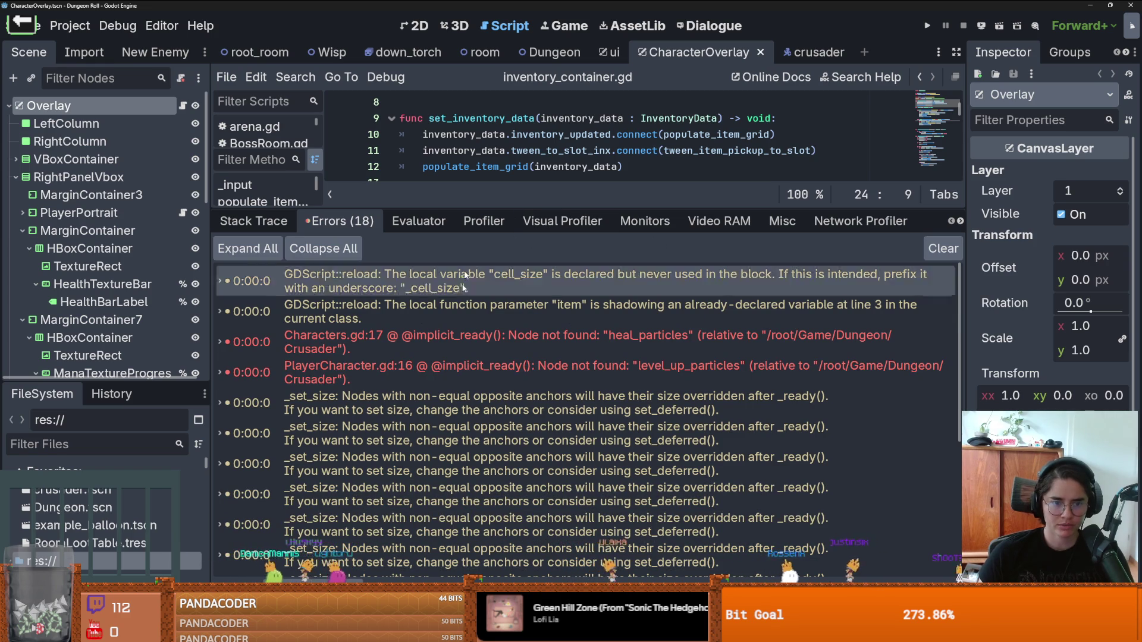
left_click(584, 344)
left_click(569, 367)
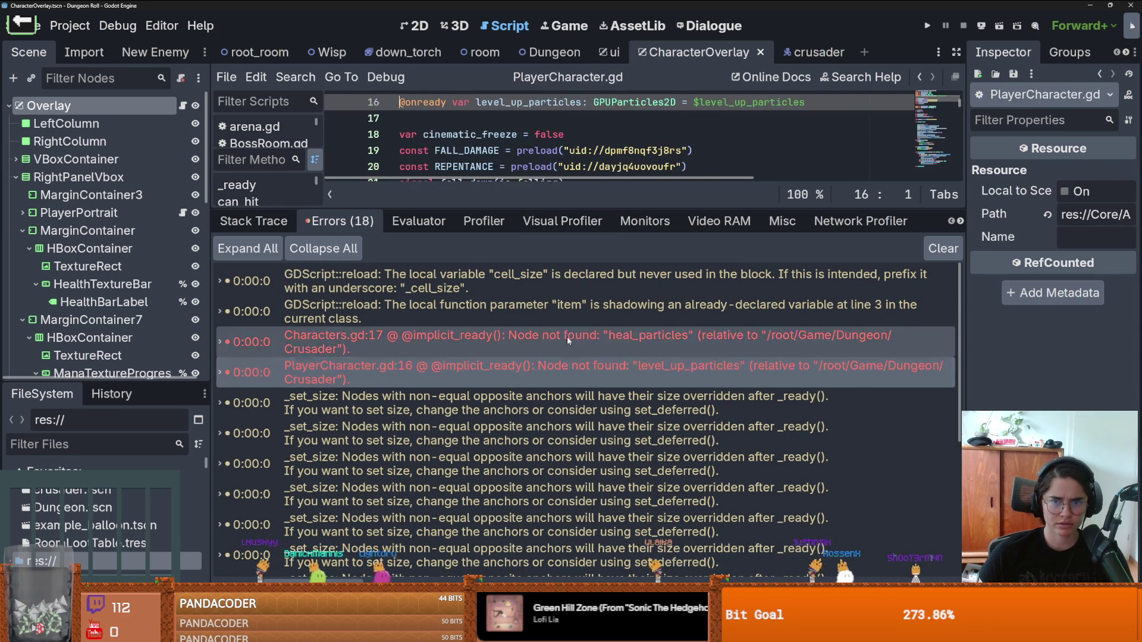
left_click(566, 337)
left_click_drag(540, 206, 540, 440)
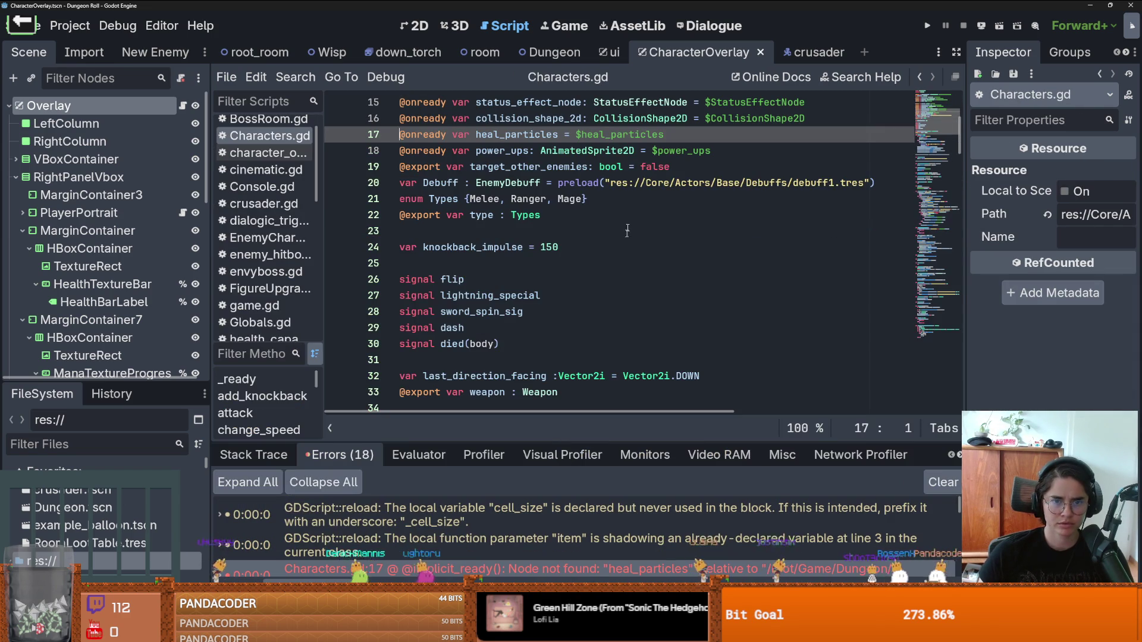
mouse_move(664, 134)
left_mouse_down()
mouse_move(333, 119)
mouse_move(333, 134)
left_mouse_up()
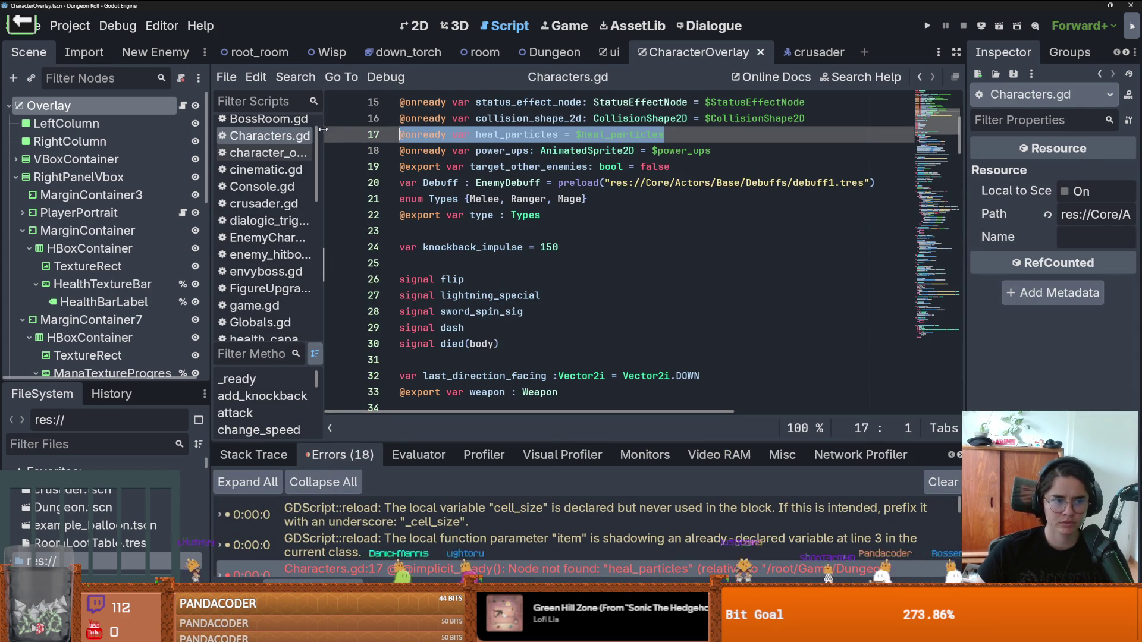
scroll(119, 286, "down", 10)
scroll(143, 298, "up", 10)
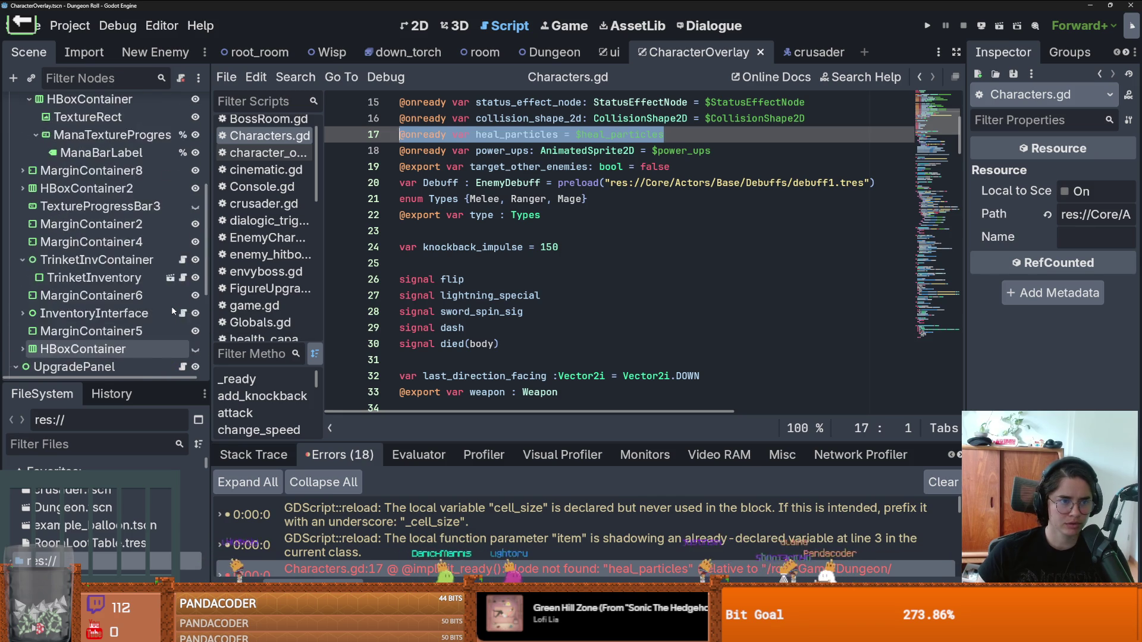
scroll(118, 291, "up", 3)
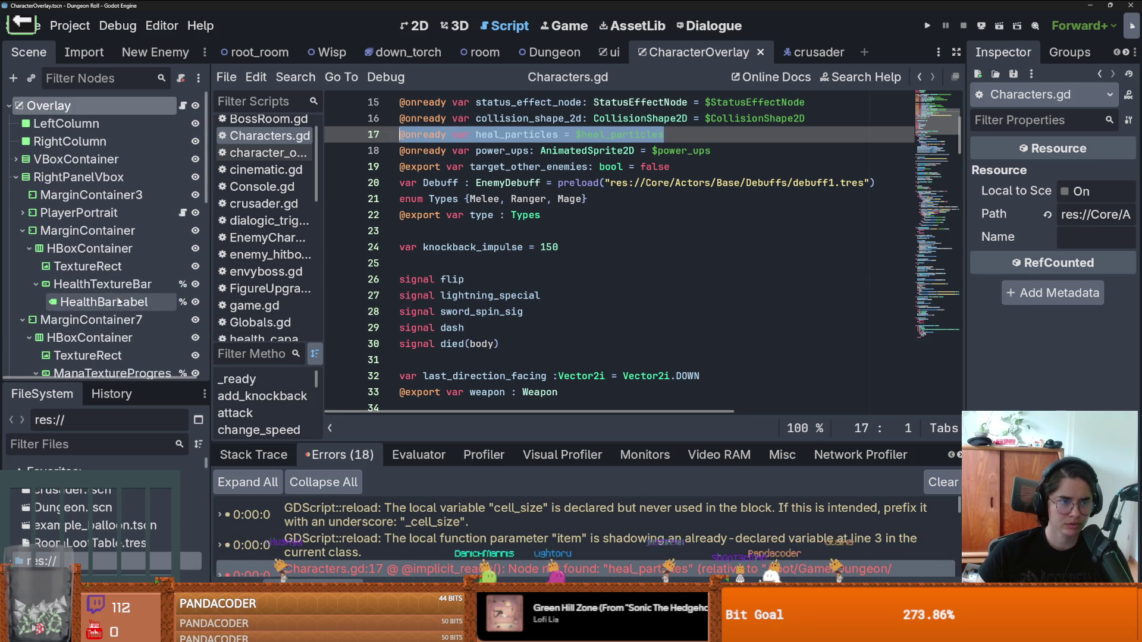
left_click(572, 247)
key("ctrl+s")
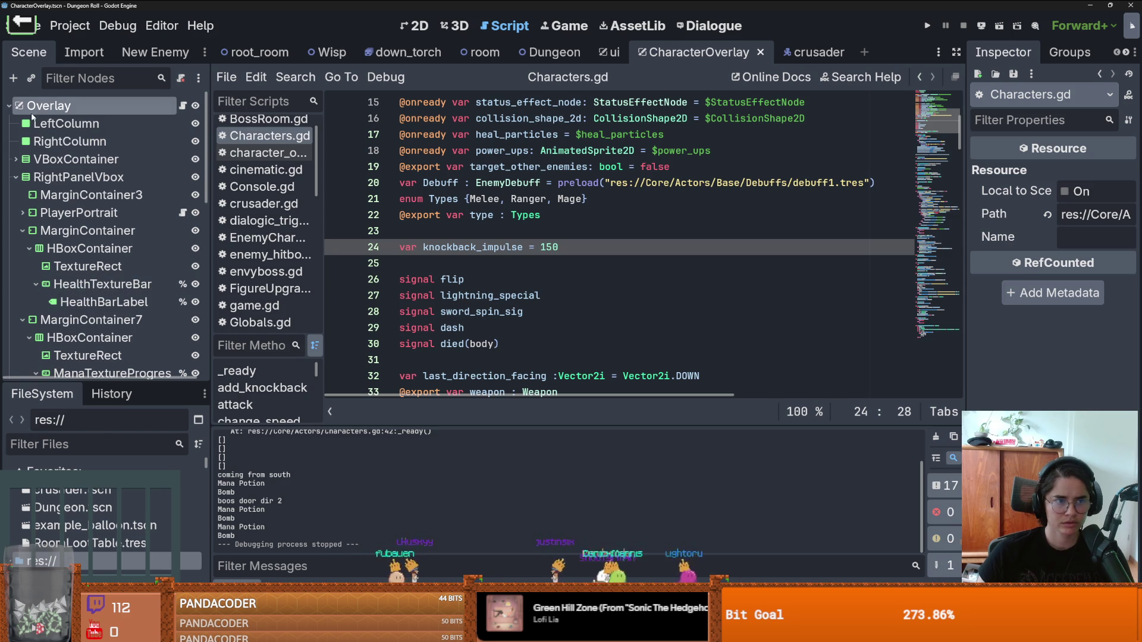
Step: Filter the FileSystem files by typing 'ivne'
scroll(110, 379, "right", 1)
scroll(107, 375, "down", 10)
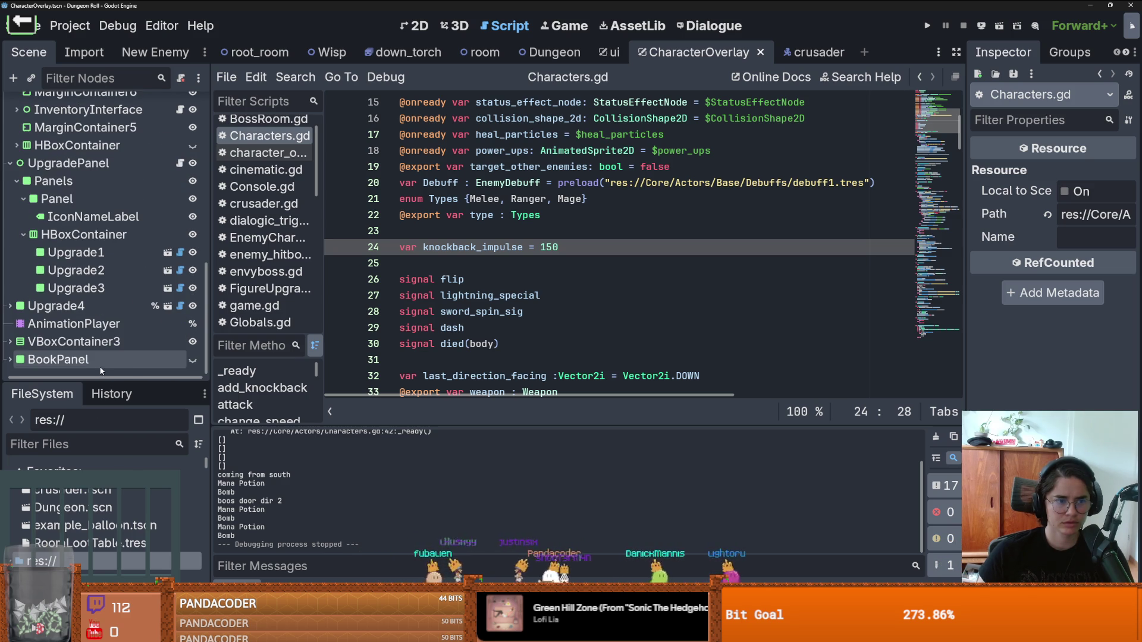
left_click(90, 444)
type("ivne")
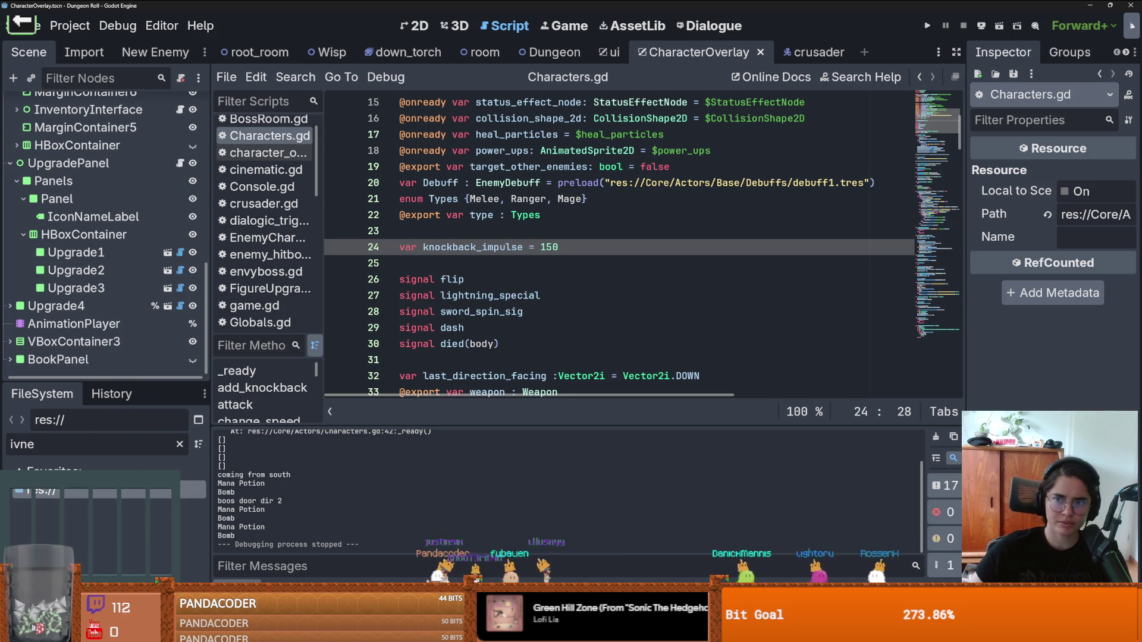
Step: Run the game, close it at the splash, and open inventory_container.gd
left_click(927, 26)
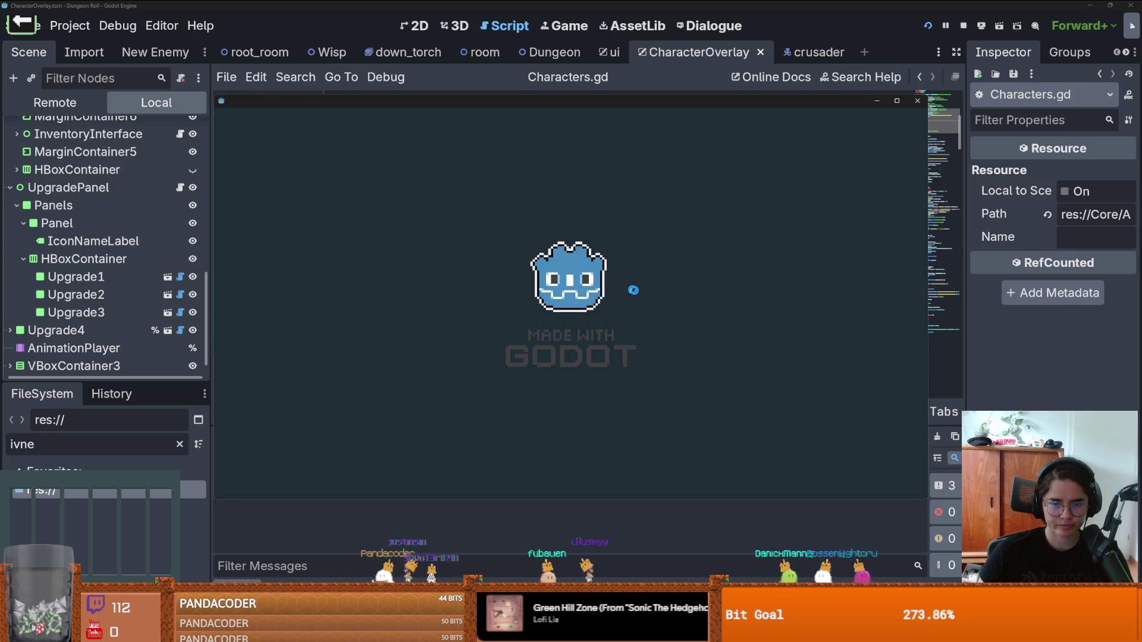
left_click(915, 102)
key("BackSpace")
key("BackSpace")
key("BackSpace")
key("BackSpace")
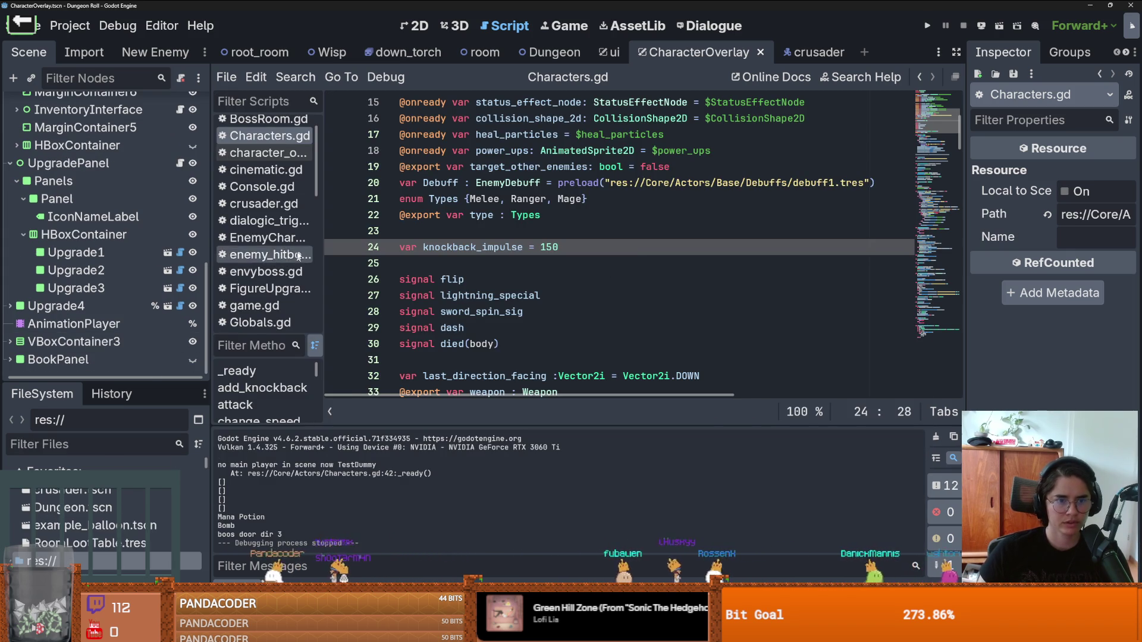
scroll(268, 238, "down", 3)
left_click(272, 232)
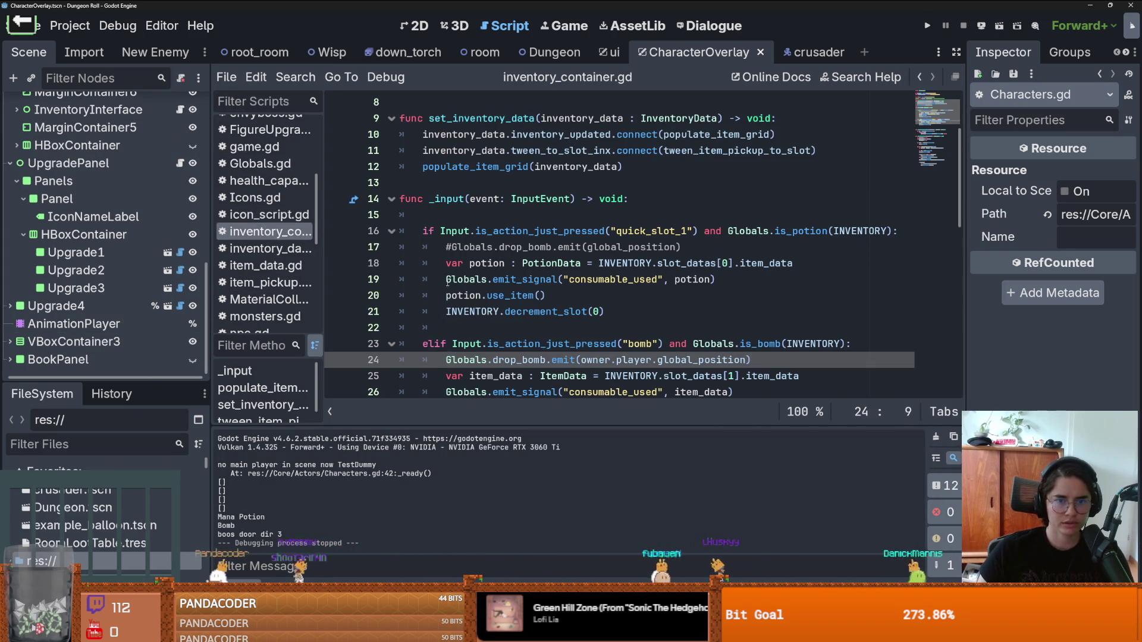
Step: Set a breakpoint on line 18's potion lookup, then run, walk right, and close the game
left_click(338, 249)
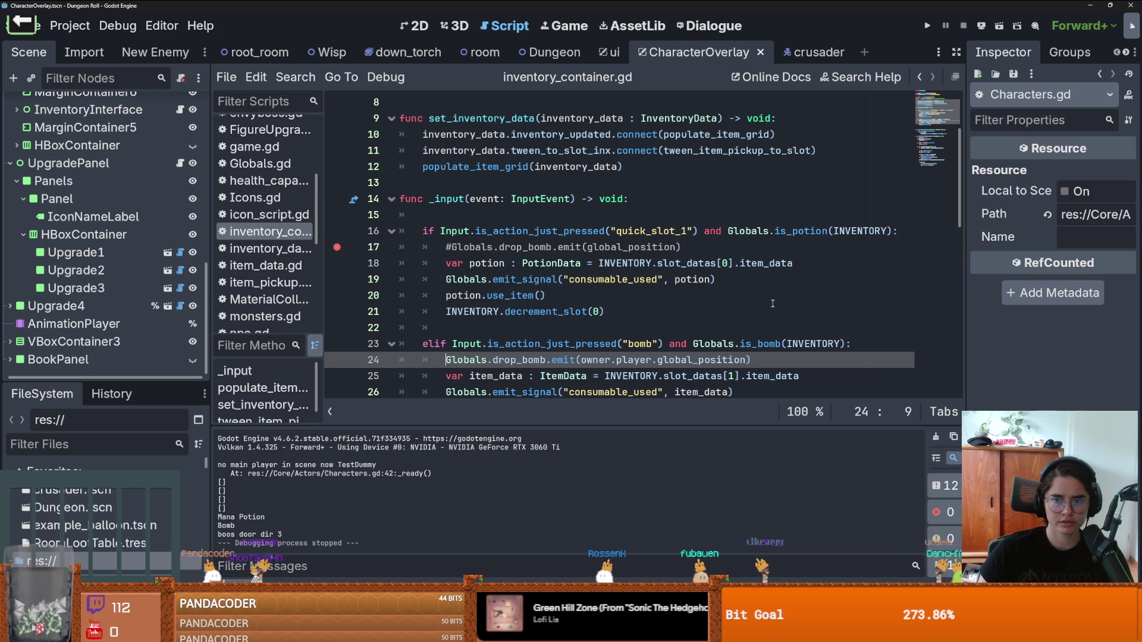
left_click(928, 23)
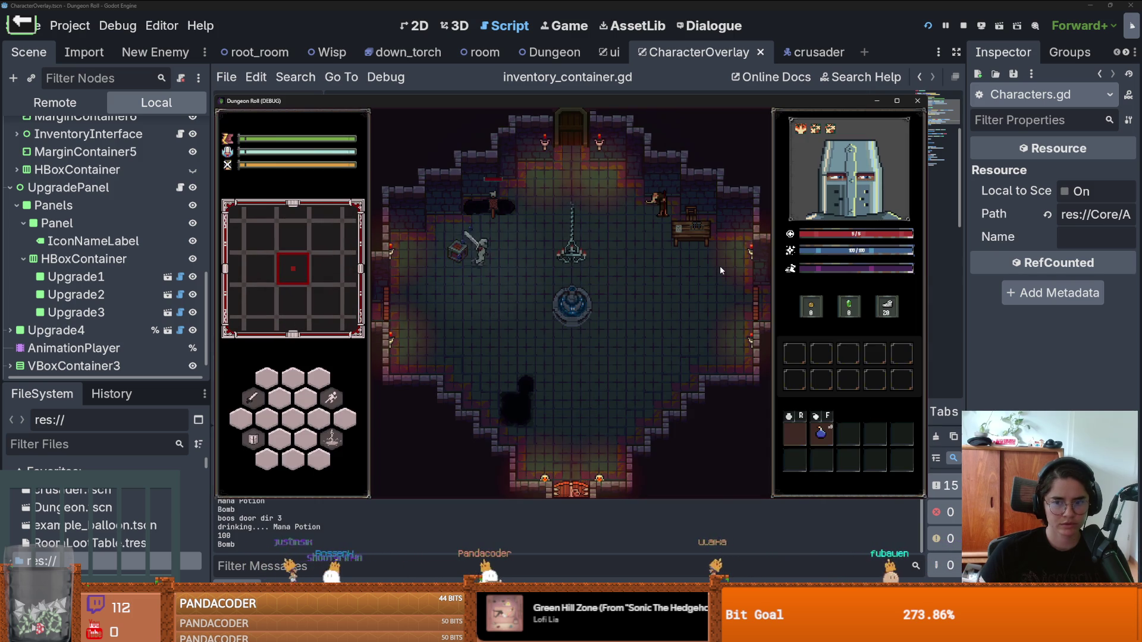
key("d")
left_click(918, 102)
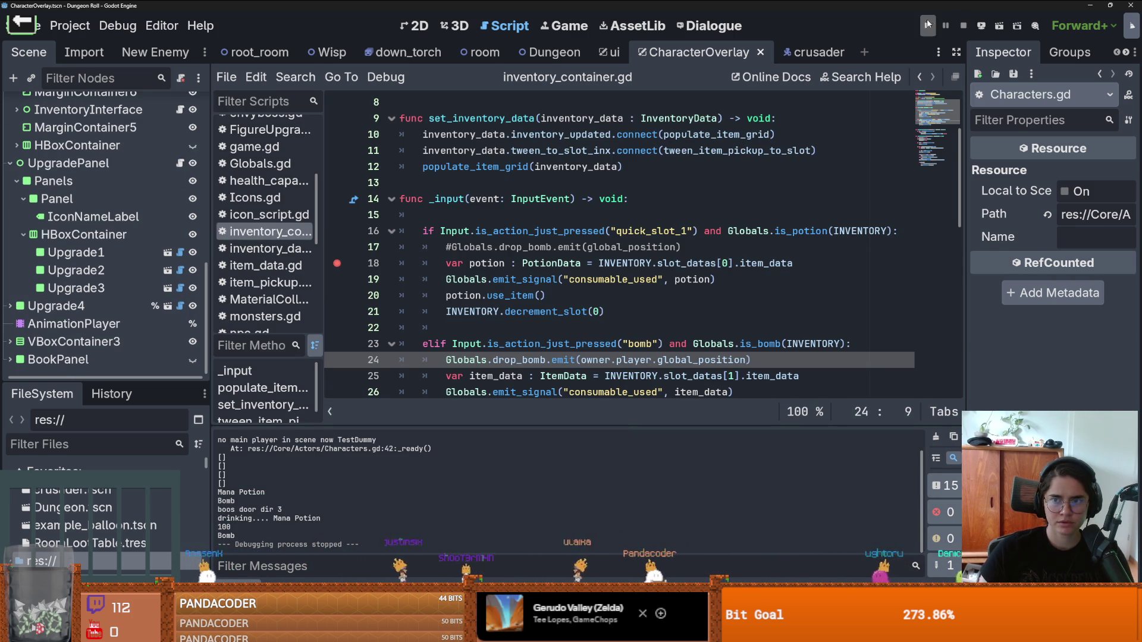
Step: Rerun with F5, use quick slot 1 to hit the breakpoint, continue, and stop with F8
key("F5")
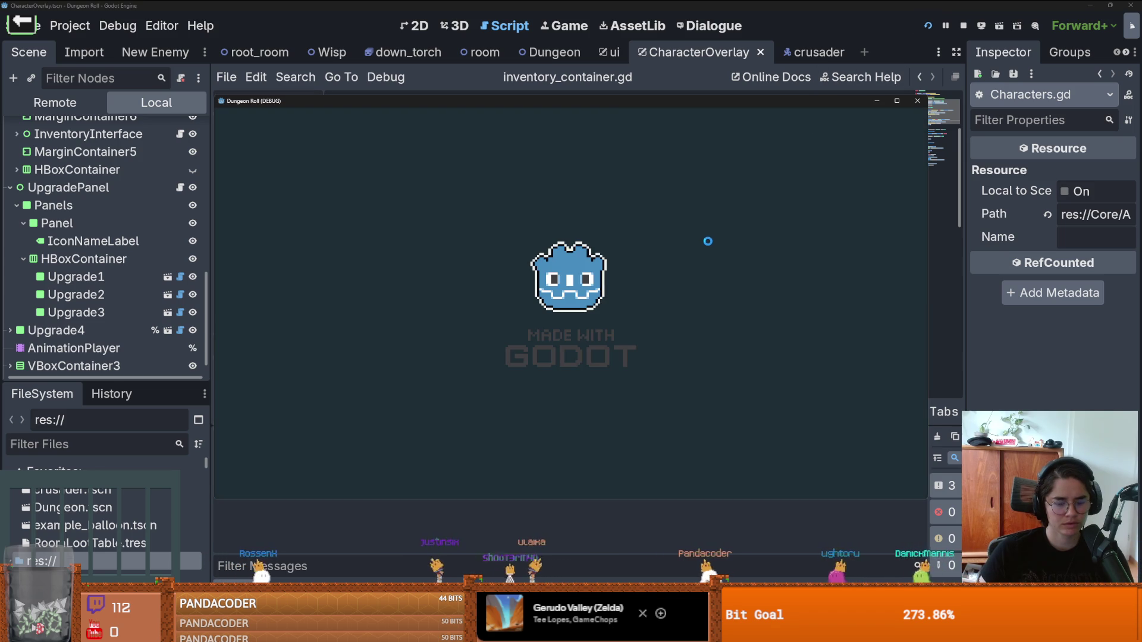
key("1")
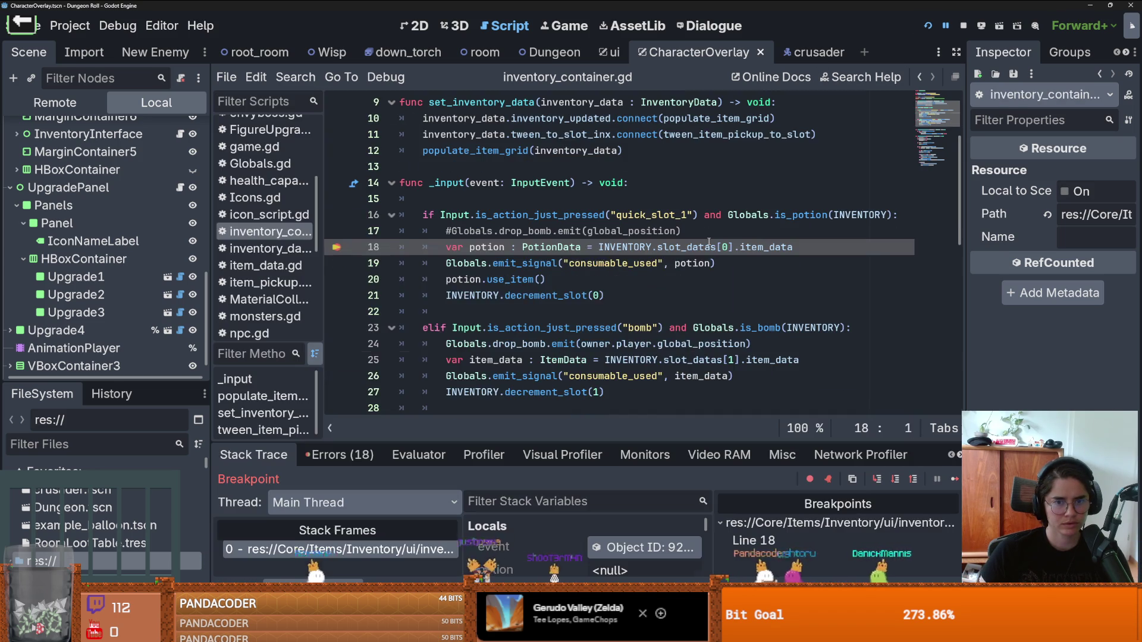
key("BackSpace")
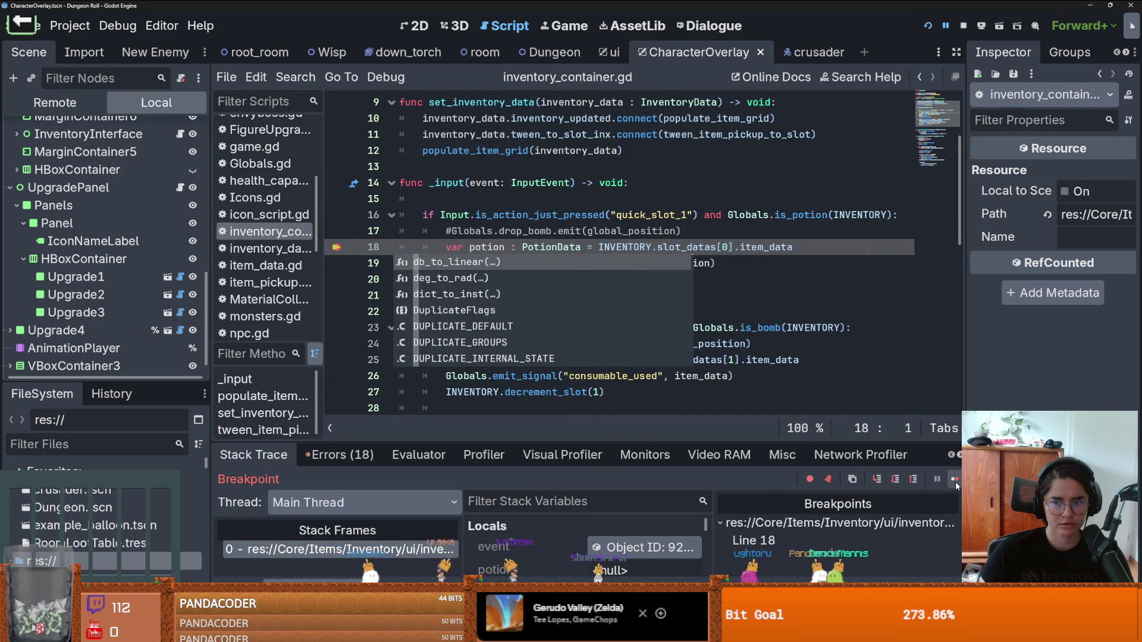
left_click(956, 483)
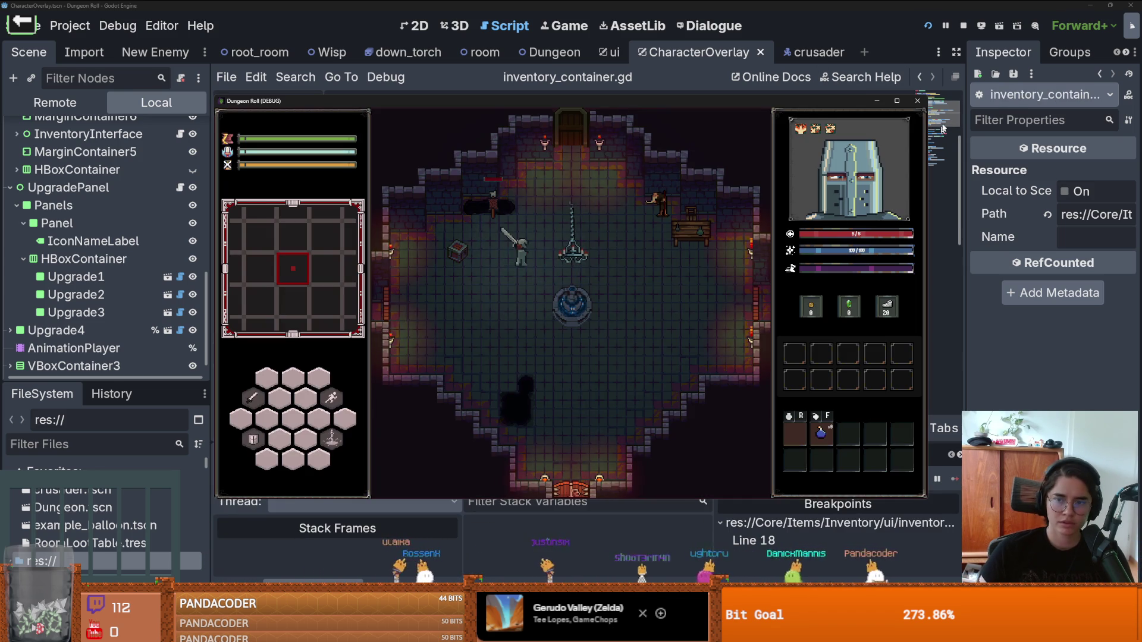
key("F8")
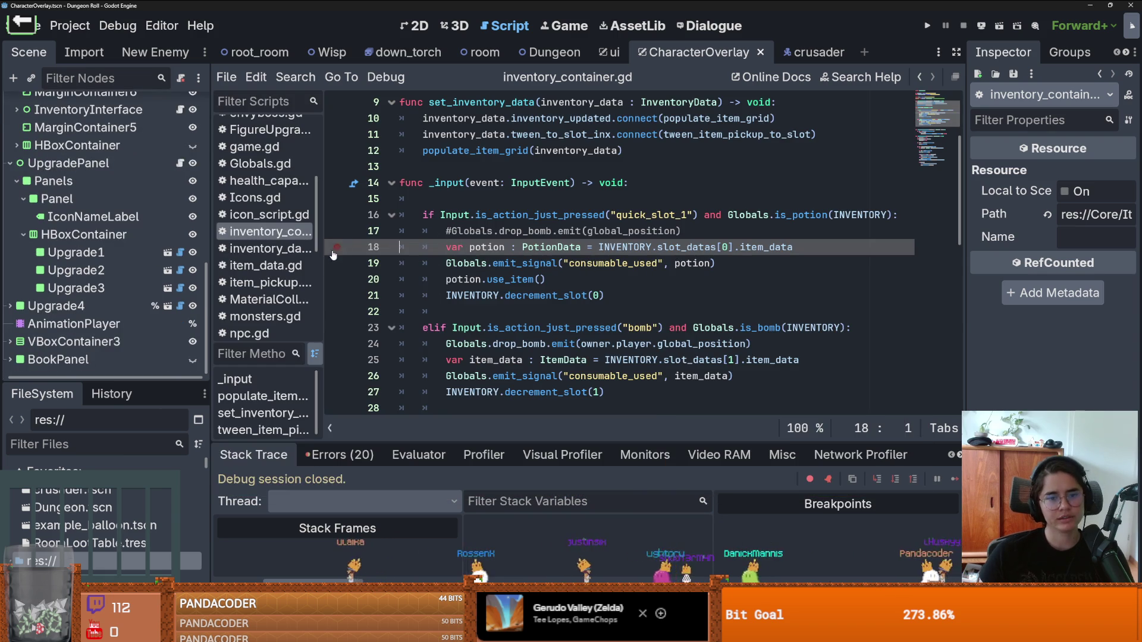
left_click(336, 246)
left_click(553, 247)
left_click(622, 328)
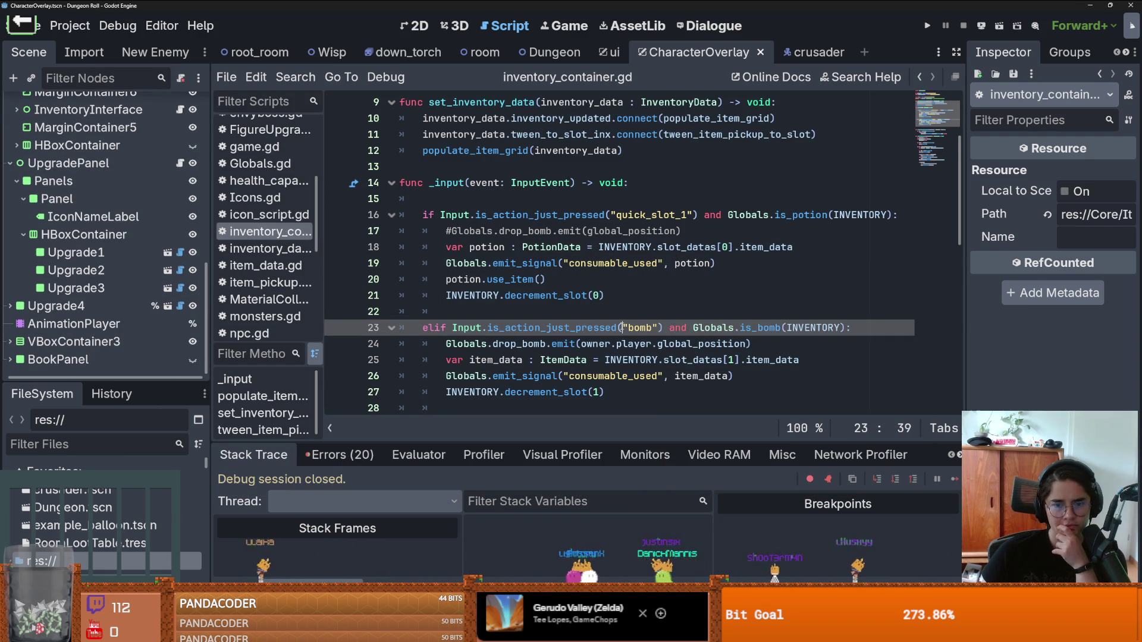
mouse_move(611, 326)
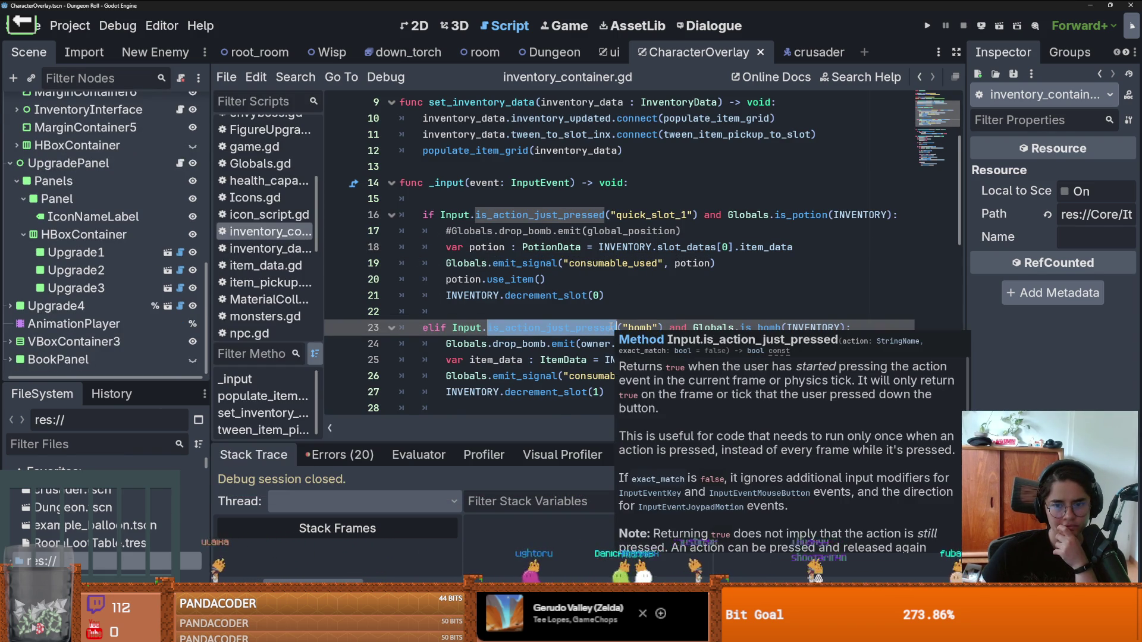
scroll(613, 326, "down", 1)
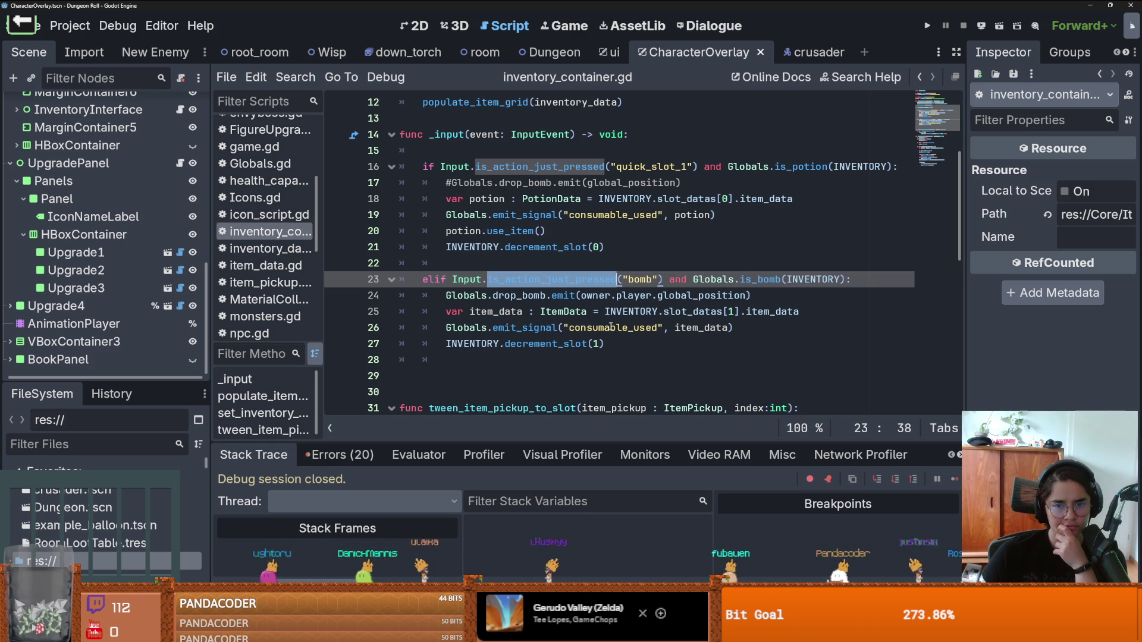
mouse_move(606, 344)
left_mouse_down()
mouse_move(417, 295)
mouse_move(400, 279)
left_mouse_up()
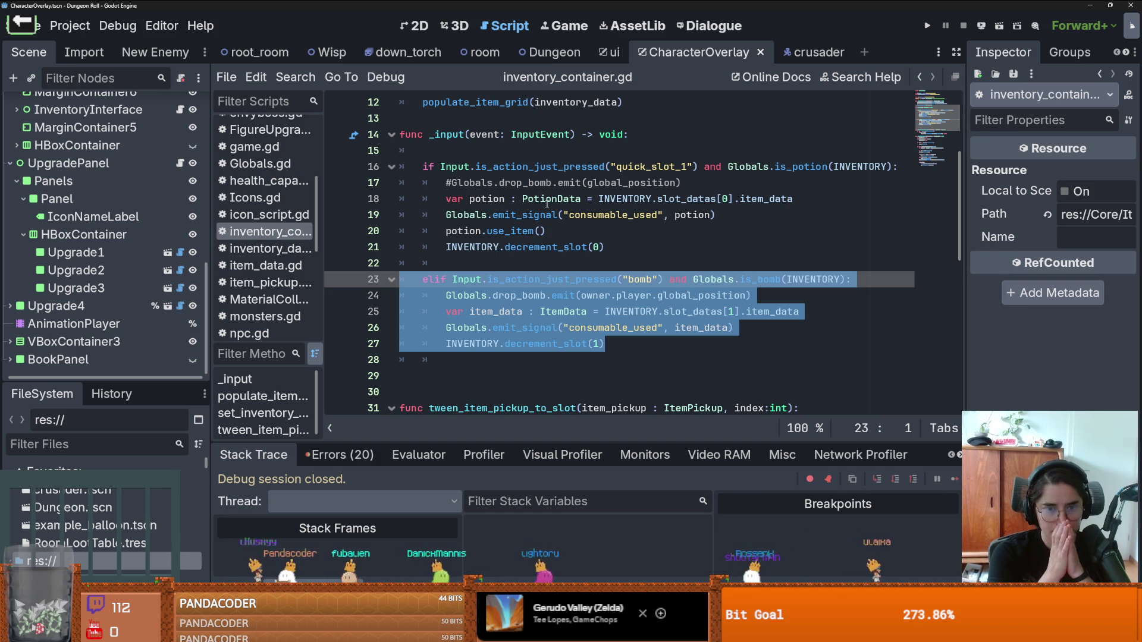
Step: Add print("event ", event) on line 15 of _input, save, and switch to the Godots project list
left_click(737, 149)
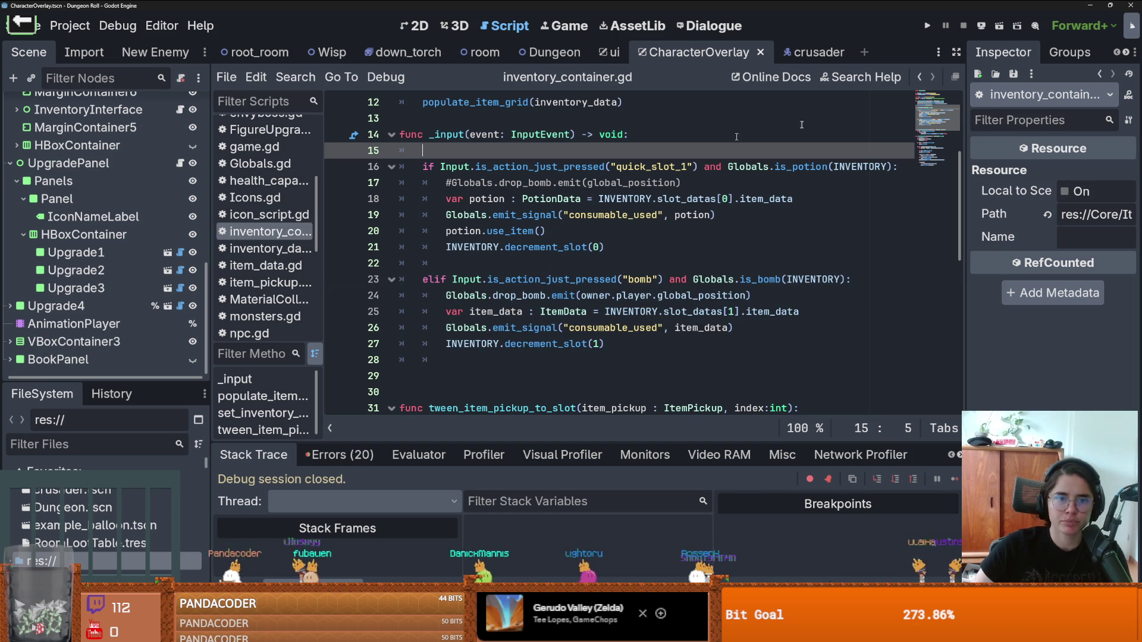
type("print(\"")
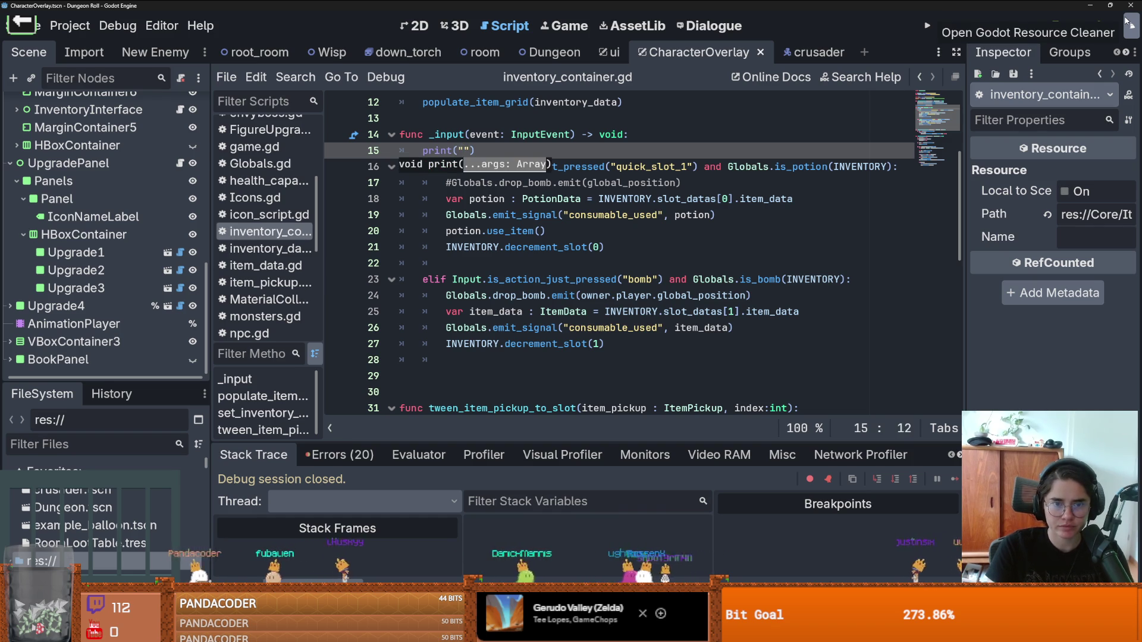
type("\"event")
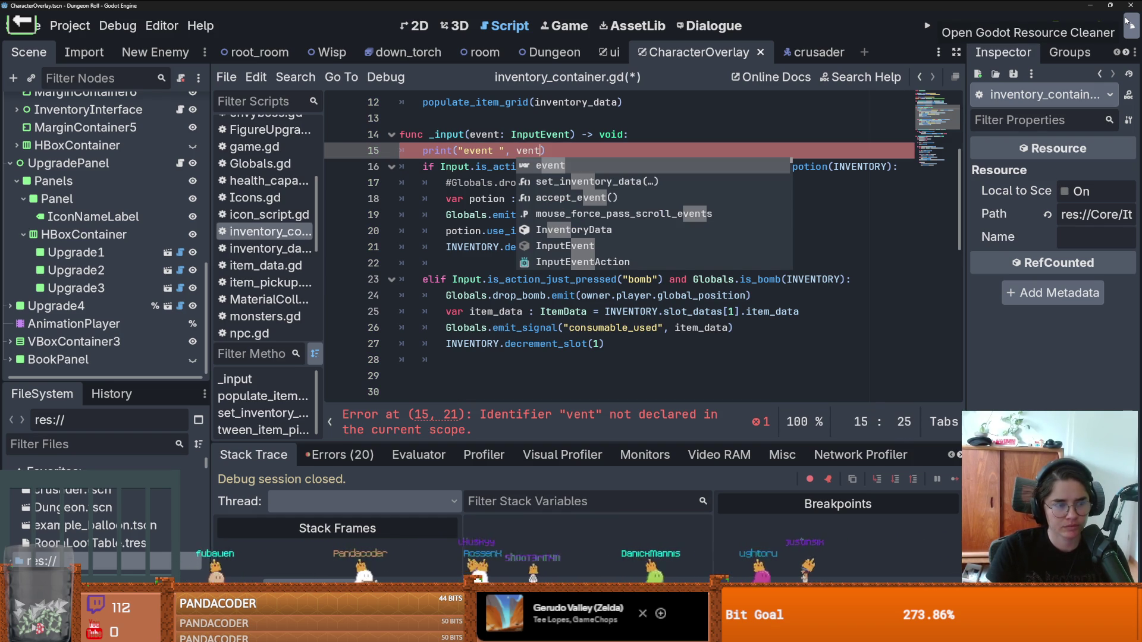
key("Return")
key("ctrl+s")
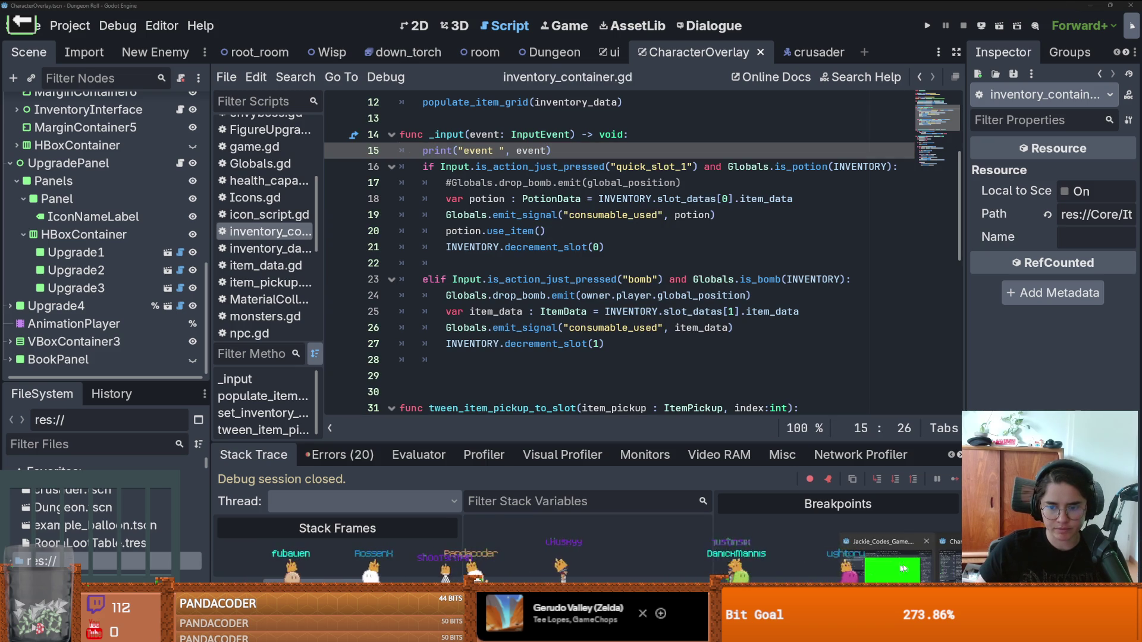
left_click(881, 562)
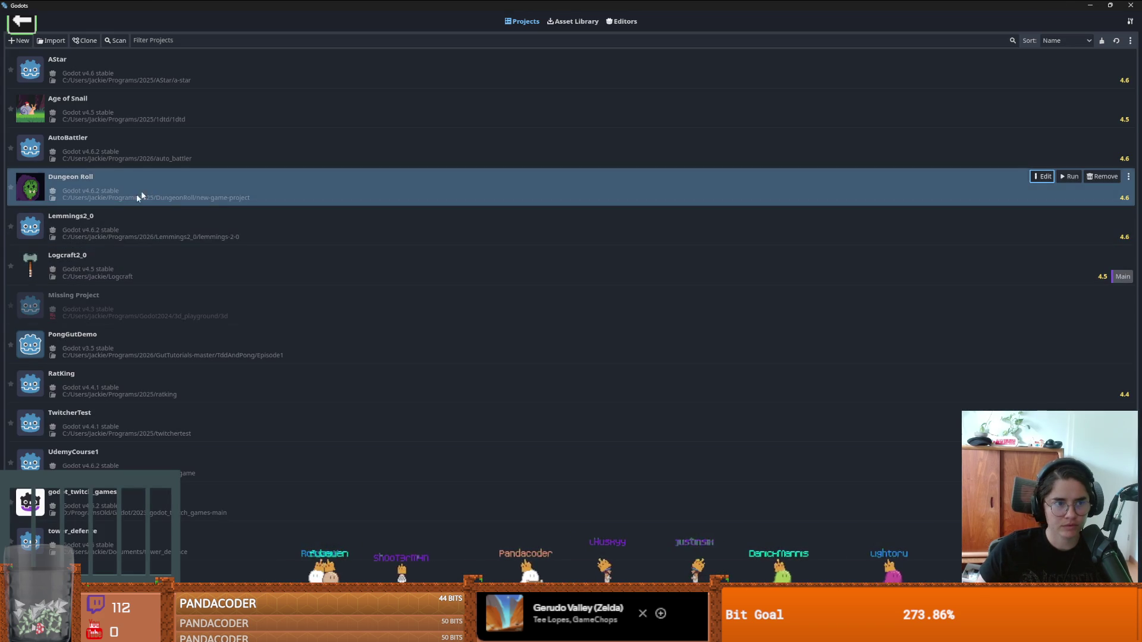
Step: Open Lemmings2_0 in the editor and dismiss the Setup Twitcher dialog
left_click(141, 148)
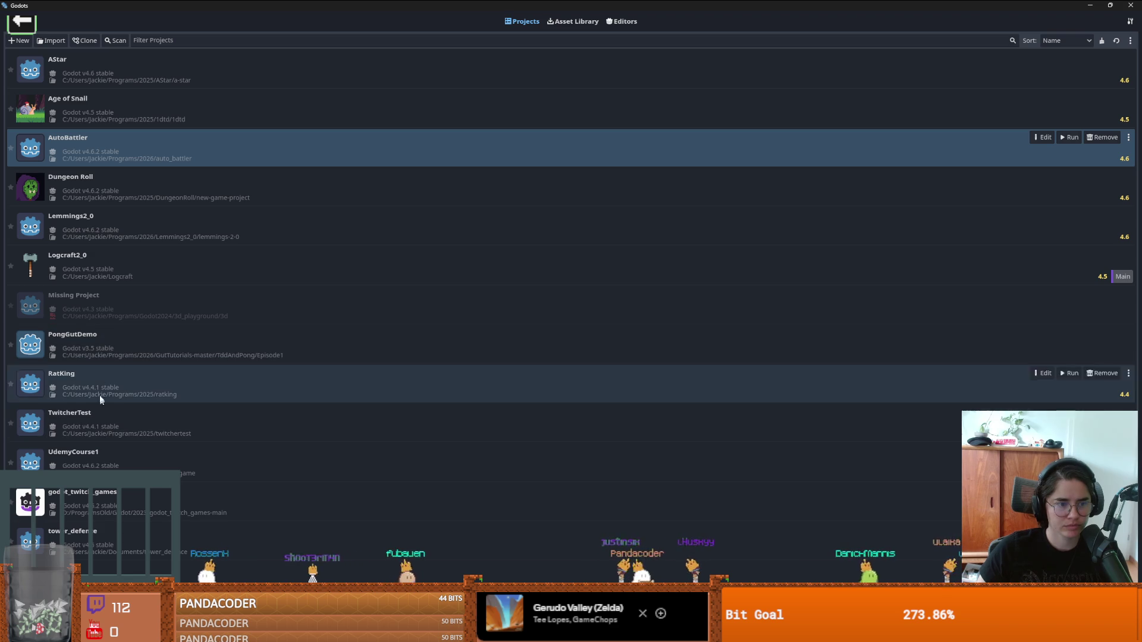
left_click(128, 226)
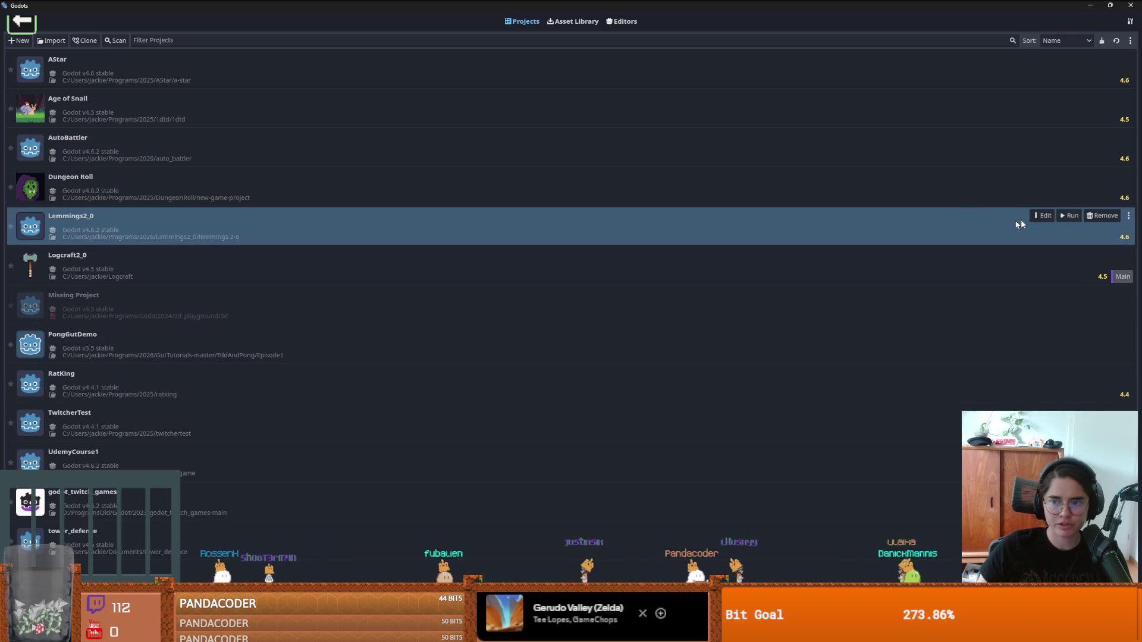
left_click(1044, 217)
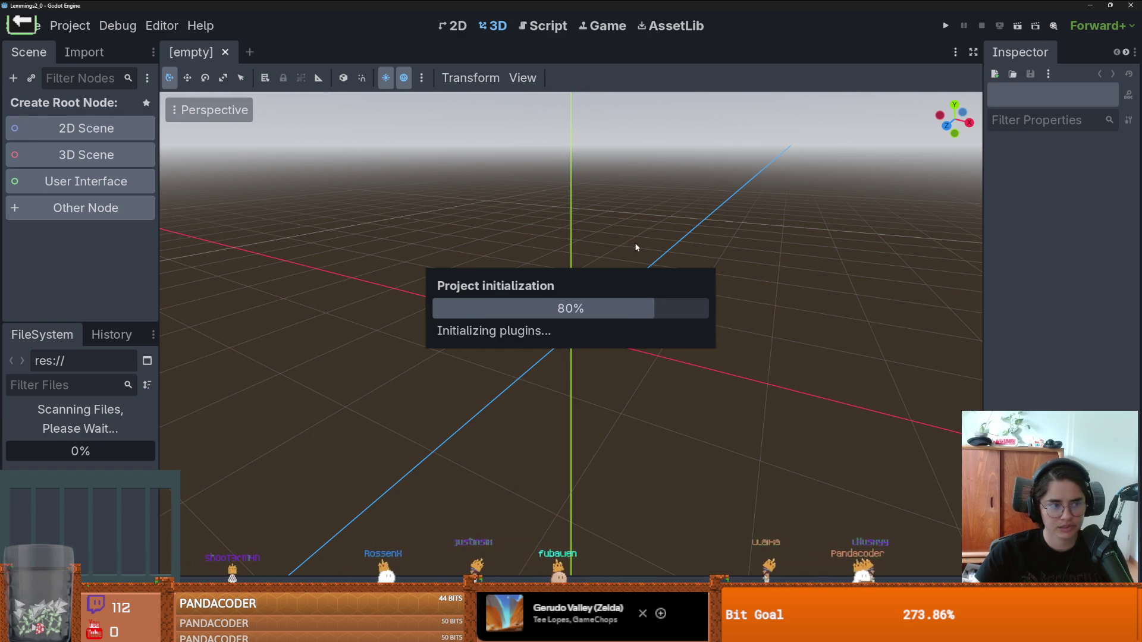
mouse_move(621, 126)
left_mouse_down()
mouse_move(838, 161)
mouse_move(669, 143)
left_mouse_up()
left_click(627, 510)
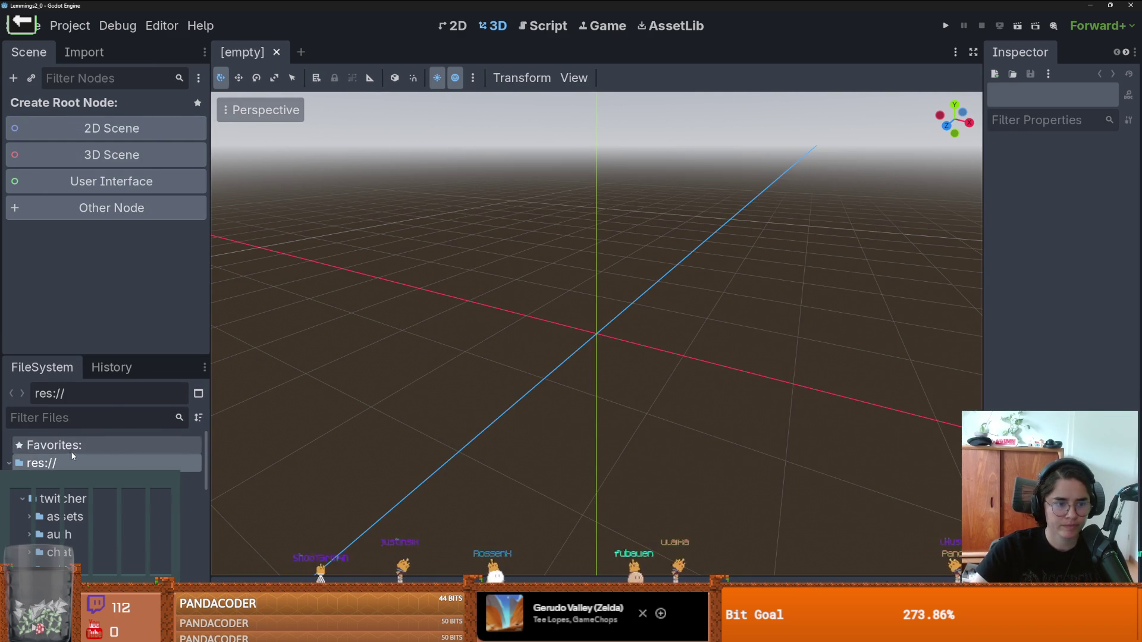
scroll(72, 456, "down", 5)
scroll(28, 491, "up", 10)
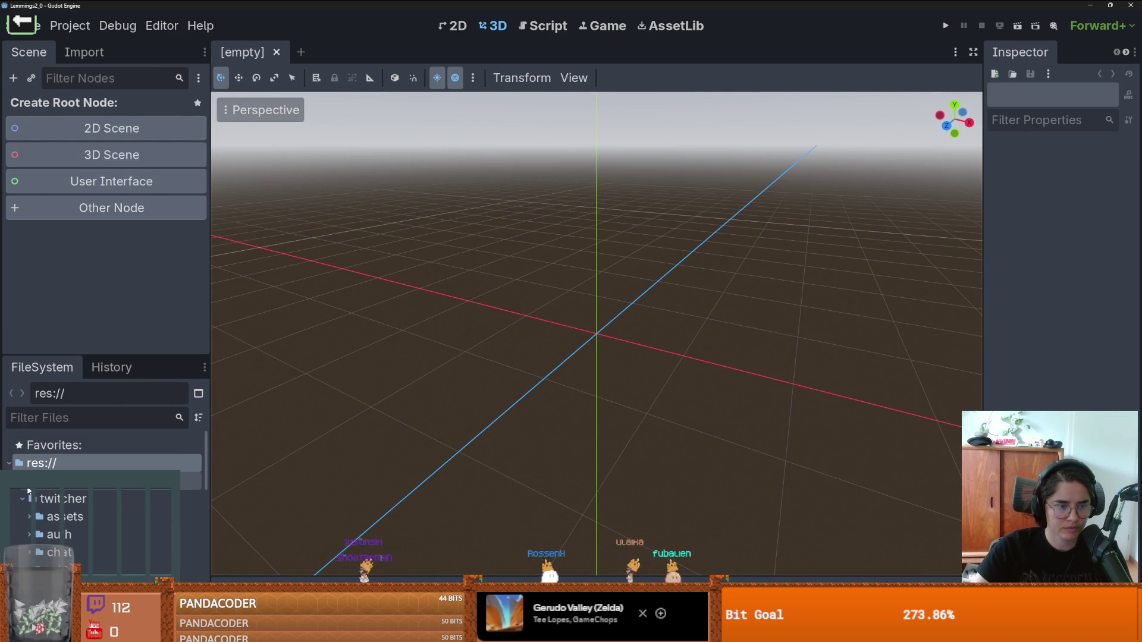
Step: Open TwitcherSetup.tscn from the TwitcherUtil folder, widen the Inspector, and run the current scene
left_click(15, 481)
left_click(16, 499)
double_click(89, 534)
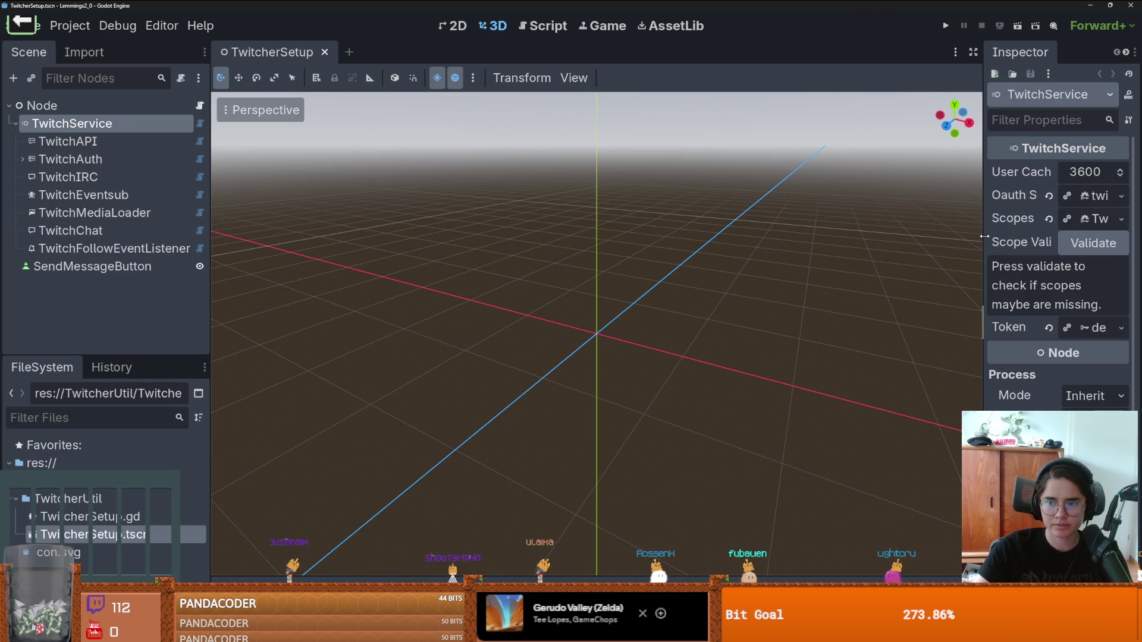
left_click_drag(985, 236, 791, 236)
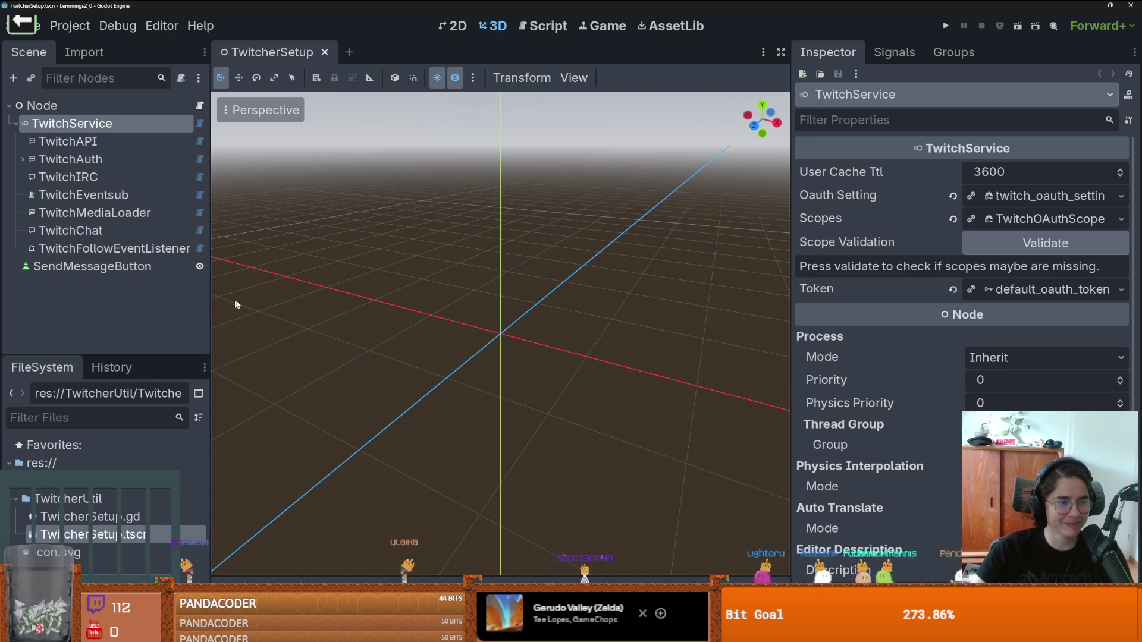
left_click(1015, 27)
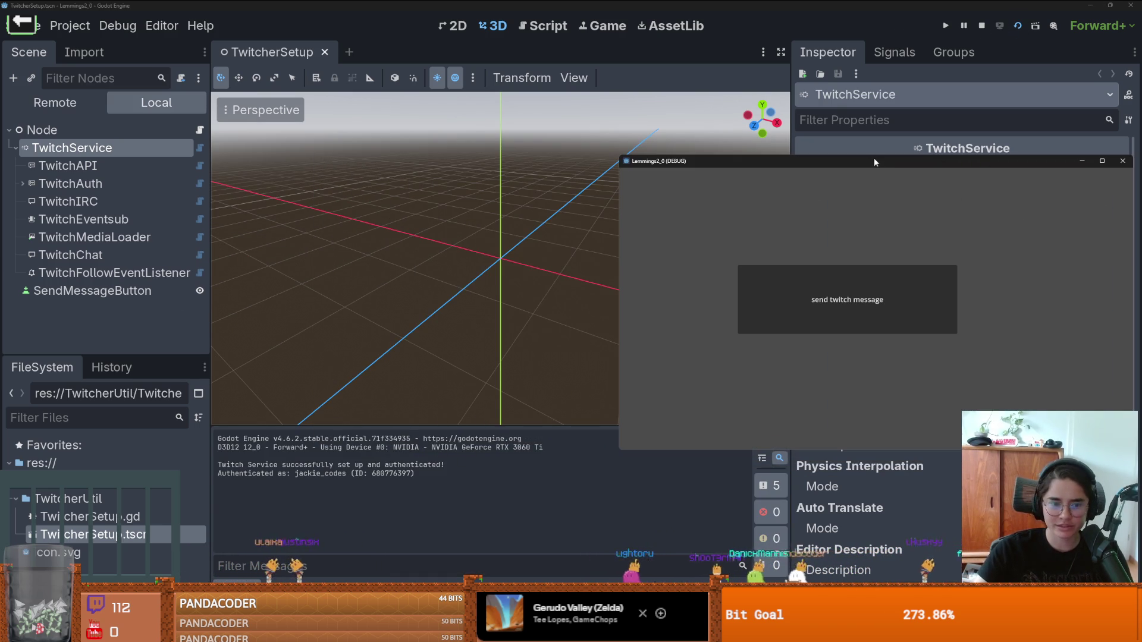
Step: Raise the debug window, enlarge Output, and inspect the TwitchEventsub and TwitchFollowEventListener nodes
left_click_drag(873, 159, 882, 105)
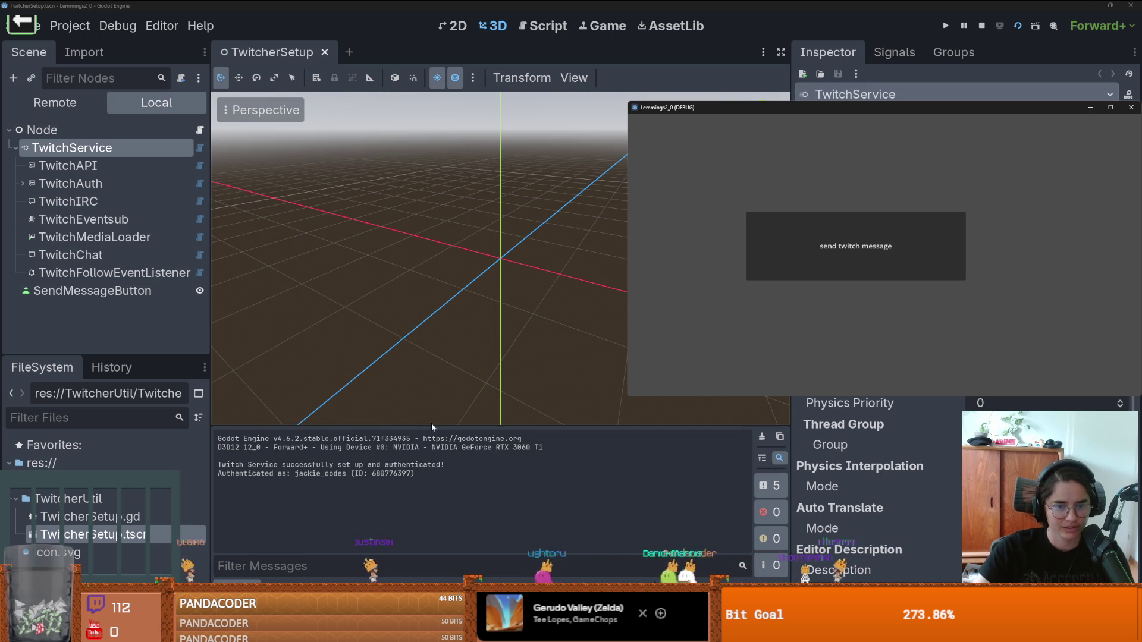
left_click_drag(432, 426, 432, 307)
left_click(83, 219)
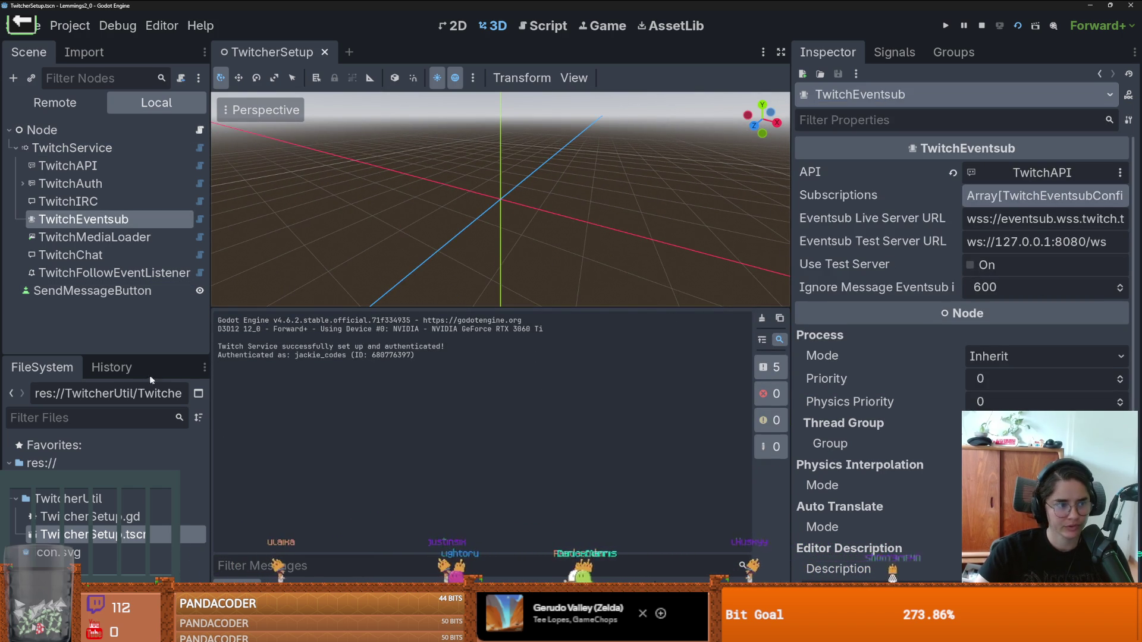
left_click(66, 272)
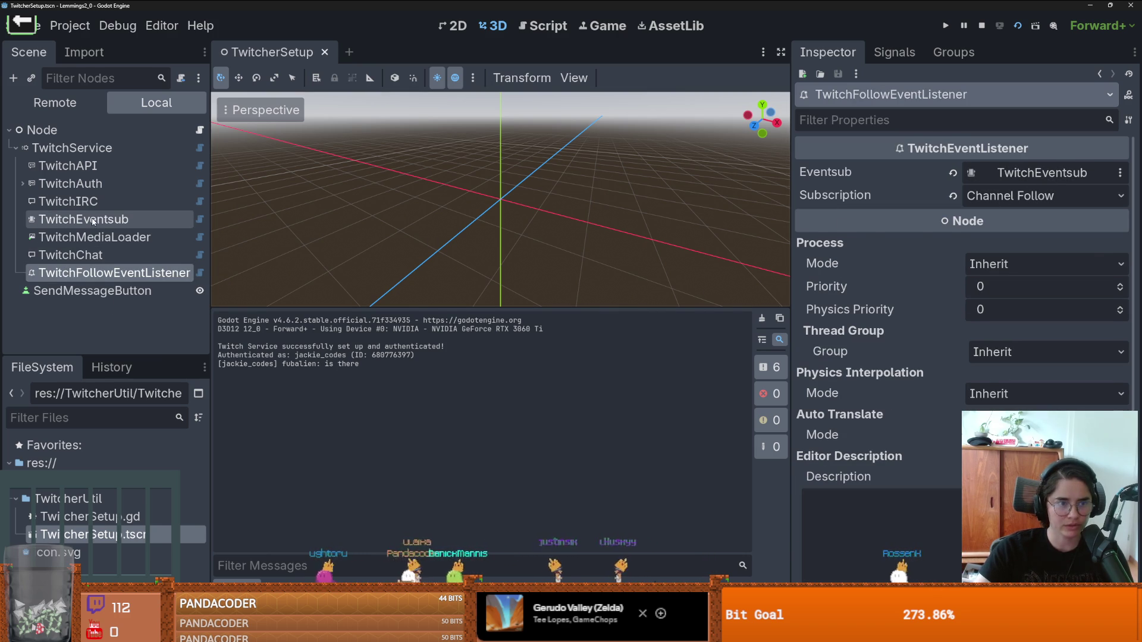
left_click(59, 218)
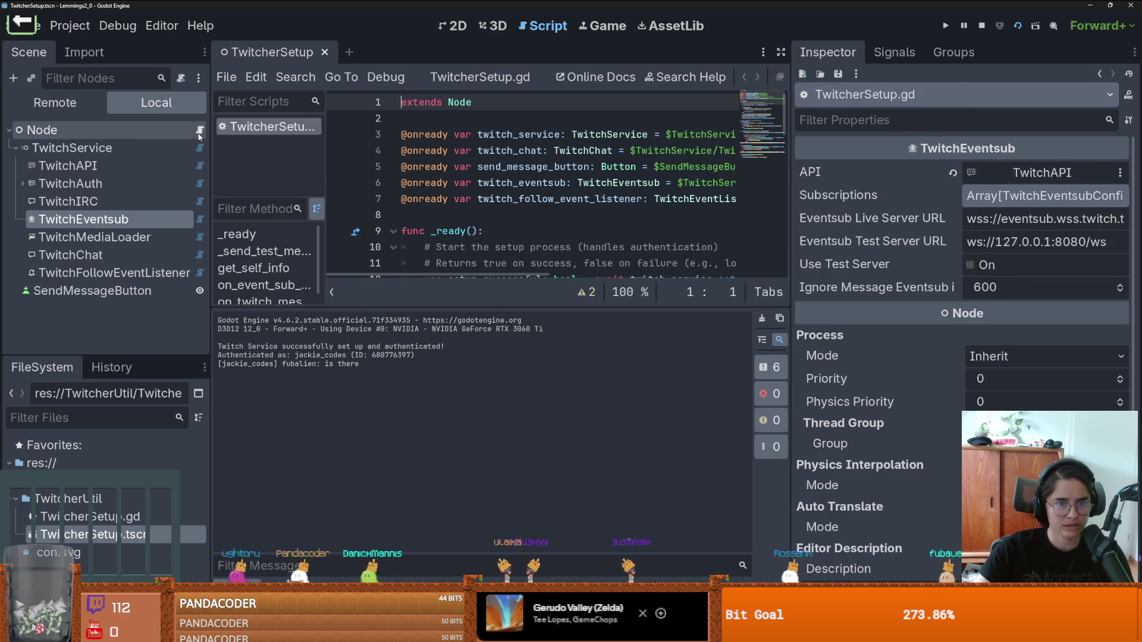
Step: Open the TwitcherSetup.gd script and enlarge the code editing area
left_click(200, 129)
left_click_drag(501, 305, 501, 424)
scroll(566, 249, "down", 3)
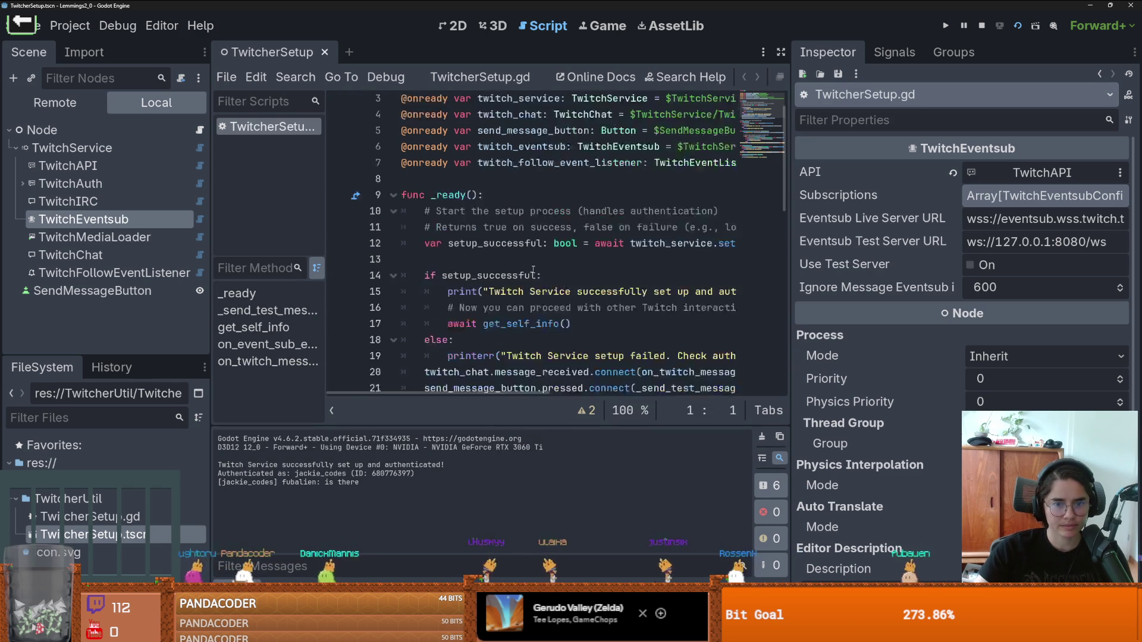
left_click_drag(797, 266, 1050, 266)
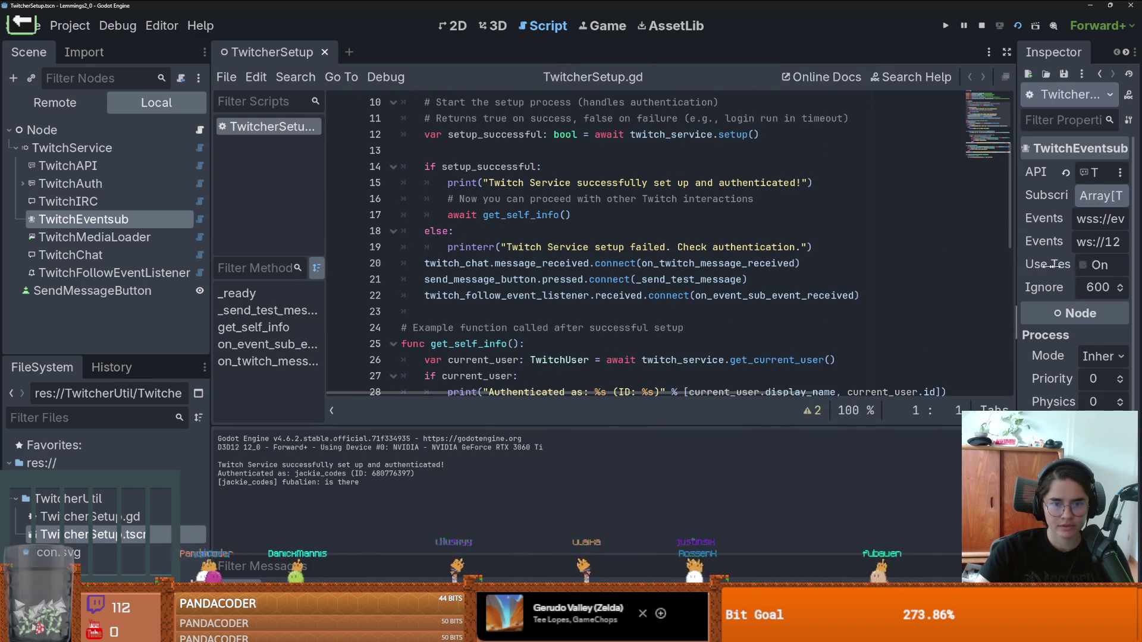
Step: Select twitch_follow_event_listener and on_event_sub_event_received on line 22
double_click(492, 301)
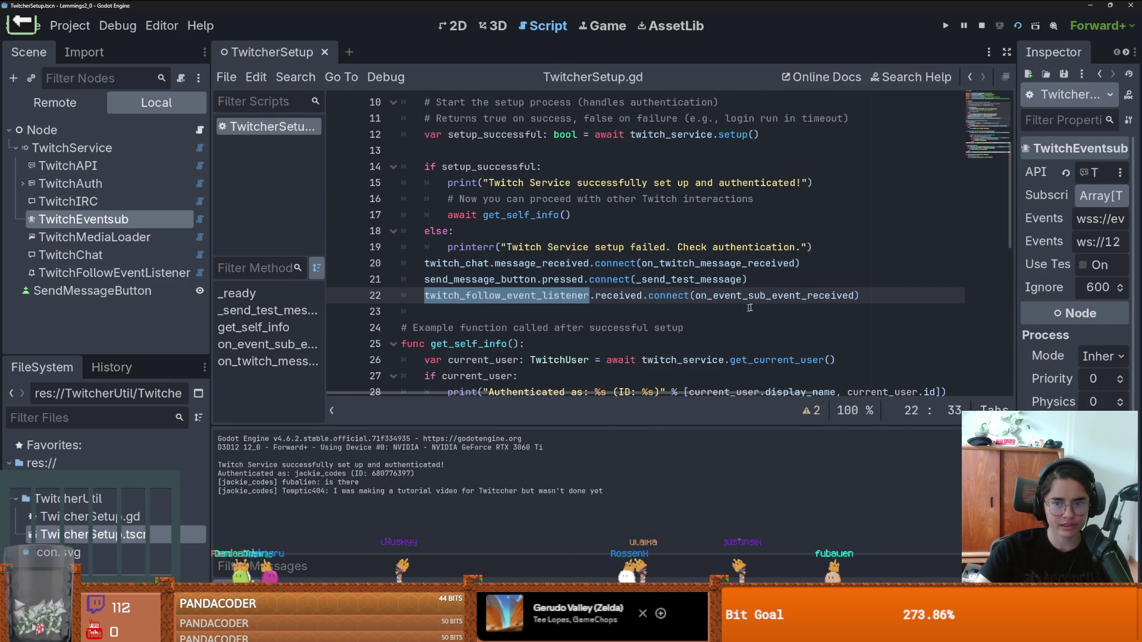
mouse_move(686, 297)
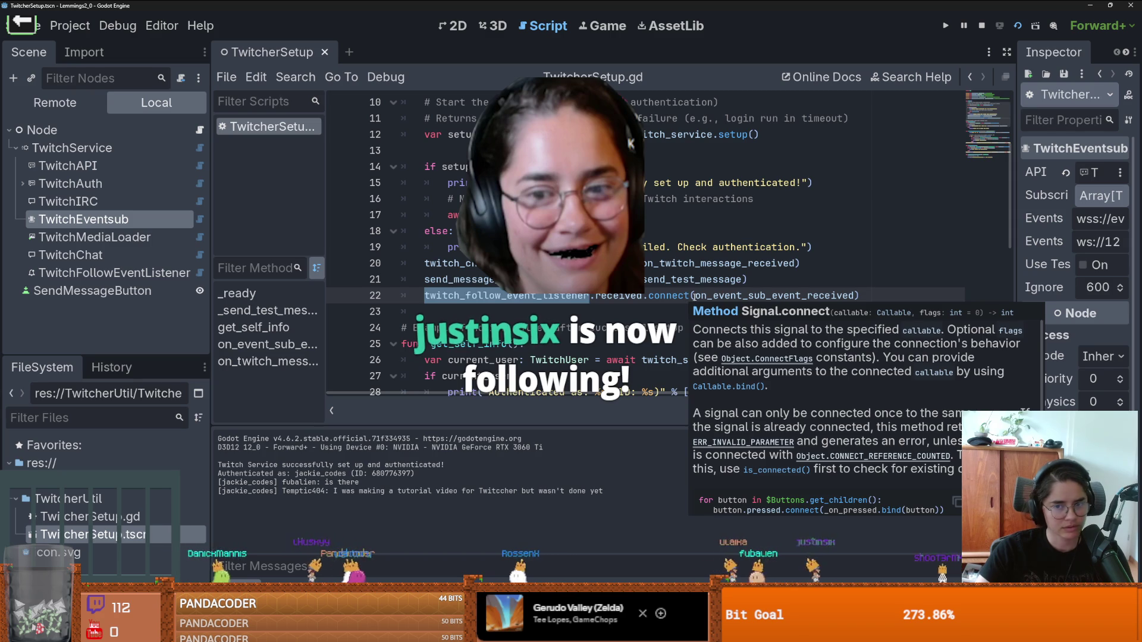
left_click_drag(695, 296, 855, 295)
scroll(753, 242, "down", 1)
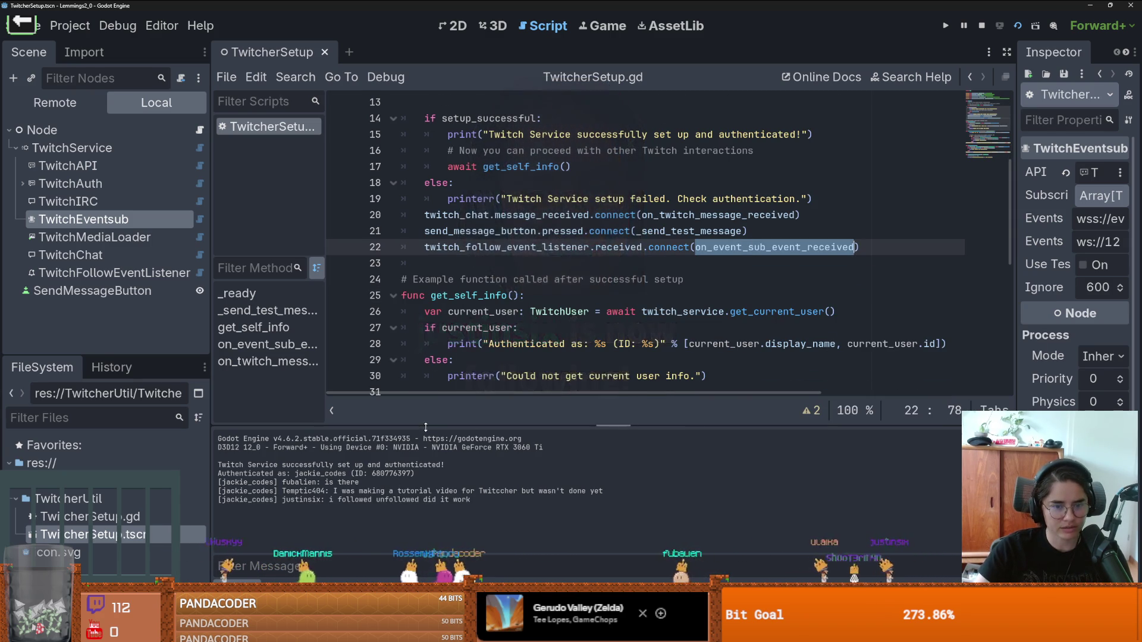
Step: Enlarge the output log to read chat, then restore the script editor and save
left_click_drag(426, 427, 369, 219)
mouse_move(401, 297)
left_mouse_down()
mouse_move(357, 284)
mouse_move(380, 278)
left_mouse_up()
left_click(383, 293)
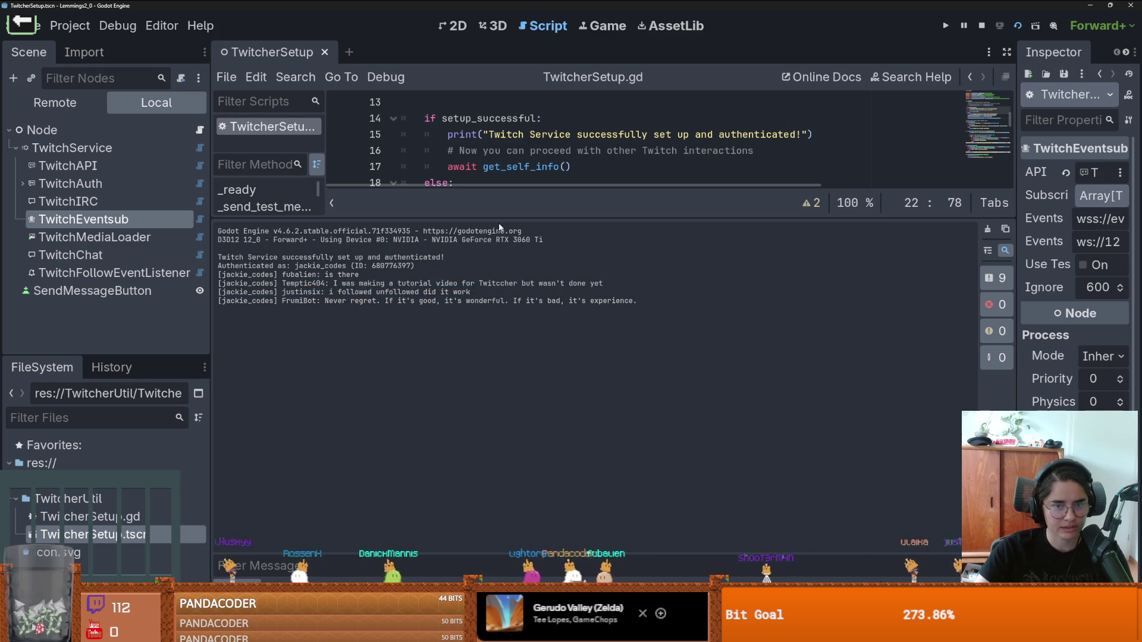
left_click_drag(499, 219, 499, 372)
left_click(547, 232)
key("ctrl+s")
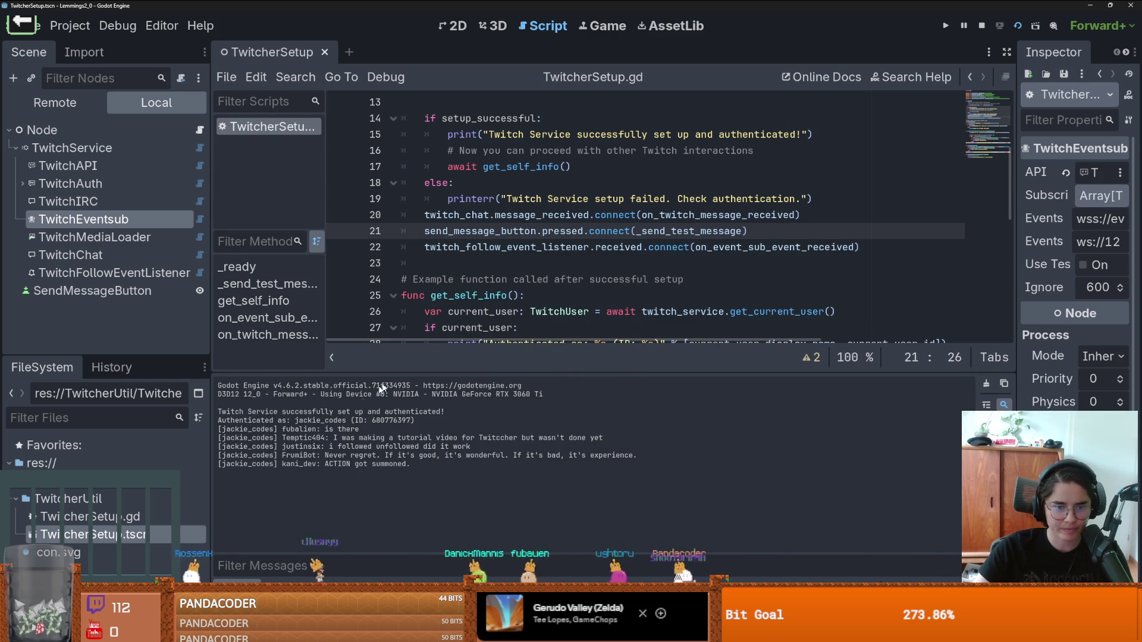
Step: Readjust the output panel height around line 21 and save the scene again
left_click_drag(397, 374, 380, 285)
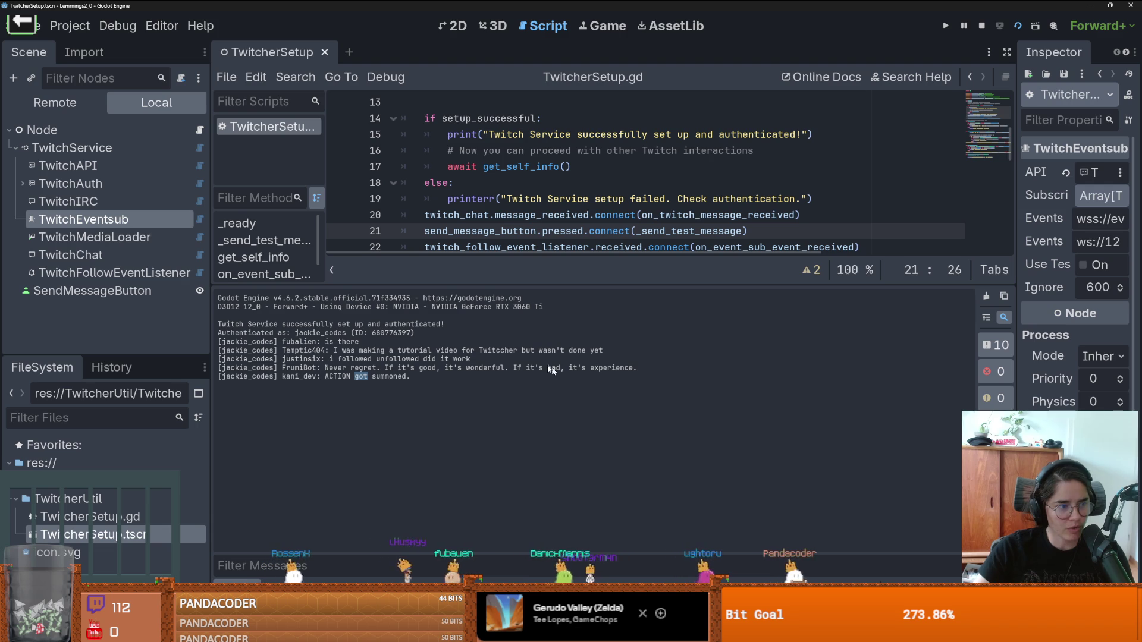
left_click_drag(451, 287, 450, 351)
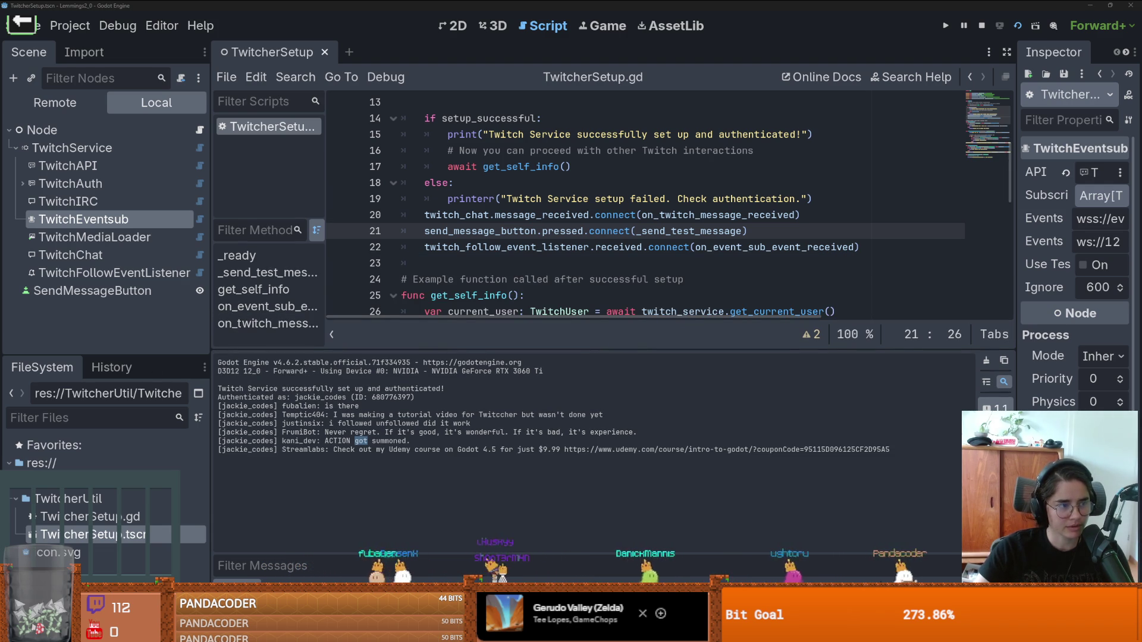
left_click(717, 231)
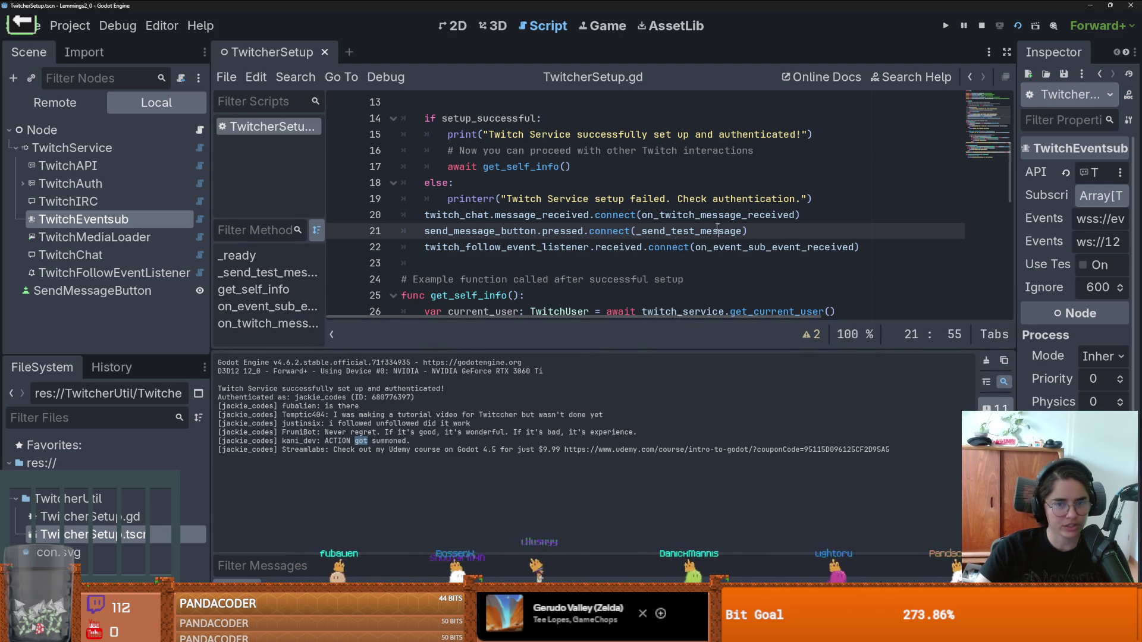
mouse_move(629, 355)
left_mouse_down()
mouse_move(624, 405)
mouse_move(595, 344)
left_mouse_up()
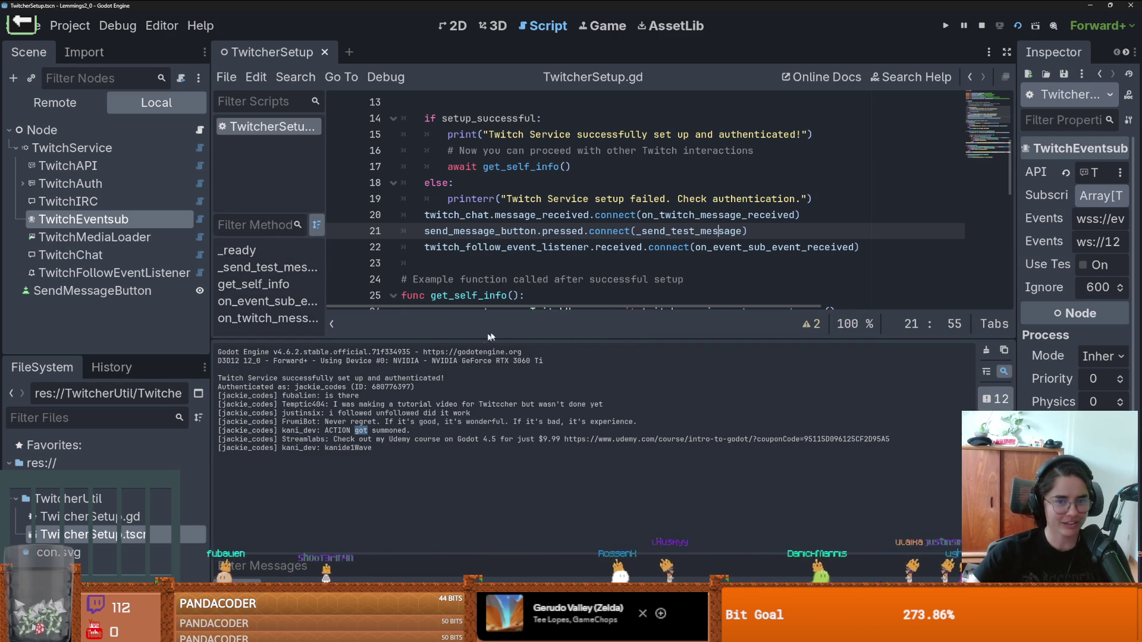
left_click_drag(500, 339, 500, 332)
key("ctrl+s")
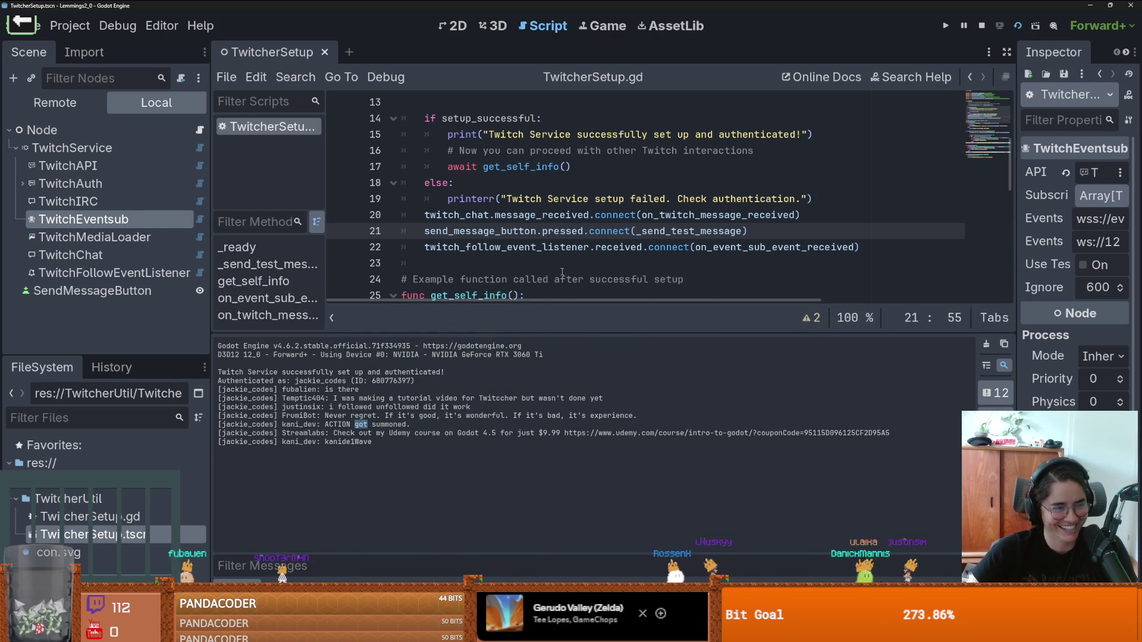
Step: Scroll around the script and resize the output panel
scroll(563, 272, "up", 1)
scroll(638, 298, "right", 3)
scroll(637, 298, "down", 2)
scroll(655, 288, "up", 2)
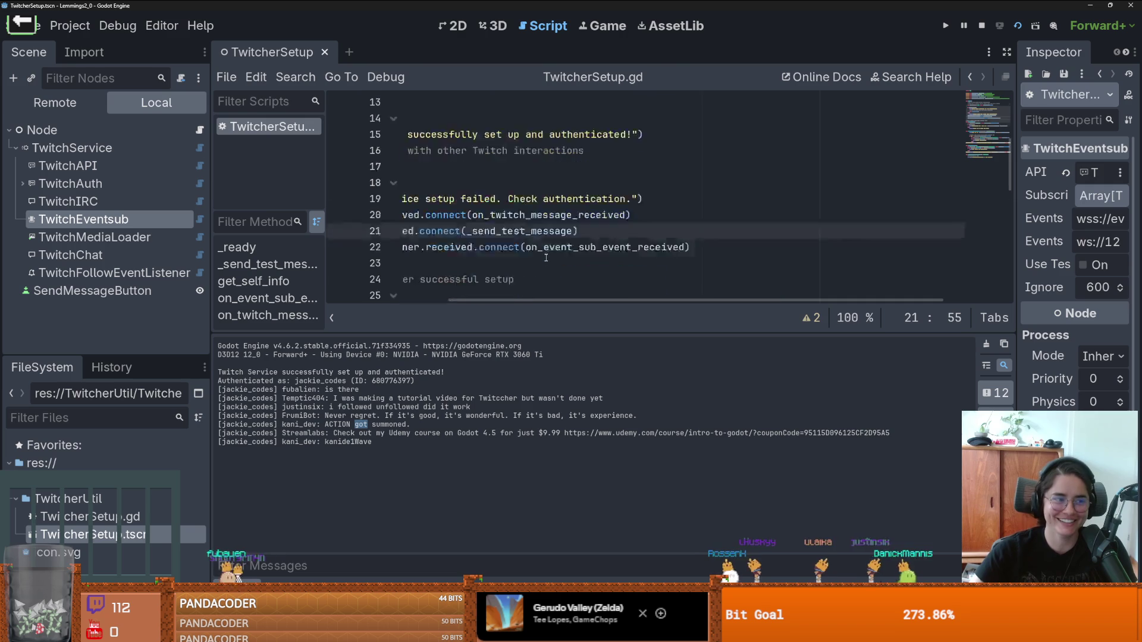
scroll(595, 290, "left", 3)
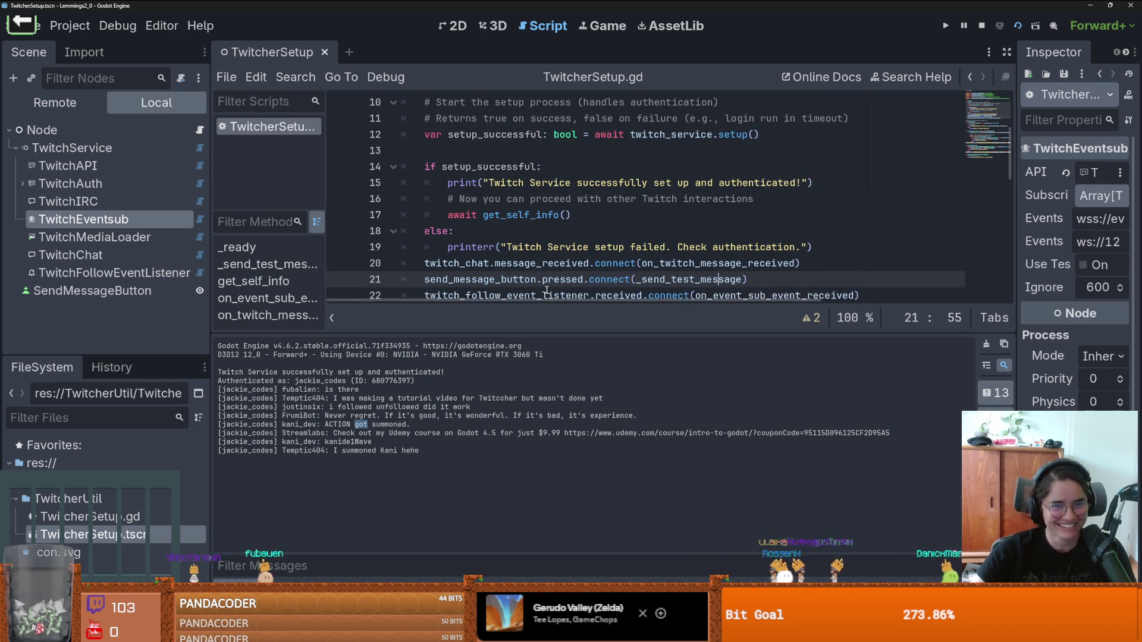
left_click_drag(559, 334, 559, 417)
scroll(559, 268, "up", 3)
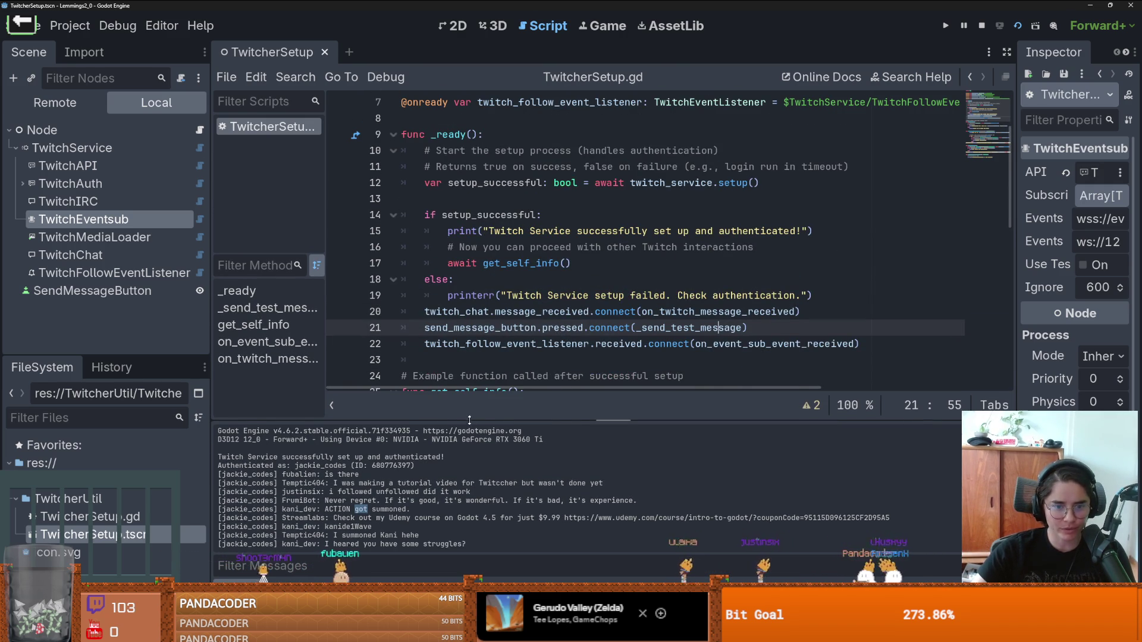
Step: Enlarge the output panel, jump to on_event_sub_event_received, and widen the Inspector dock
mouse_move(559, 415)
left_mouse_down()
mouse_move(470, 217)
mouse_move(470, 423)
left_mouse_up()
left_click(268, 344)
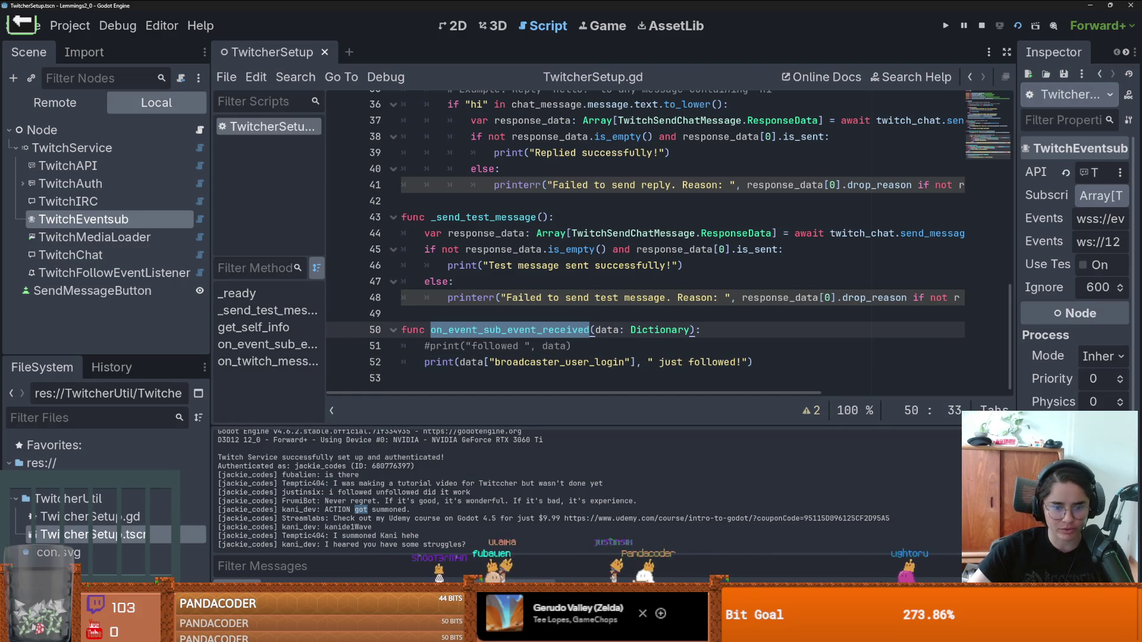
left_click_drag(1013, 274, 812, 273)
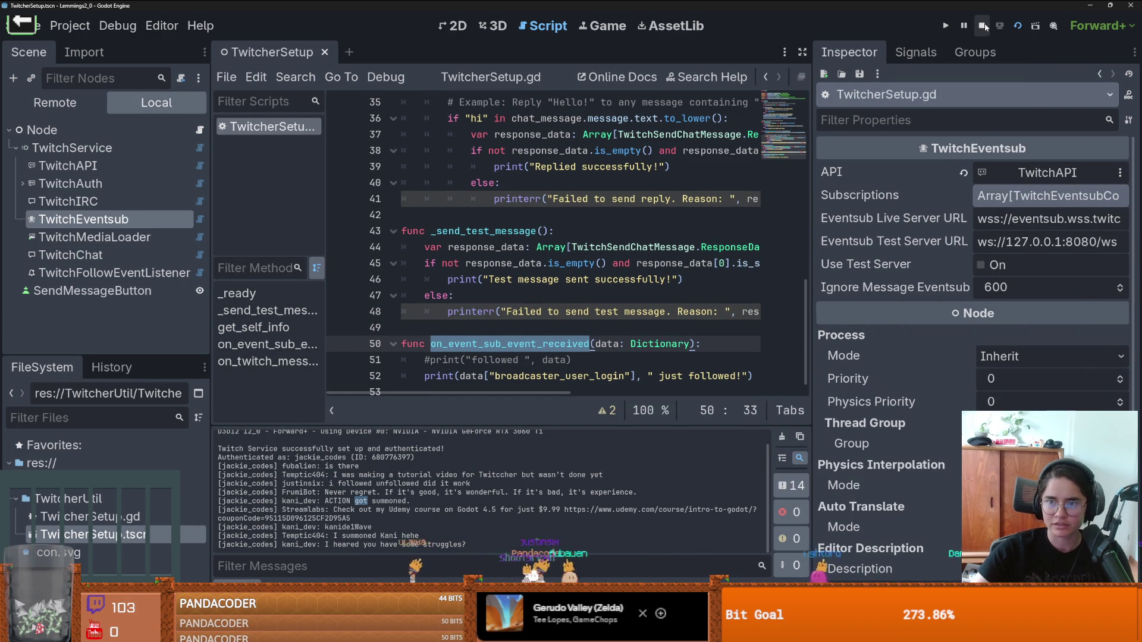
Step: Stop the scene, enable TwitchEventsub's Use Test Server, and open Command Prompt
left_click(982, 26)
left_click(981, 265)
key("super")
type("cmd")
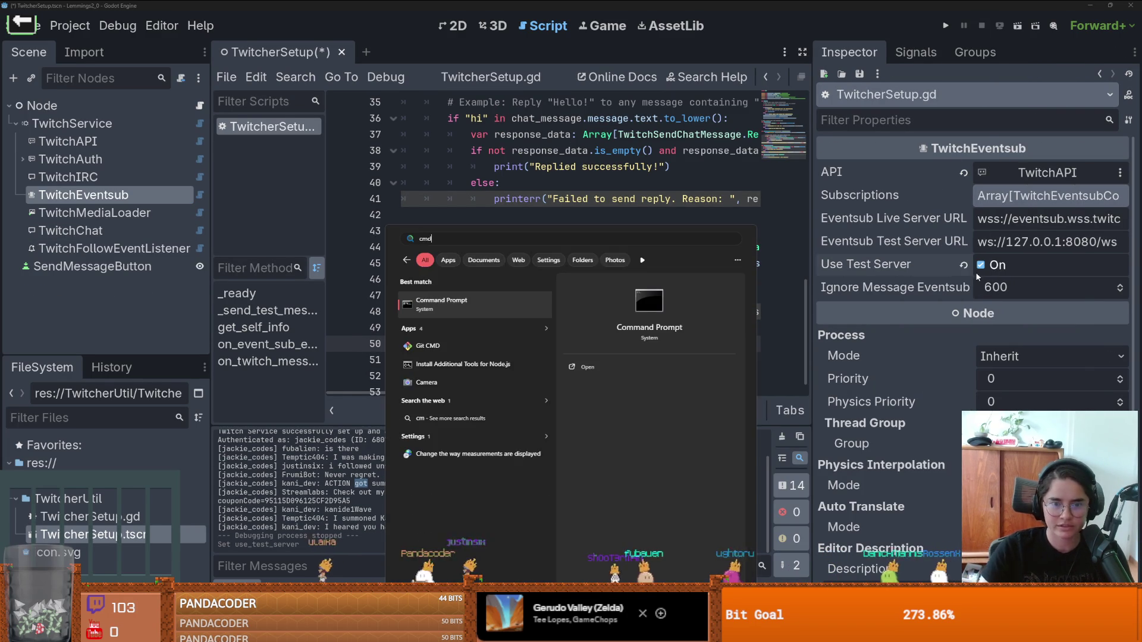
key("Return")
left_click_drag(368, 85, 523, 127)
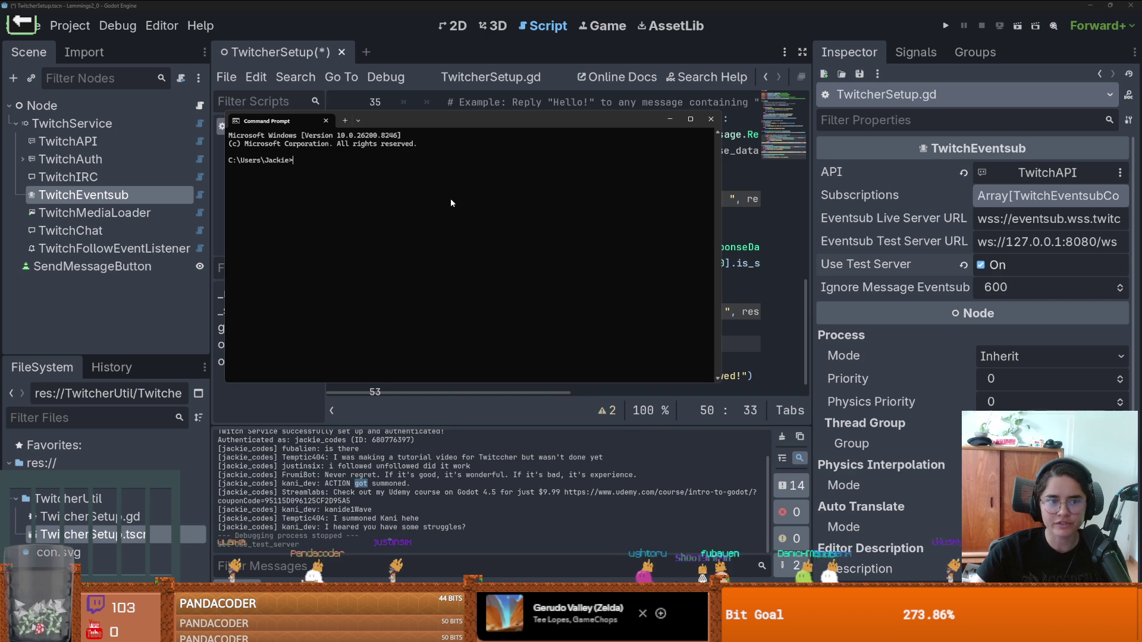
Step: Start the mock server with 'twitch event websocket start-server' on 127.0.0.1:8080
type("twitch event websocket start-server ``")
key("Return")
key("Up")
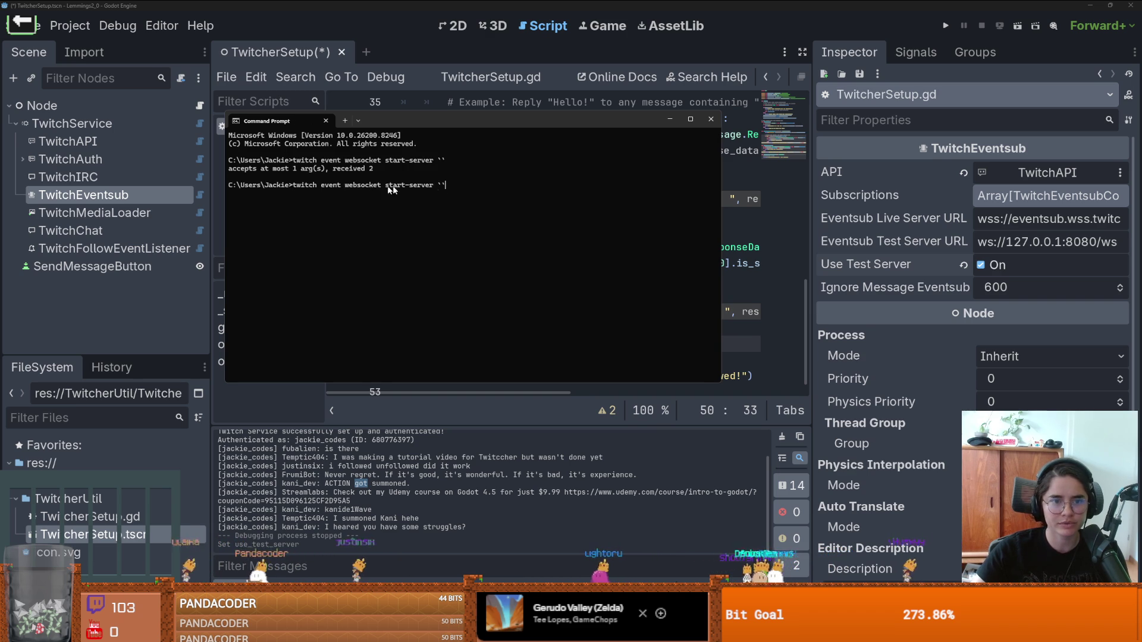
key("BackSpace")
key("BackSpace")
key("BackSpace")
key("Return")
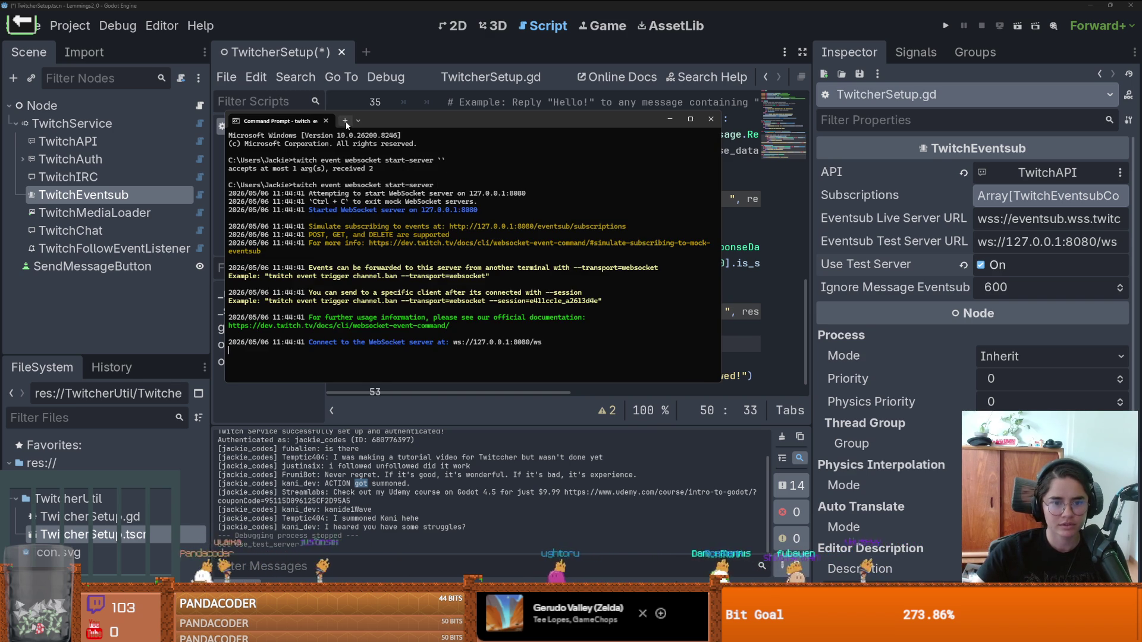
Step: Open a new terminal tab, minimize the terminal, and rerun the TwitcherSetup scene
left_click(358, 121)
left_click(387, 136)
left_click(669, 119)
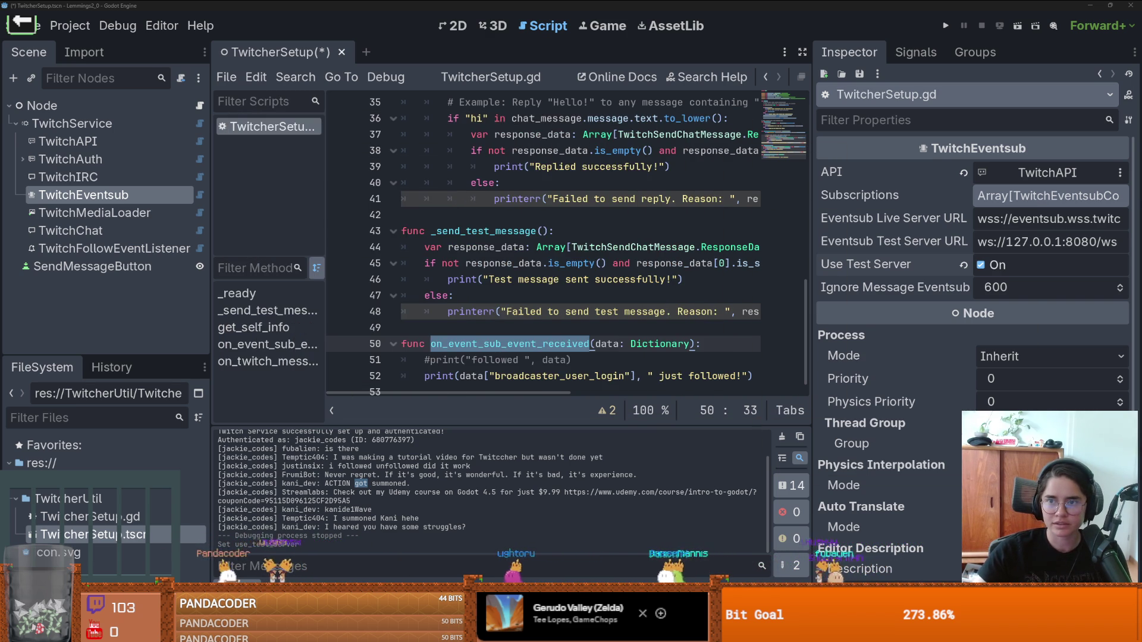
left_click(1020, 28)
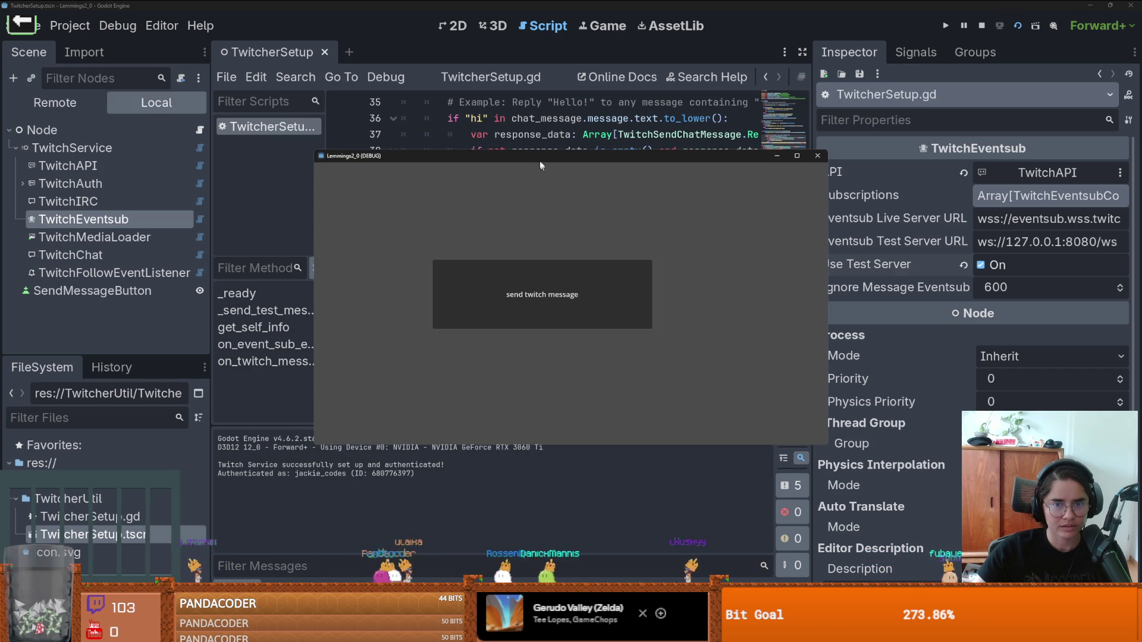
Step: Relaunch TwitcherSetup as the current scene after dismissing the main-scene prompt, then check the server terminal
left_click_drag(531, 156, 544, 111)
left_click(358, 515)
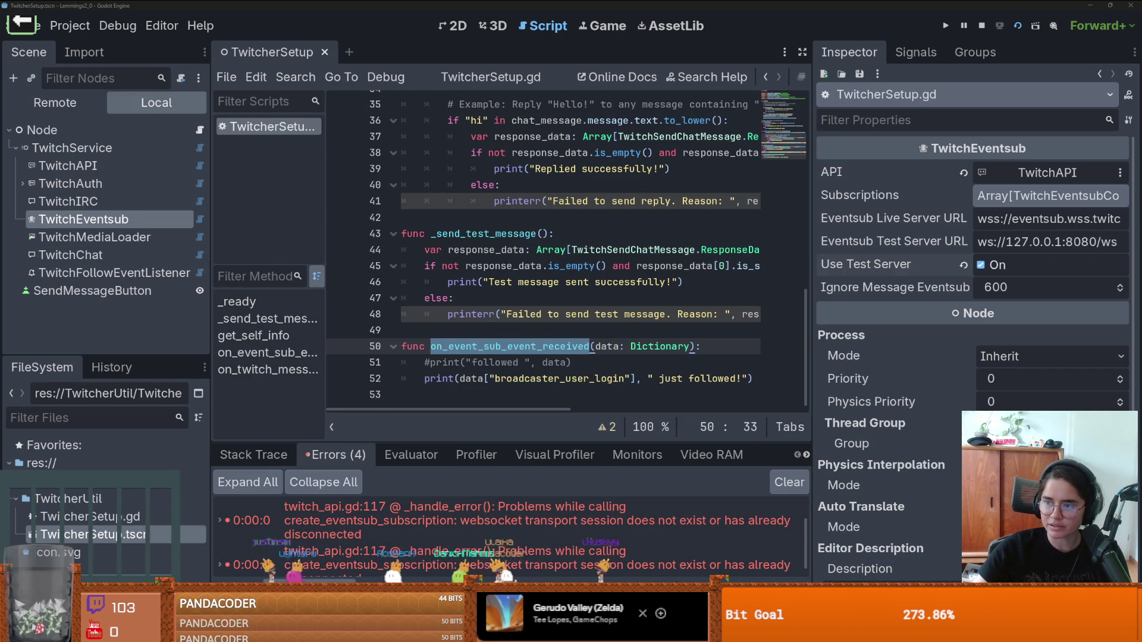
left_click(952, 27)
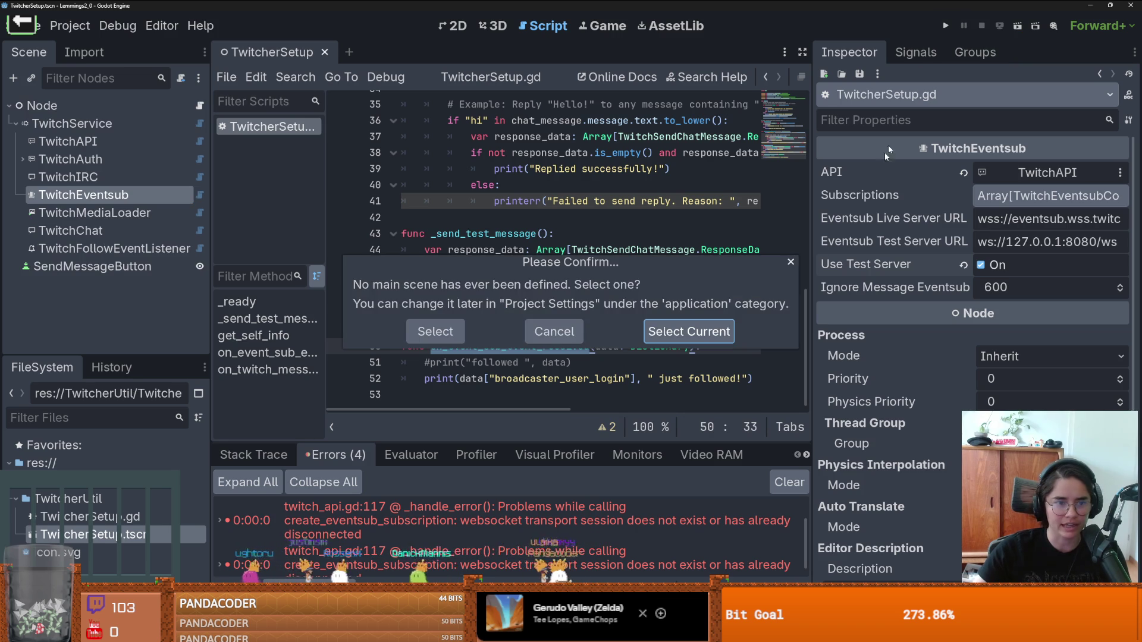
left_click(791, 264)
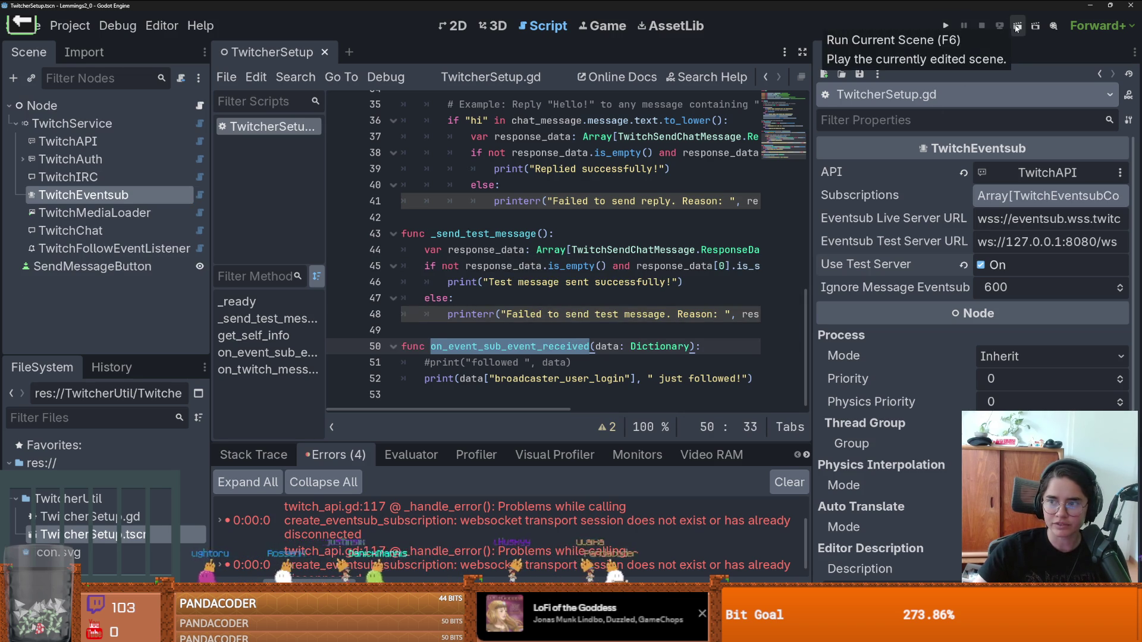
left_click(1014, 28)
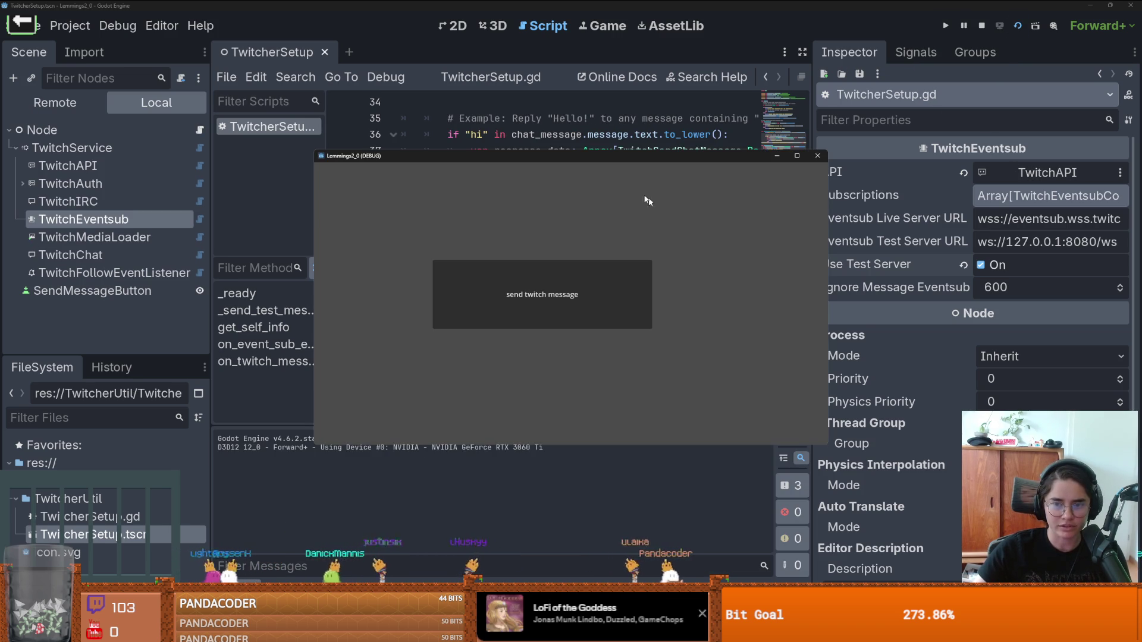
left_click_drag(684, 156, 527, 114)
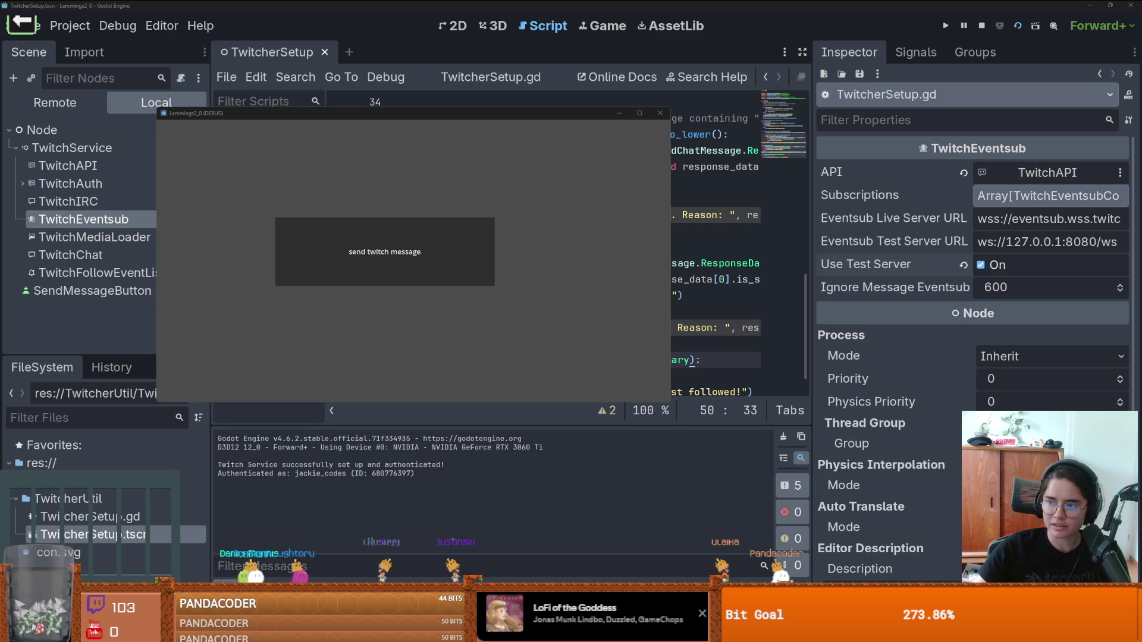
key("alt+Tab")
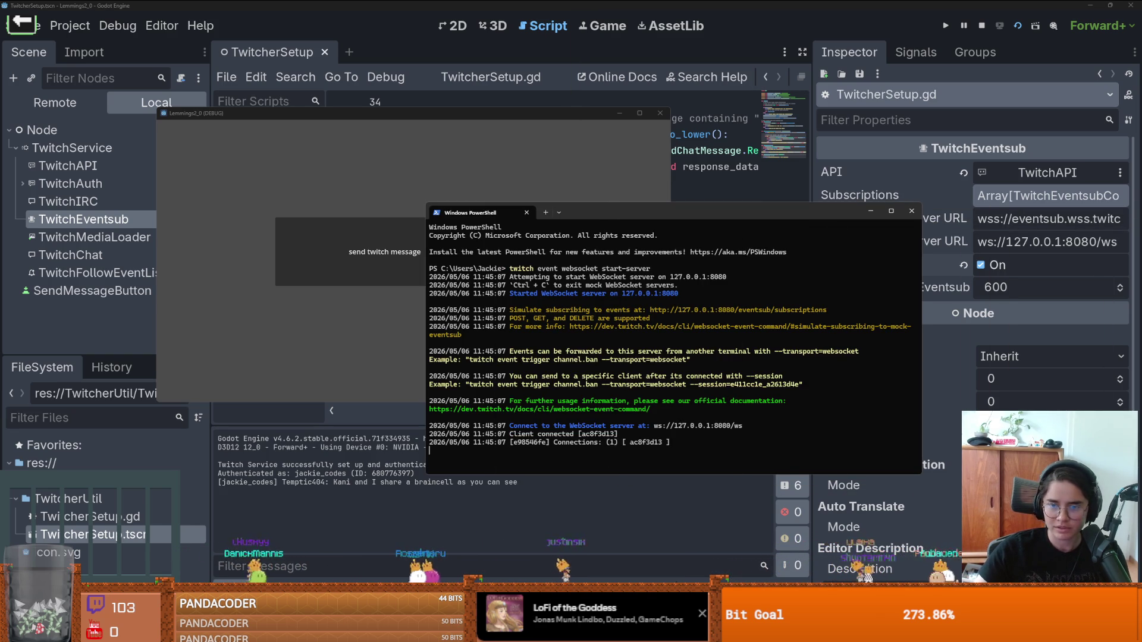
Step: In a second terminal tab, trigger a test channel.follow event over websocket
left_click_drag(546, 216, 456, 192)
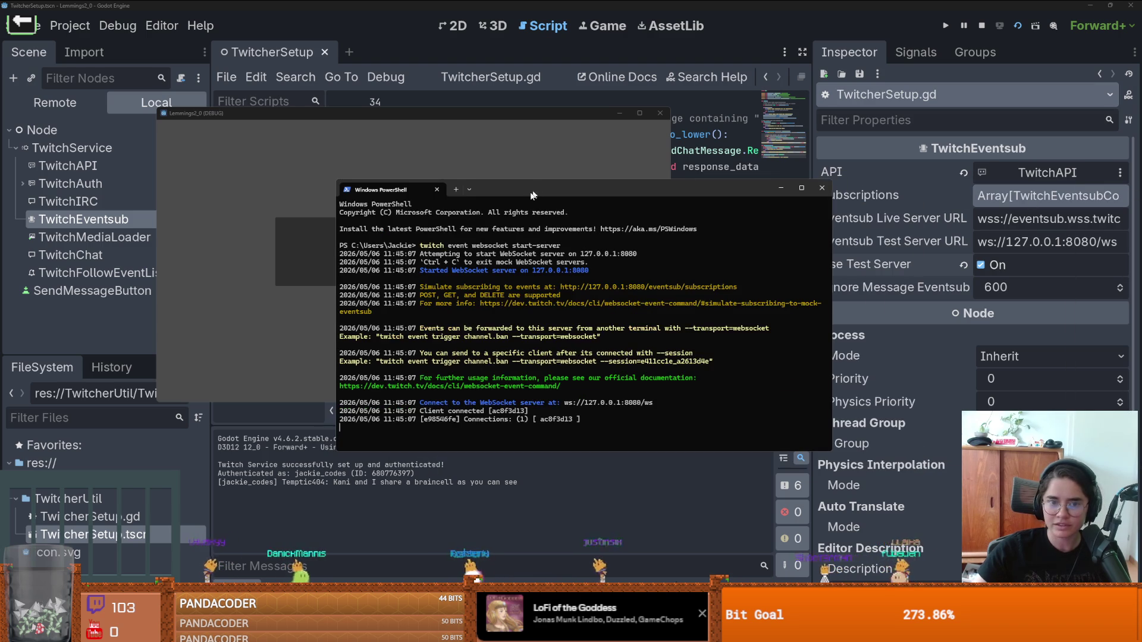
left_click(456, 191)
type("twitch event trigger channel.follow --transport=websocke")
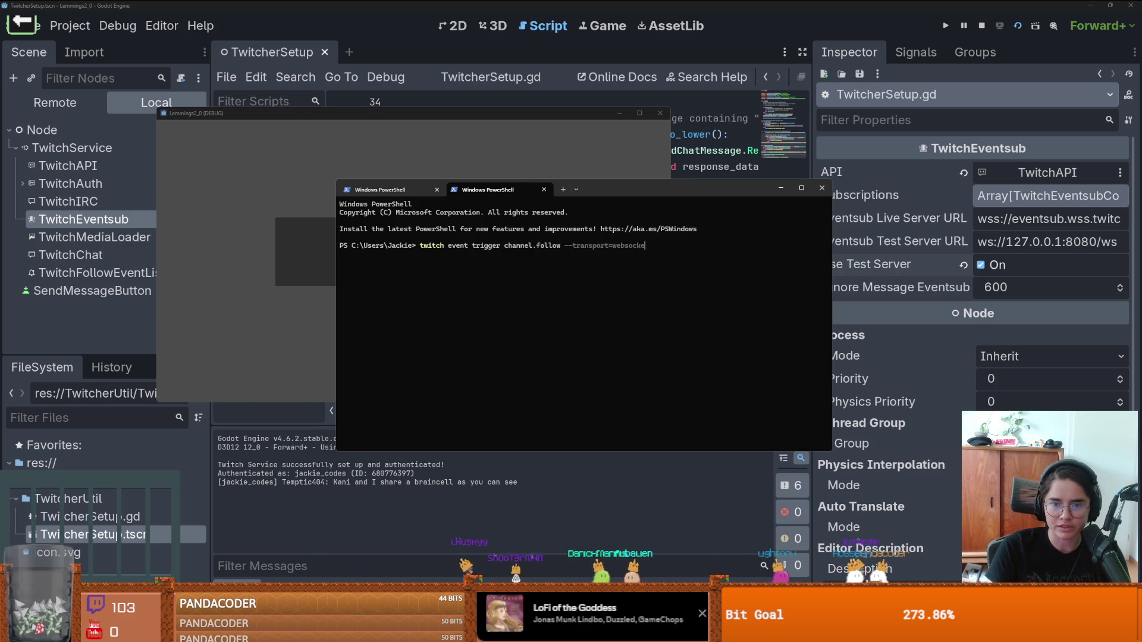
type("t")
key("Return")
Step: Confirm Godot's Output shows 'testBroadcaster just followed!' and return to PowerShell
left_click(251, 491)
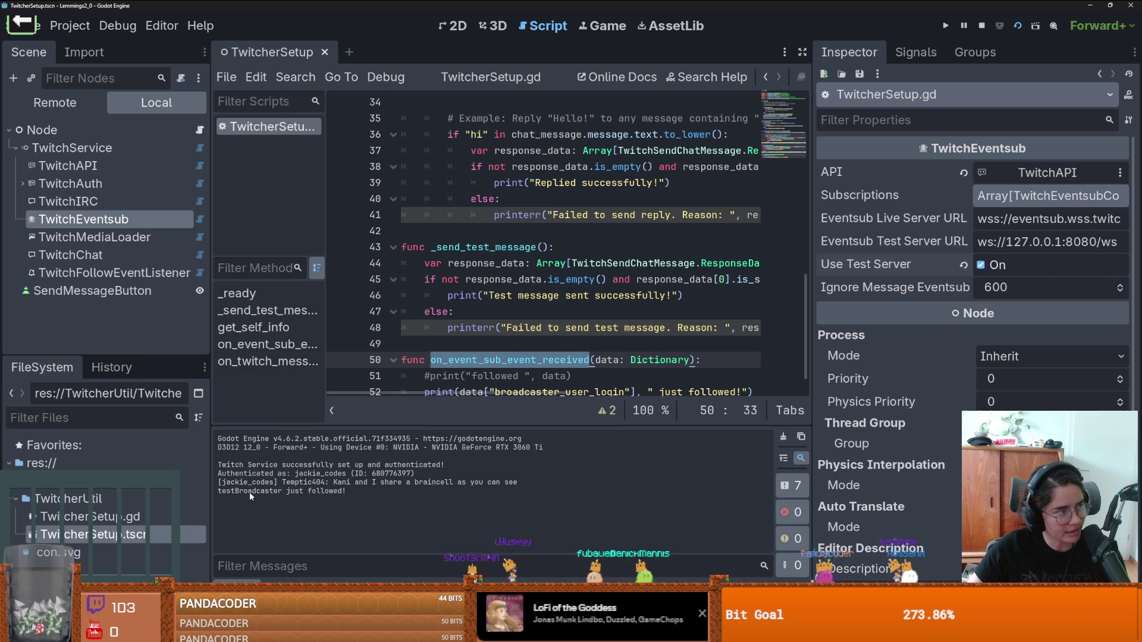
left_click_drag(240, 492, 282, 492)
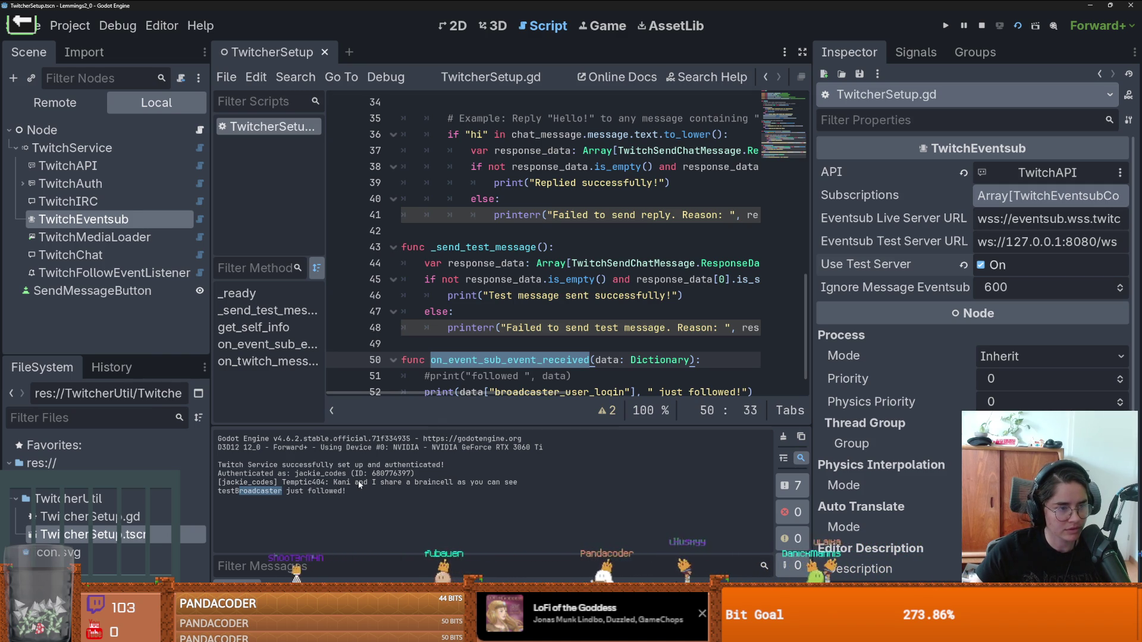
left_click(293, 486)
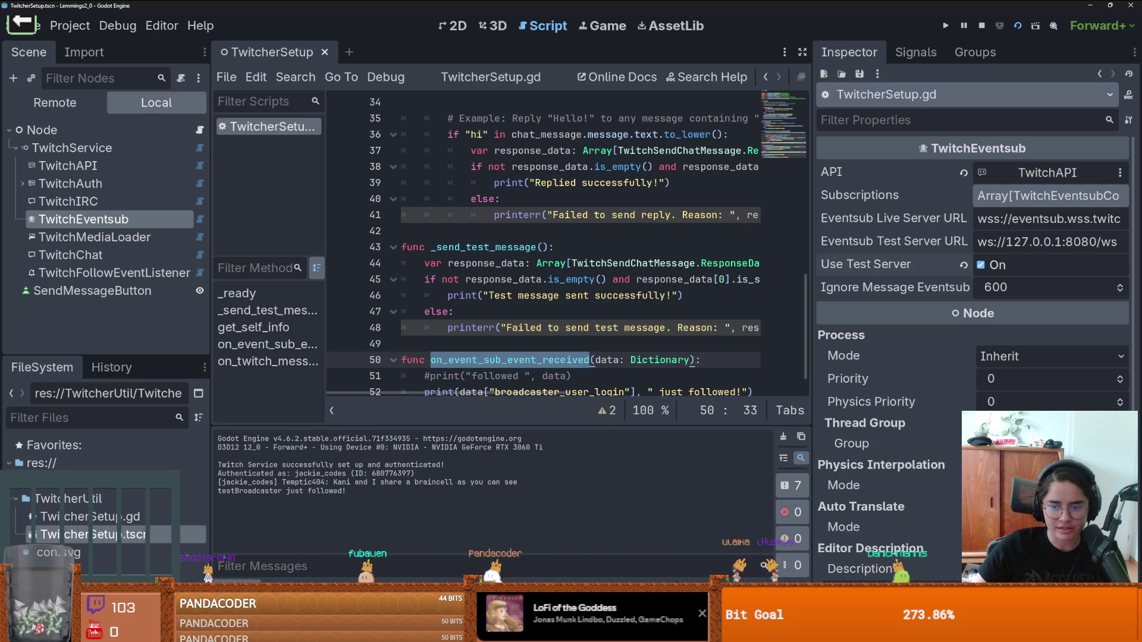
key("alt+Tab")
key("alt+Tab")
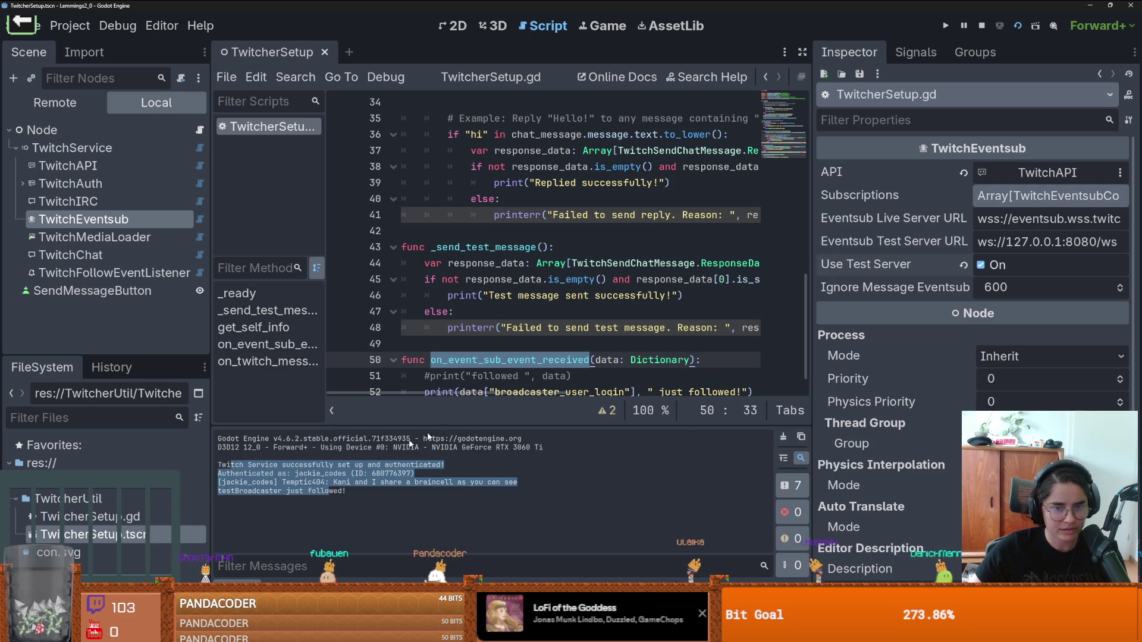
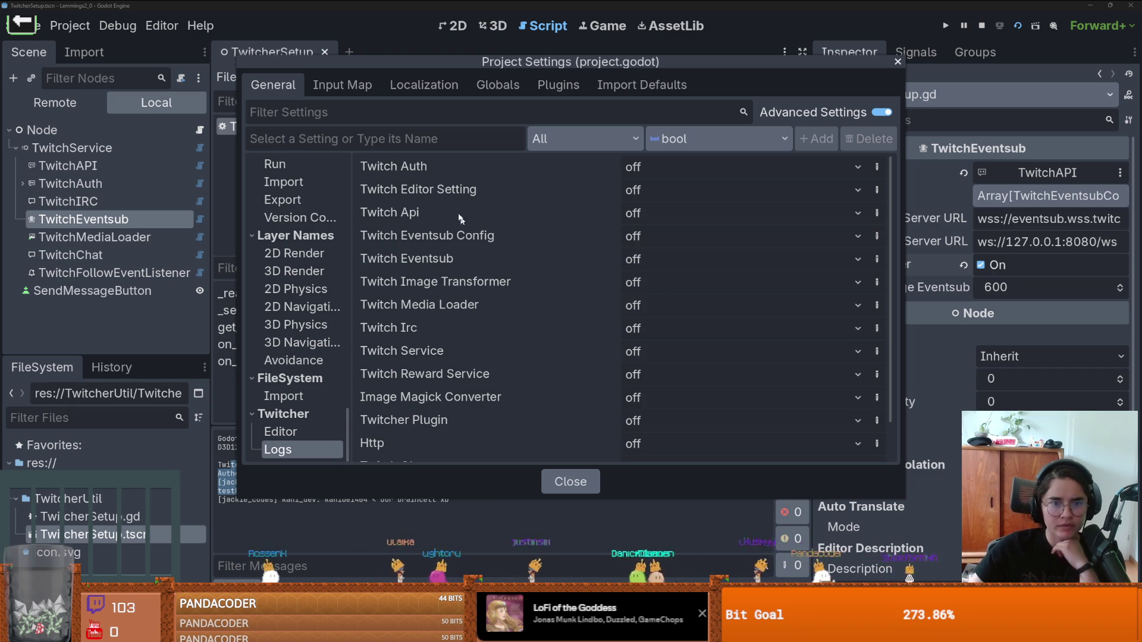
Step: In the Twitcher Logs settings, set the Twitch Eventsub log level to debug
scroll(447, 324, "down", 2)
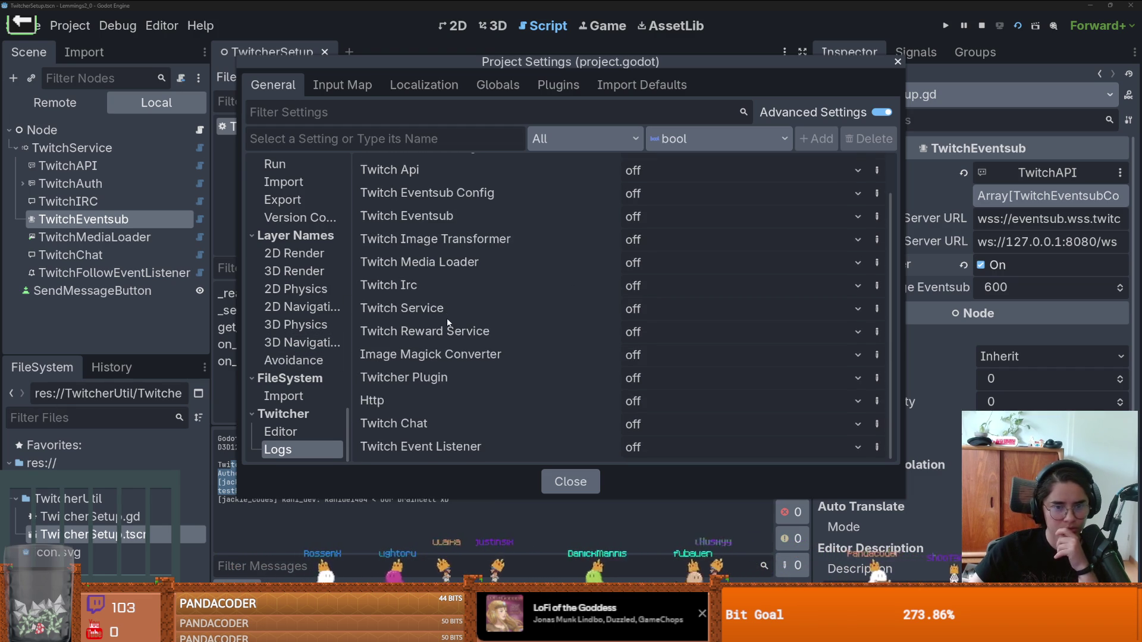
scroll(456, 327, "up", 2)
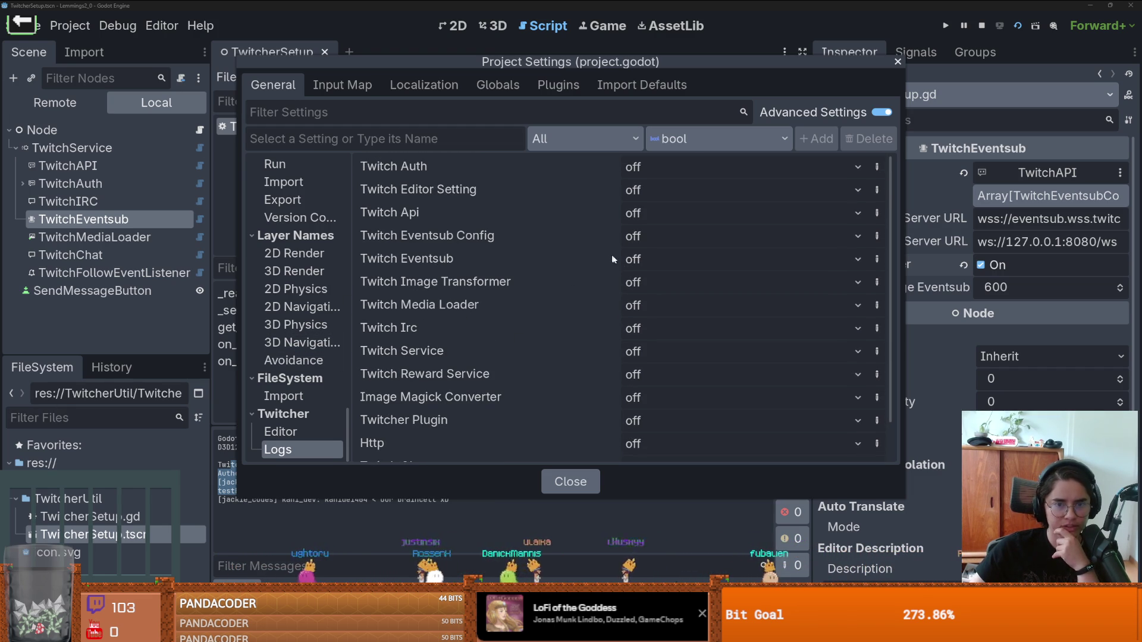
left_click(651, 261)
left_click(654, 323)
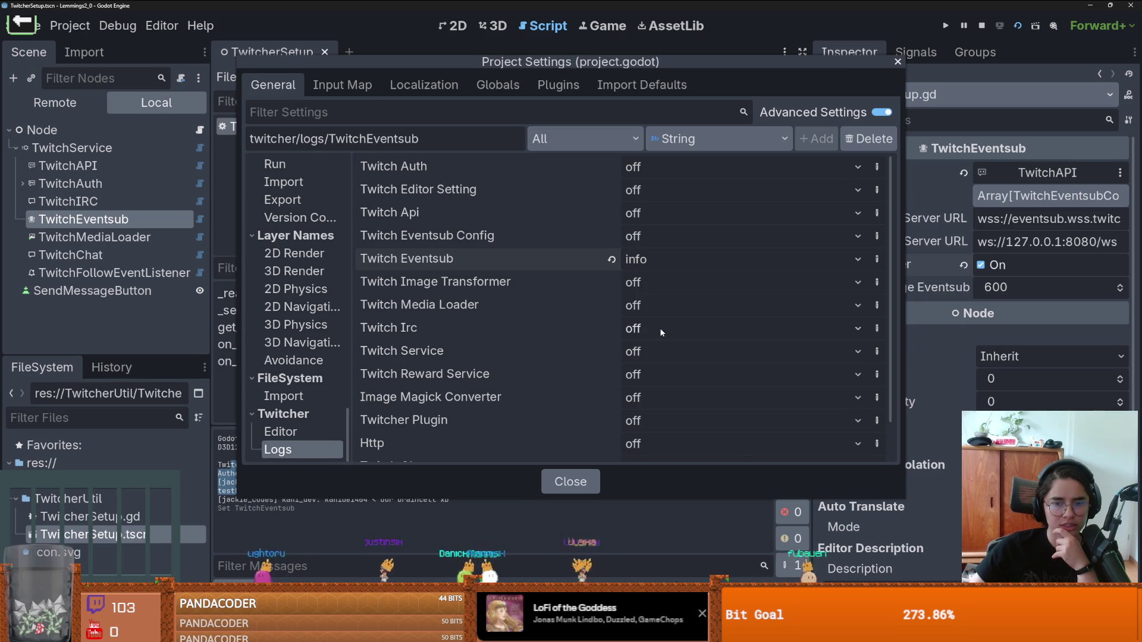
left_click(637, 262)
left_click(642, 331)
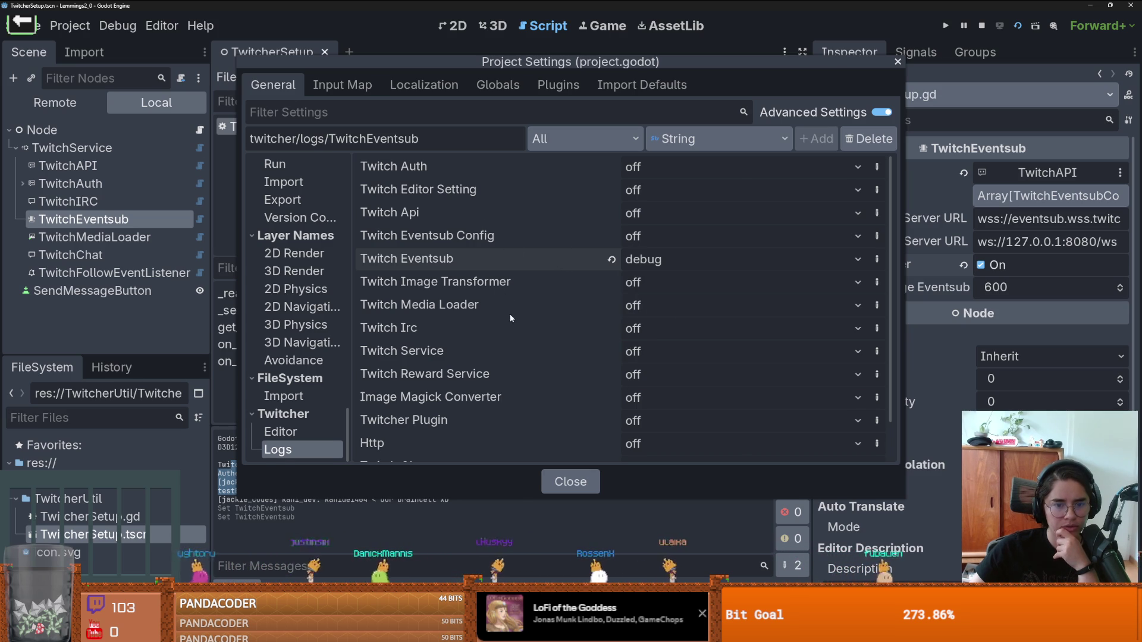
scroll(515, 318, "down", 2)
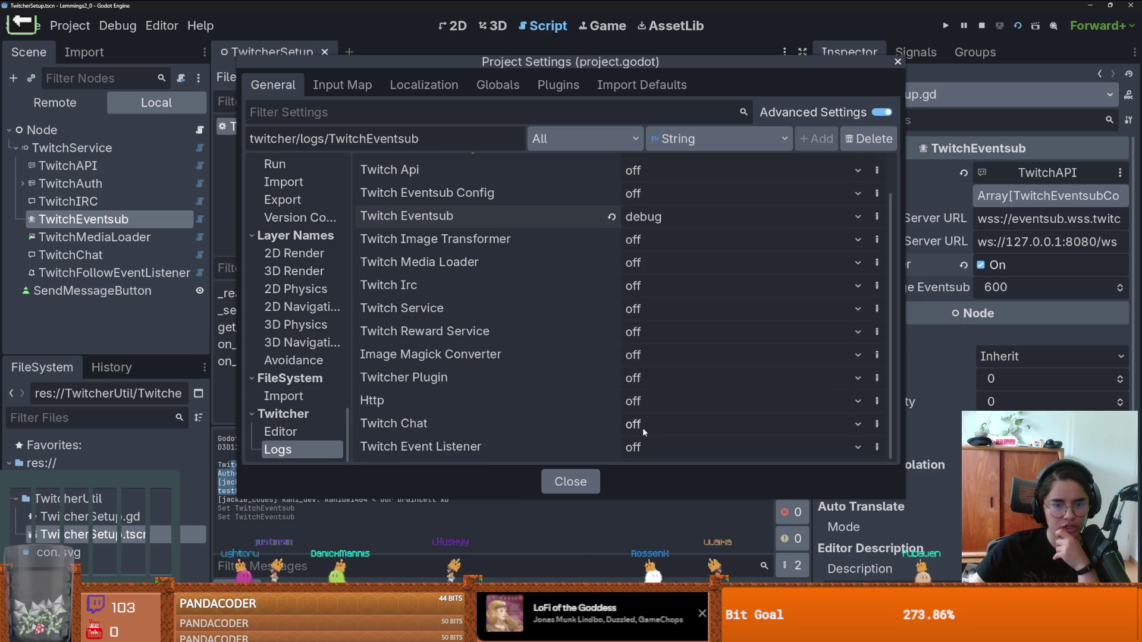
scroll(527, 348, "up", 2)
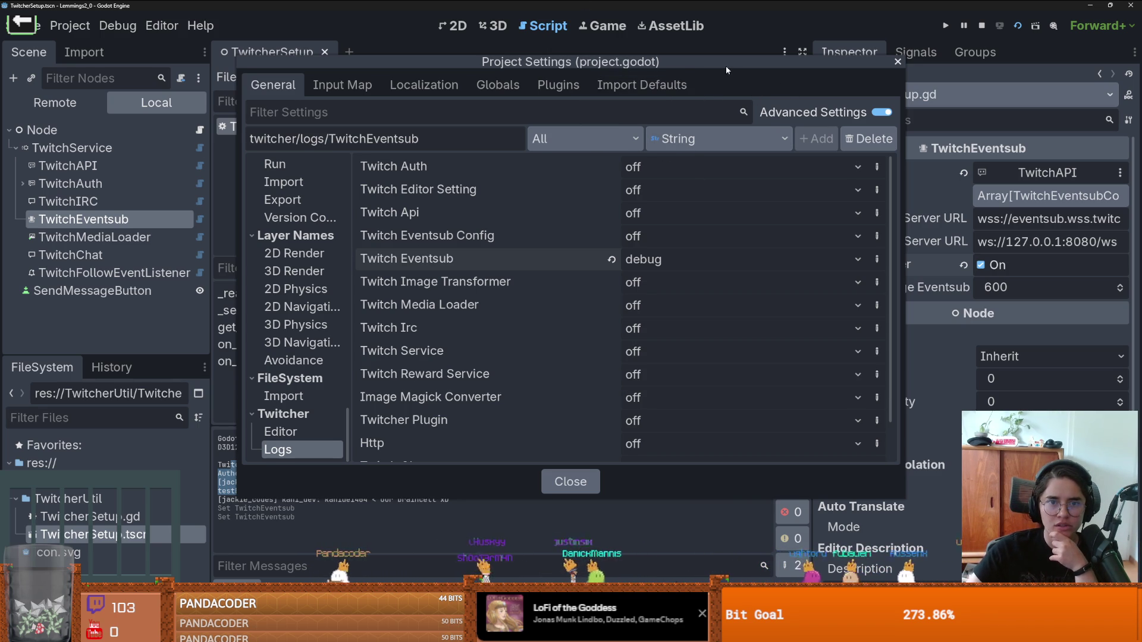
Step: Set the Twitch Auth log level to debug as well and close Project Settings
mouse_move(689, 69)
left_mouse_down()
mouse_move(705, 98)
mouse_move(1050, 147)
mouse_move(893, 107)
mouse_move(648, 73)
left_mouse_up()
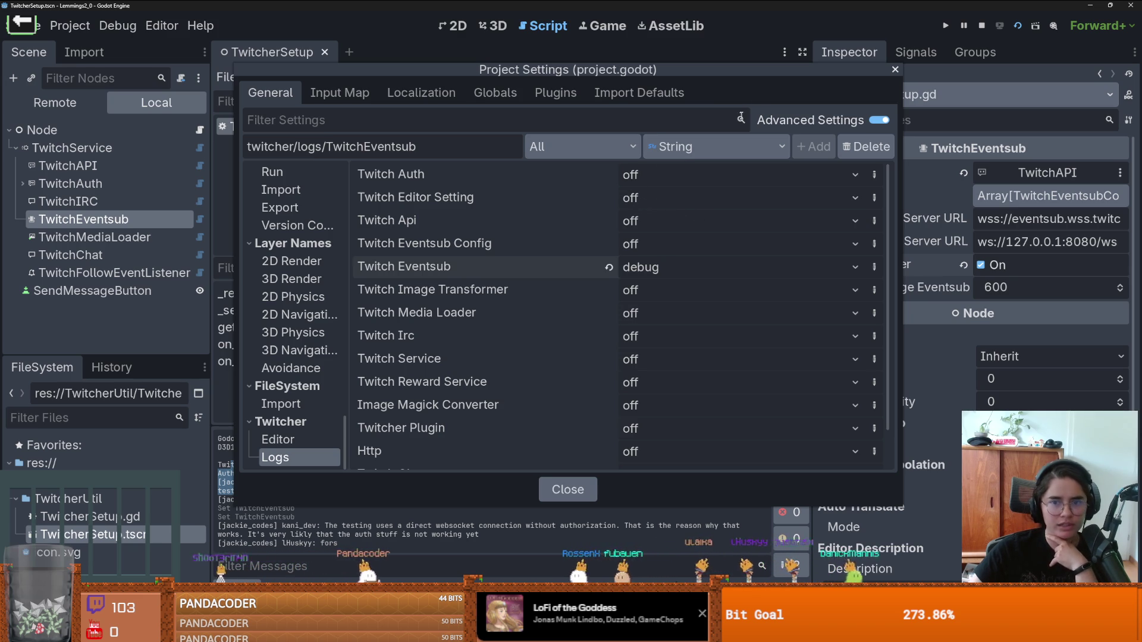
left_click(654, 174)
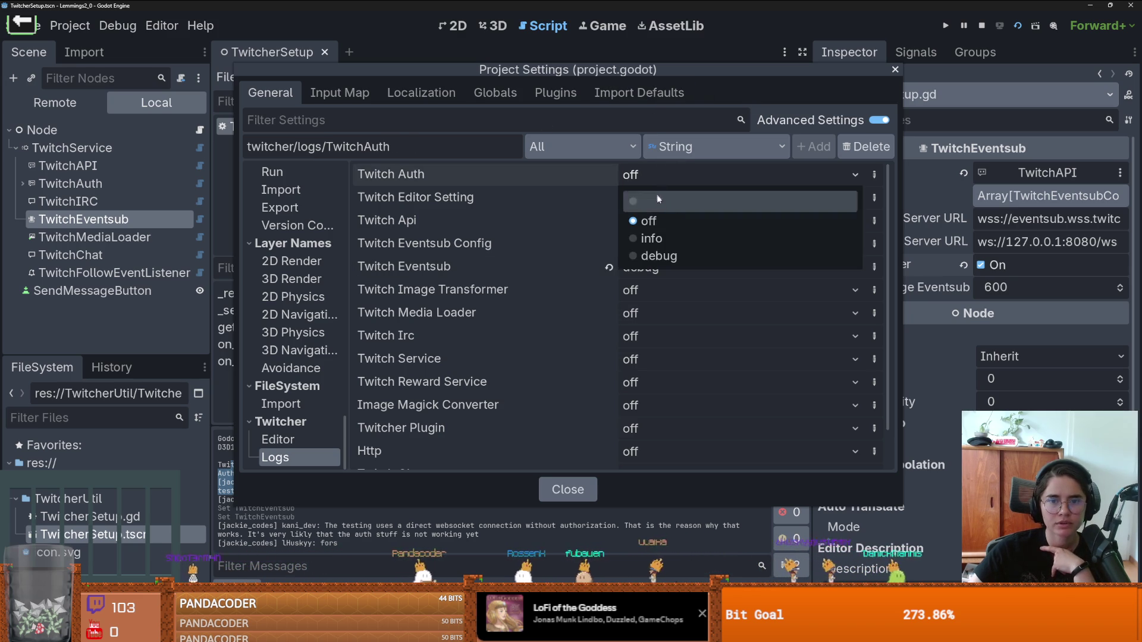
left_click(655, 256)
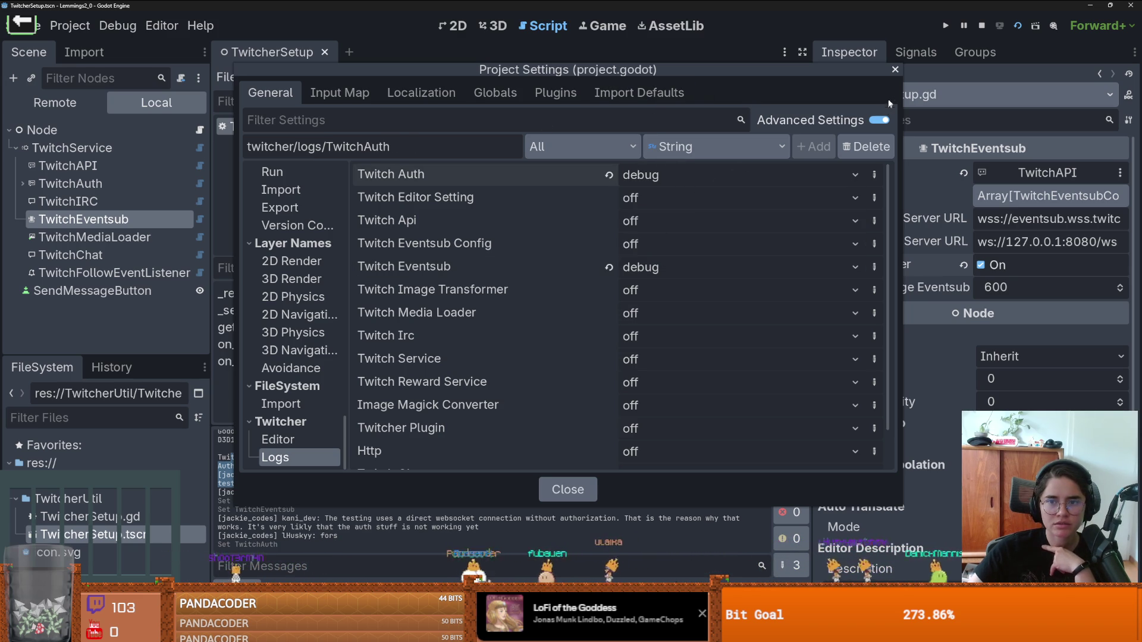
left_click(567, 489)
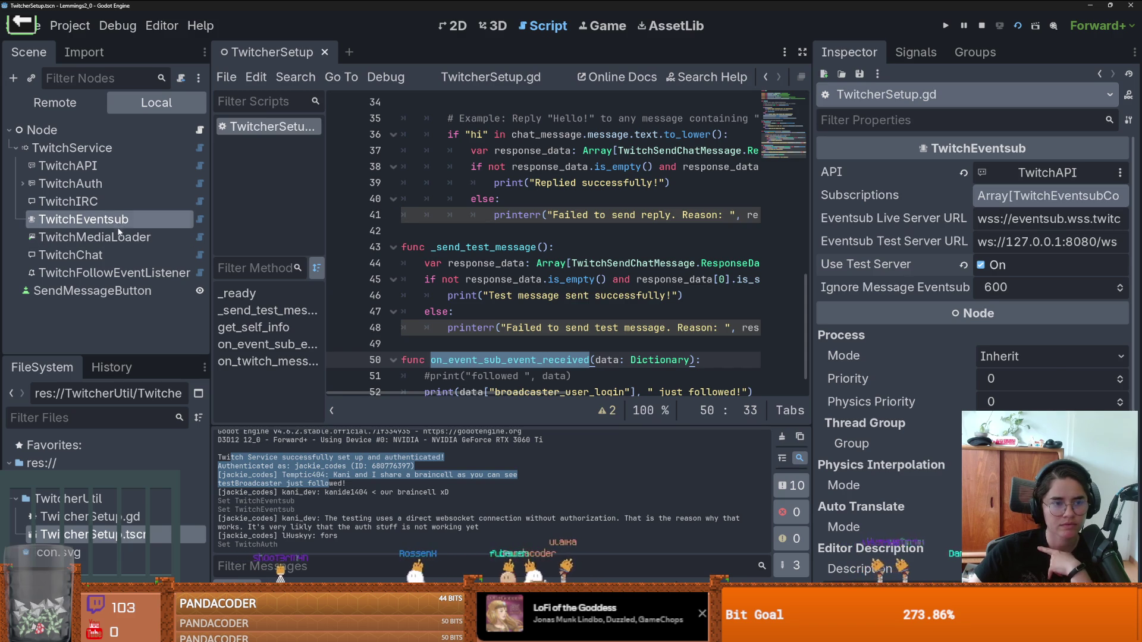
left_click(149, 238)
left_click(119, 184)
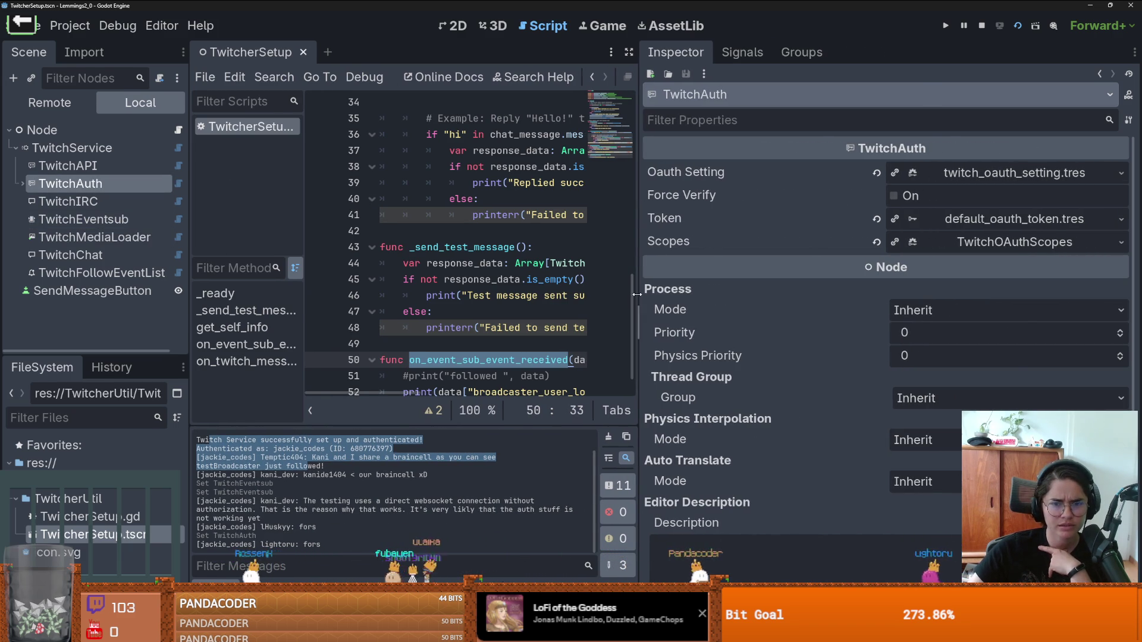
left_click_drag(633, 298, 898, 298)
scroll(595, 268, "up", 3)
scroll(426, 498, "up", 1)
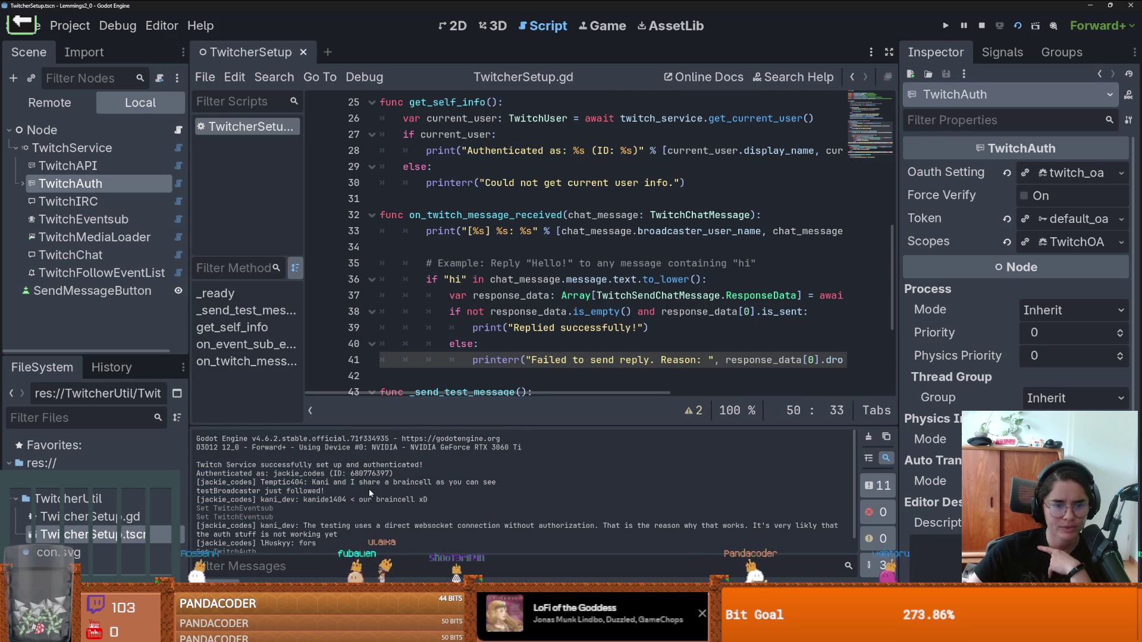
left_click_drag(196, 465, 390, 470)
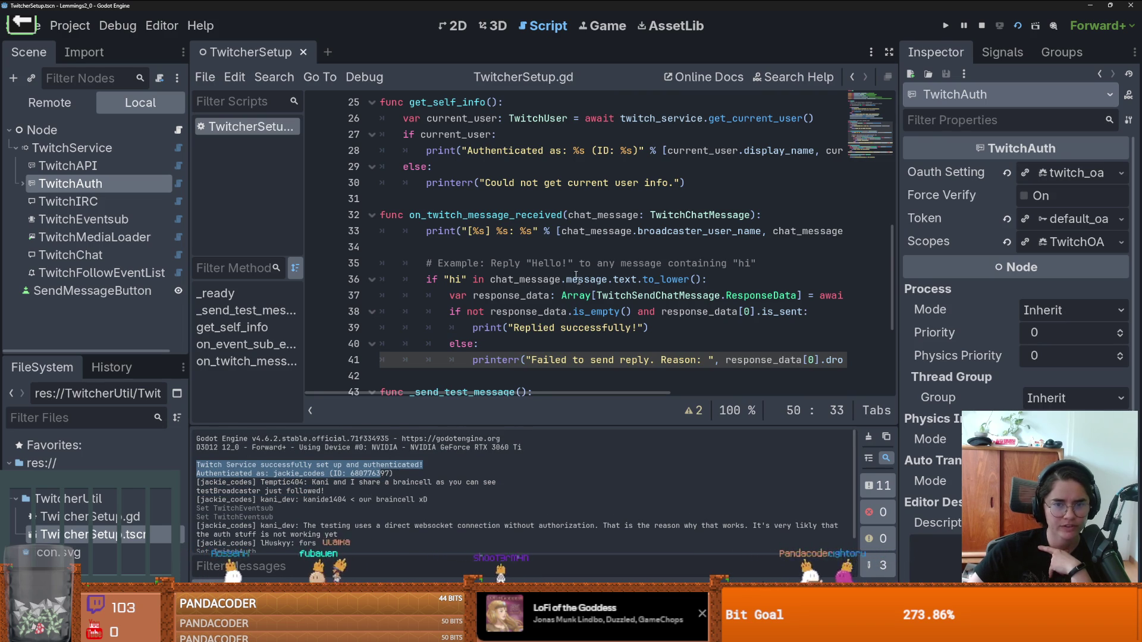
scroll(684, 249, "up", 5)
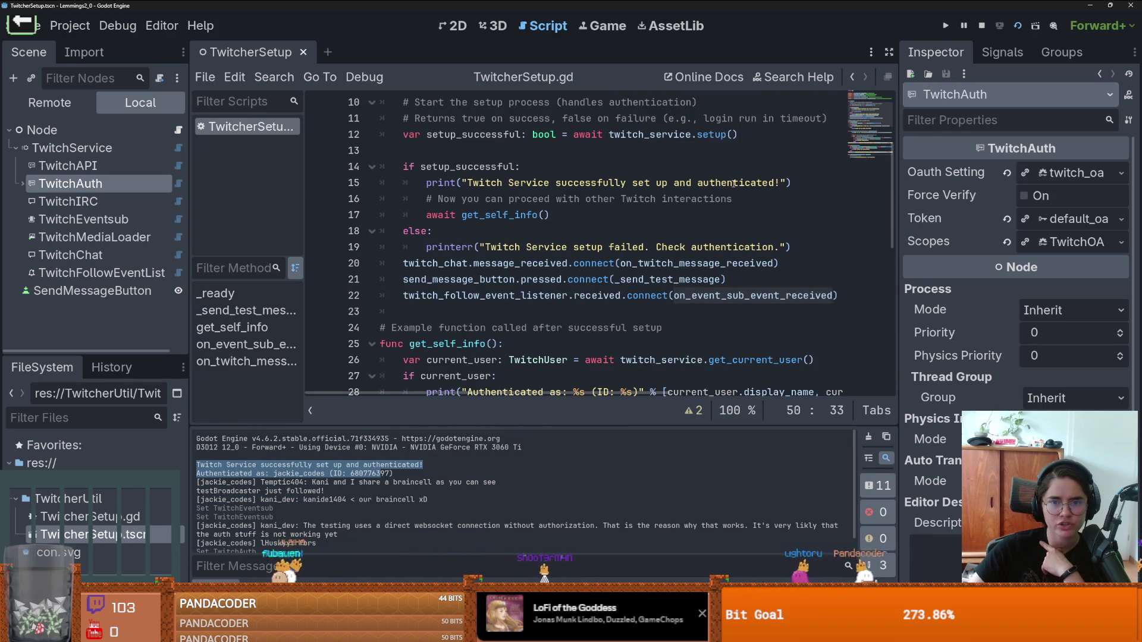
left_click_drag(733, 182, 501, 183)
scroll(509, 251, "up", 1)
scroll(509, 251, "up", 1)
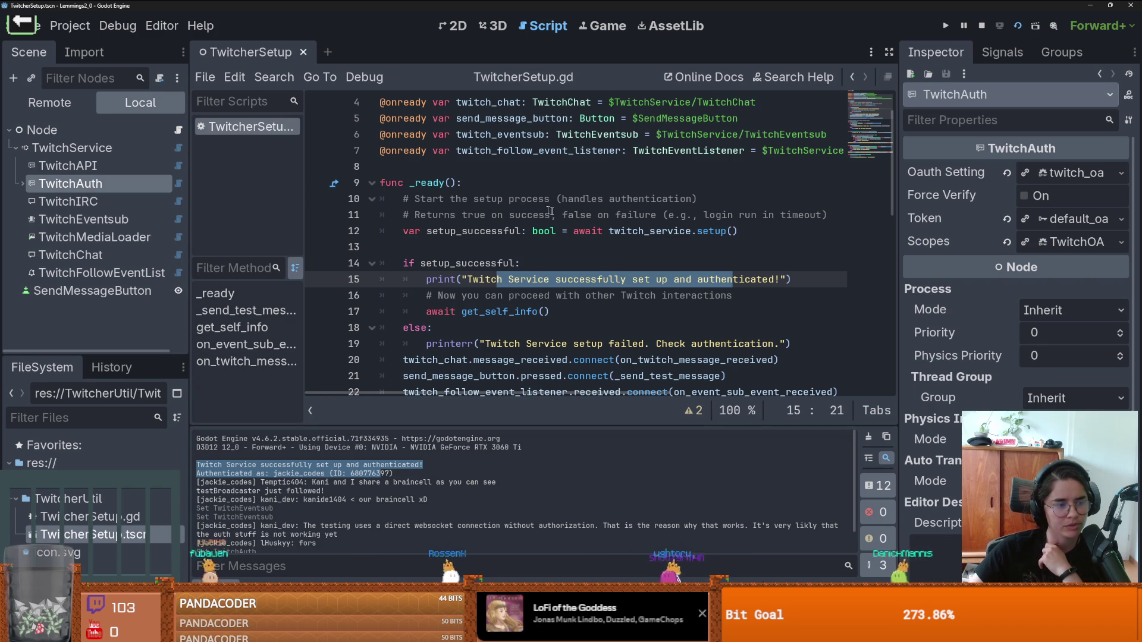
left_click(528, 214)
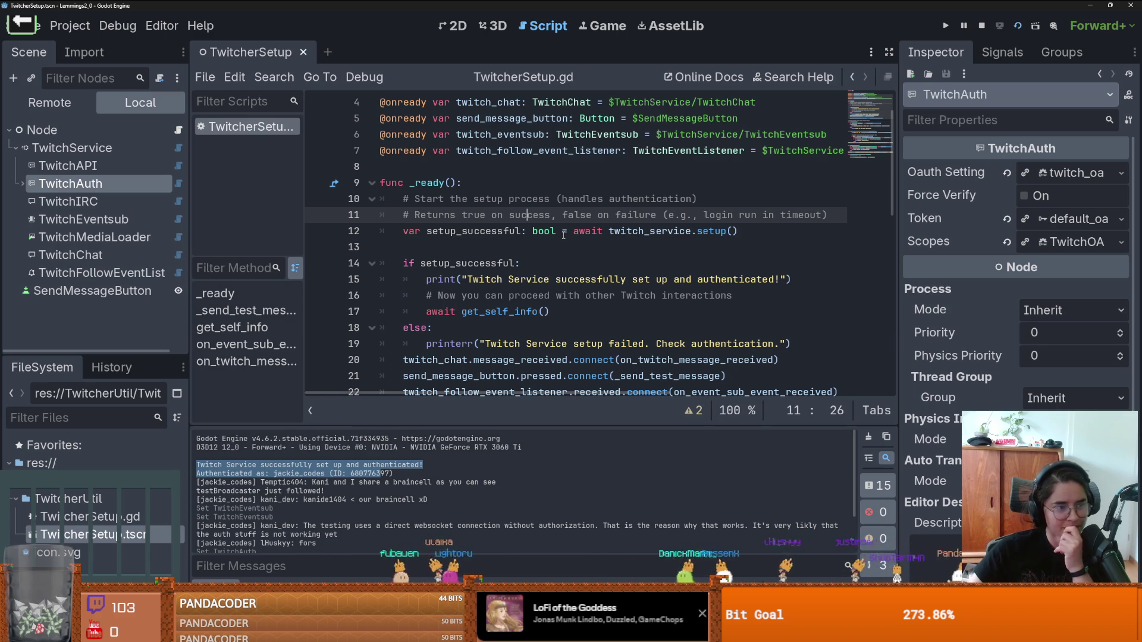
mouse_move(549, 237)
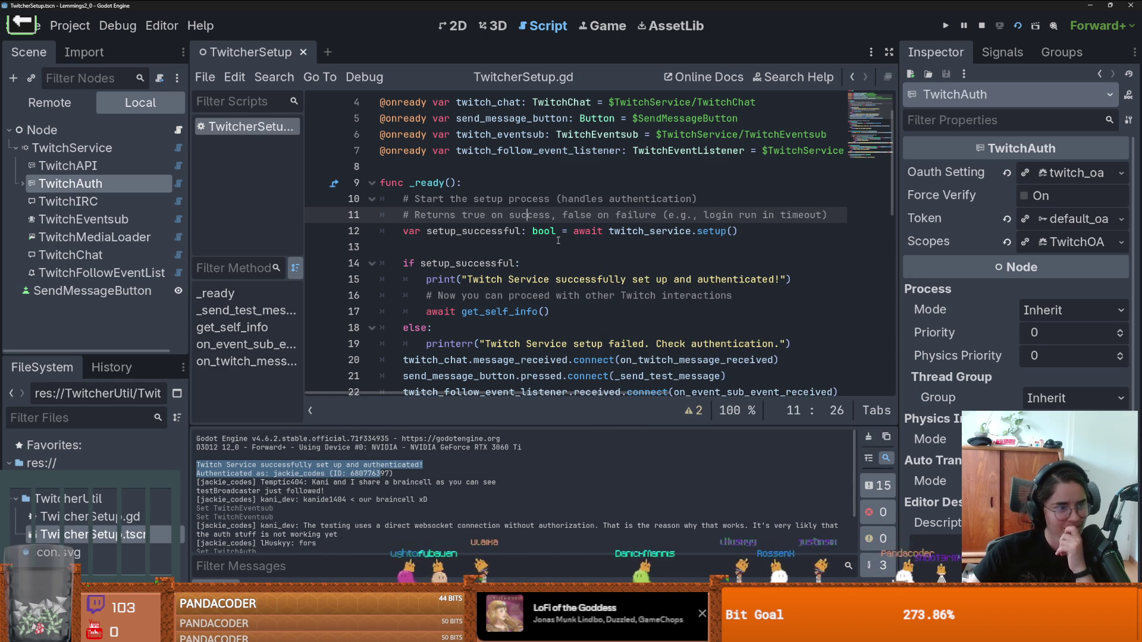
left_click(536, 241)
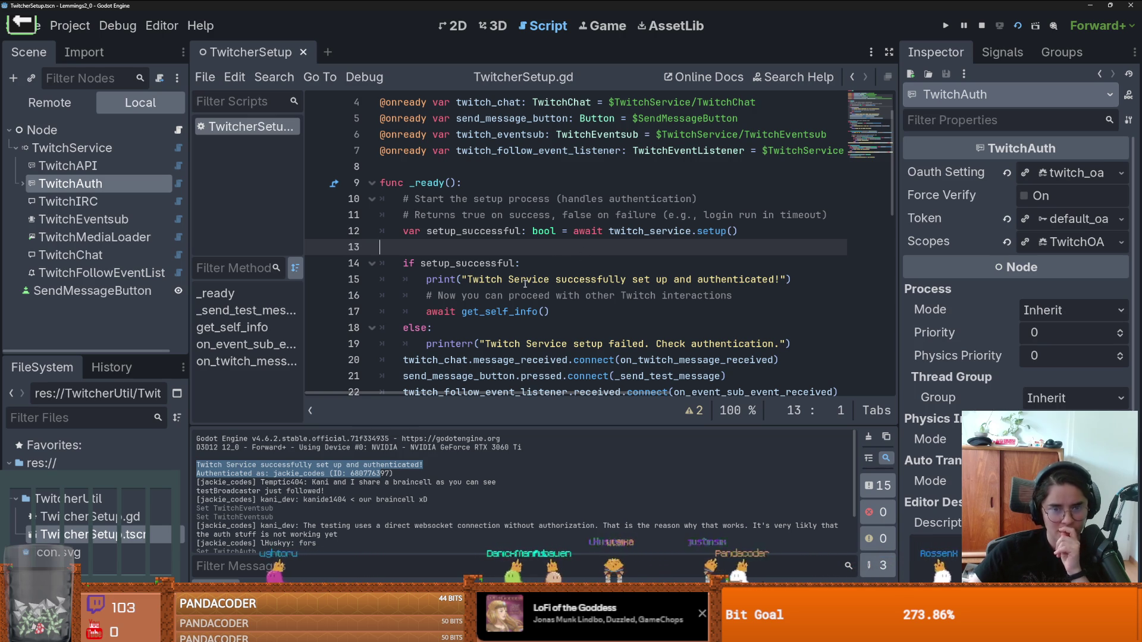
scroll(525, 283, "down", 1)
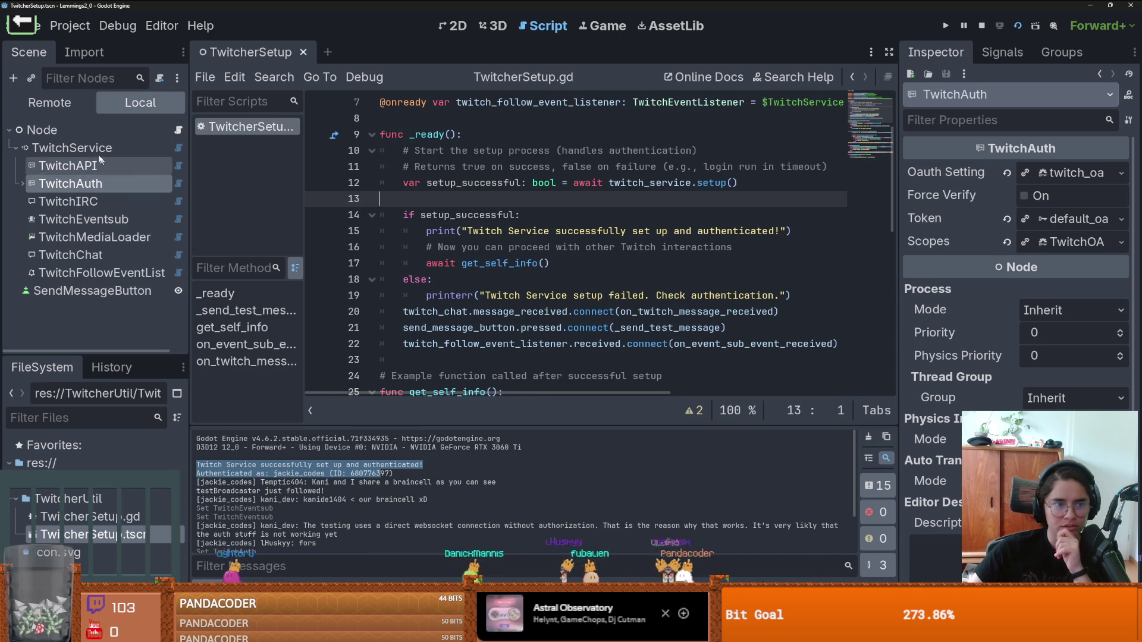
Step: Validate TwitchService's scopes, confirming they seem OK for this EventSub
left_click(72, 147)
left_click_drag(894, 231, 769, 223)
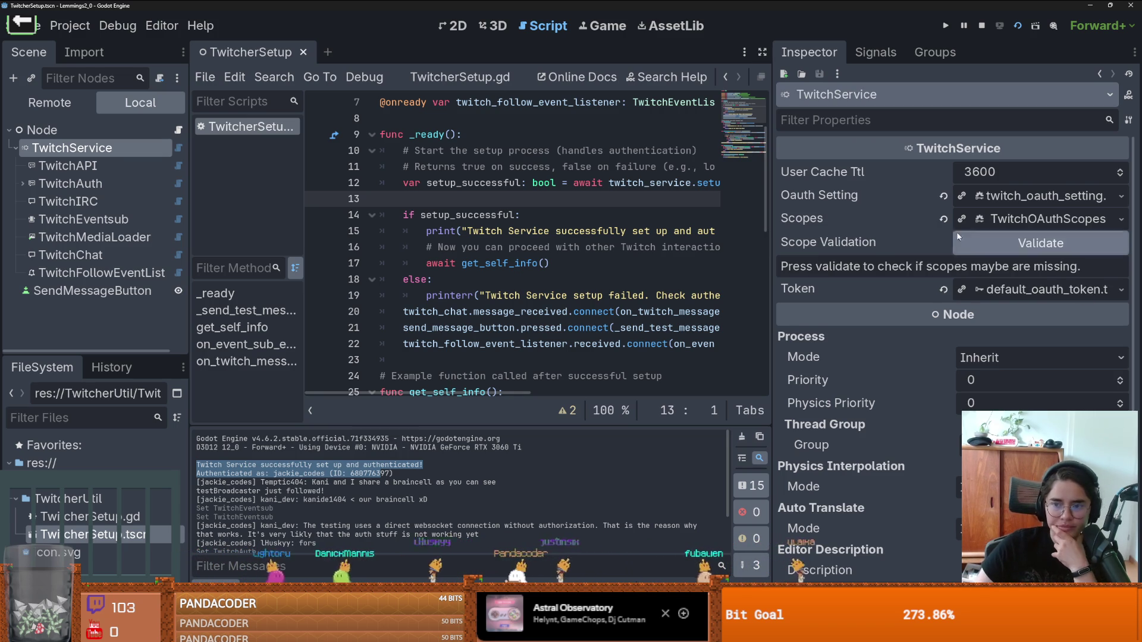
left_click(999, 245)
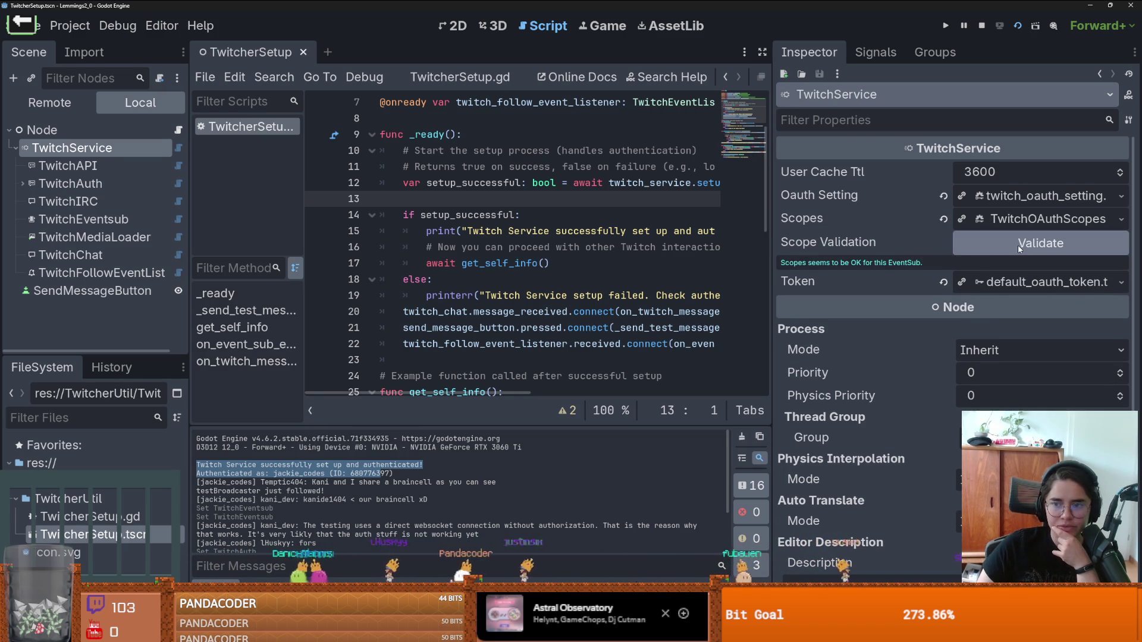
Step: Check that user:read:follows and moderator:read:followers are ticked in Scopes, then collapse the list
left_click(1047, 219)
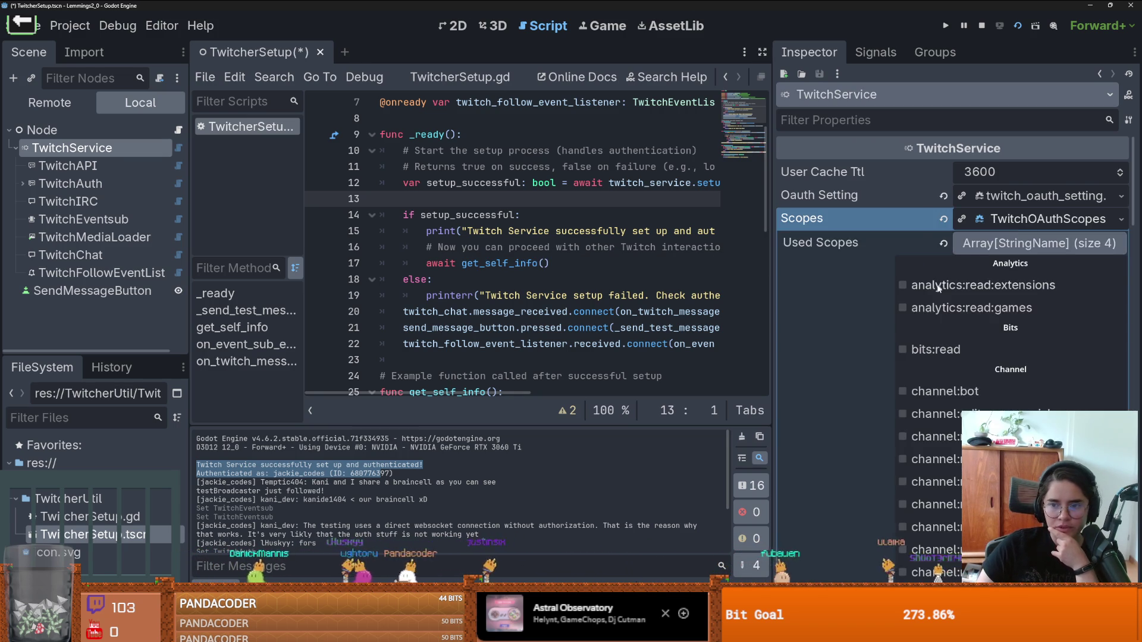
scroll(959, 385, "down", 10)
scroll(959, 385, "down", 10)
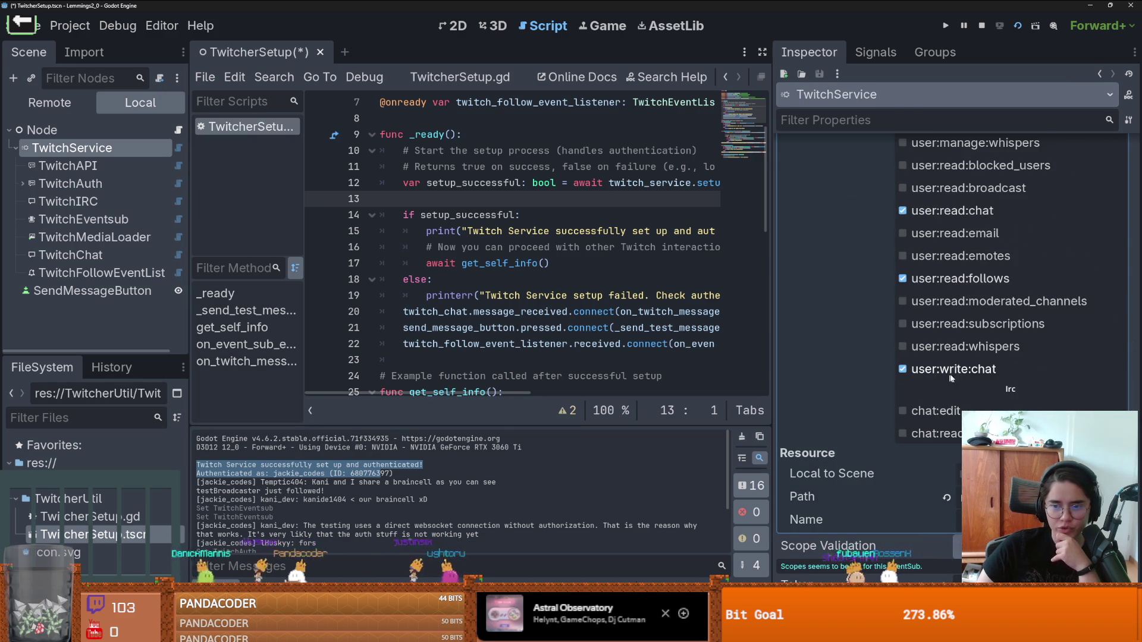
scroll(951, 378, "up", 2)
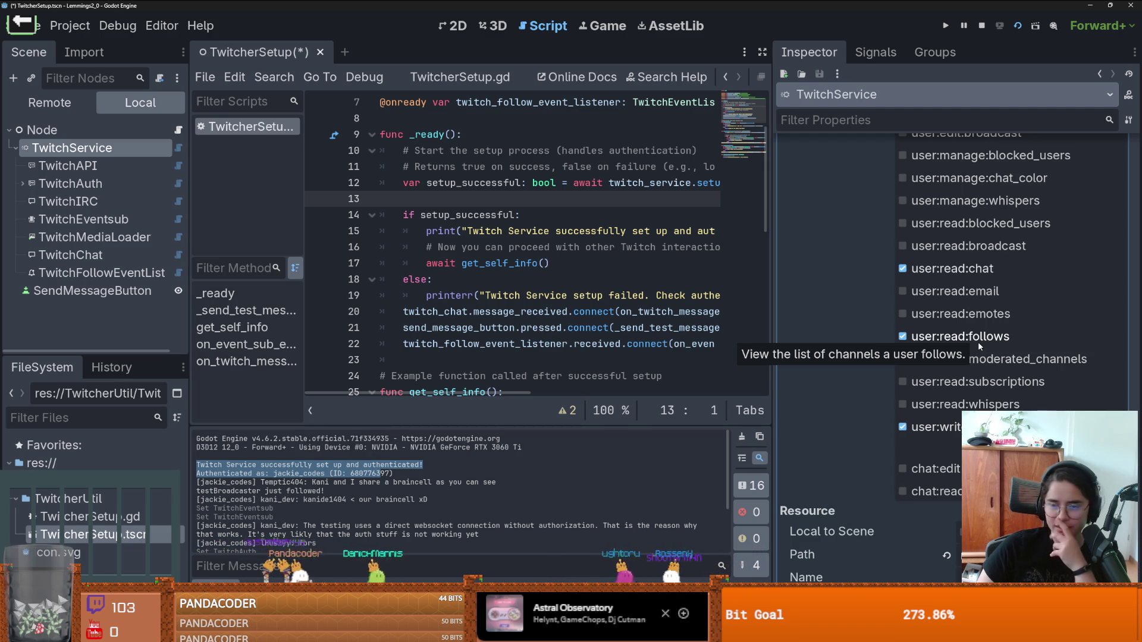
scroll(982, 338, "up", 2)
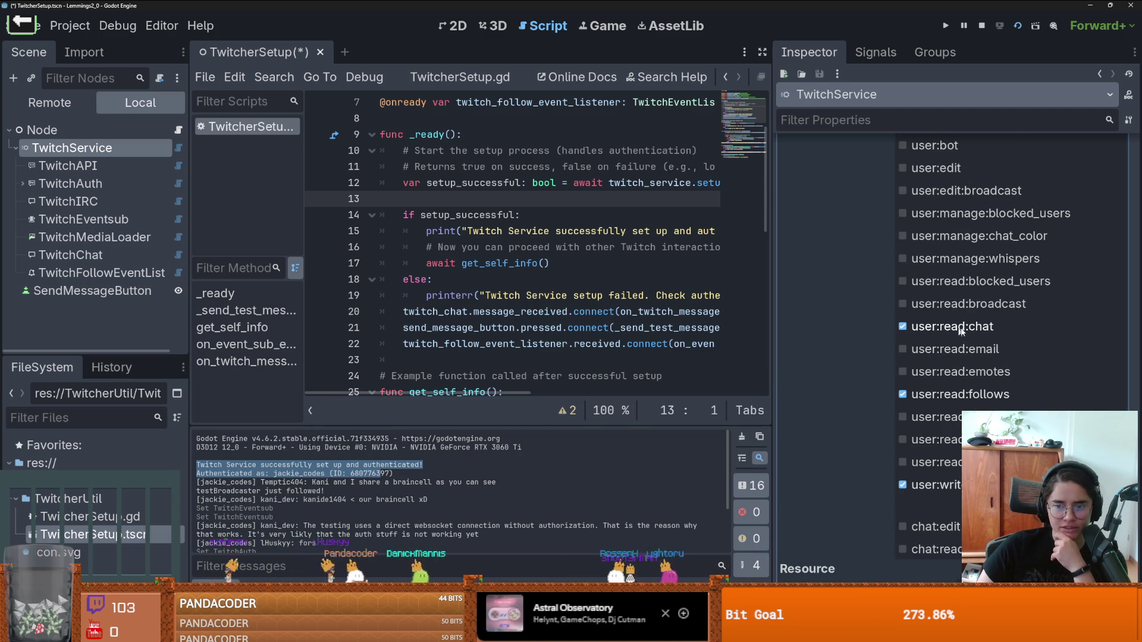
scroll(968, 347, "up", 10)
scroll(967, 348, "up", 2)
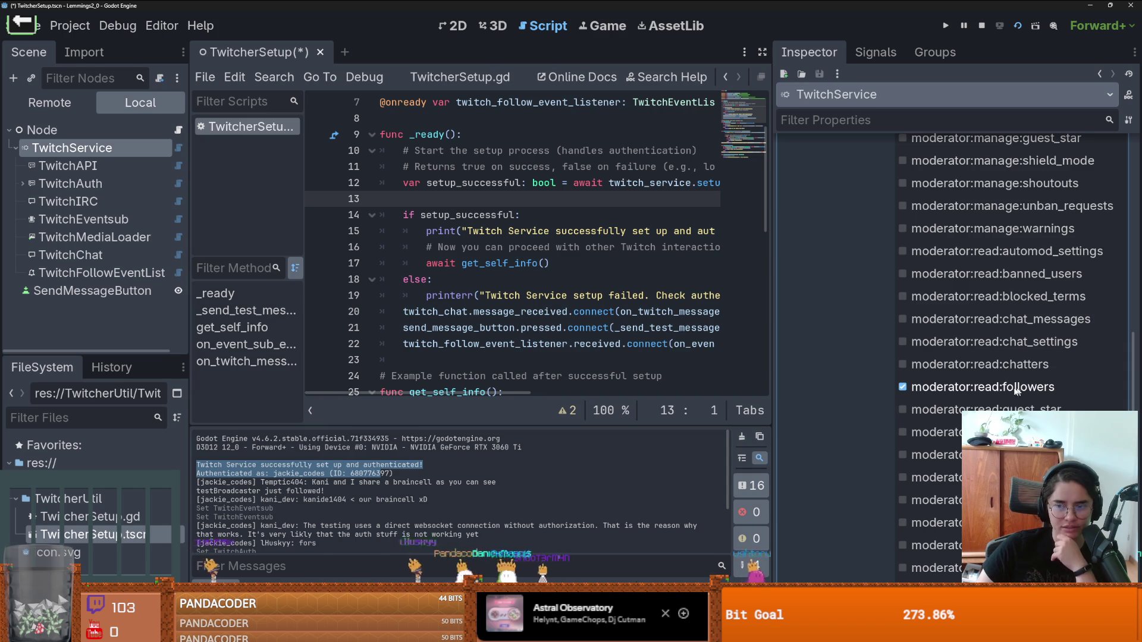
scroll(1035, 390, "up", 4)
scroll(1012, 357, "up", 8)
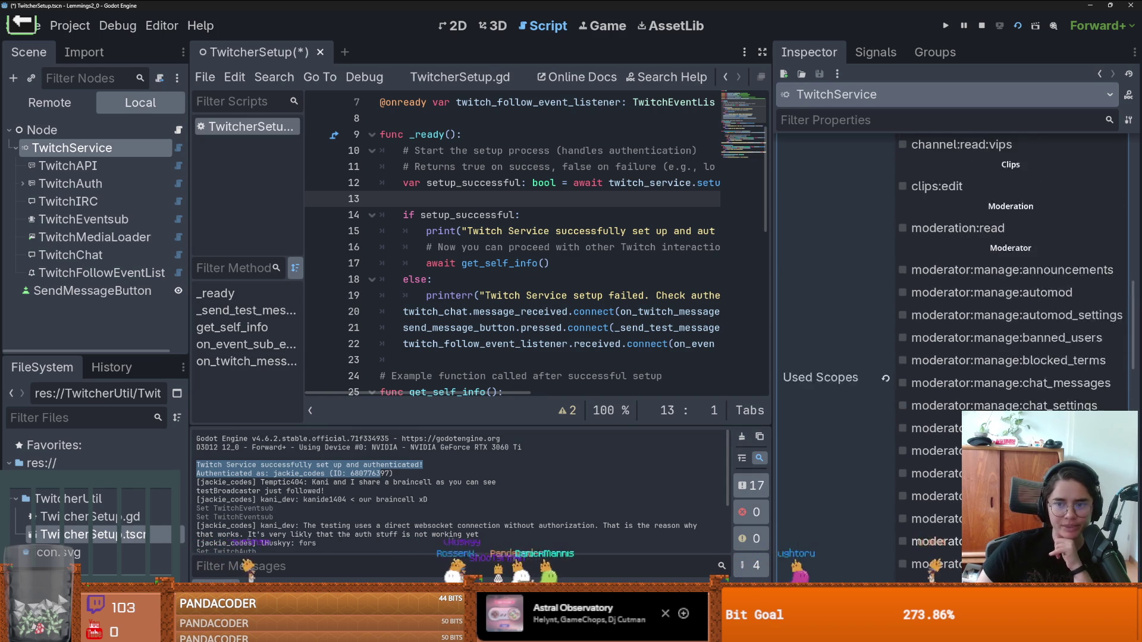
scroll(1056, 227, "up", 6)
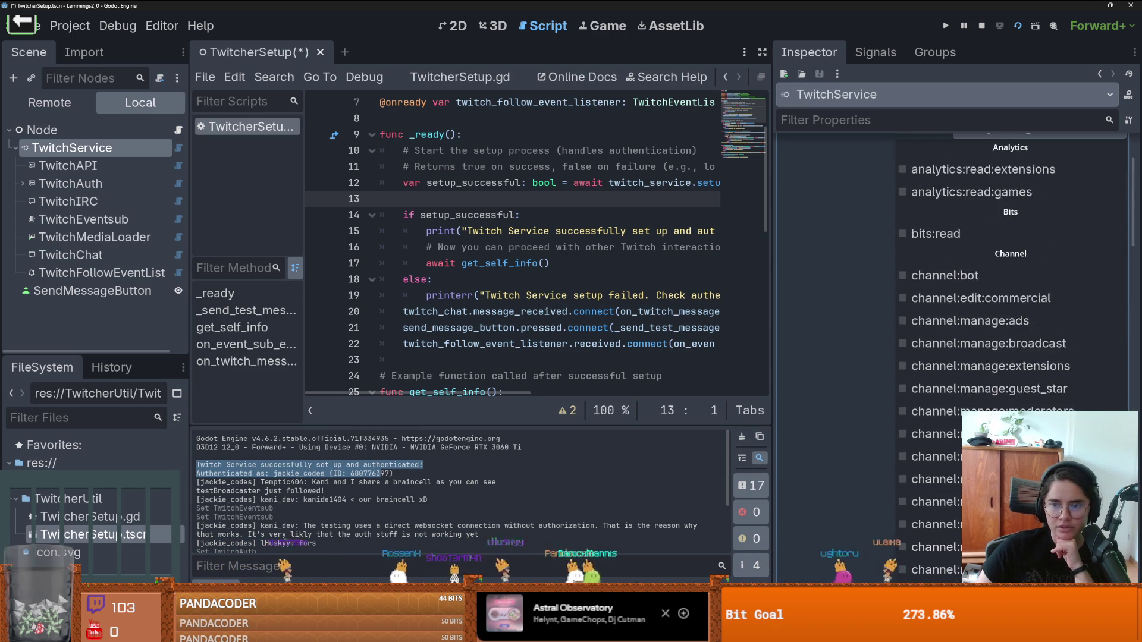
left_click(1032, 223)
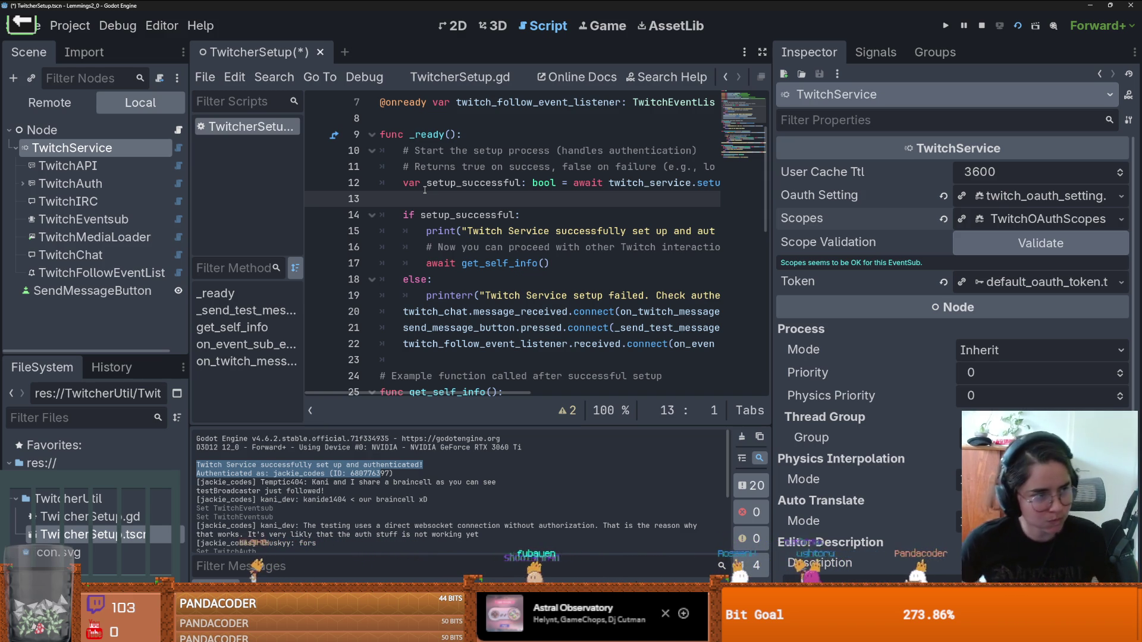
Step: Widen the script editor and save TwitcherSetup with its follow-listener handler
scroll(519, 278, "down", 10)
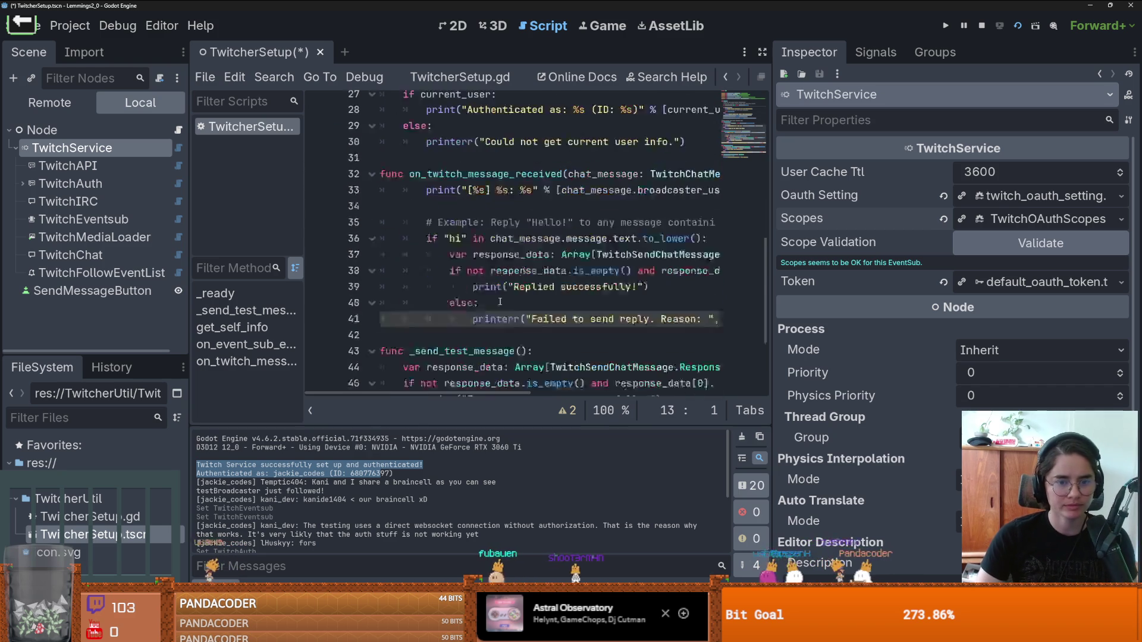
left_click_drag(770, 264, 1016, 263)
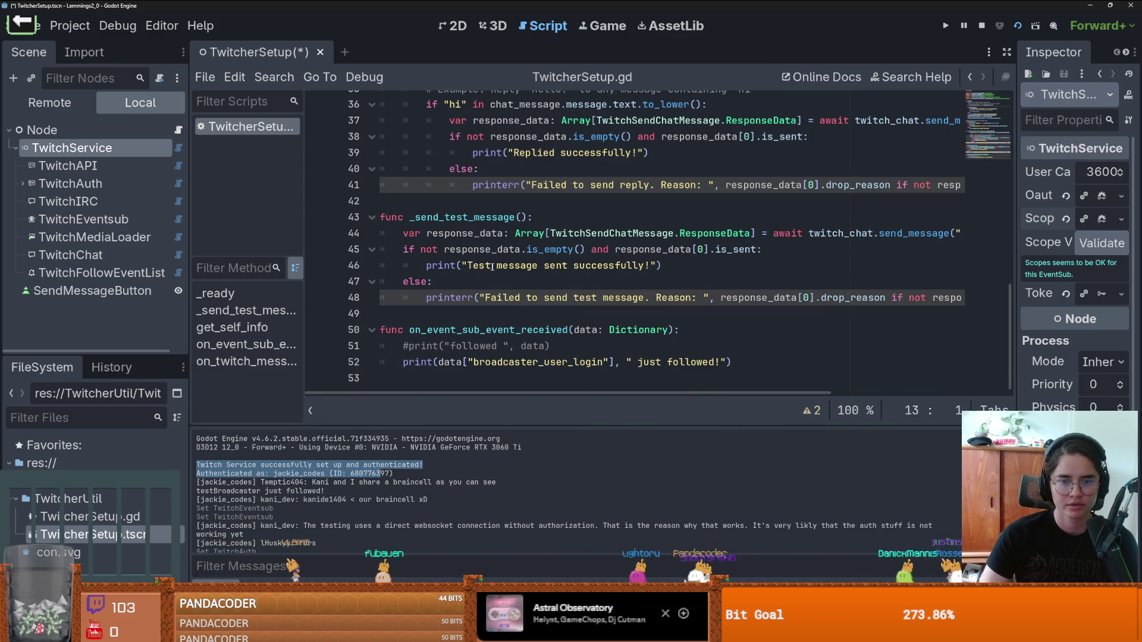
scroll(528, 313, "up", 3)
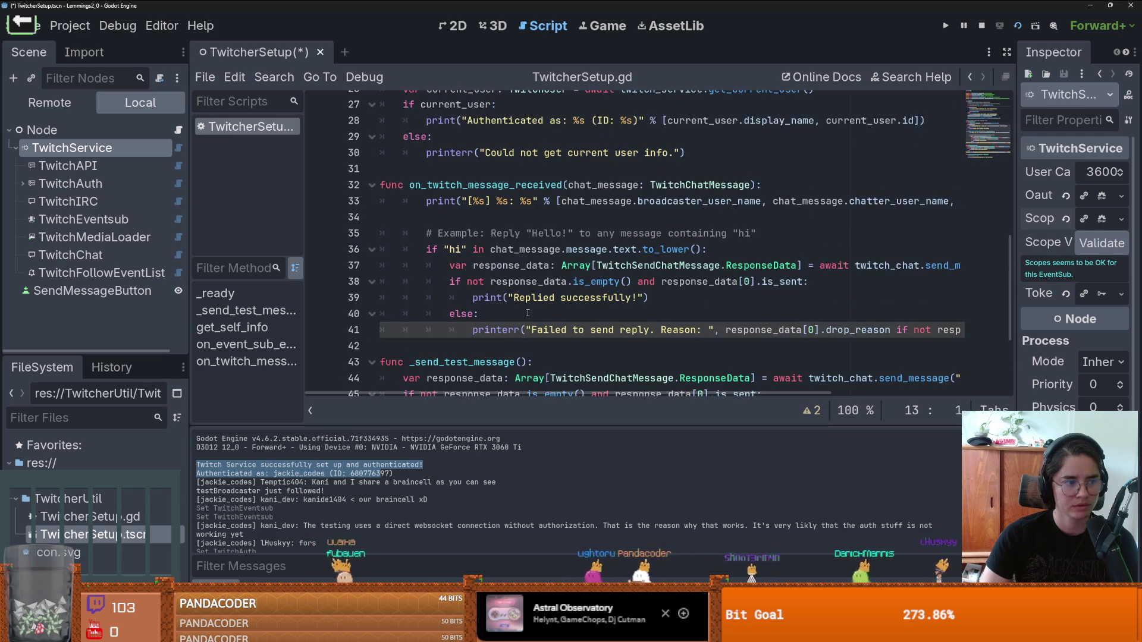
scroll(524, 307, "up", 2)
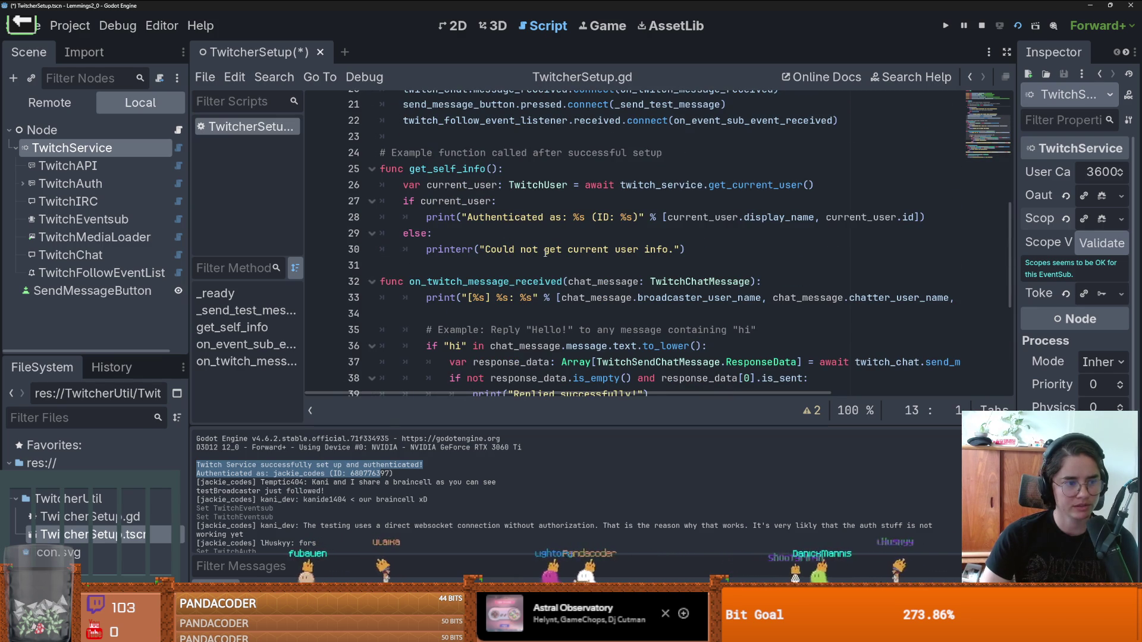
key("ctrl+s")
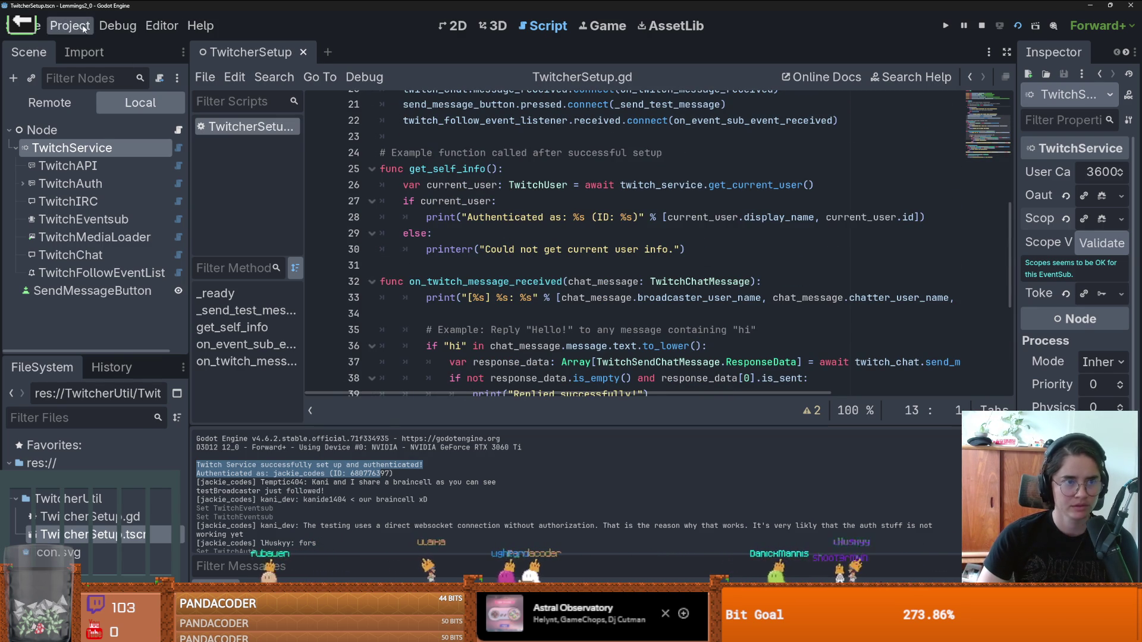
left_click(70, 26)
Step: Set the Editor Setting, Api, Eventsub Config and Image Transformer log levels to debug
left_click(113, 46)
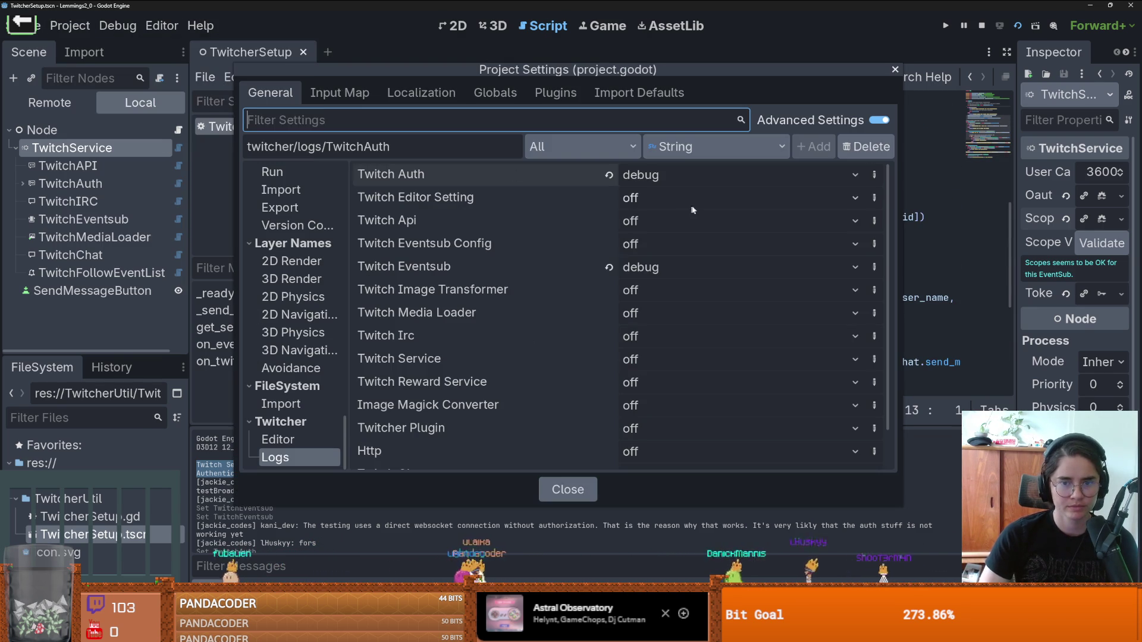
left_click(645, 196)
left_click(661, 277)
left_click(648, 220)
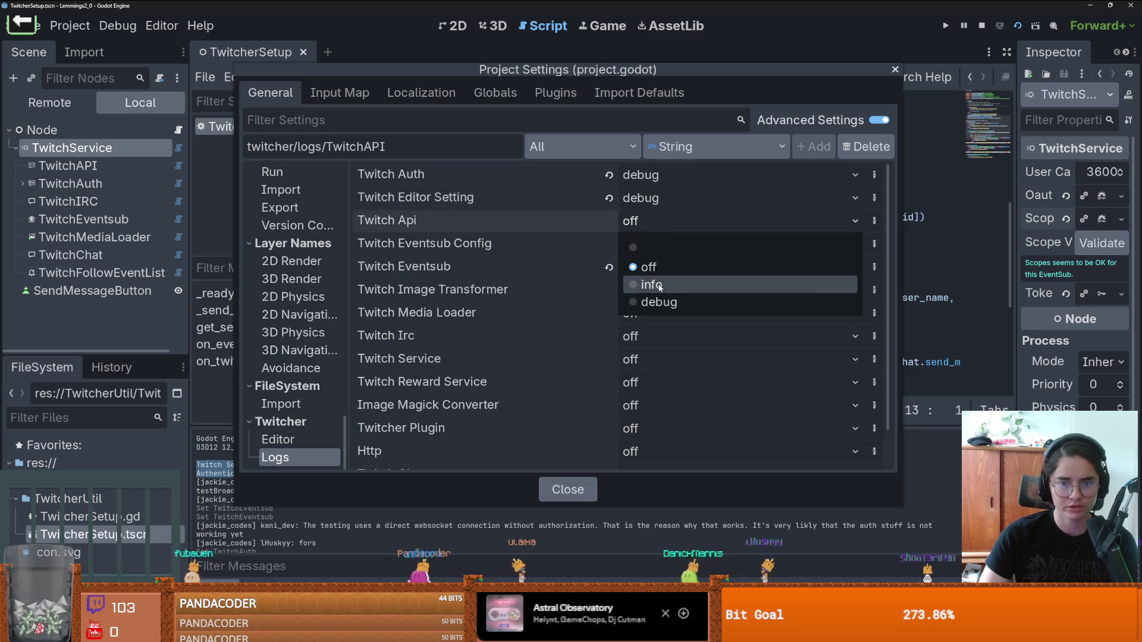
left_click(647, 299)
left_click(643, 244)
left_click(649, 323)
left_click(648, 292)
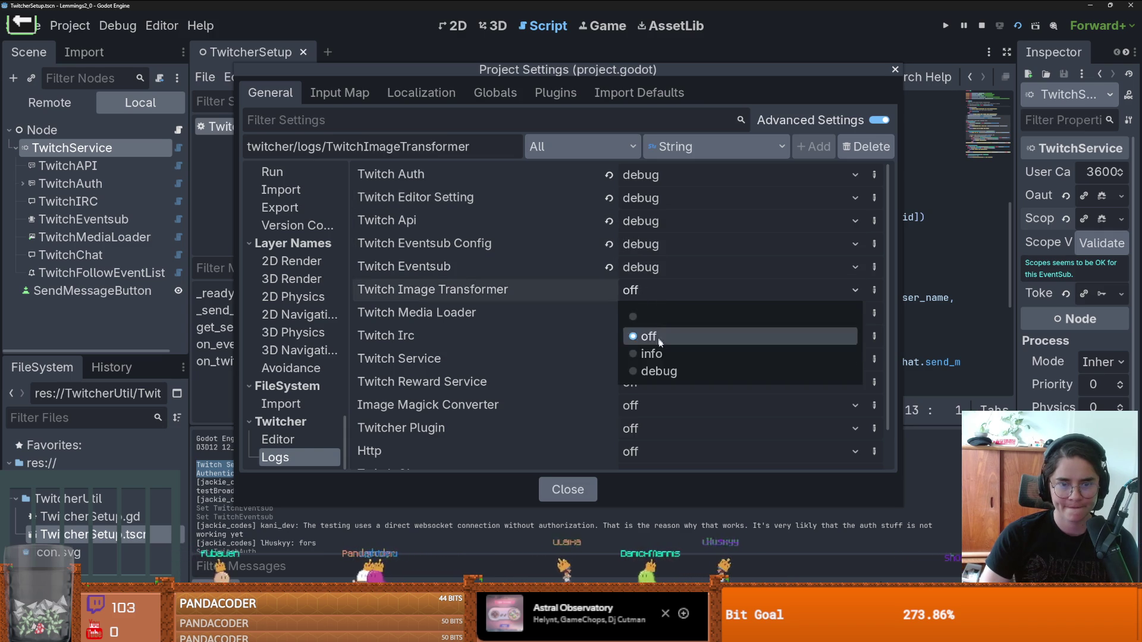
left_click(648, 369)
Step: Leave Irc off and set the Plugin, Chat, Event Listener and Http log levels to debug
left_click(651, 335)
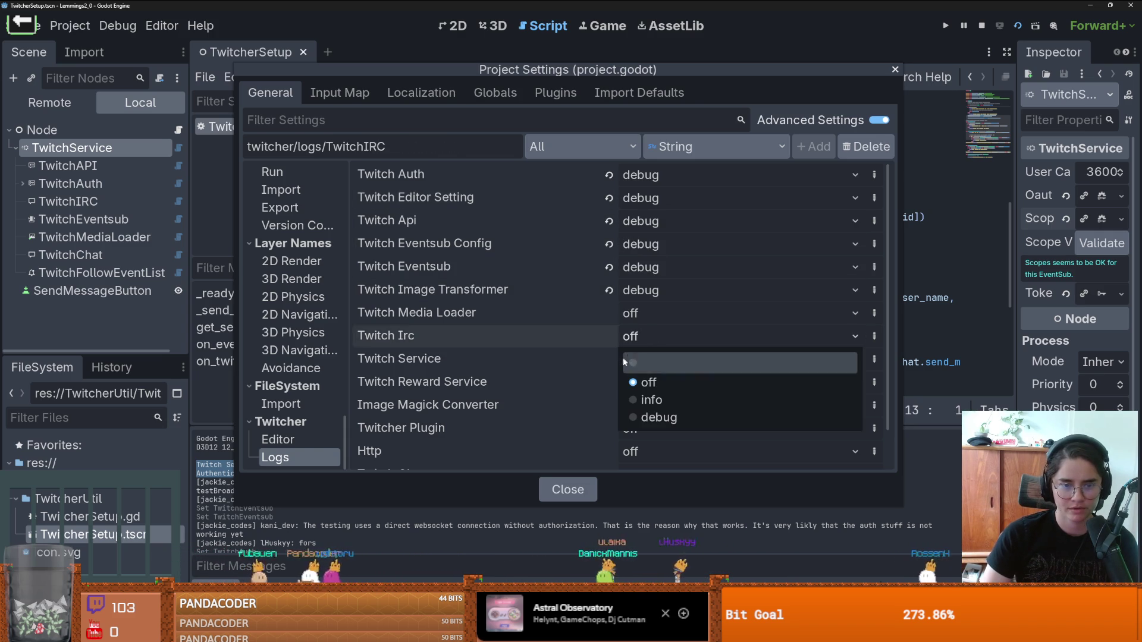
left_click(648, 361)
scroll(416, 401, "down", 2)
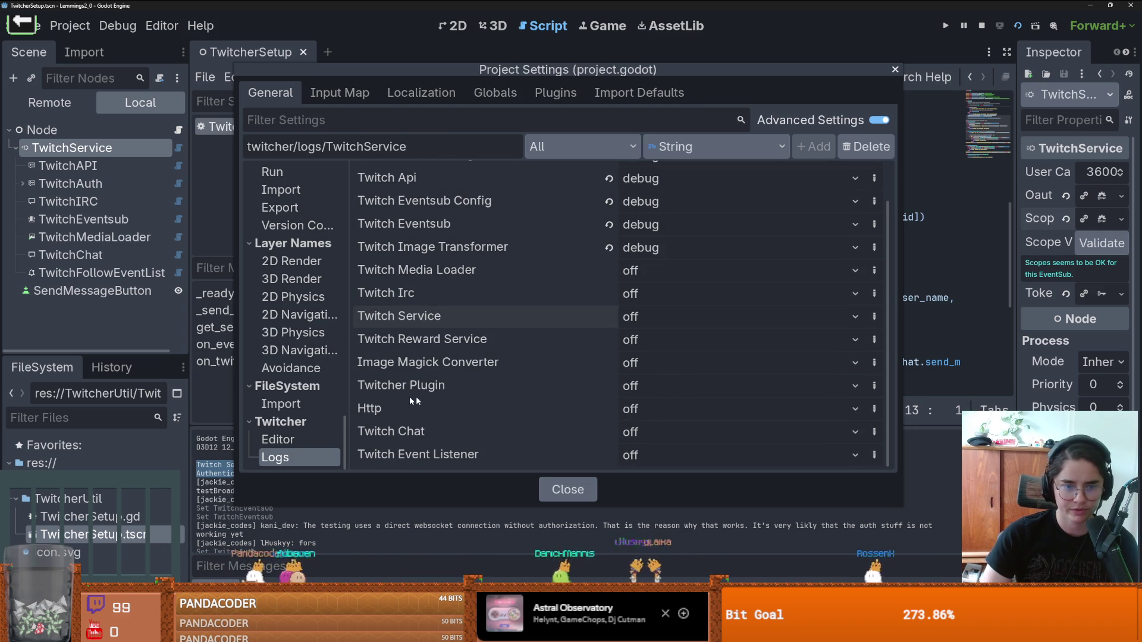
left_click(659, 391)
left_click(643, 466)
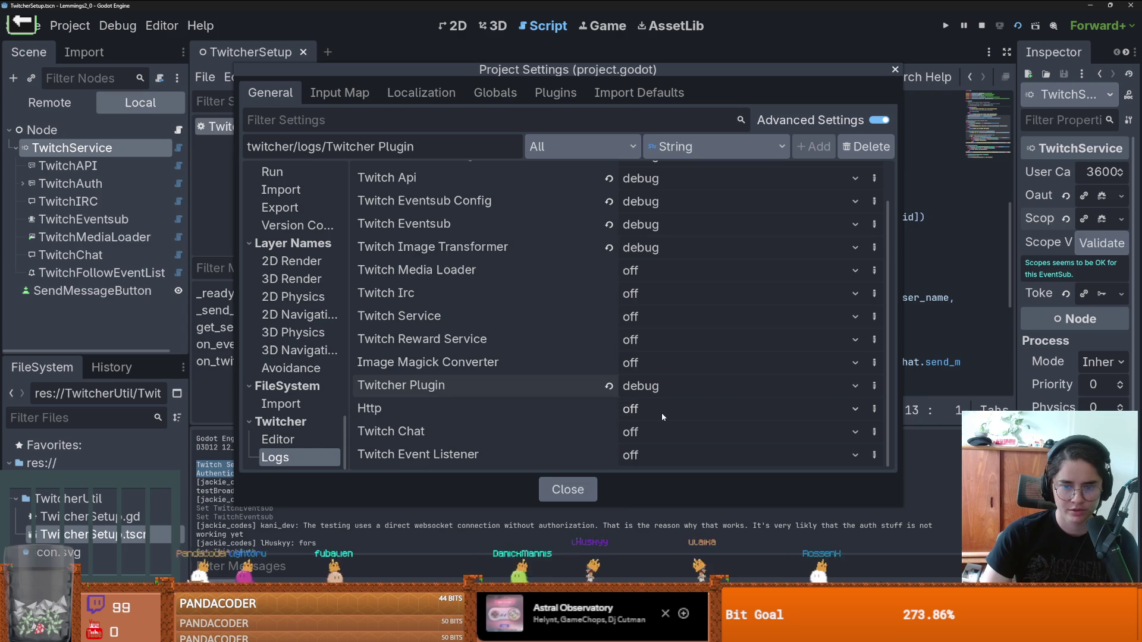
left_click(665, 433)
left_click(686, 506)
left_click(673, 456)
left_click(683, 542)
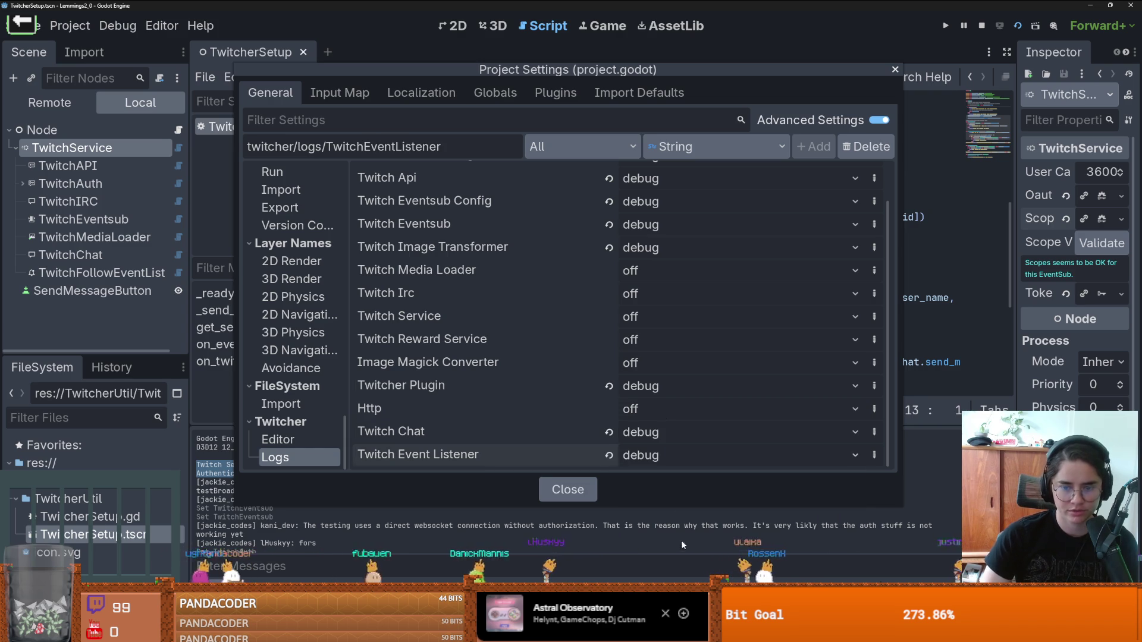
left_click(646, 410)
left_click(657, 488)
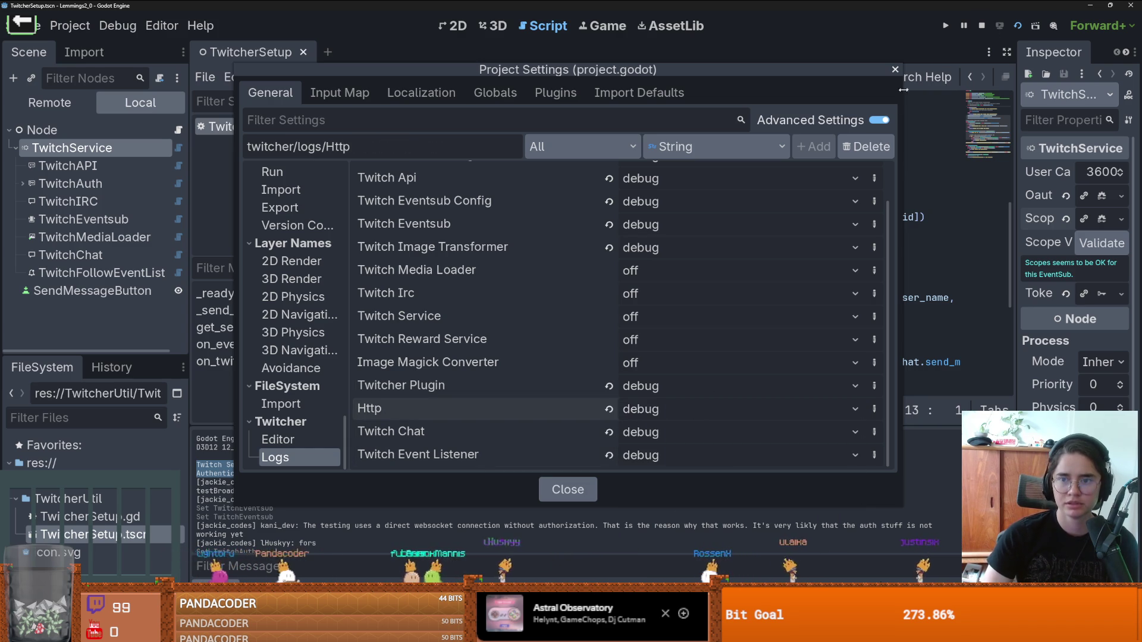
Step: Close Project Settings, run the project, and enlarge the output log to follow the debug messages
left_click(895, 69)
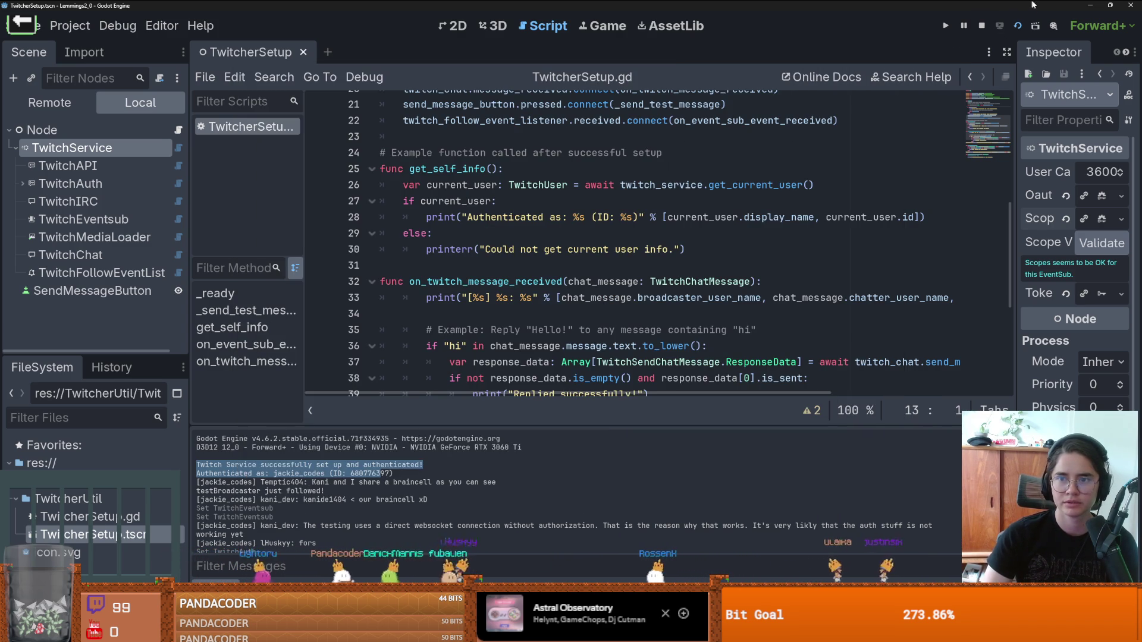
left_click(1019, 23)
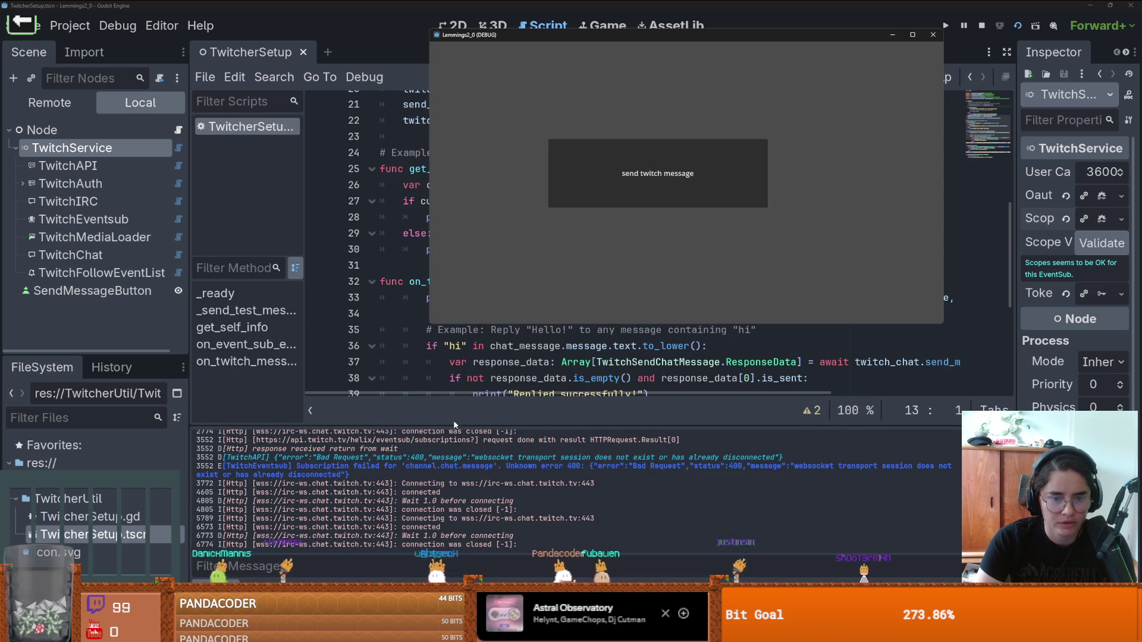
left_click_drag(453, 420, 416, 206)
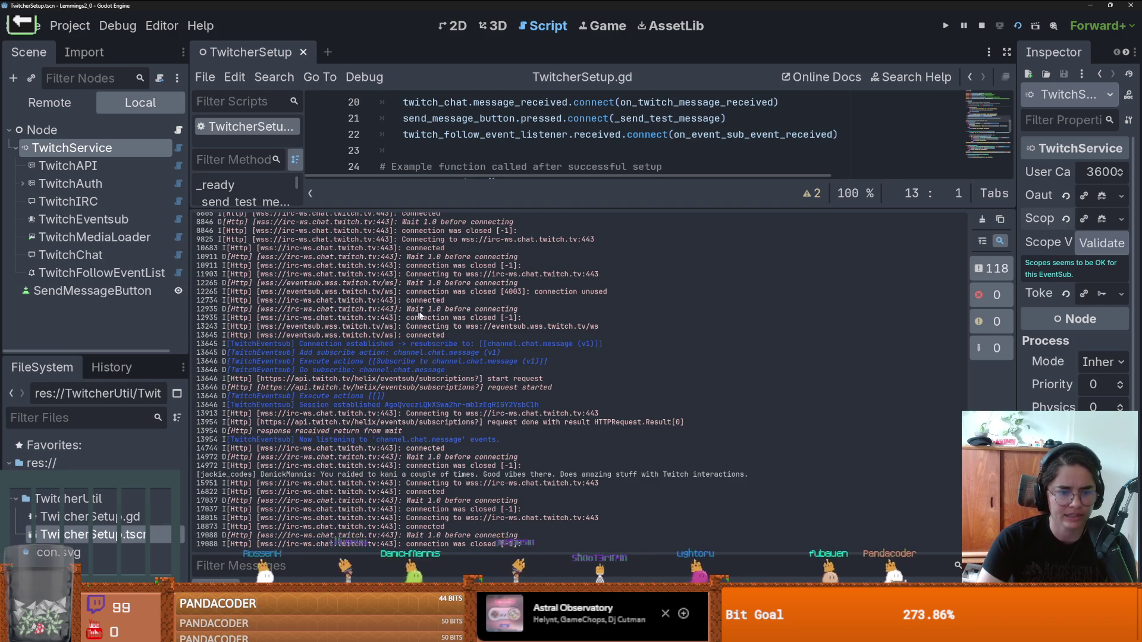
left_click(70, 26)
left_click(77, 49)
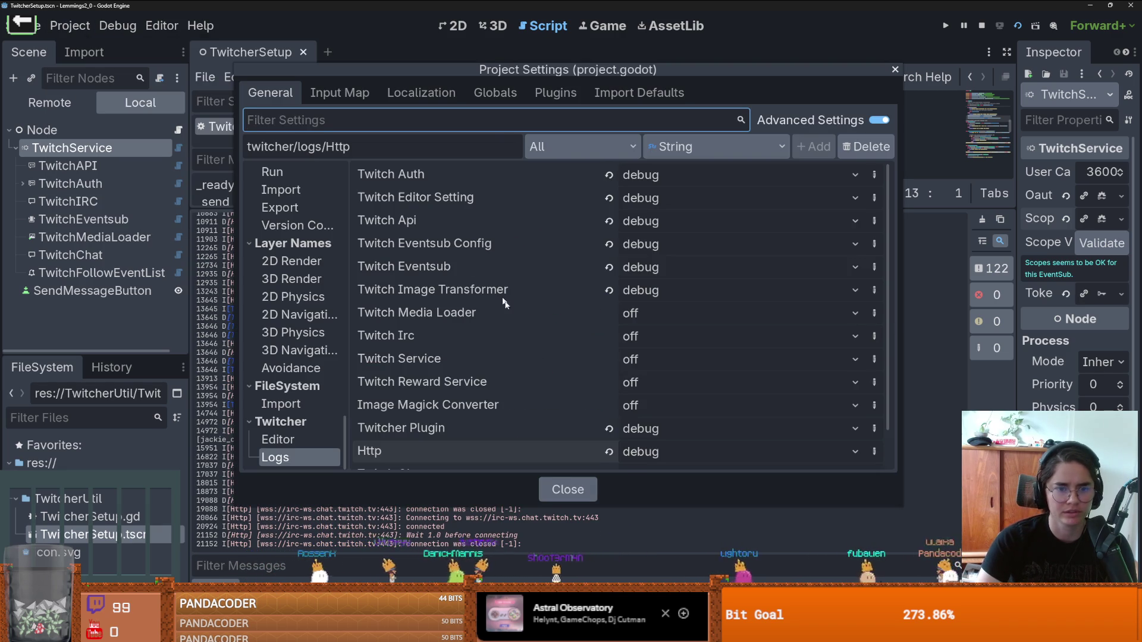
scroll(443, 379, "down", 2)
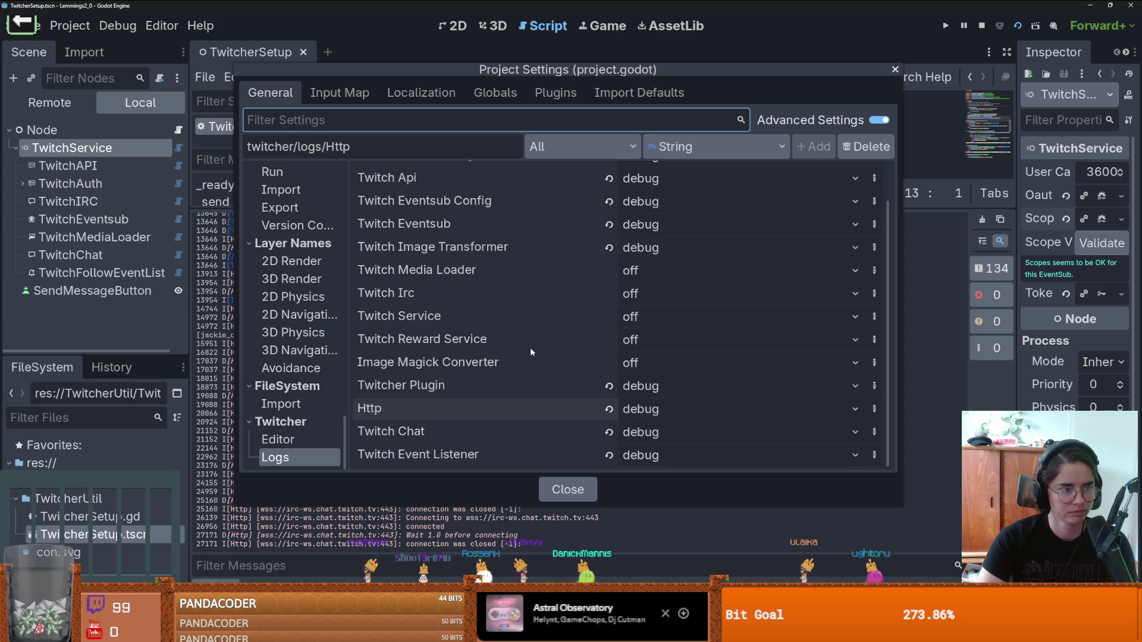
key("Escape")
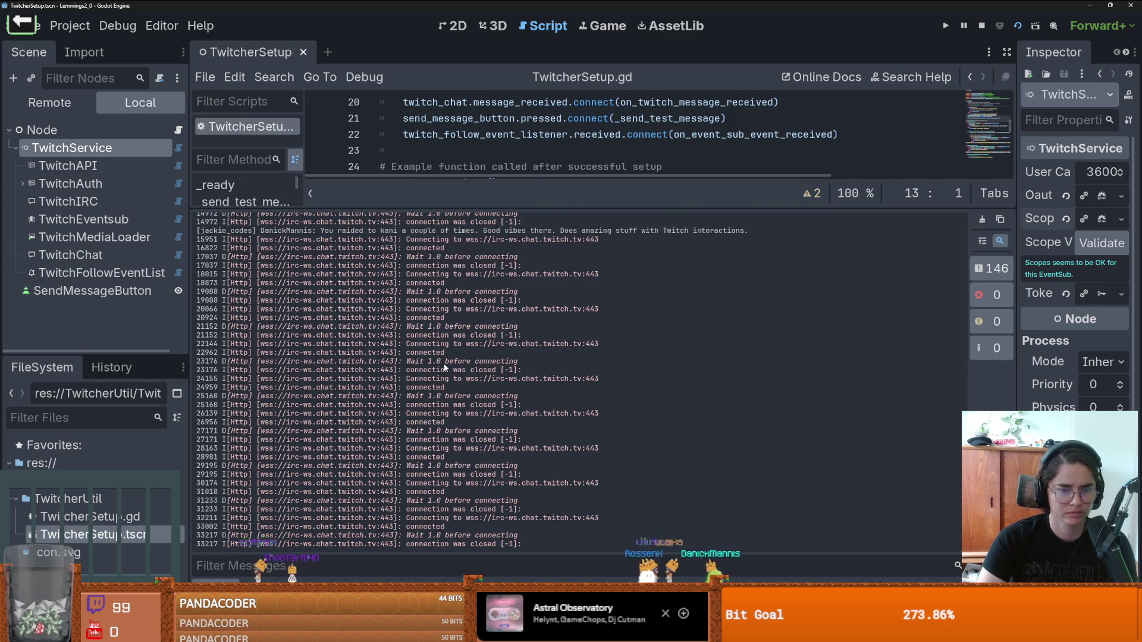
scroll(446, 369, "up", 10)
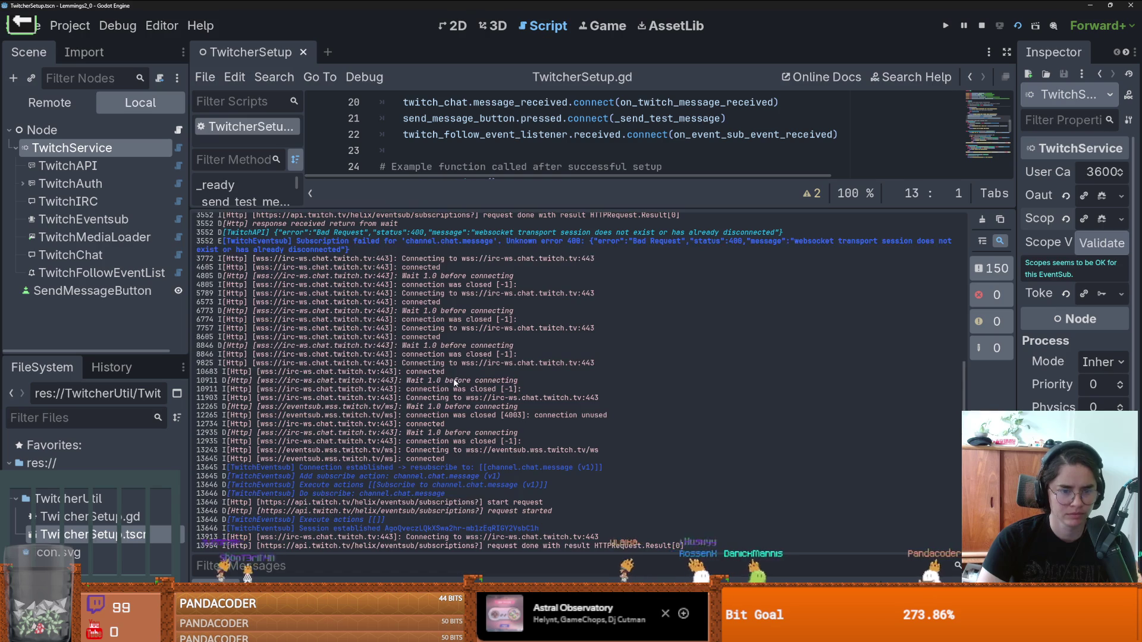
scroll(453, 379, "up", 15)
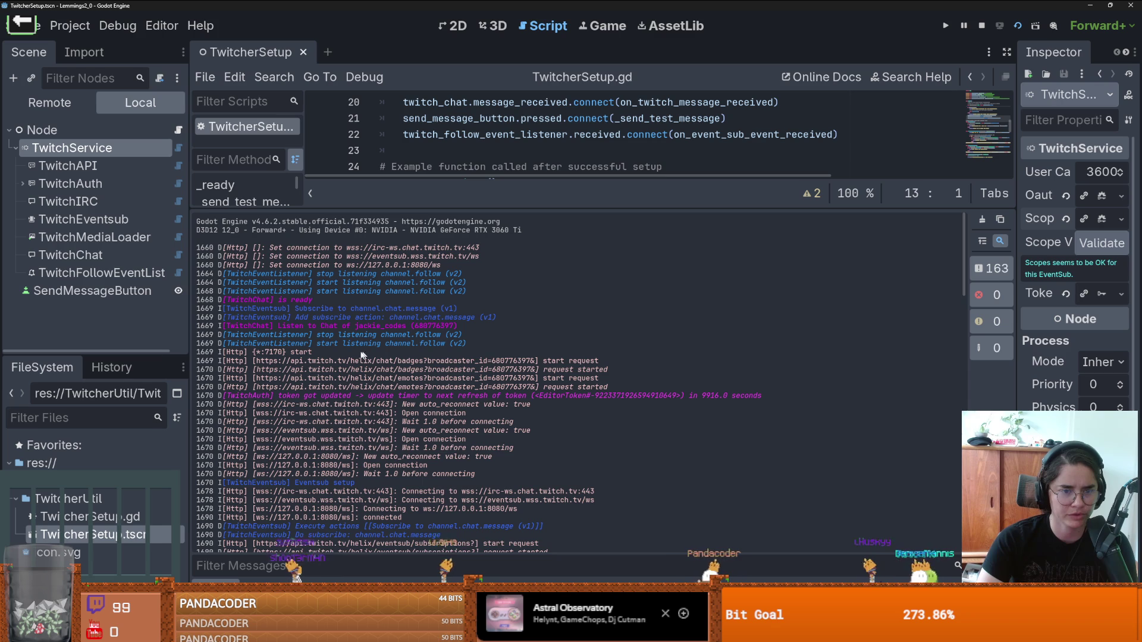
scroll(333, 340, "down", 3)
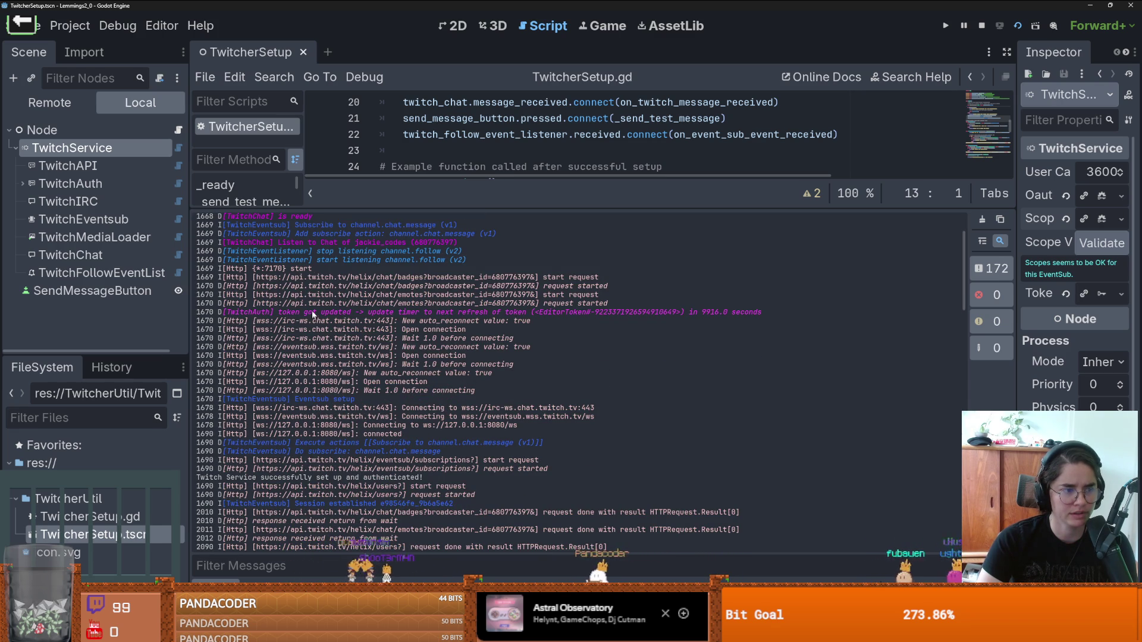
Step: Delete the TwitchIRC node from the TwitcherSetup scene
right_click(84, 203)
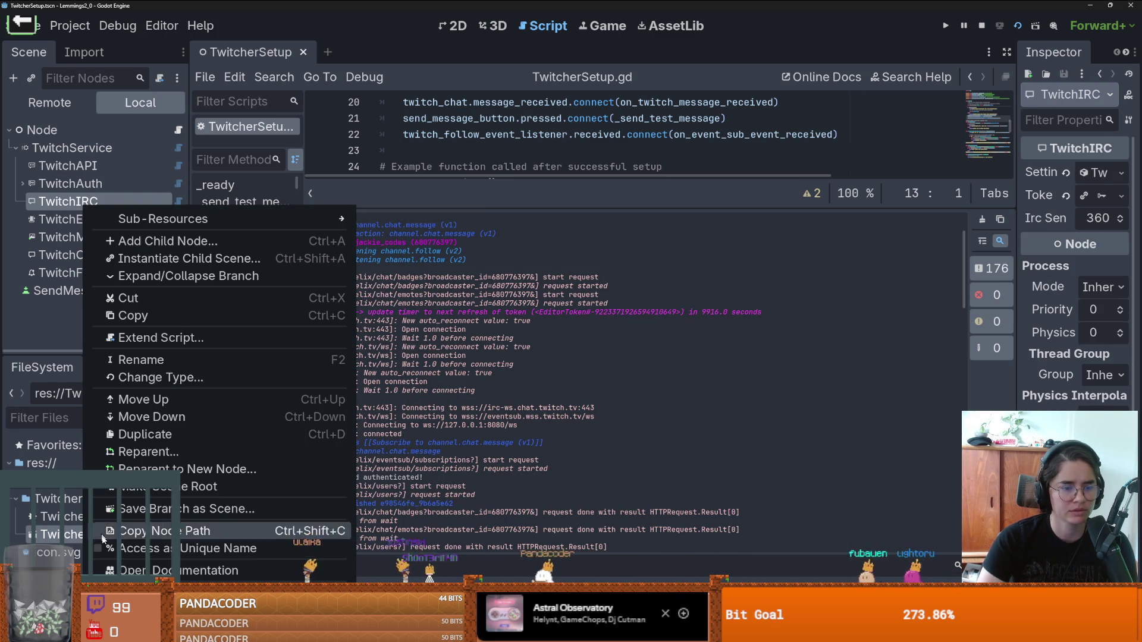
key("Delete")
key("Return")
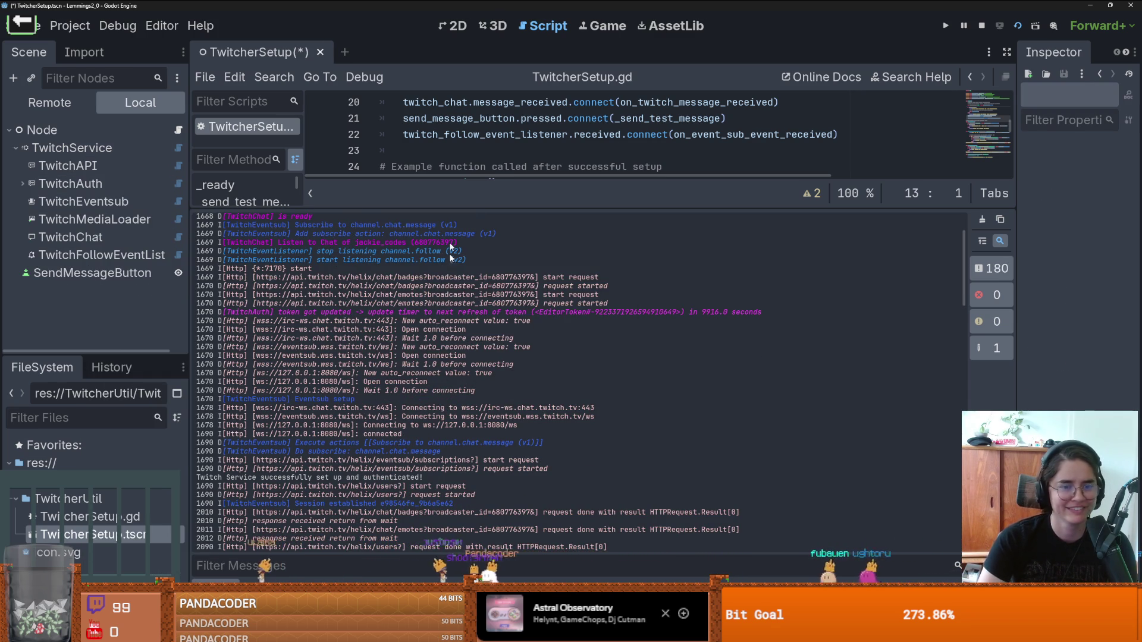
Step: Save and run the project again, moving the game window aside to watch the log
key("F6")
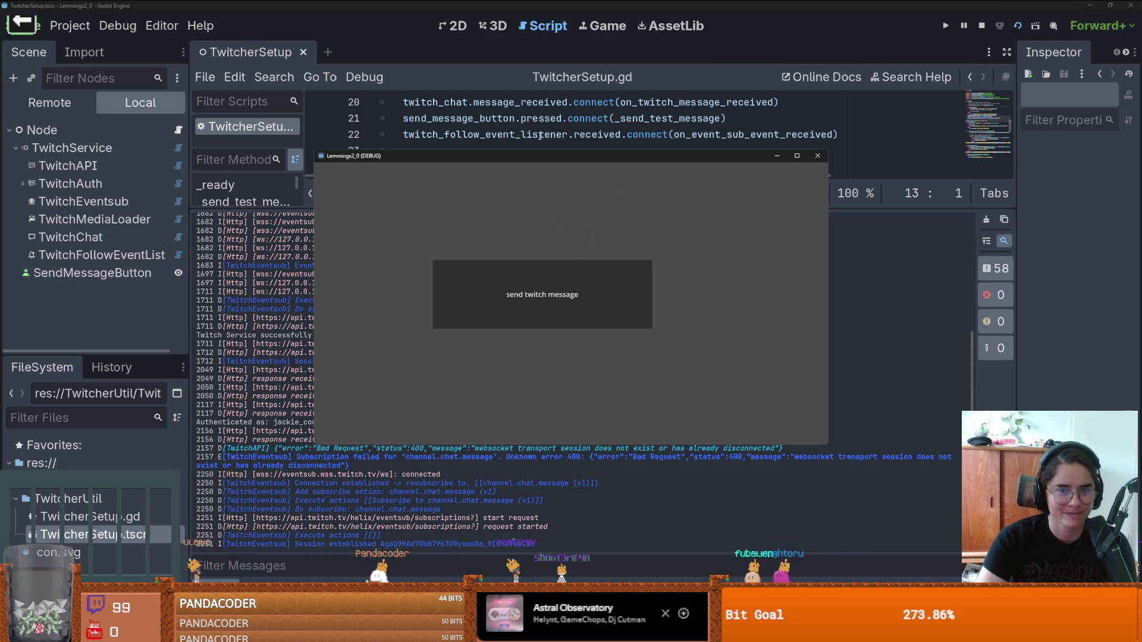
left_click_drag(523, 158, 721, 121)
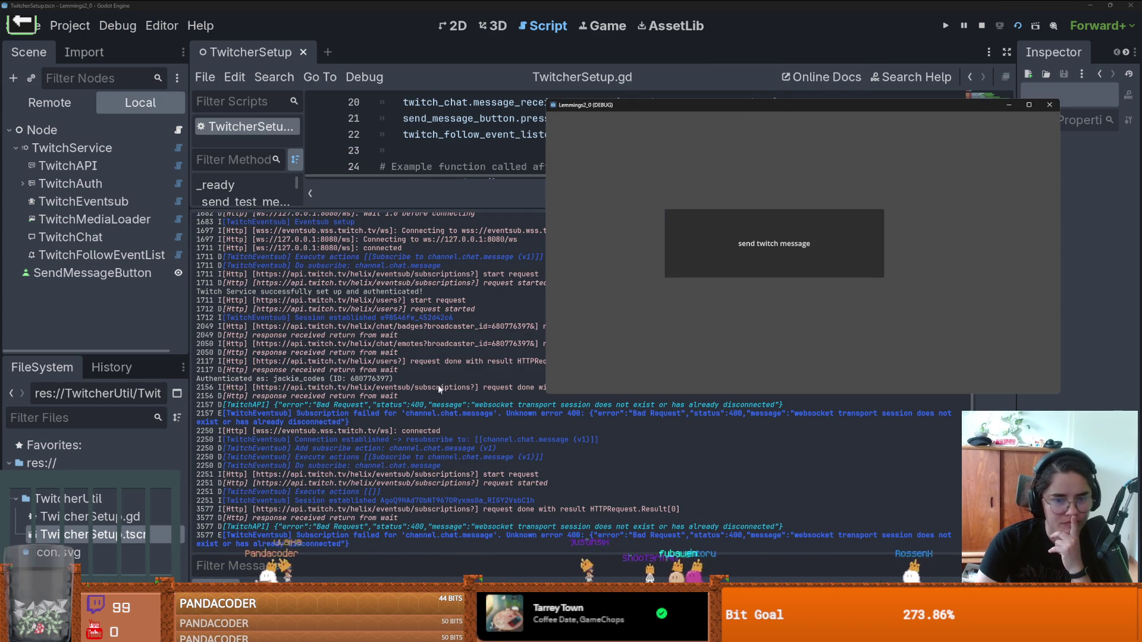
left_click(401, 395)
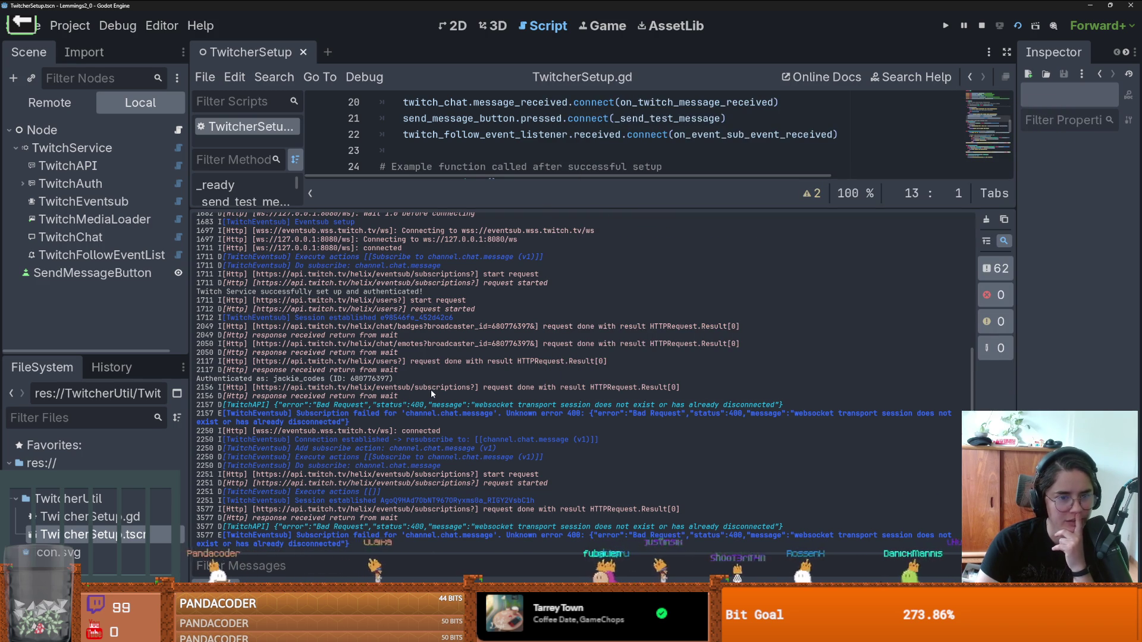
scroll(430, 389, "up", 10)
scroll(431, 388, "down", 5)
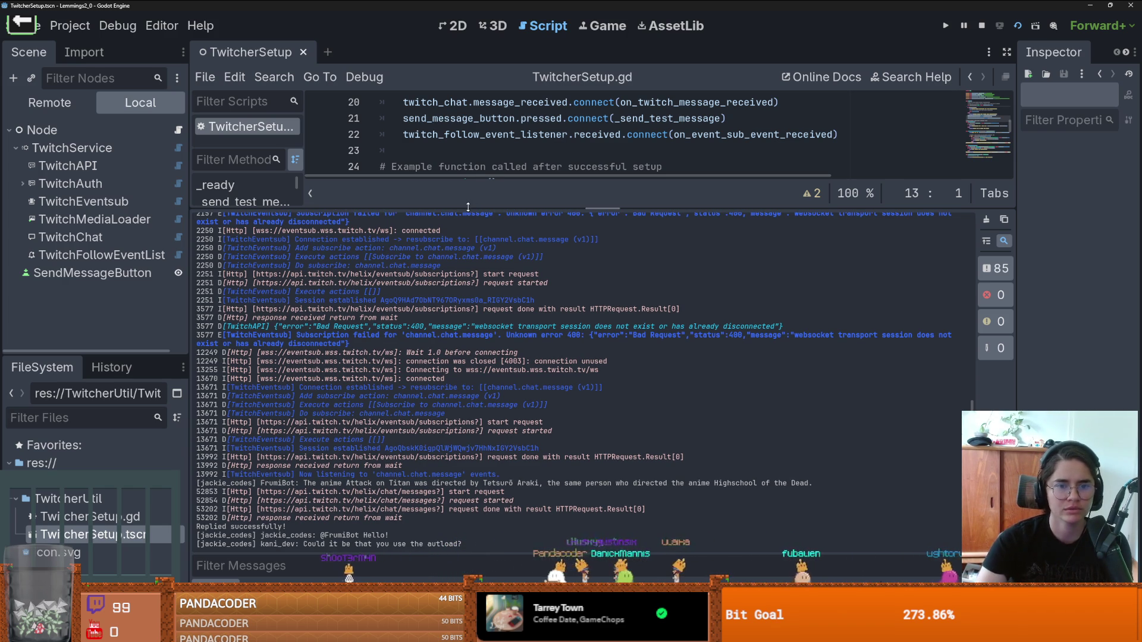
Step: Shrink the output panel to enlarge the script editor and scroll the script up
left_click_drag(569, 206, 569, 424)
scroll(568, 236, "up", 6)
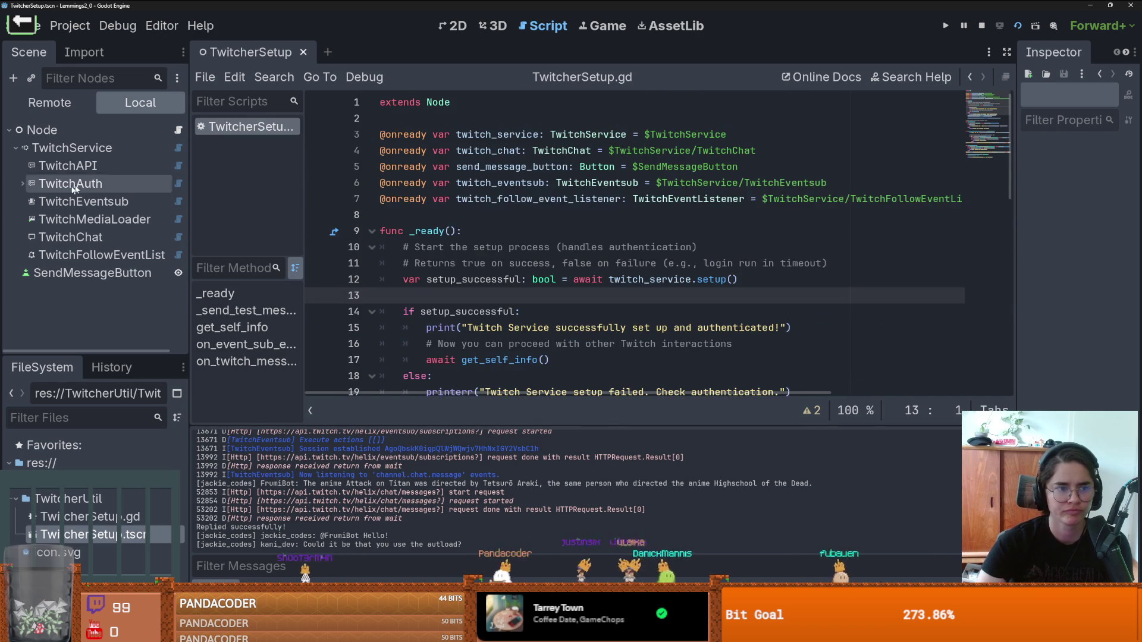
Step: Select TwitchService, widen the inspector, then switch over to the browser with the docs
left_click(99, 151)
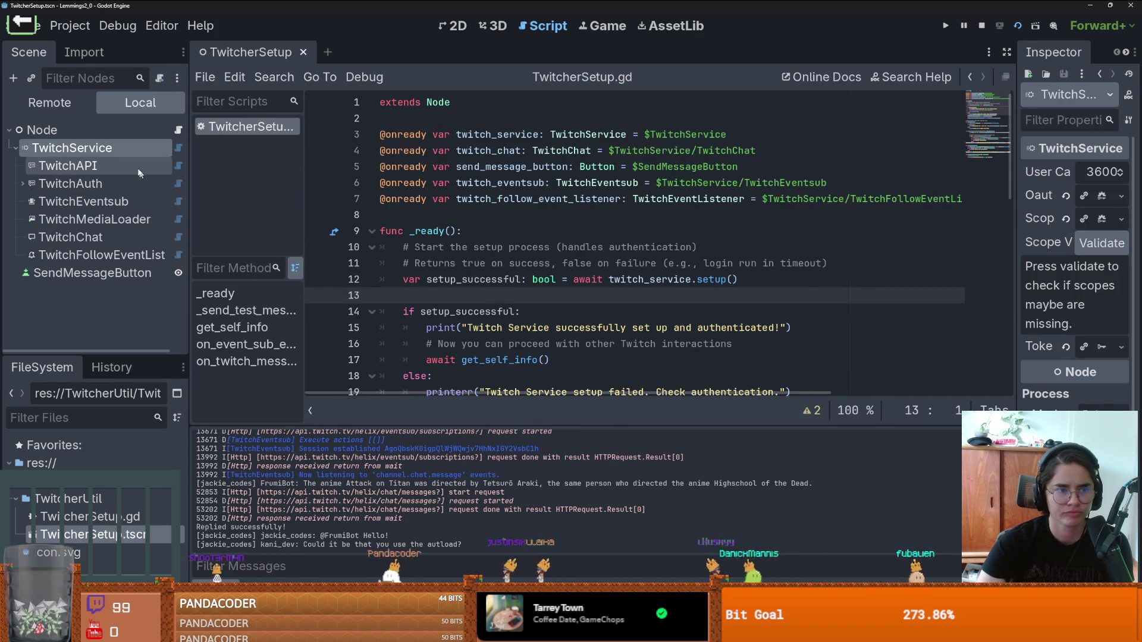
left_click_drag(1016, 214, 725, 194)
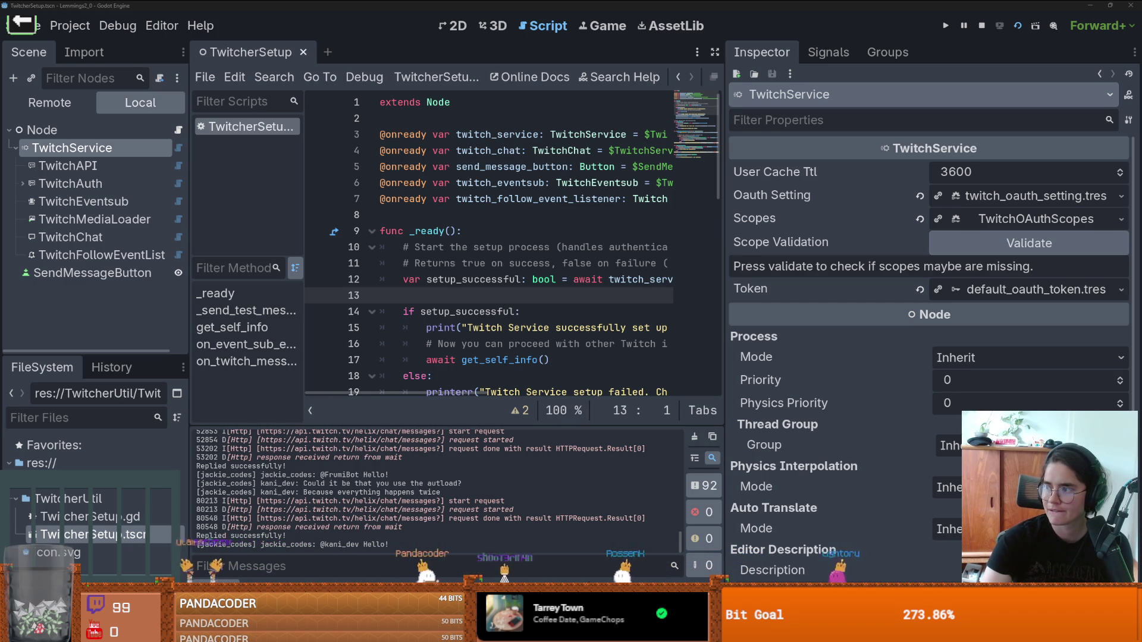
key("alt+Tab")
Step: Browse the Twitcher docs' Overview, Getting Started, FAQ and TwitchService pages
left_click(355, 284)
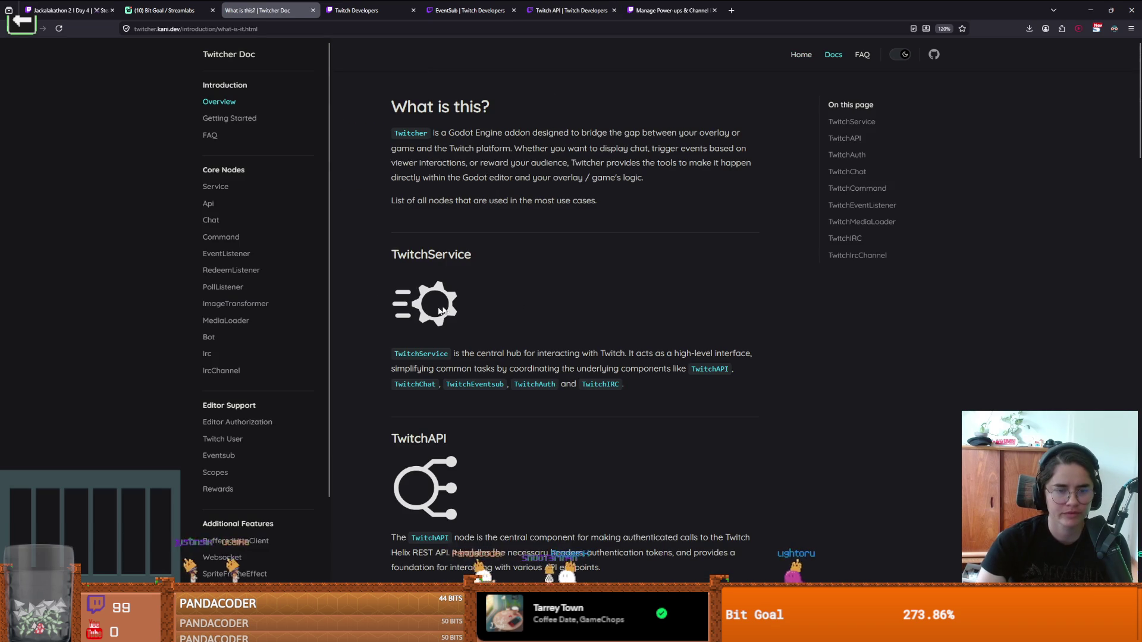
left_click(215, 187)
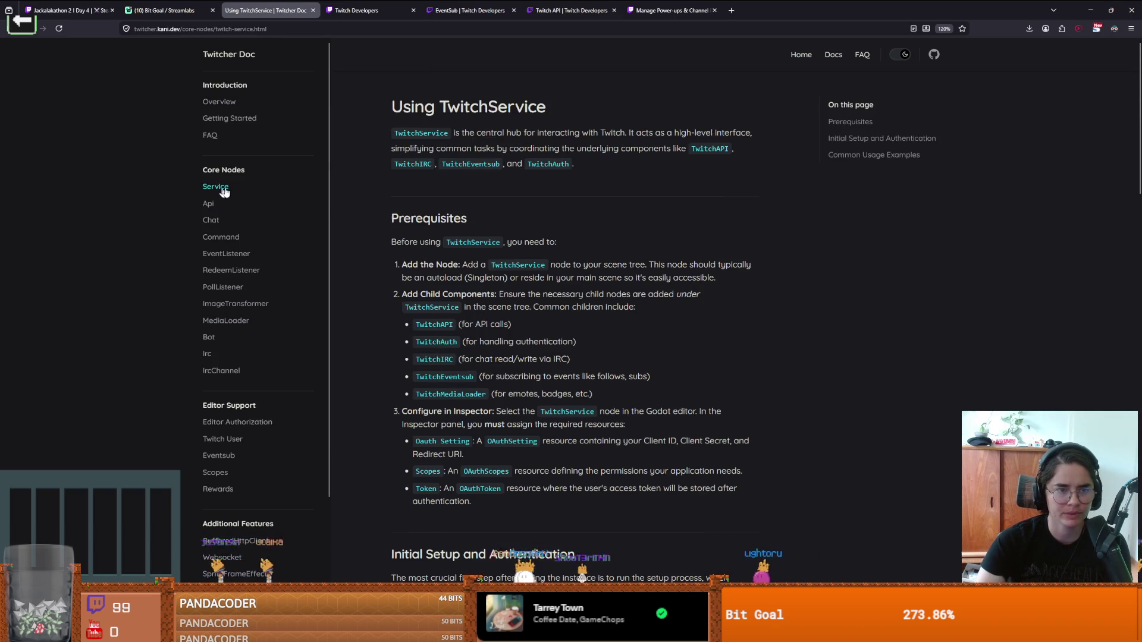
left_click(229, 117)
scroll(505, 260, "down", 15)
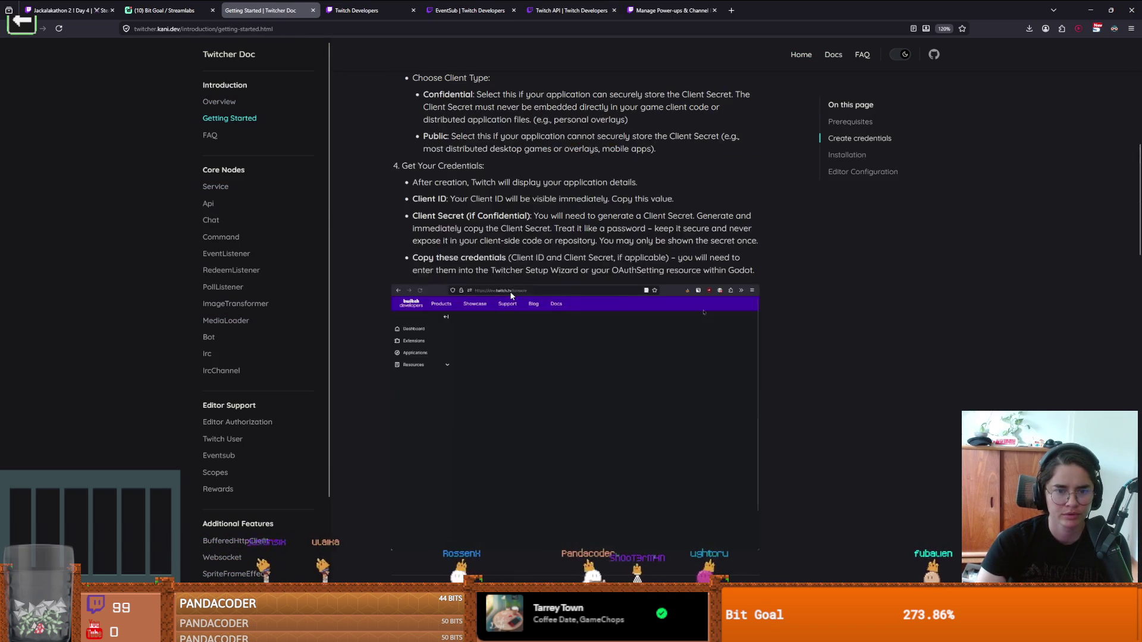
left_click(228, 138)
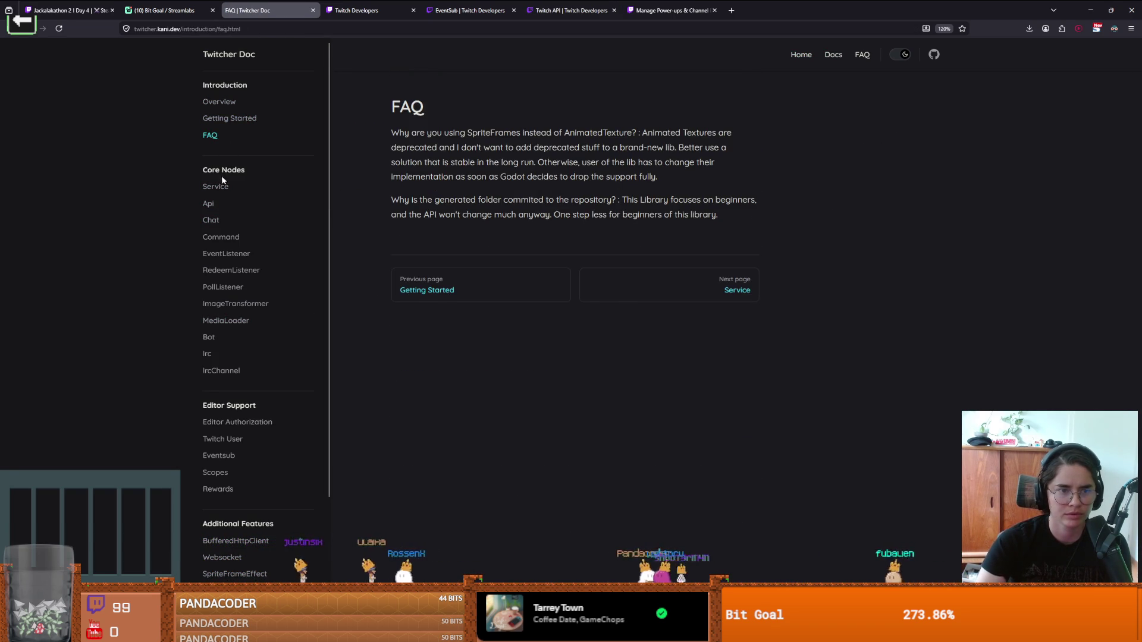
left_click(217, 186)
Step: Read the TwitchService prerequisites, highlight the autoload (Singleton) note, and return to Godot
scroll(528, 277, "down", 3)
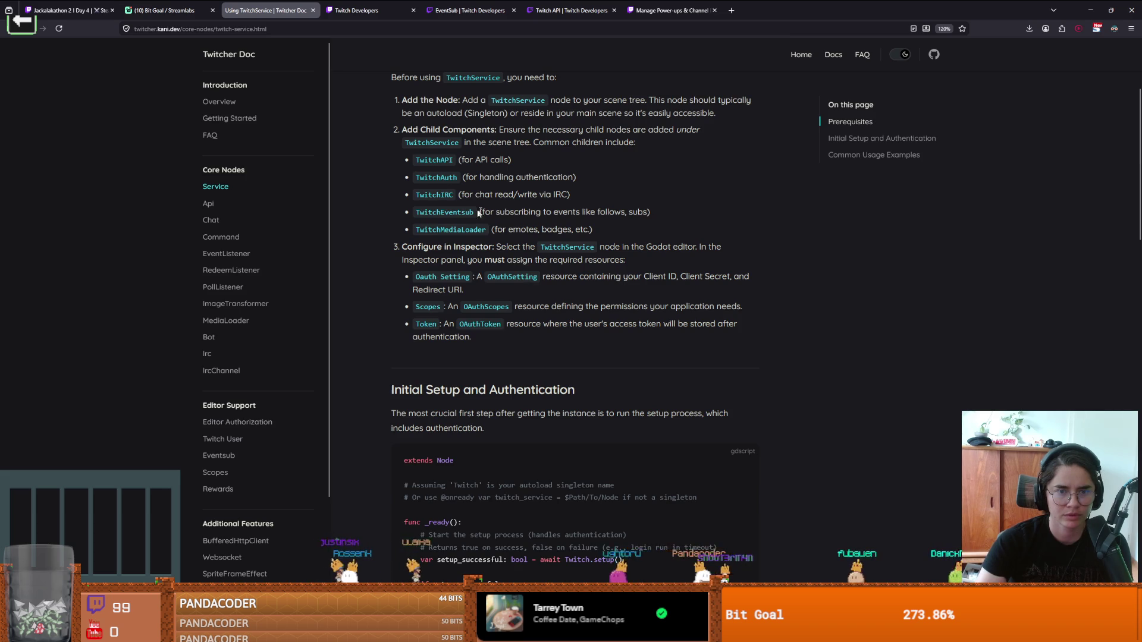
scroll(432, 181, "up", 1)
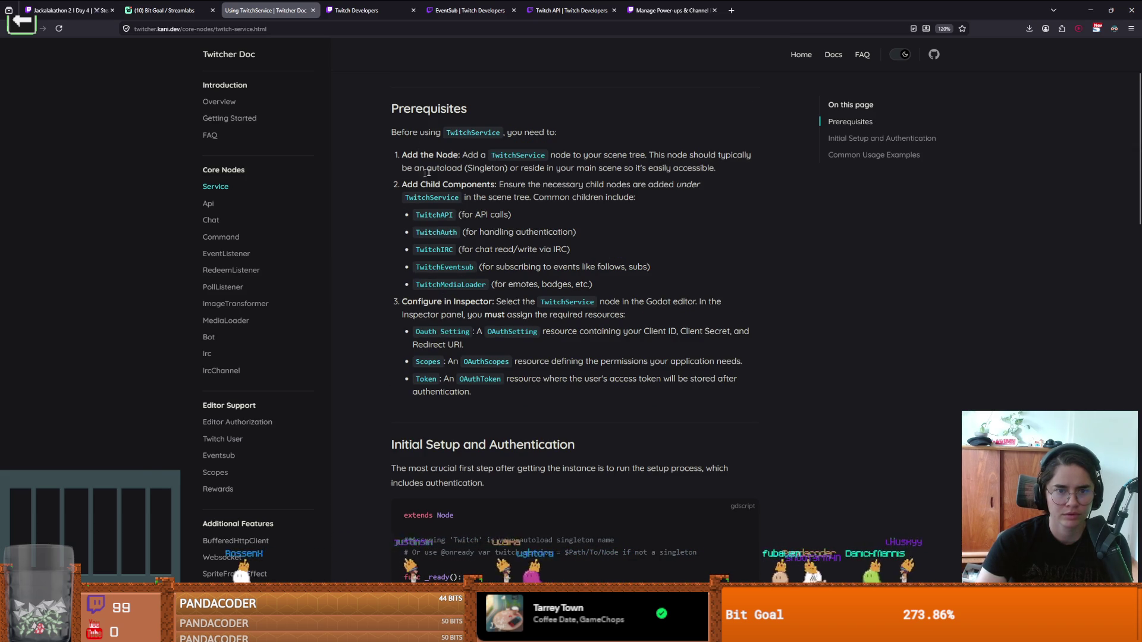
left_click_drag(476, 167, 420, 168)
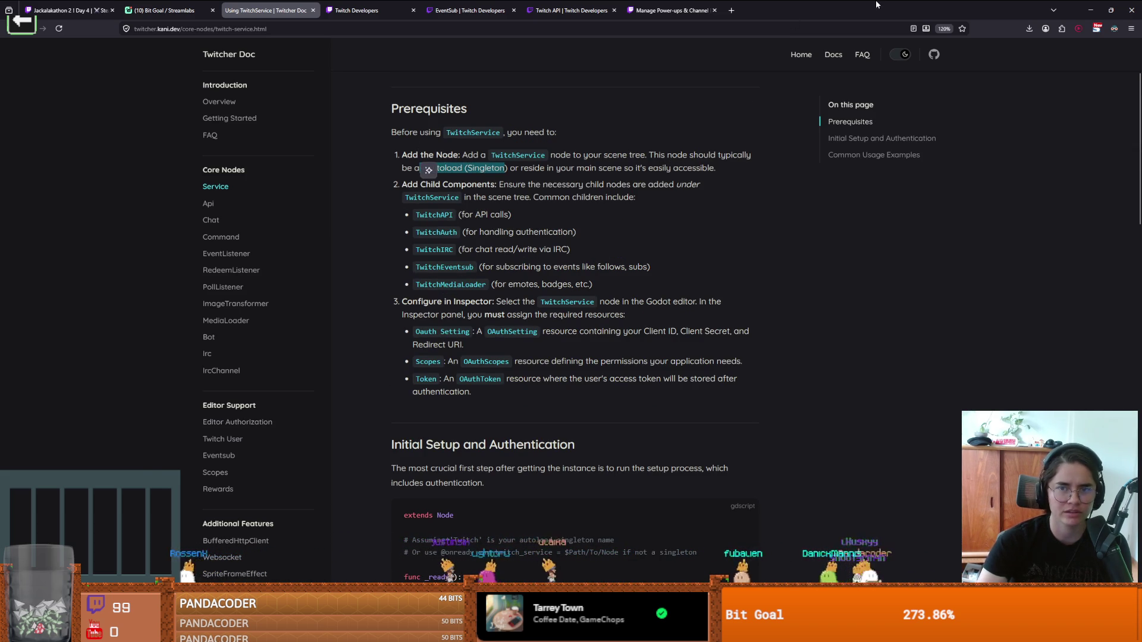
key("alt+Tab")
Step: Inspect TwitchAuth and TwitchService, then narrow the Inspector and Scene docks to widen the script editor
left_click(59, 183)
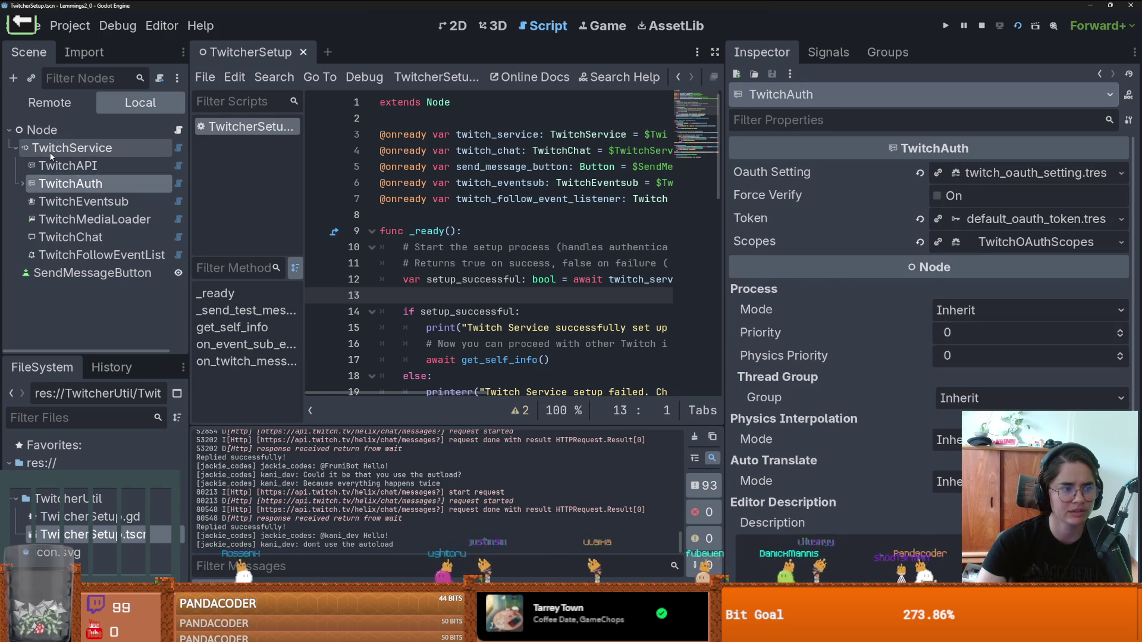
left_click(61, 150)
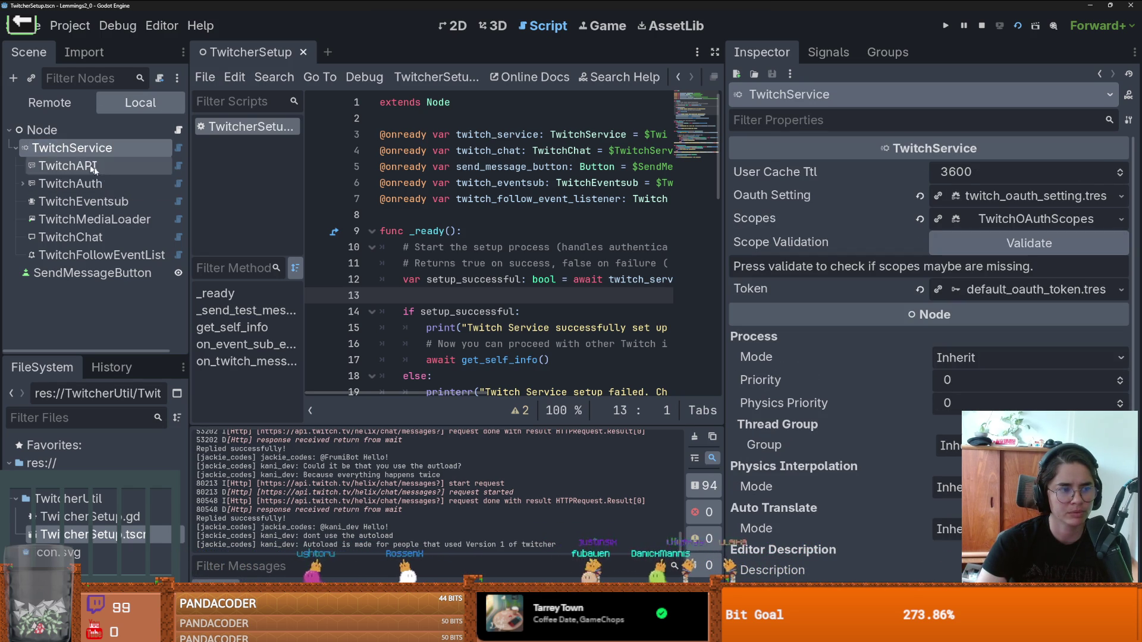
left_click_drag(186, 199, 321, 200)
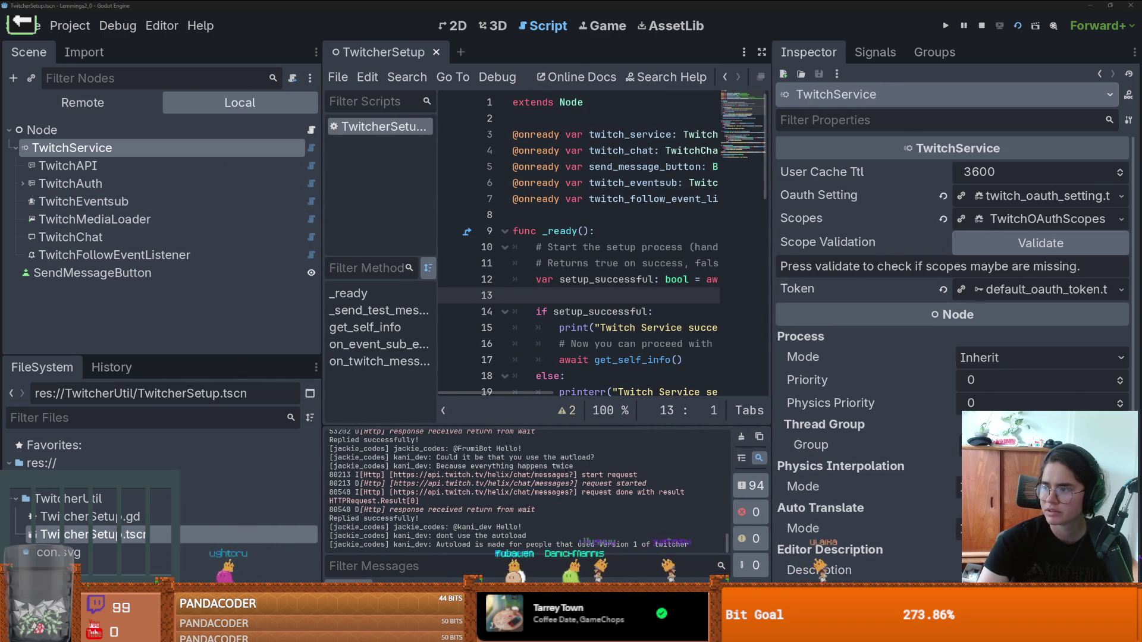
double_click(248, 153)
left_click(534, 166)
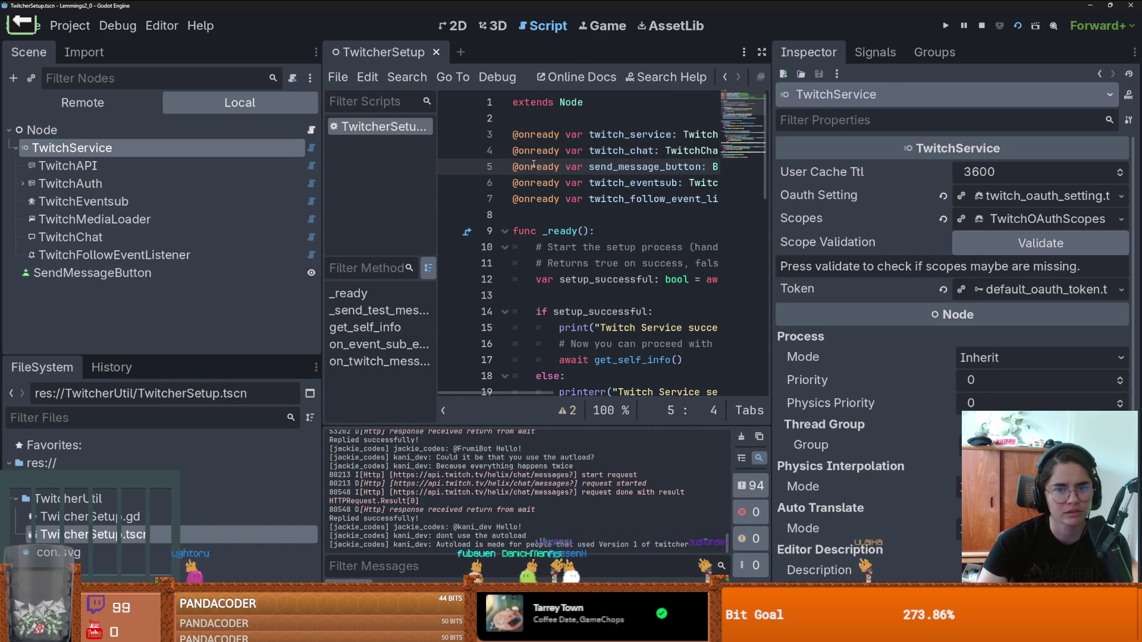
left_click_drag(769, 180, 974, 181)
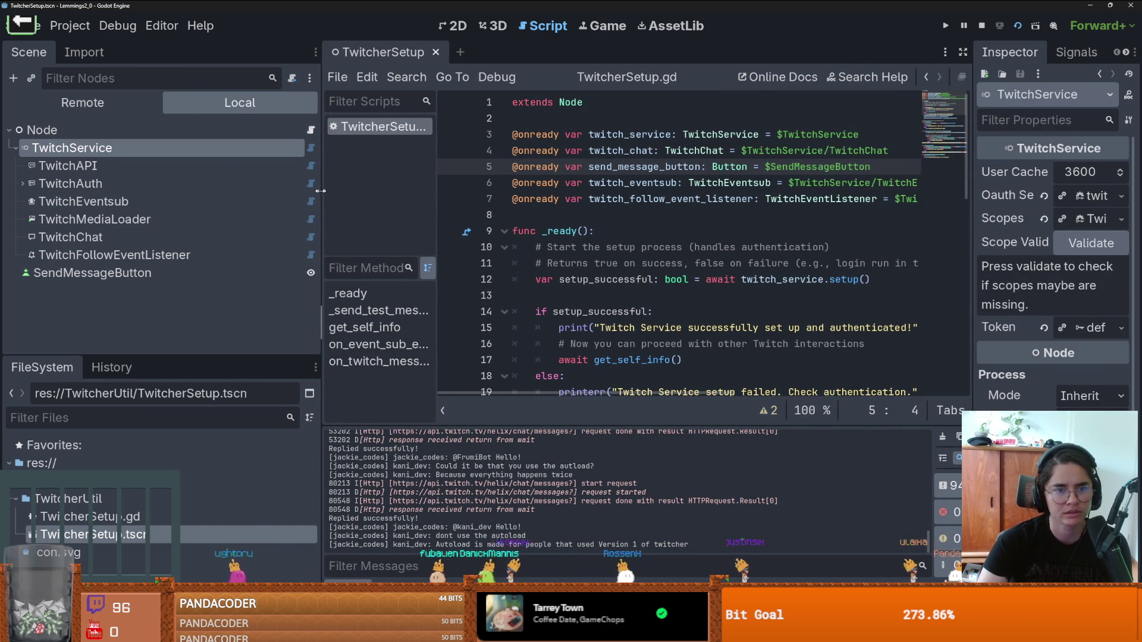
left_click_drag(321, 201, 262, 201)
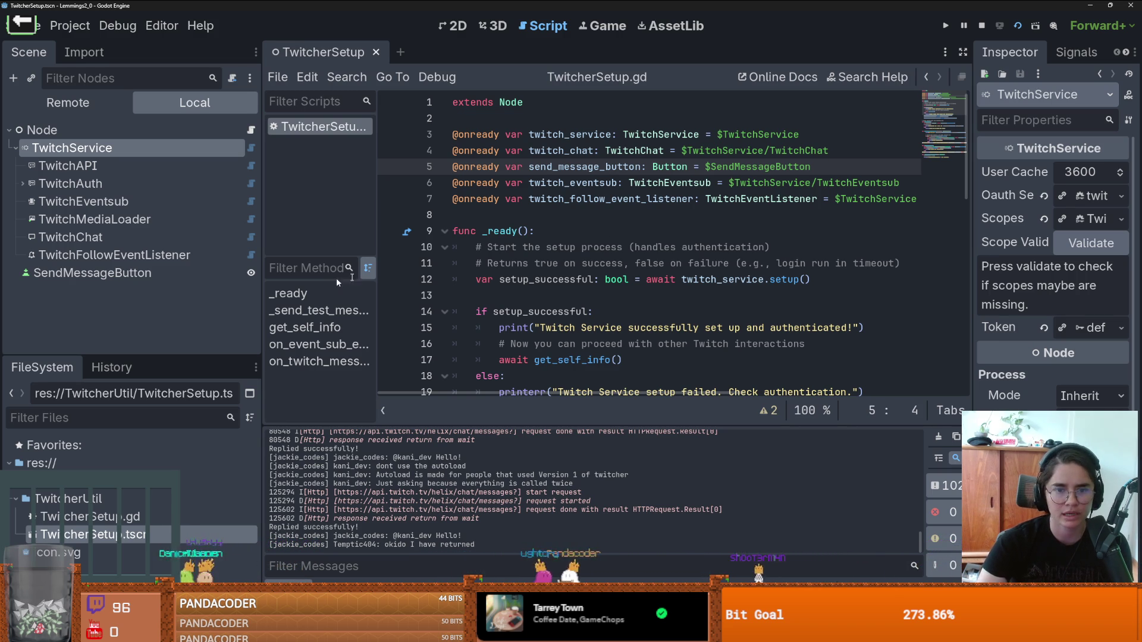
Step: In the Twitcher docs, highlight the Add Child Components and Add a TwitchService prerequisites
key("alt+Tab")
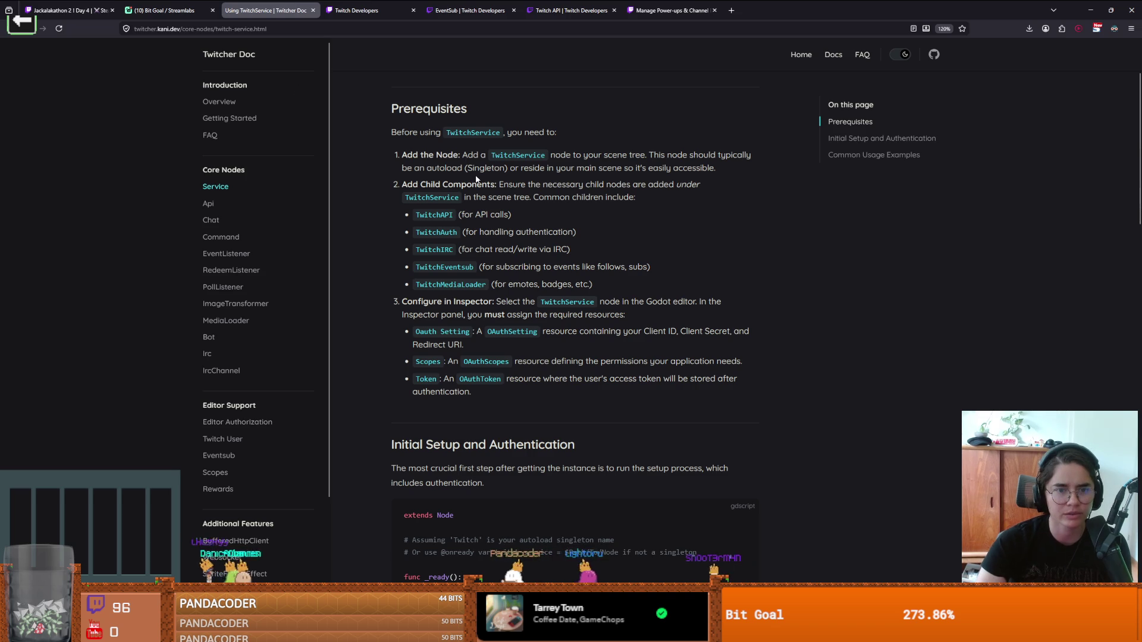
left_click_drag(431, 184, 579, 186)
left_click_drag(468, 155, 508, 155)
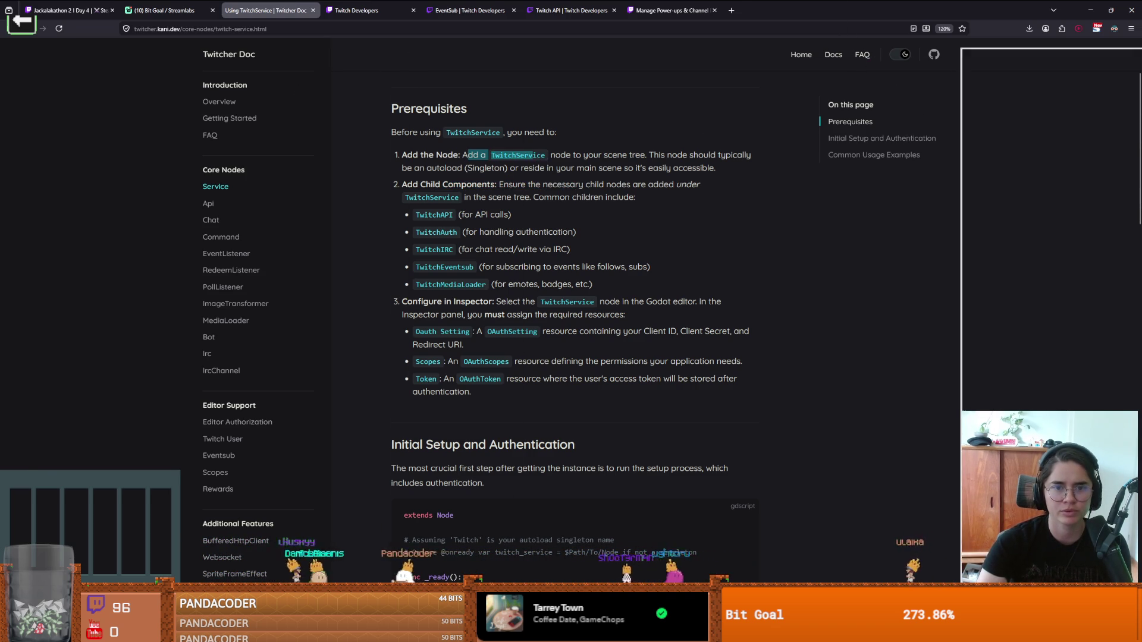
Step: Select TwitchService on line 3 and narrow the Scene dock to widen the code area, rechecking the docs
key("alt+Tab")
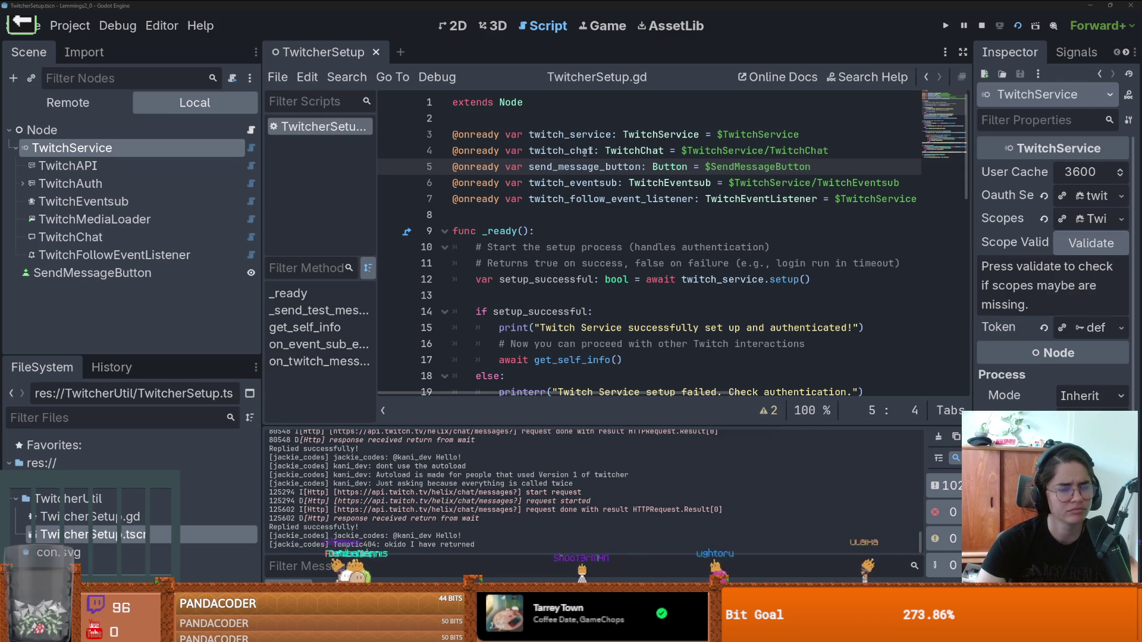
double_click(643, 134)
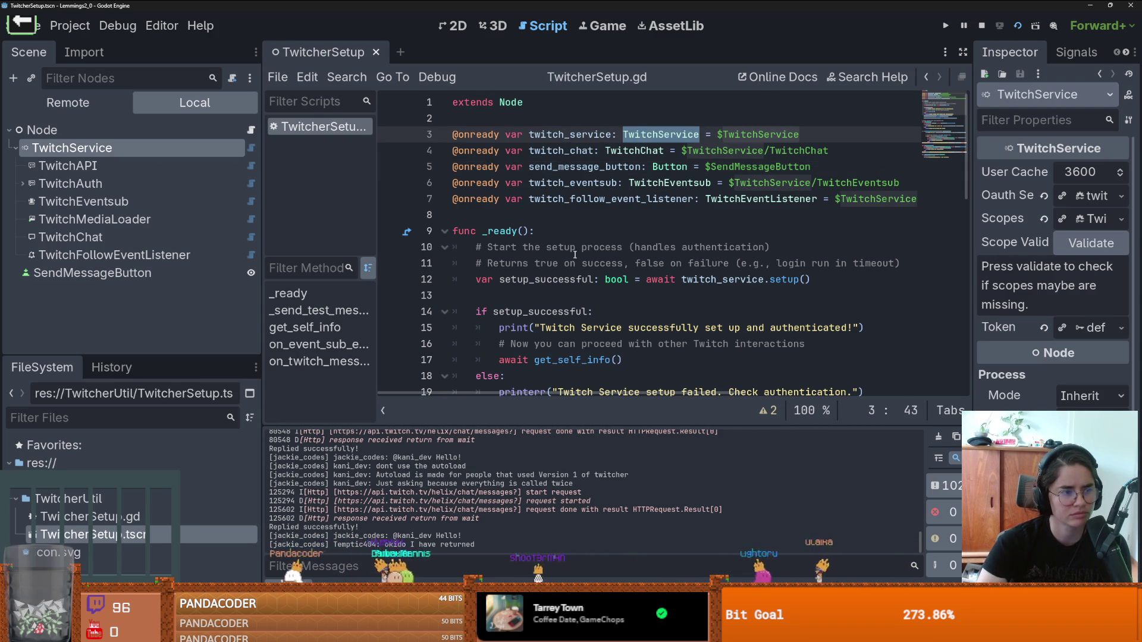
scroll(560, 261, "down", 1)
scroll(560, 261, "up", 1)
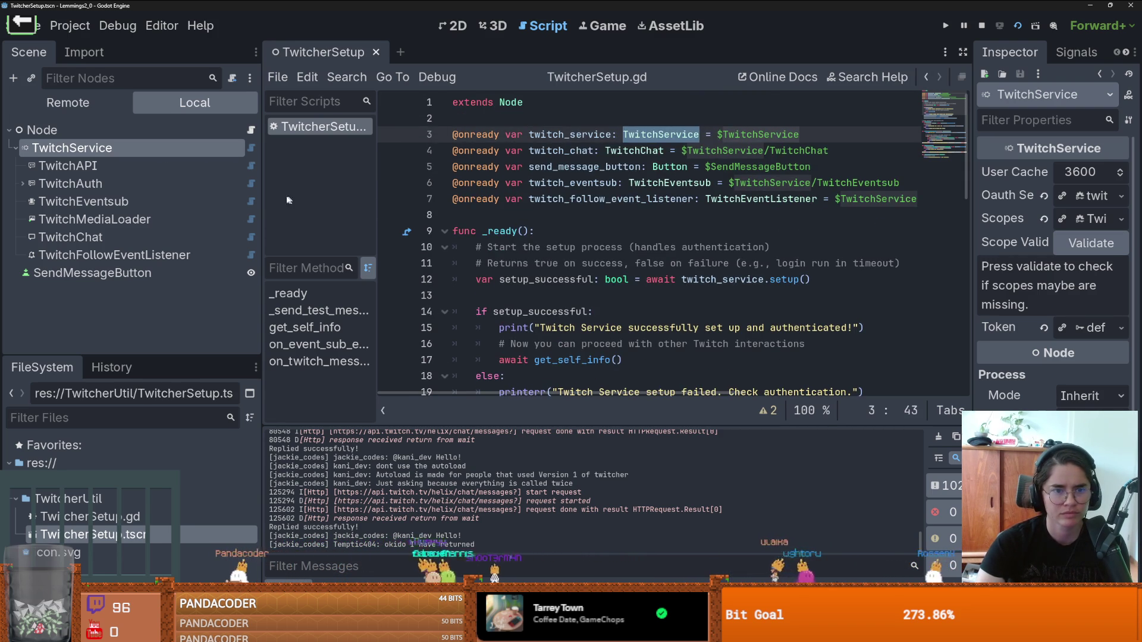
left_click_drag(262, 198, 181, 198)
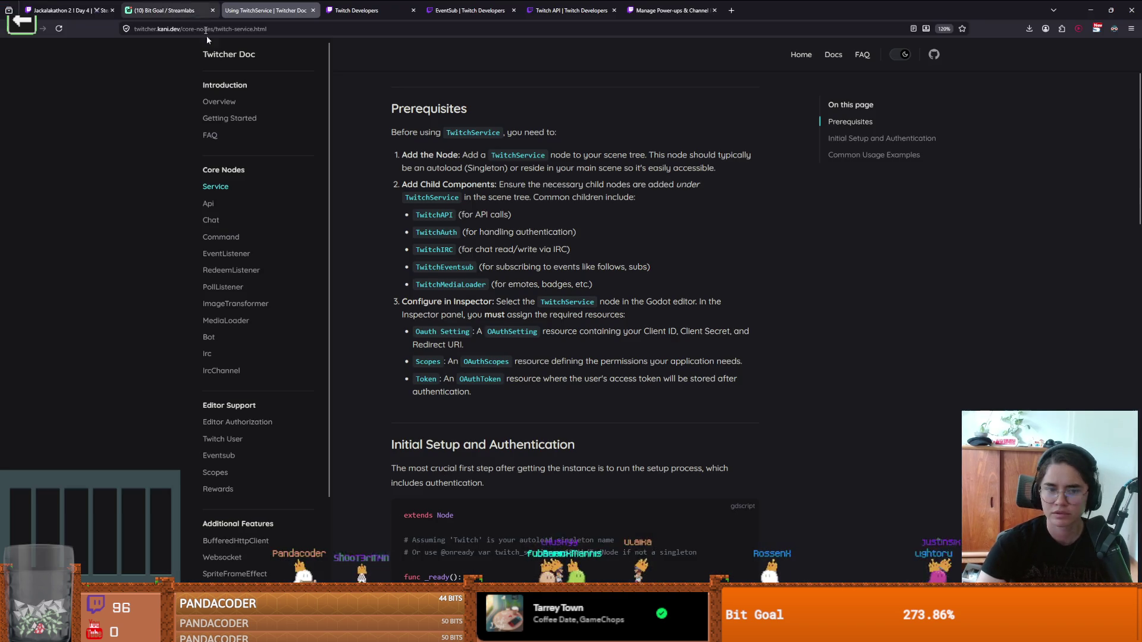
key("alt+Tab")
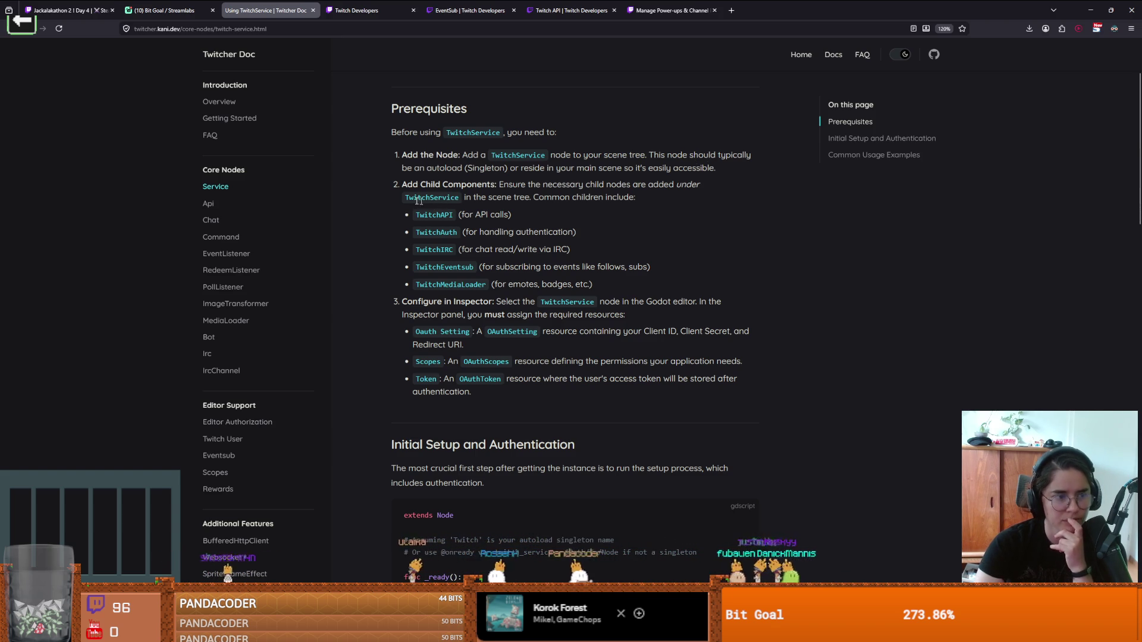
key("alt+Tab")
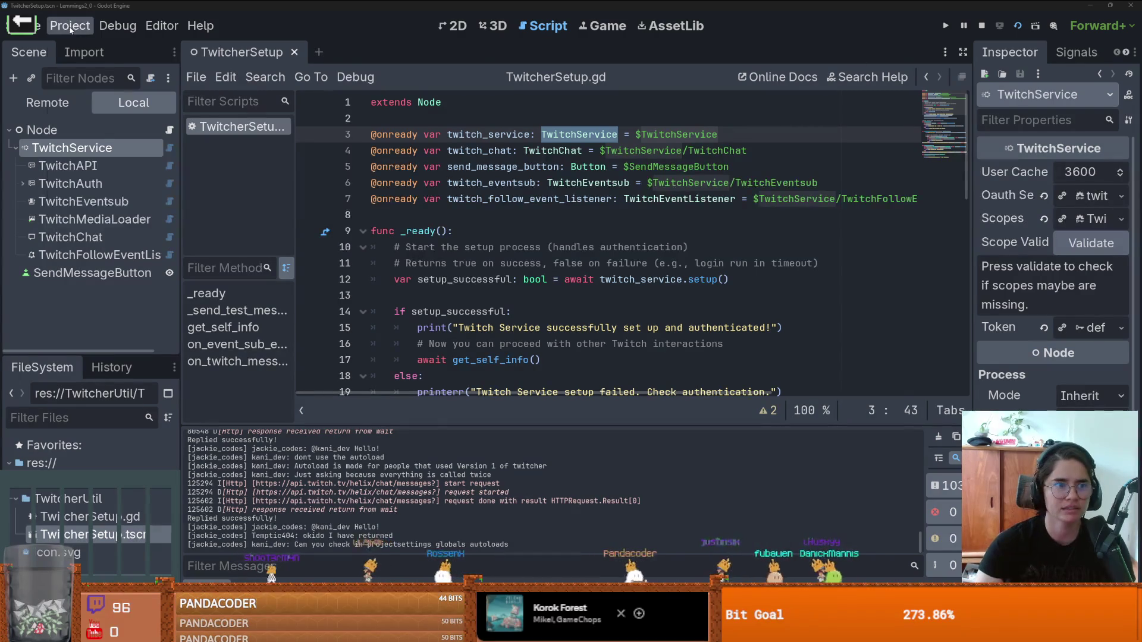
left_click(69, 29)
left_click(90, 51)
left_click(495, 93)
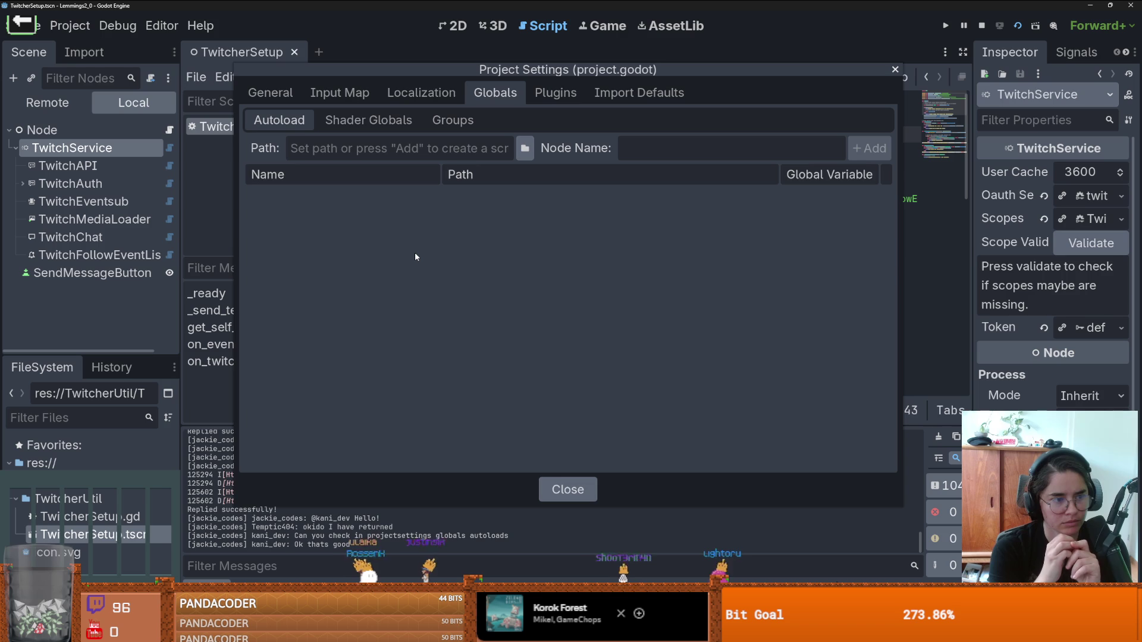
left_click(568, 490)
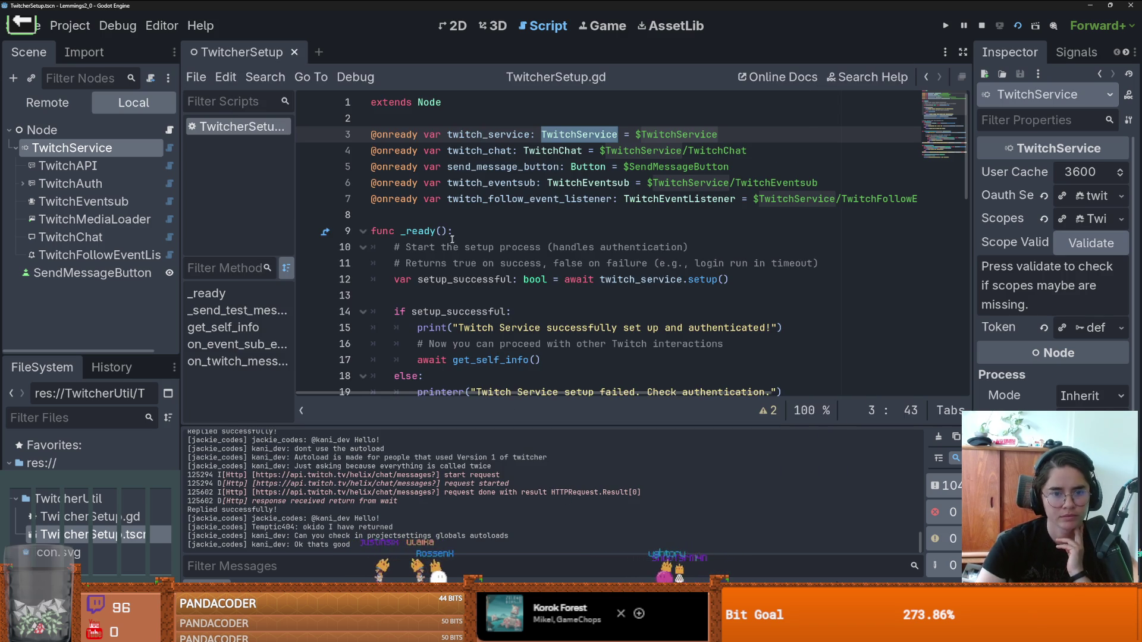
Step: Reselect TwitchService and widen the Inspector so Oauth Setting, Scopes and Scope Validation read fully
left_click(118, 160)
left_click(90, 148)
left_click_drag(965, 253, 784, 236)
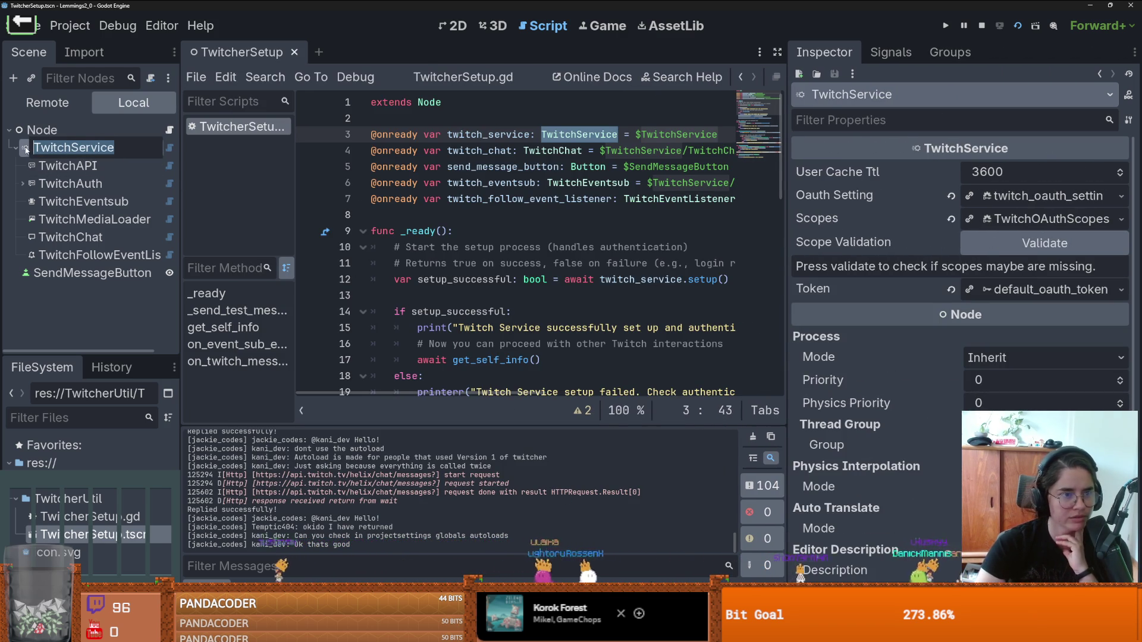
key("Escape")
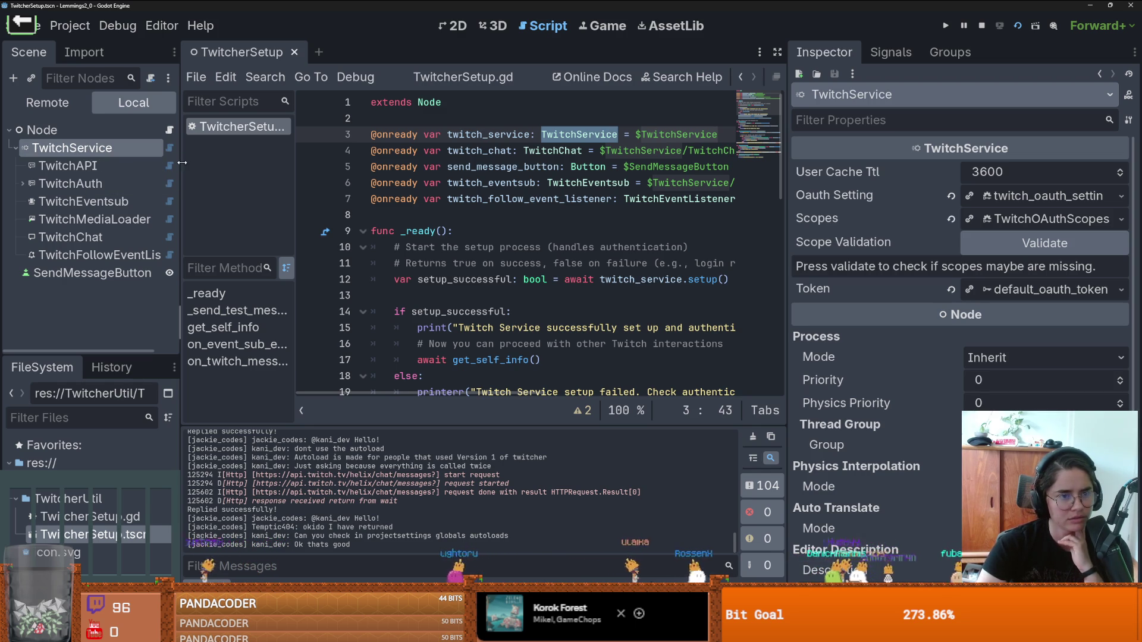
left_click_drag(180, 159, 191, 158)
Step: Reselect TwitchService and narrow the Inspector so the script's code lines show in full
left_click(98, 183)
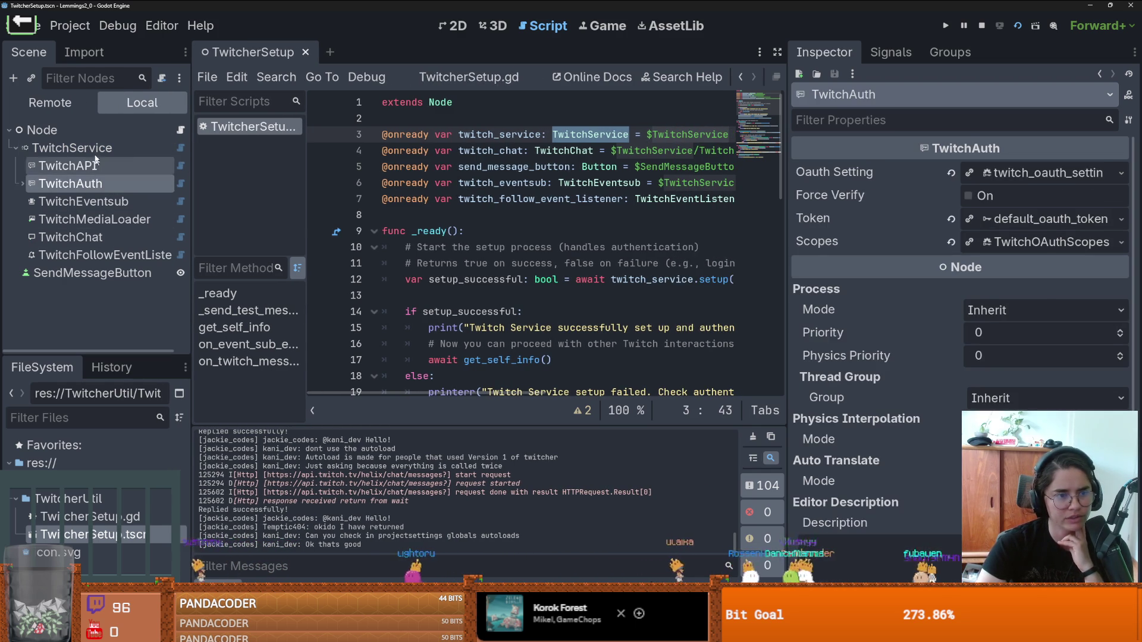
left_click(71, 147)
left_click(539, 134)
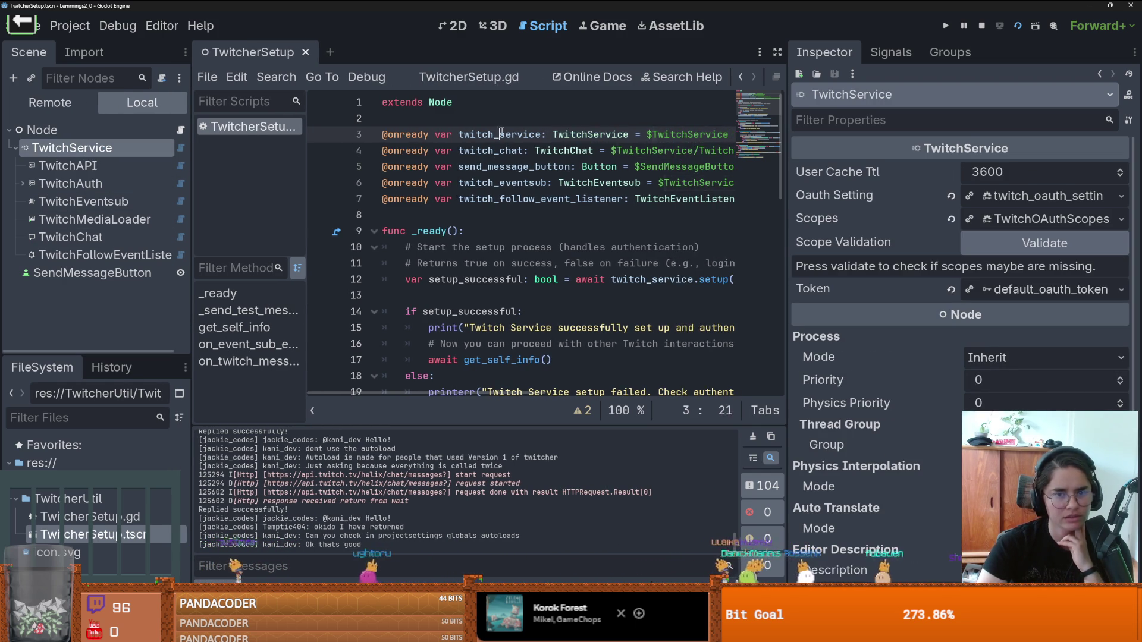
scroll(535, 238, "down", 3)
left_click_drag(788, 251, 1016, 251)
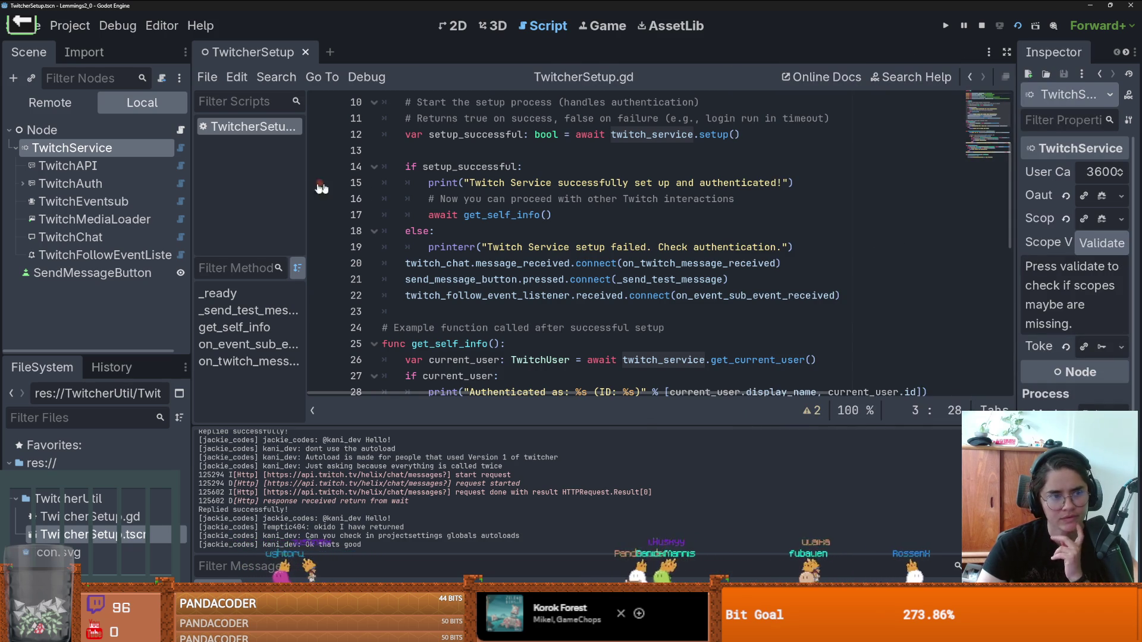
Step: Review the script's else branch, signal connections on lines 19–23, and the setup line
scroll(531, 257, "down", 1)
left_click_drag(532, 257, 394, 196)
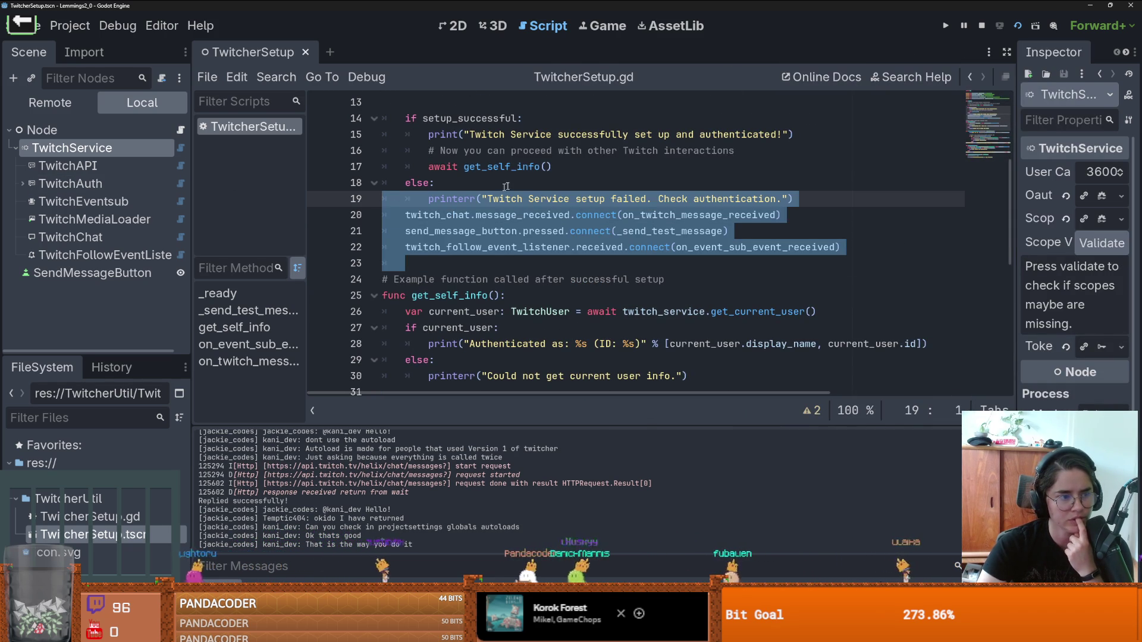
left_click(544, 167)
scroll(544, 239, "up", 1)
scroll(566, 260, "up", 1)
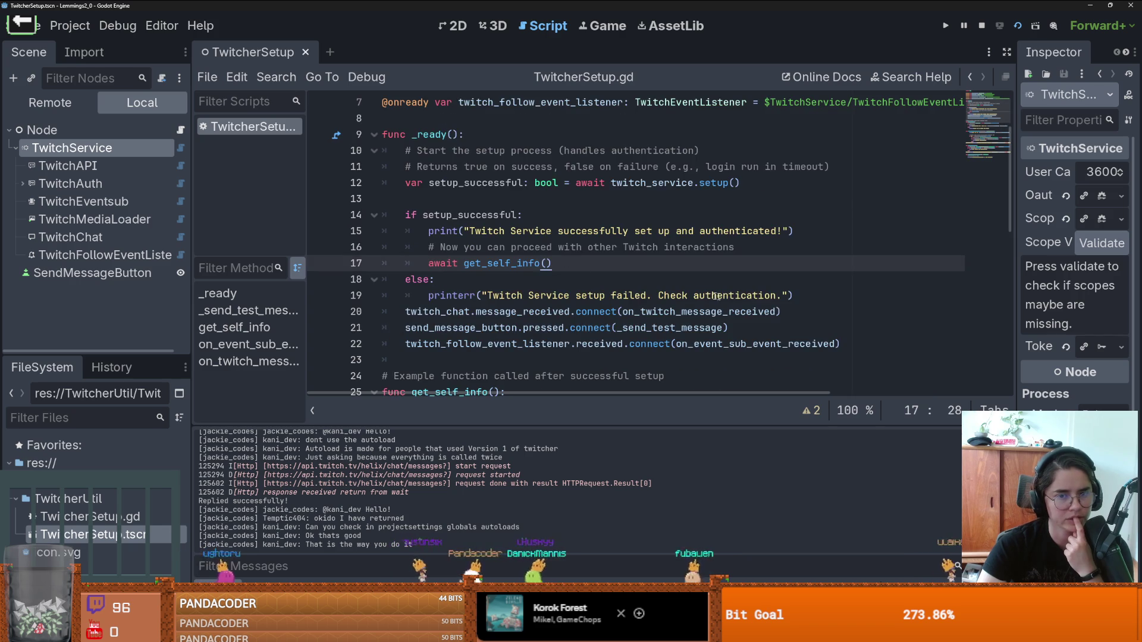
mouse_move(794, 296)
left_mouse_down()
mouse_move(417, 286)
mouse_move(379, 169)
left_mouse_up()
left_click(509, 183)
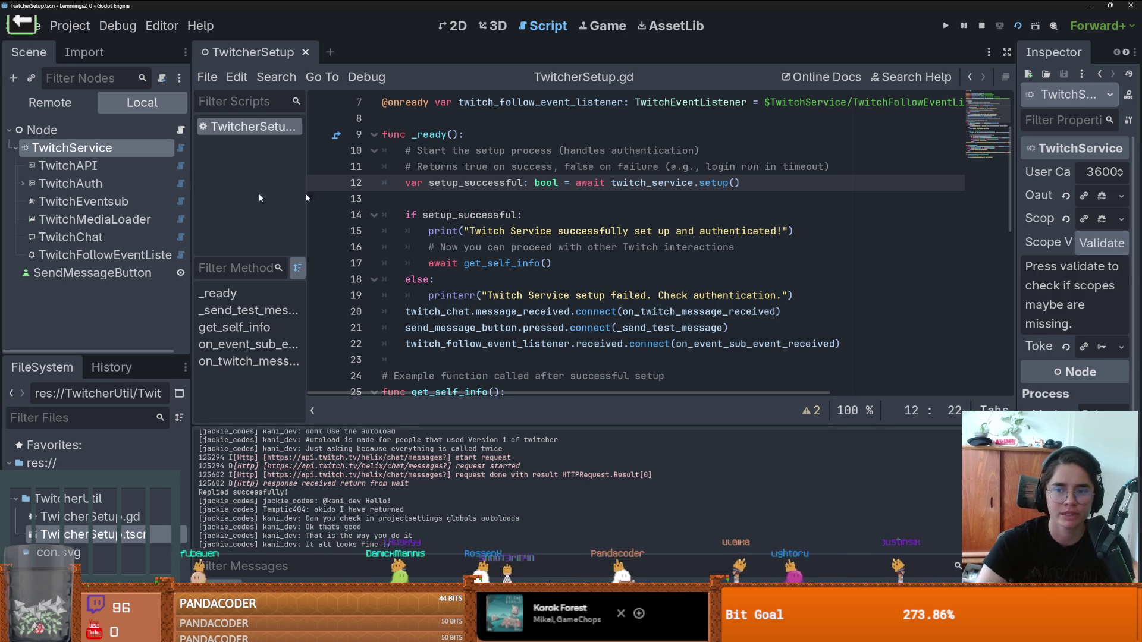
left_click_drag(1016, 218, 993, 218)
scroll(654, 238, "down", 1)
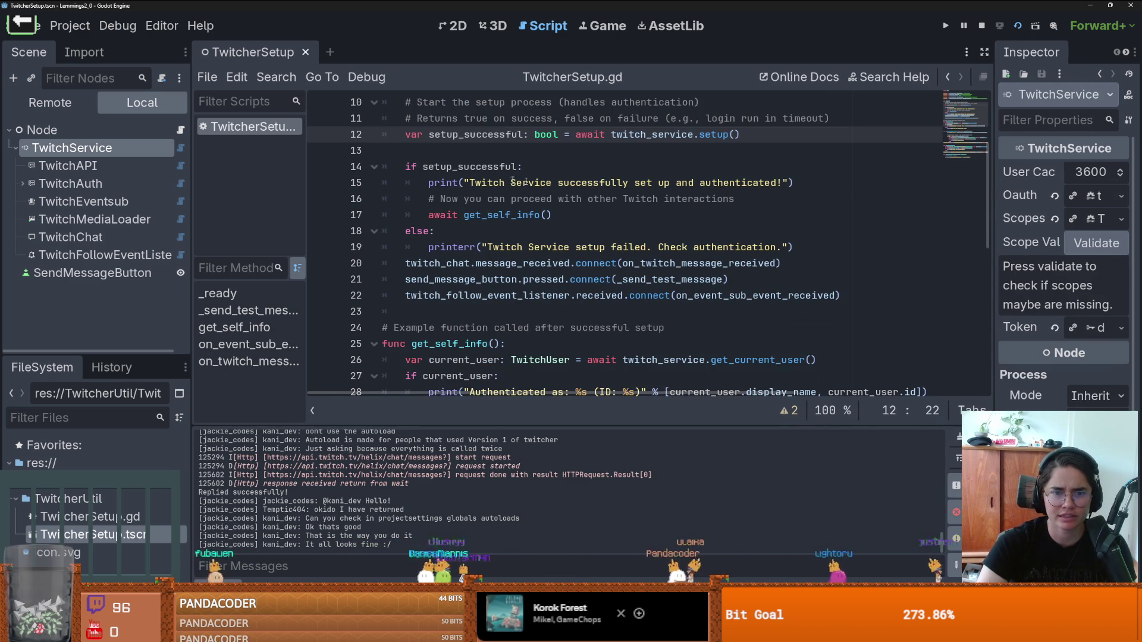
left_click_drag(794, 182, 301, 178)
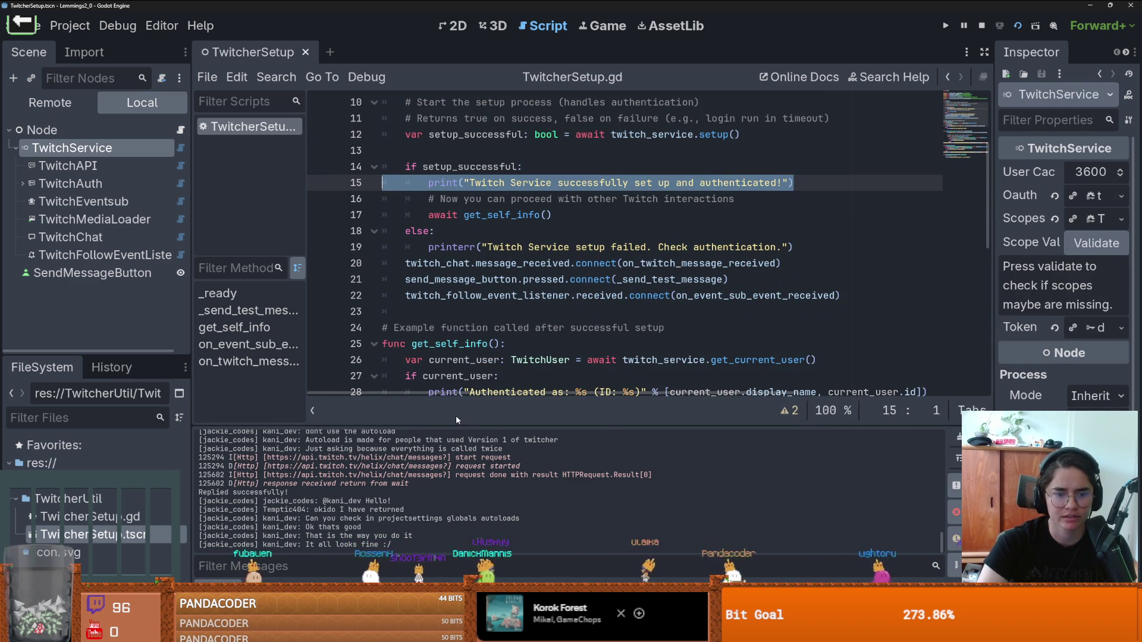
Step: Enlarge the Output log to read the messages, then shrink it back
mouse_move(456, 423)
left_mouse_down()
mouse_move(416, 280)
mouse_move(381, 208)
left_mouse_up()
scroll(384, 331, "up", 15)
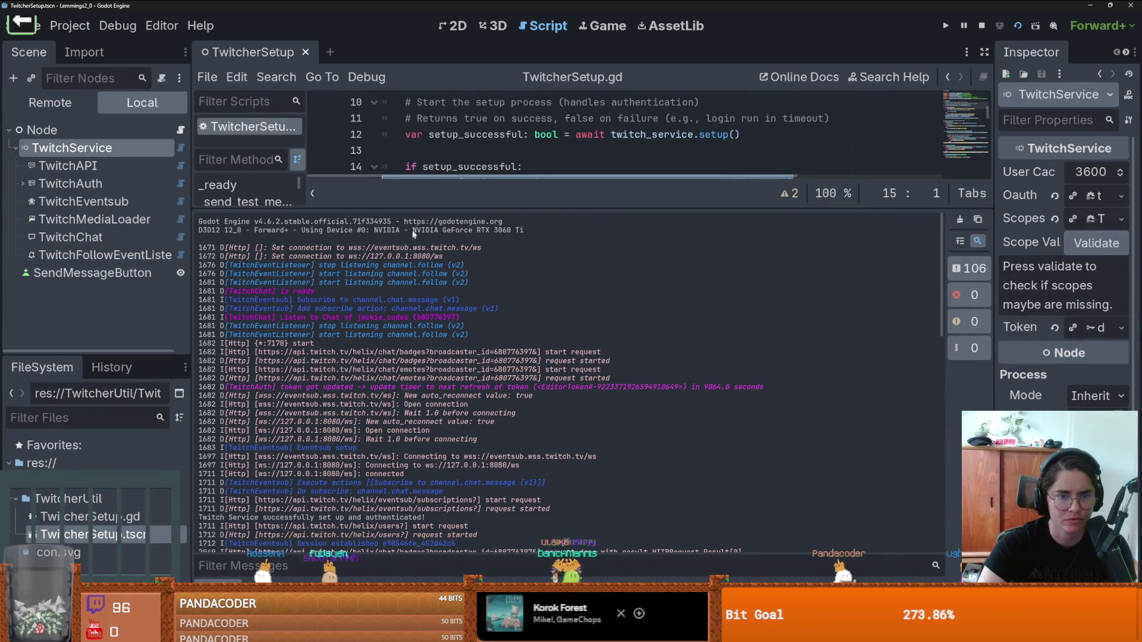
scroll(395, 399, "down", 15)
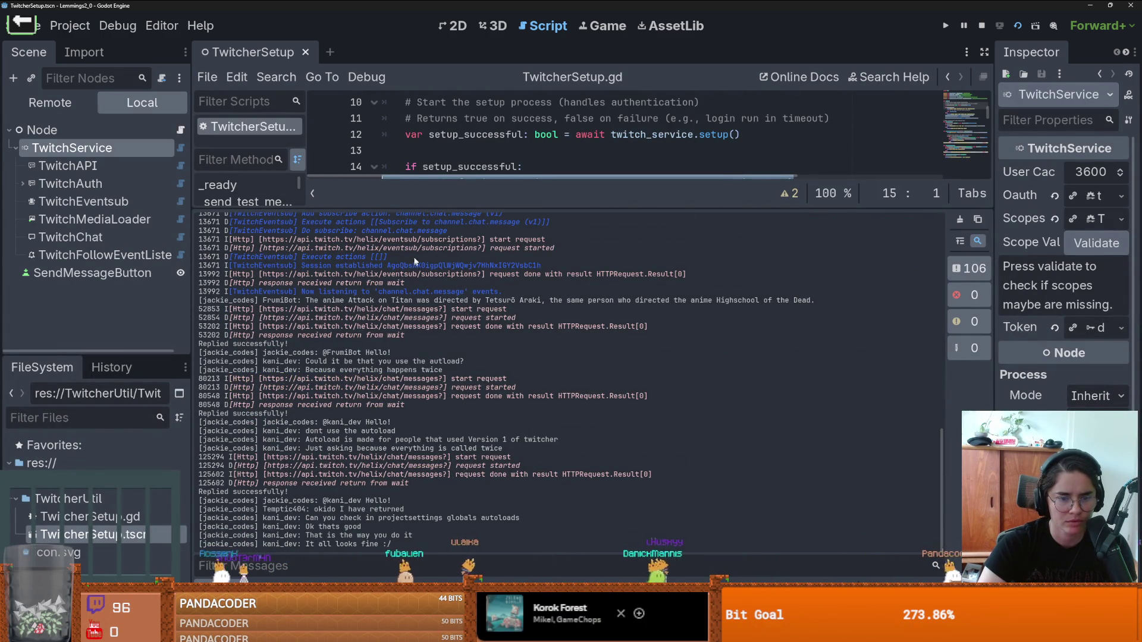
left_click_drag(433, 209, 429, 425)
scroll(488, 297, "down", 1)
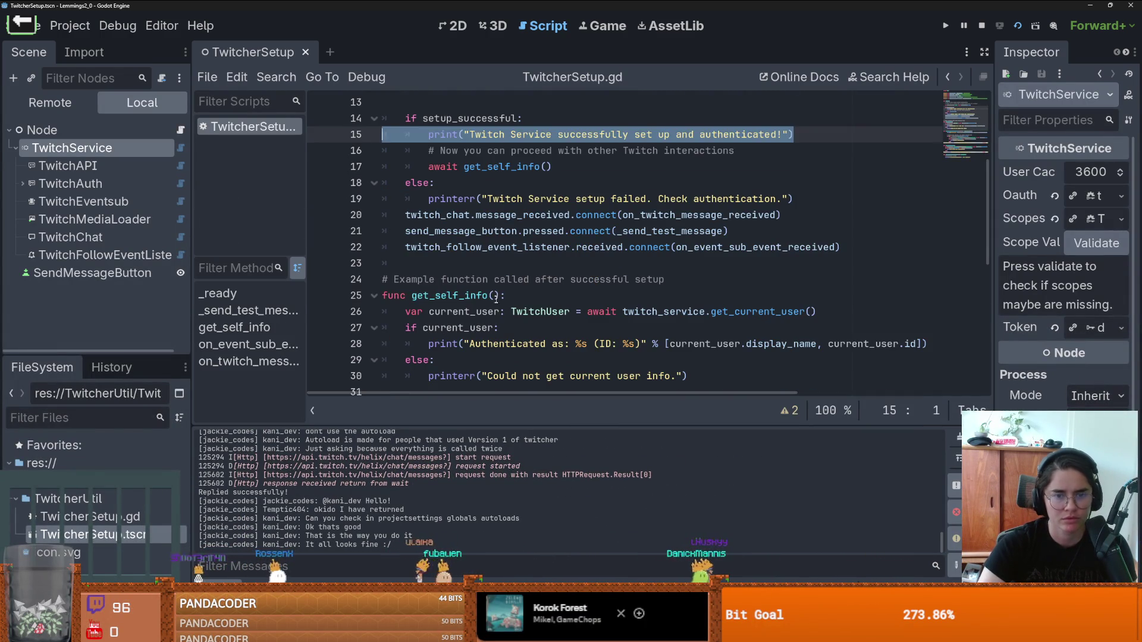
Step: Check get_self_info and the followed print line, then run the project with F6
left_click(491, 296)
scroll(484, 322, "down", 2)
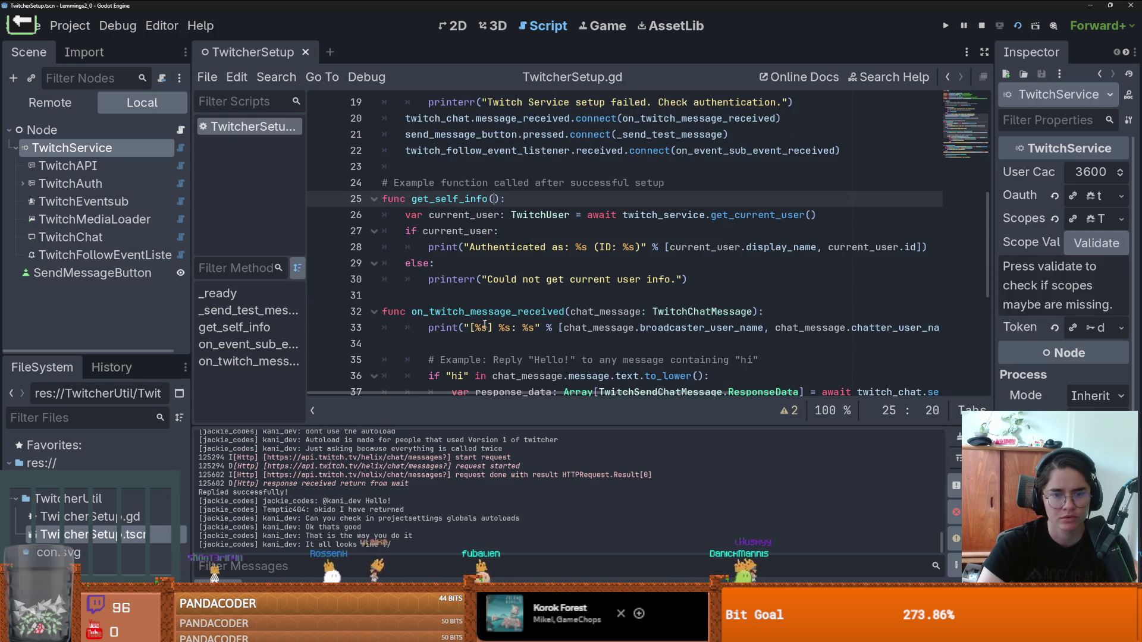
scroll(484, 324, "down", 6)
left_click(476, 346)
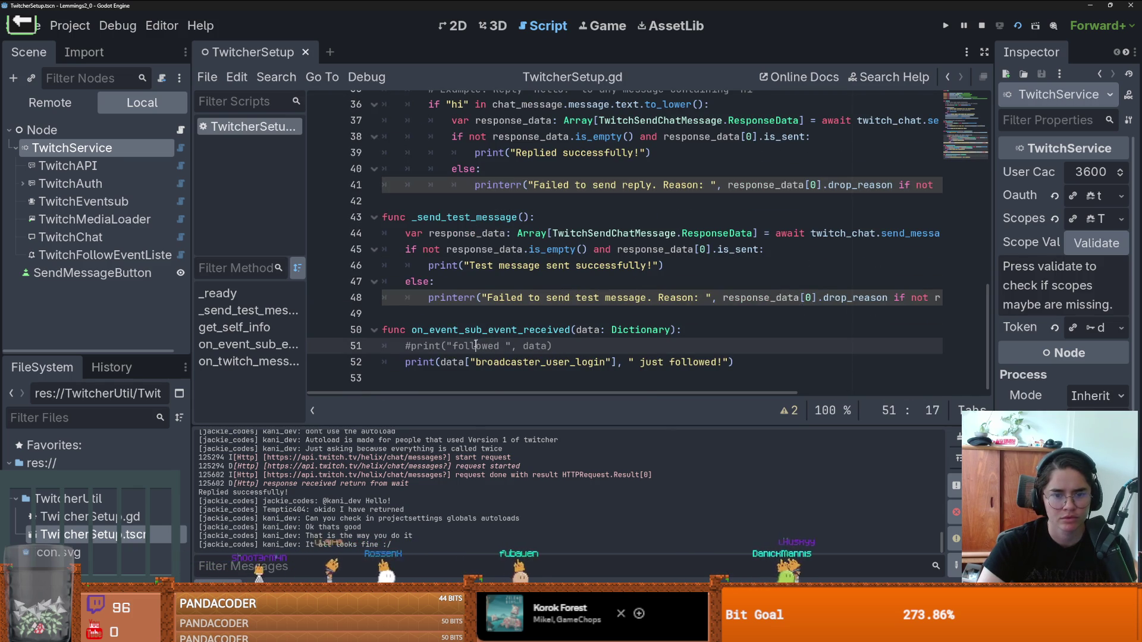
scroll(476, 346, "up", 12)
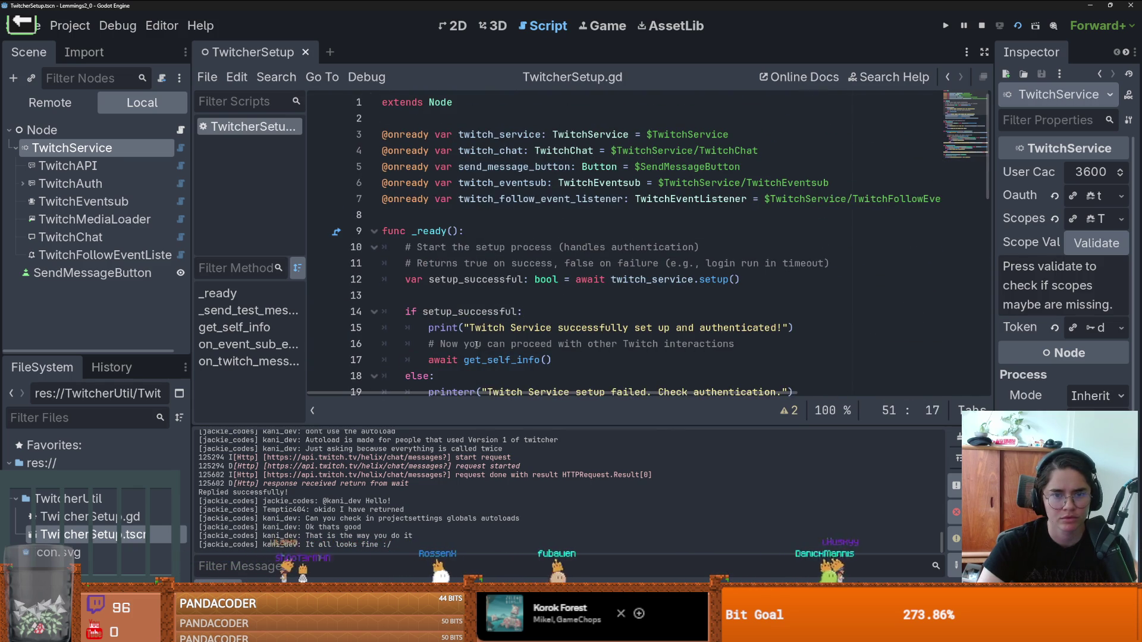
key("F6")
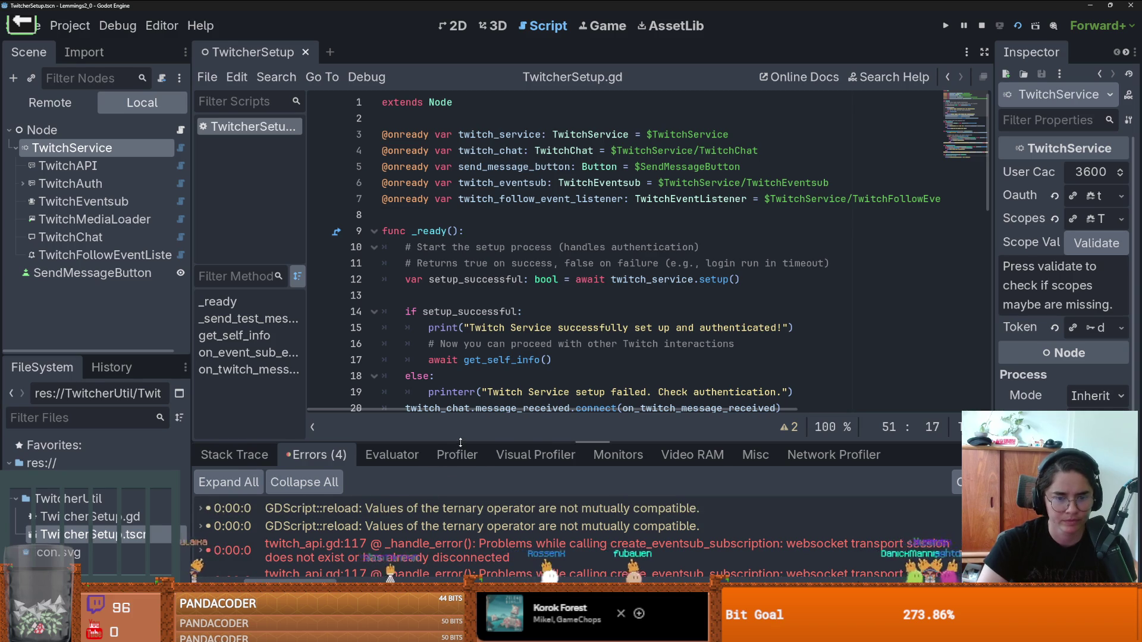
Step: Enlarge the error list and check which node feeds TwitchFollowEventListener's Eventsub property
left_click_drag(457, 437, 457, 109)
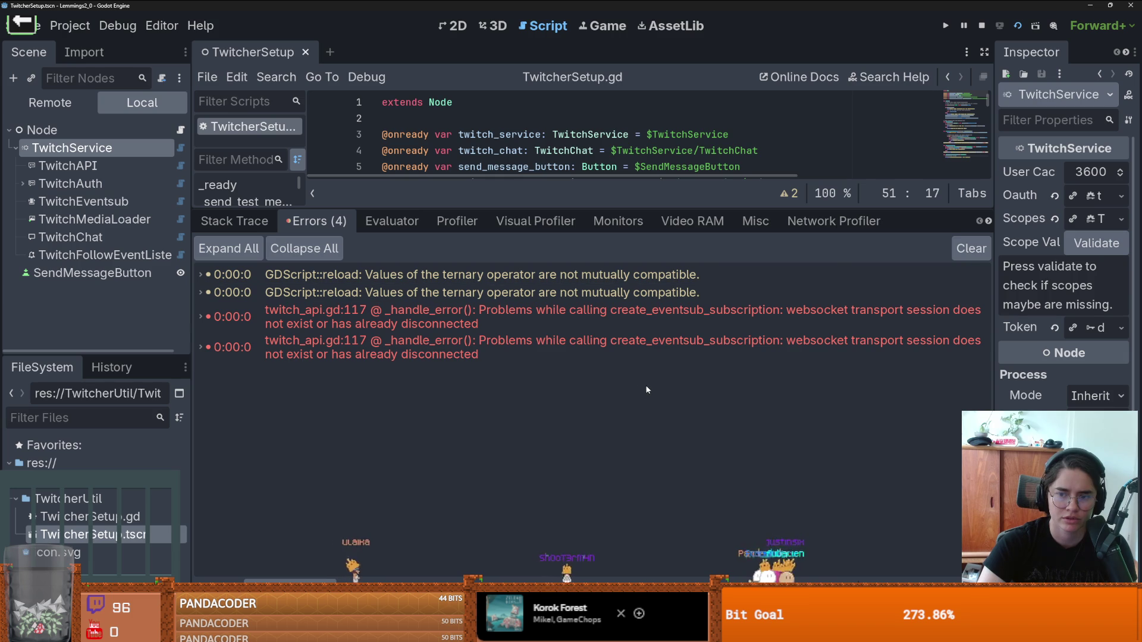
left_click(101, 254)
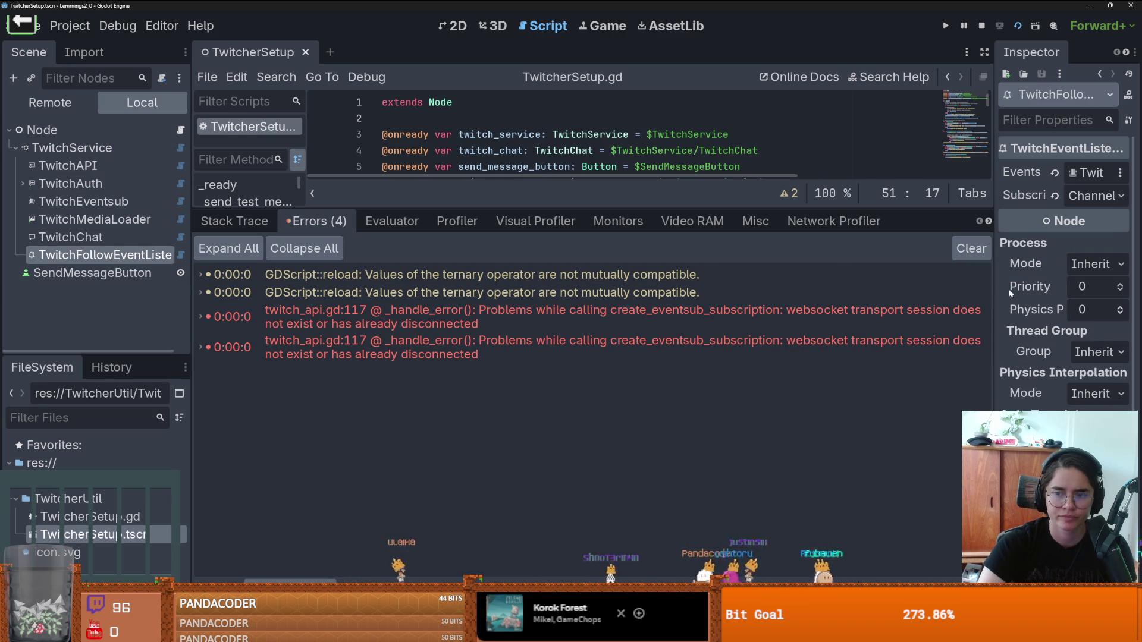
left_click_drag(995, 293, 754, 274)
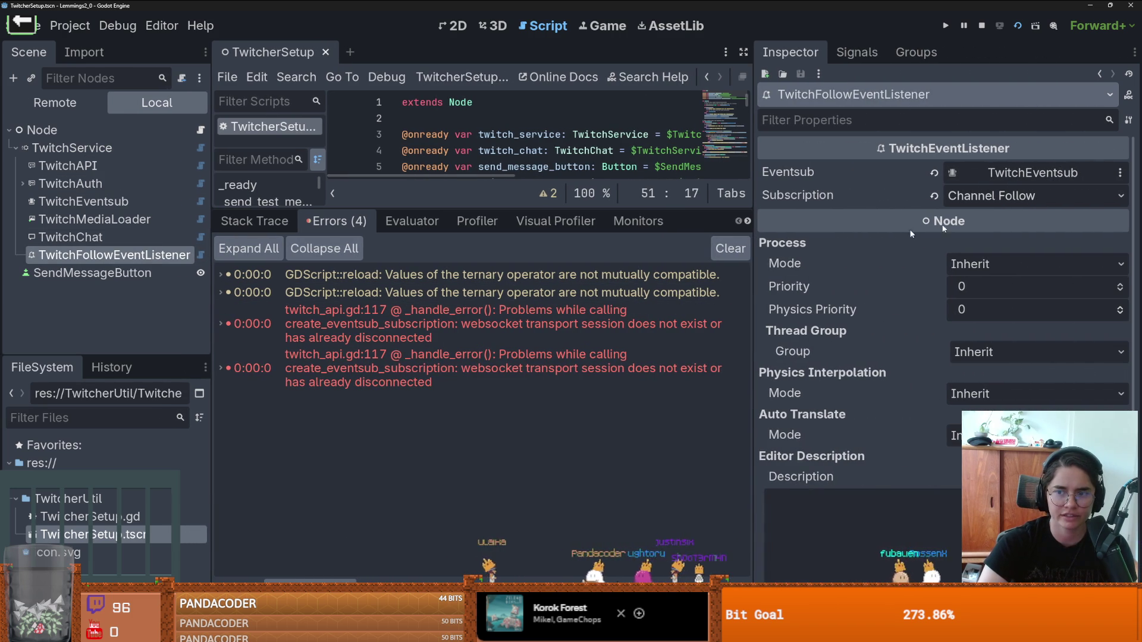
left_click(975, 173)
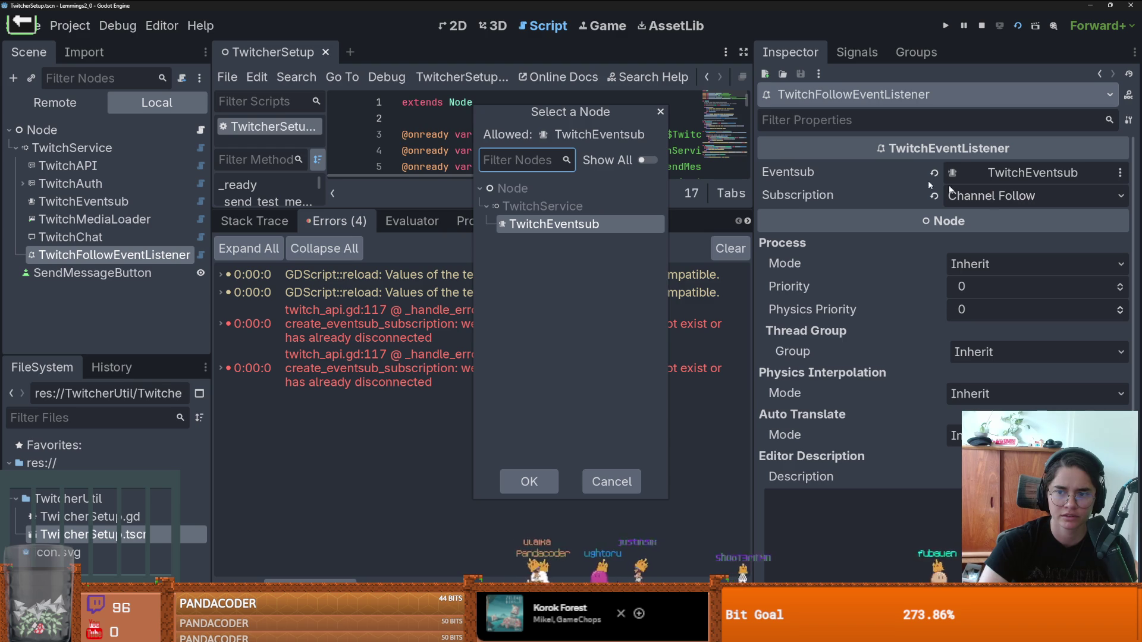
key("Escape")
Step: Inspect TwitchService and TwitchAuth, ending on TwitchEventsub with its empty Subscriptions list
left_click(84, 201)
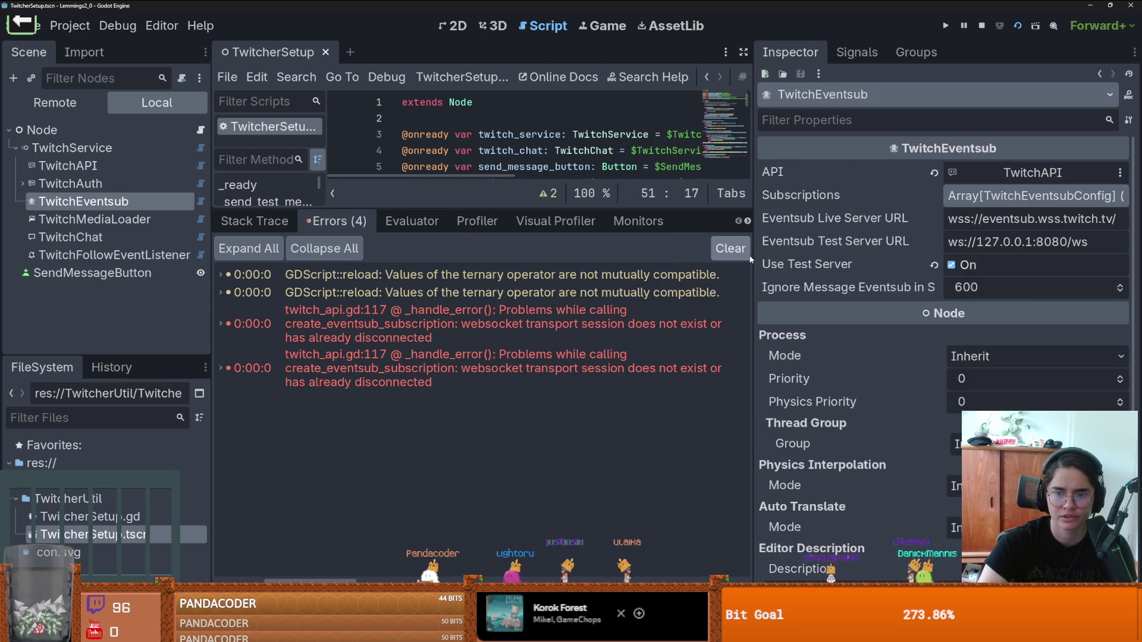
left_click_drag(751, 258, 671, 259)
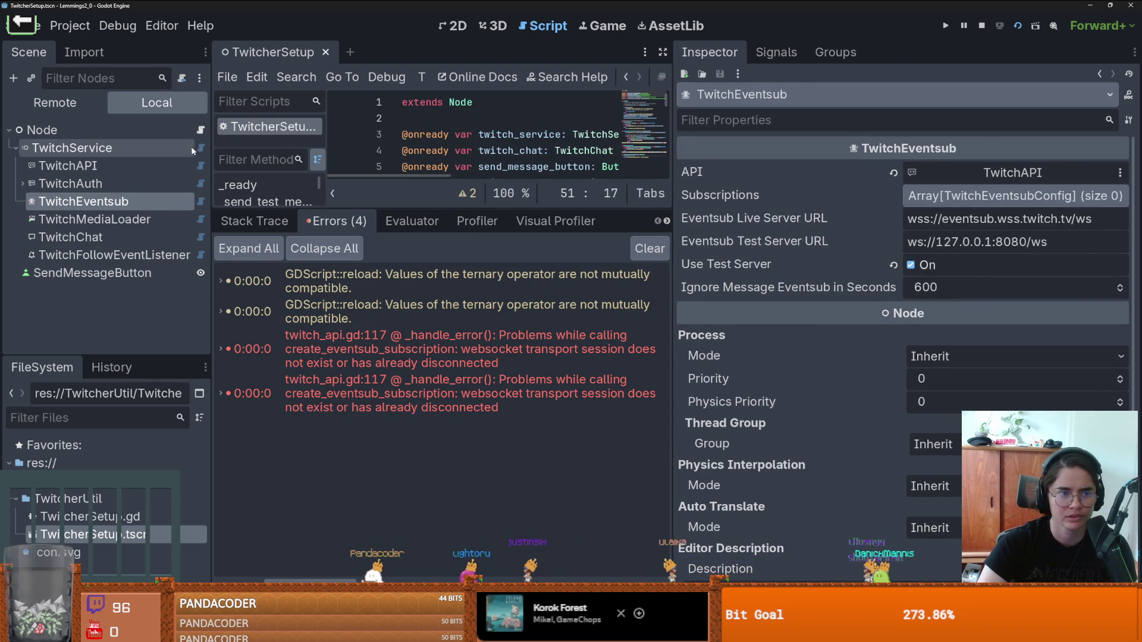
left_click(193, 151)
left_click(126, 181)
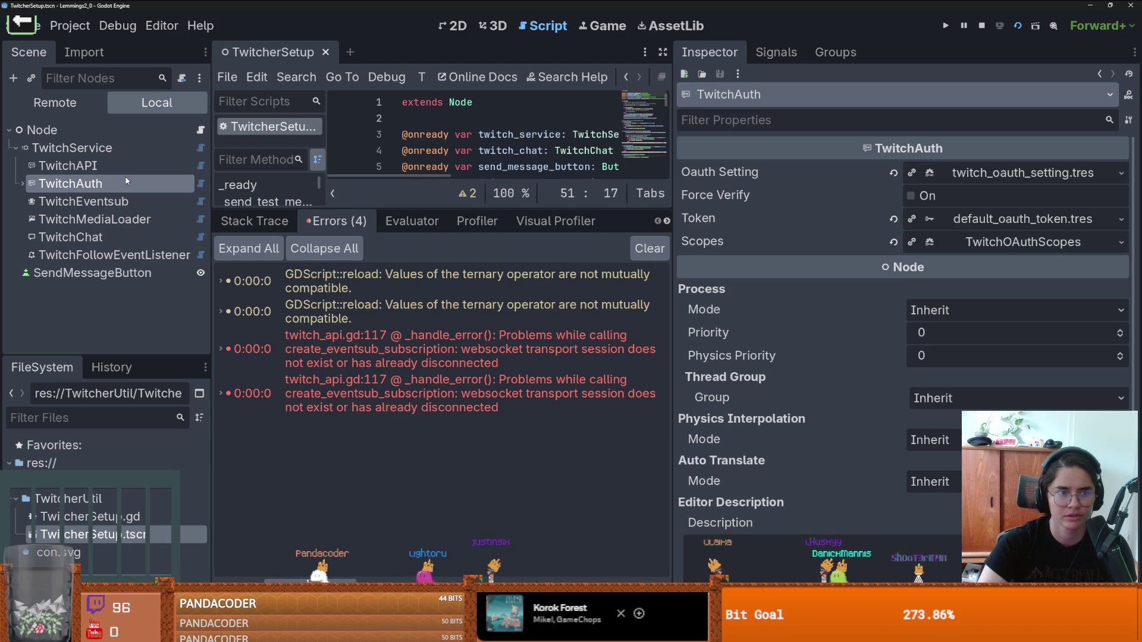
mouse_move(705, 195)
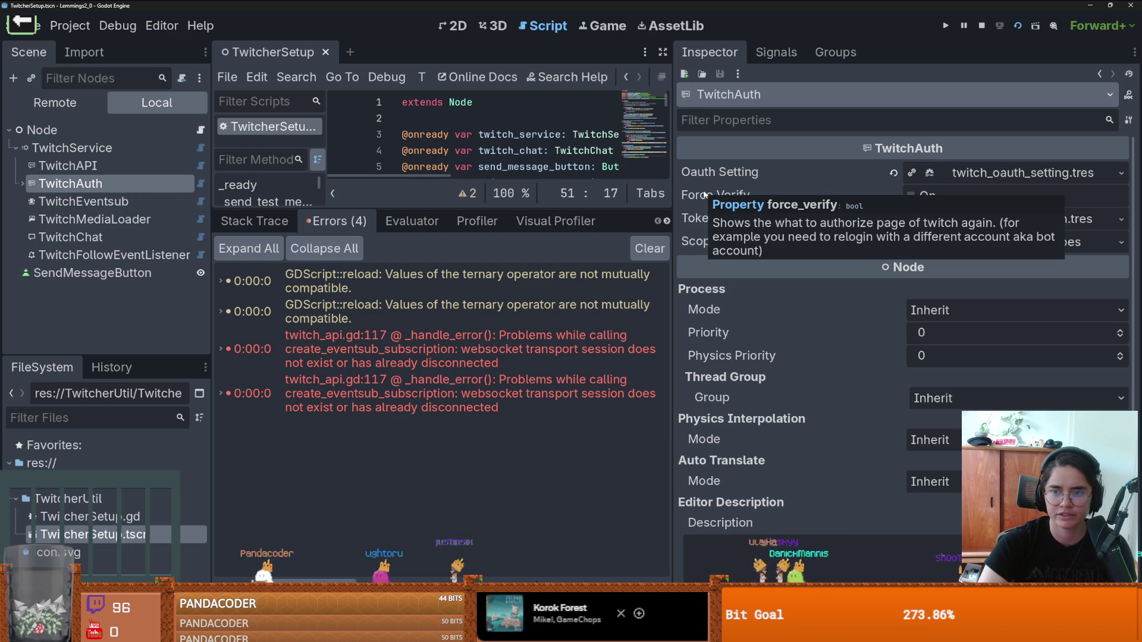
left_click(149, 202)
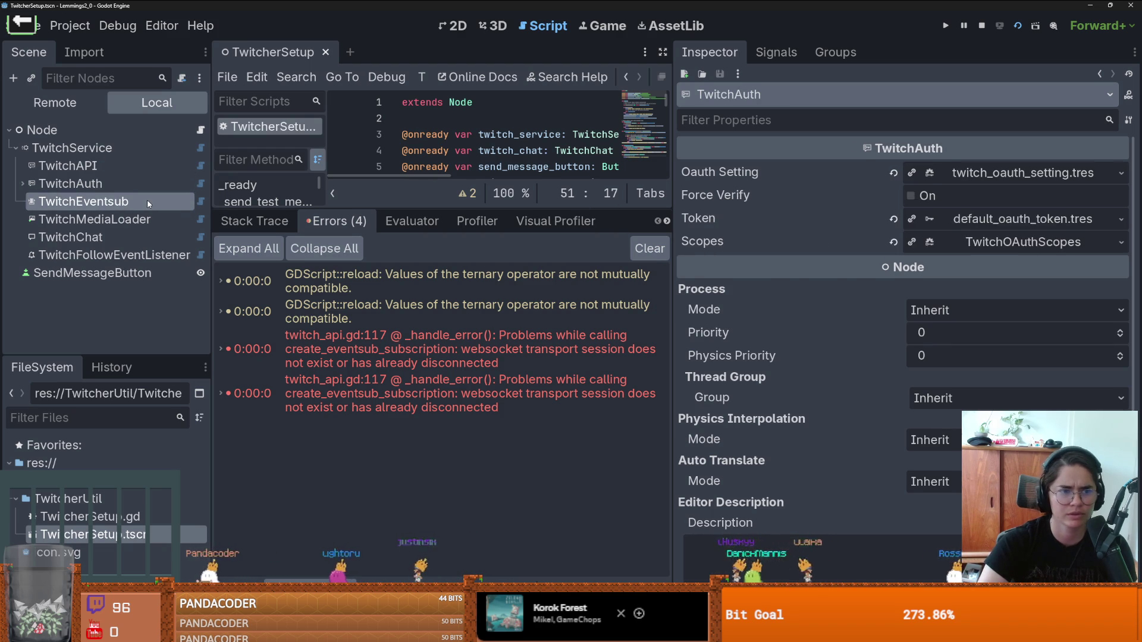
left_click(70, 26)
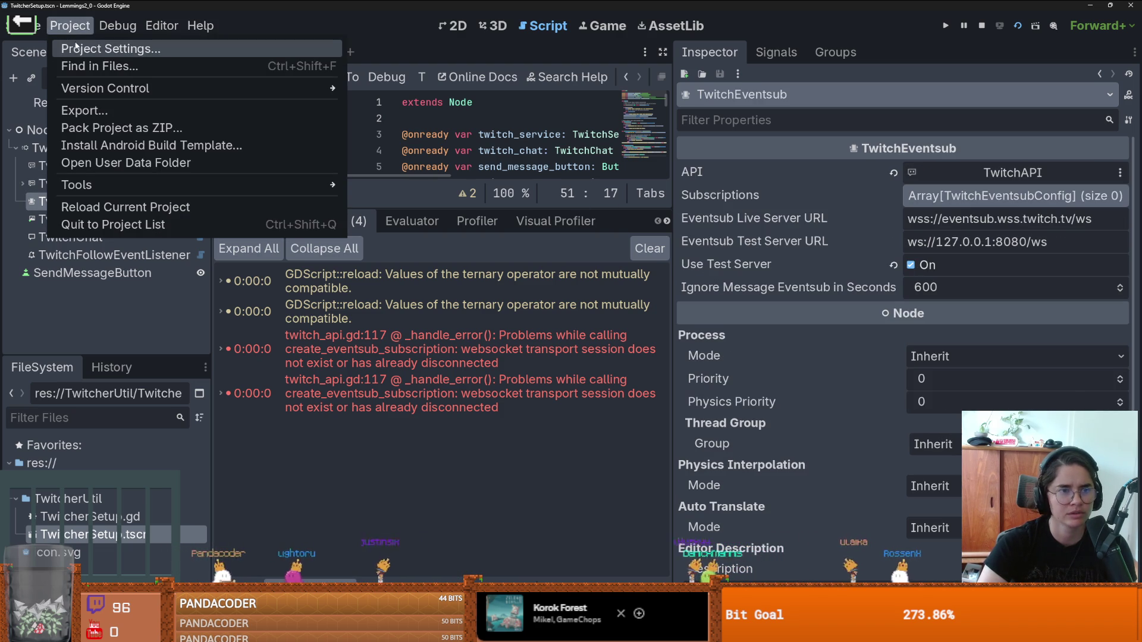
left_click(76, 47)
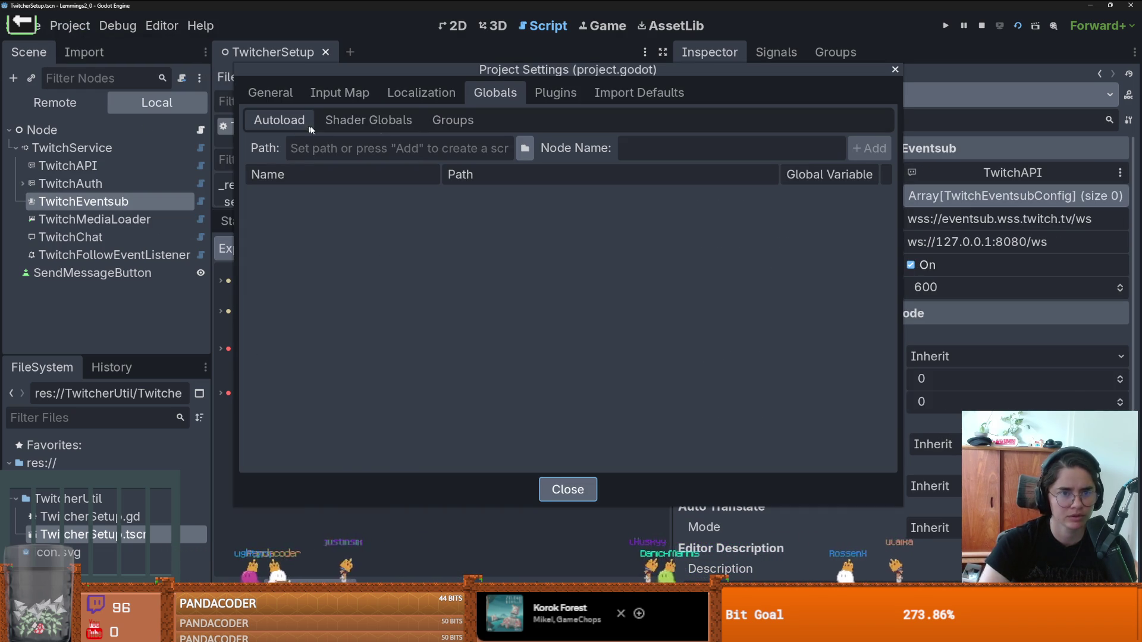
left_click(270, 92)
scroll(347, 408, "up", 5)
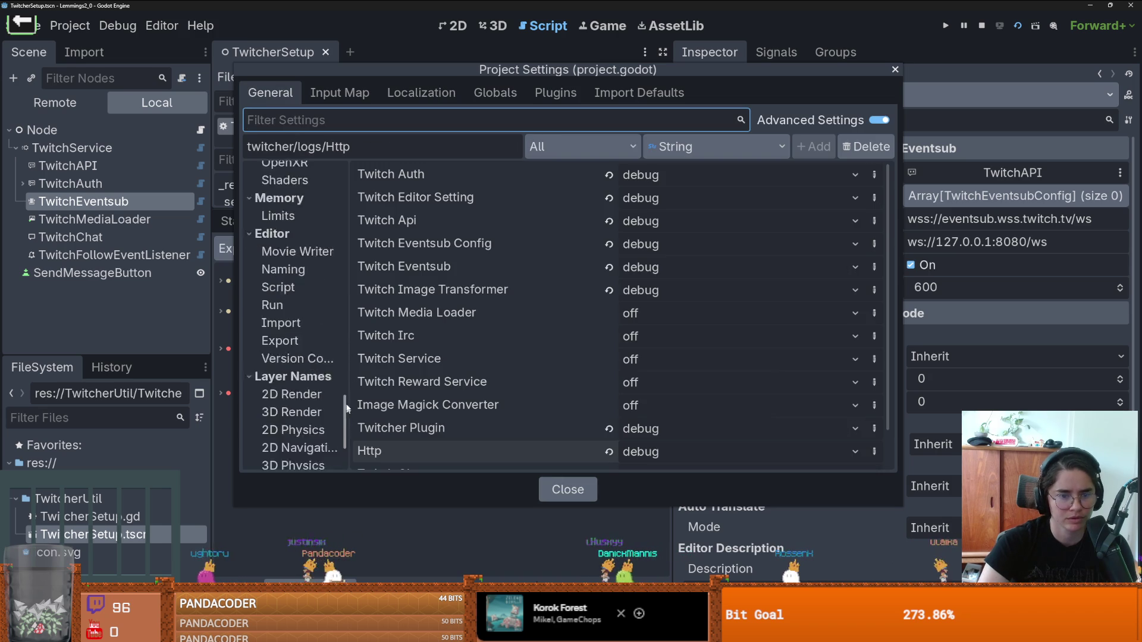
scroll(347, 408, "down", 5)
left_click(303, 443)
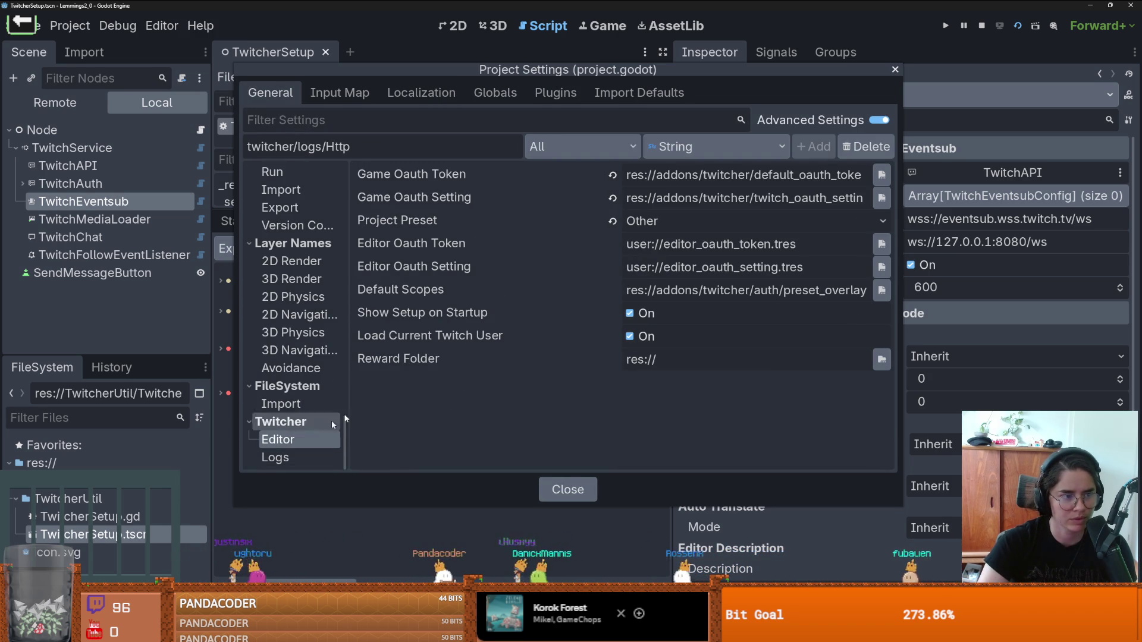
left_click(895, 70)
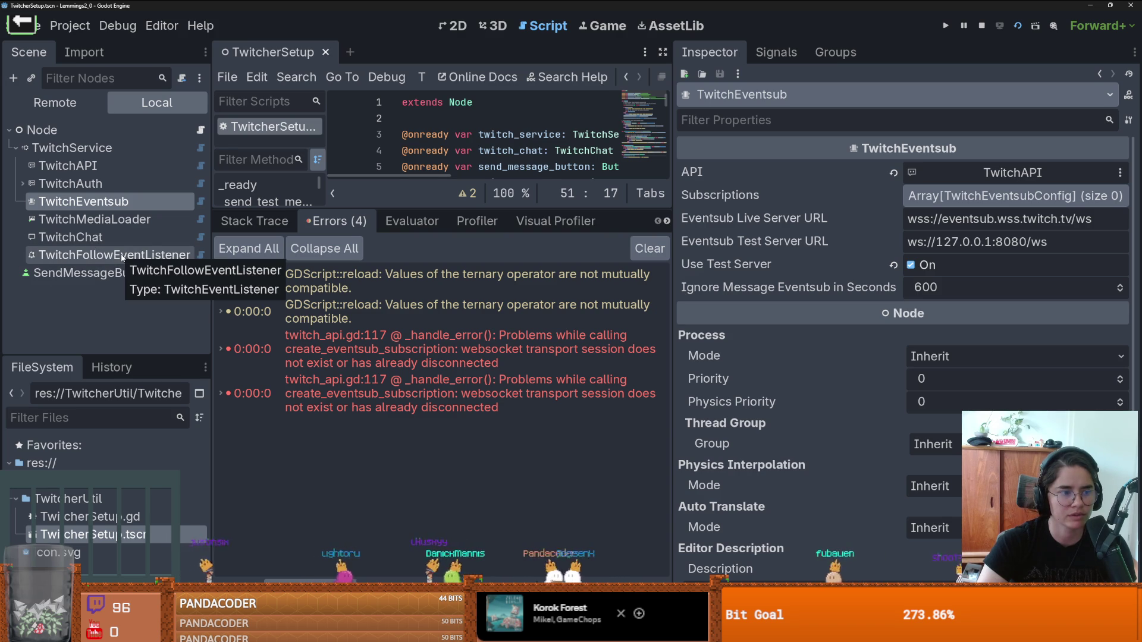
Step: Add one TwitchEventsubConfig to TwitchEventsub's Subscriptions with type Channel Follow
left_click(963, 203)
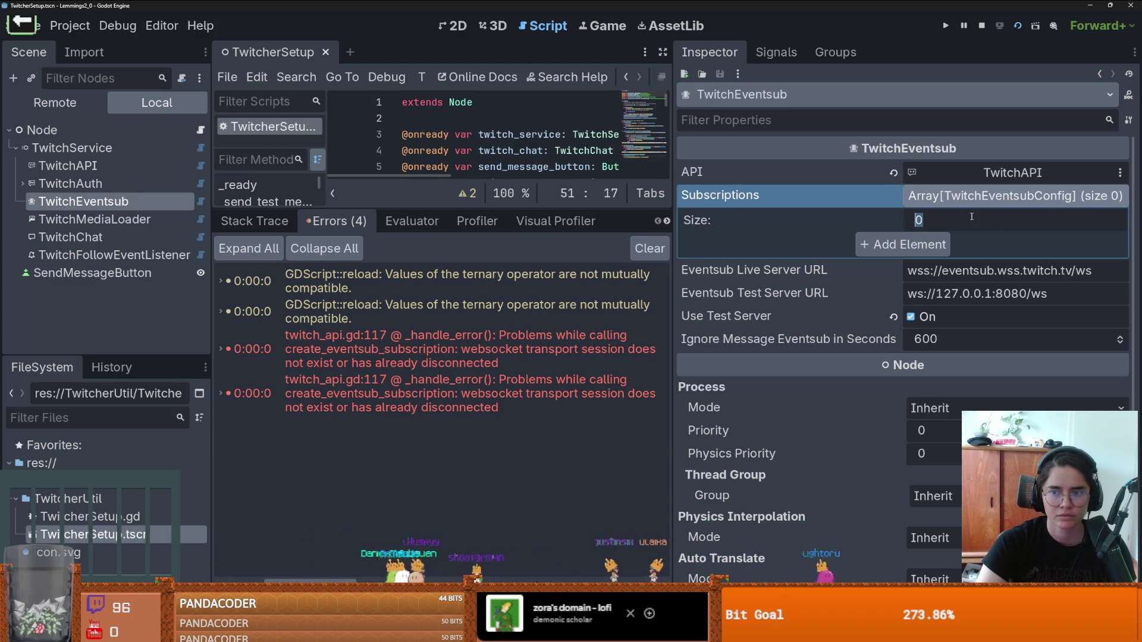
key("Return")
left_click(977, 198)
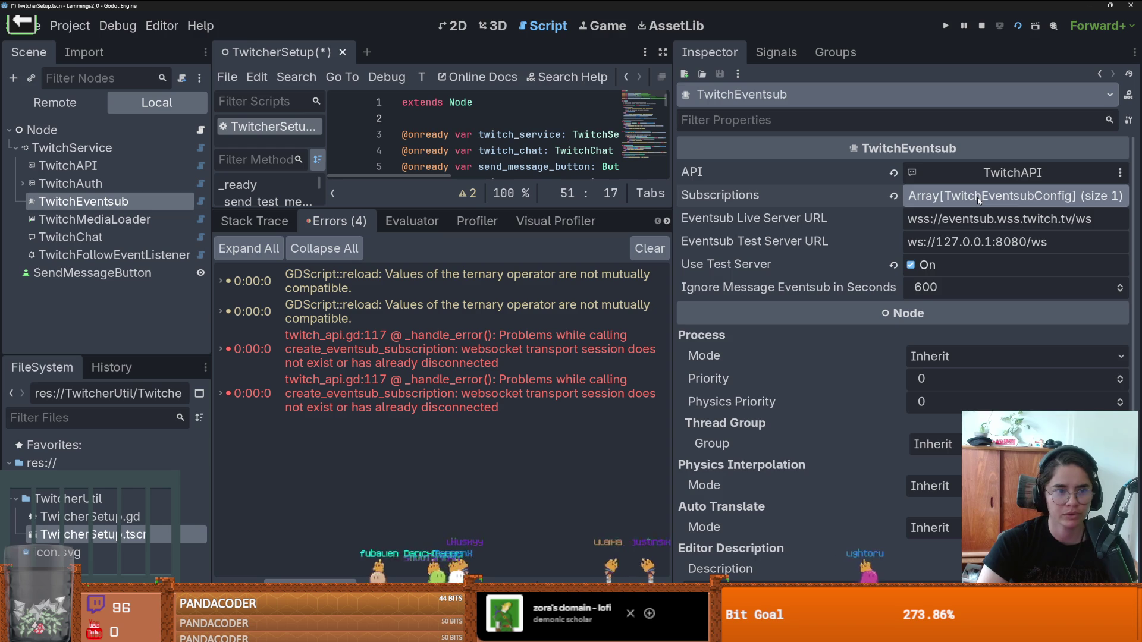
left_click(976, 197)
left_click(974, 253)
left_click(1006, 283)
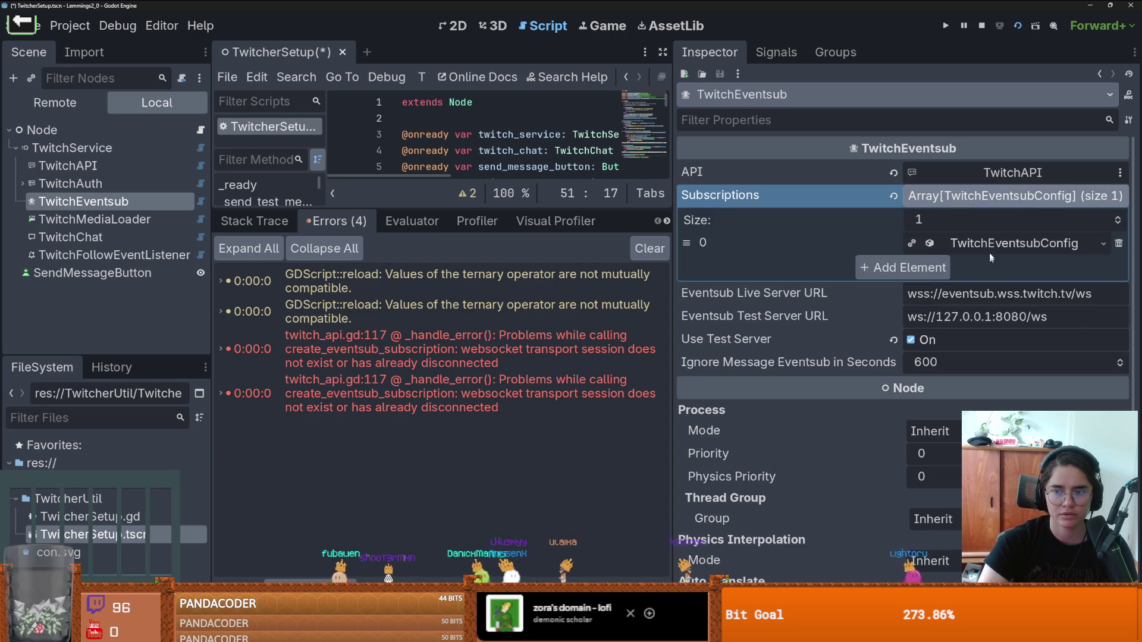
left_click(1011, 244)
left_click(987, 265)
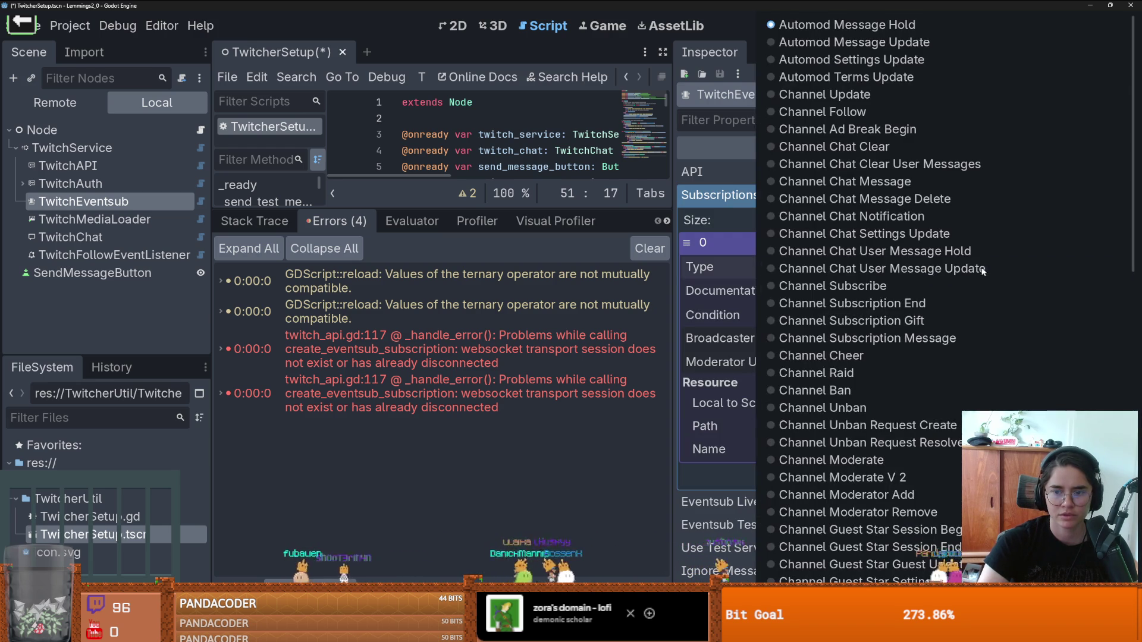
scroll(880, 354, "down", 3)
scroll(880, 354, "up", 3)
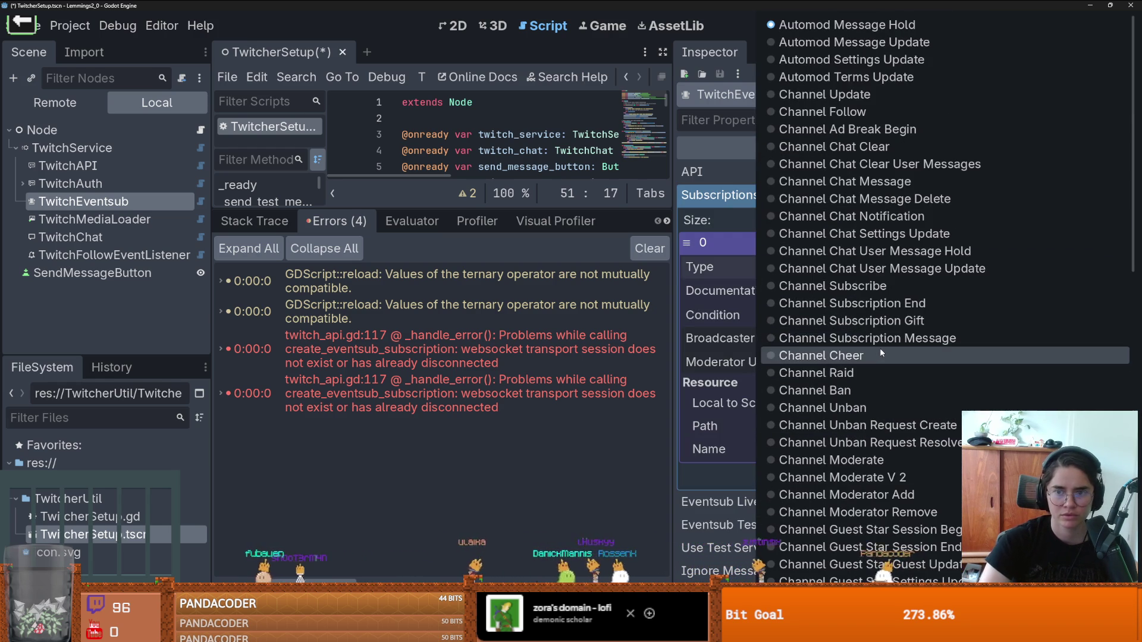
left_click(863, 112)
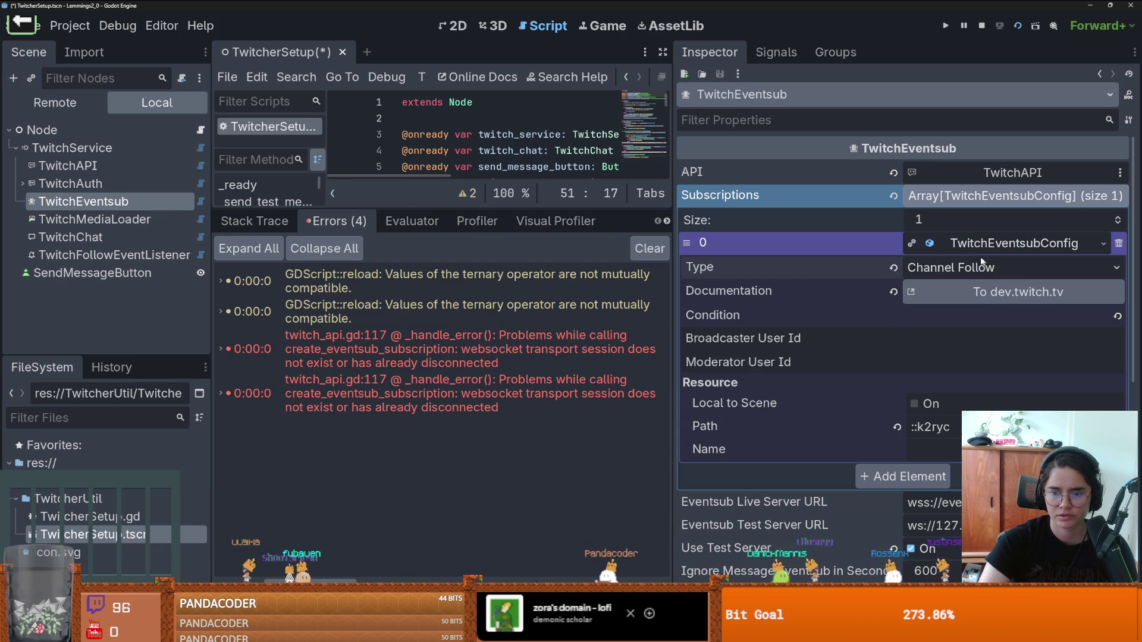
left_click(1011, 196)
Step: Save the scene with Ctrl+S and re-expand Subscriptions to verify the entry
key("ctrl+s")
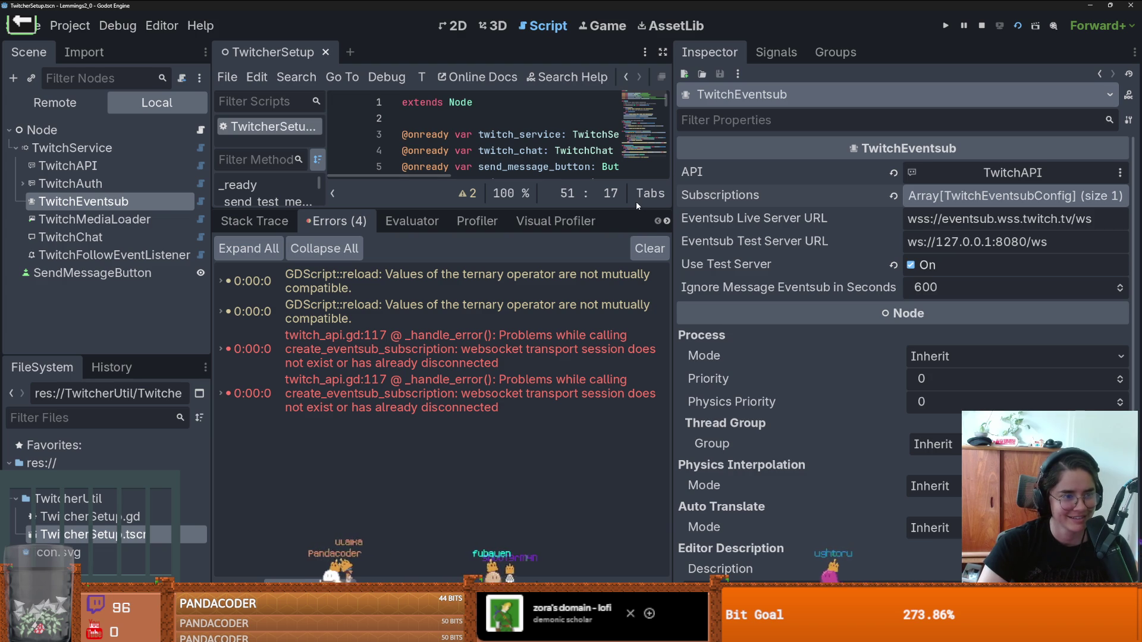
left_click(974, 196)
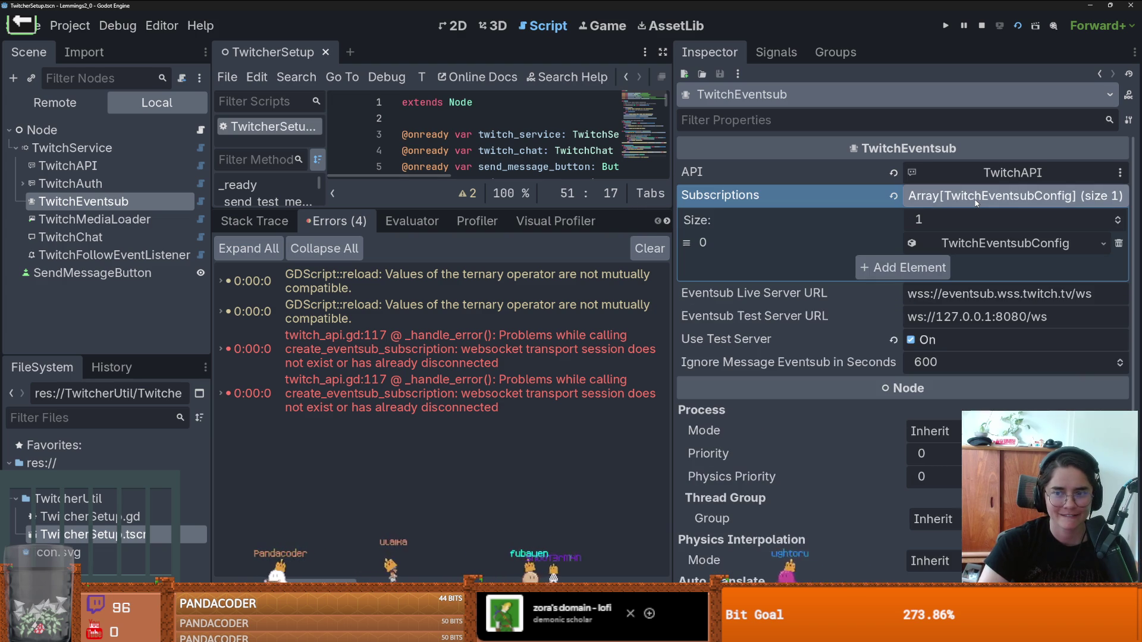
left_click(976, 201)
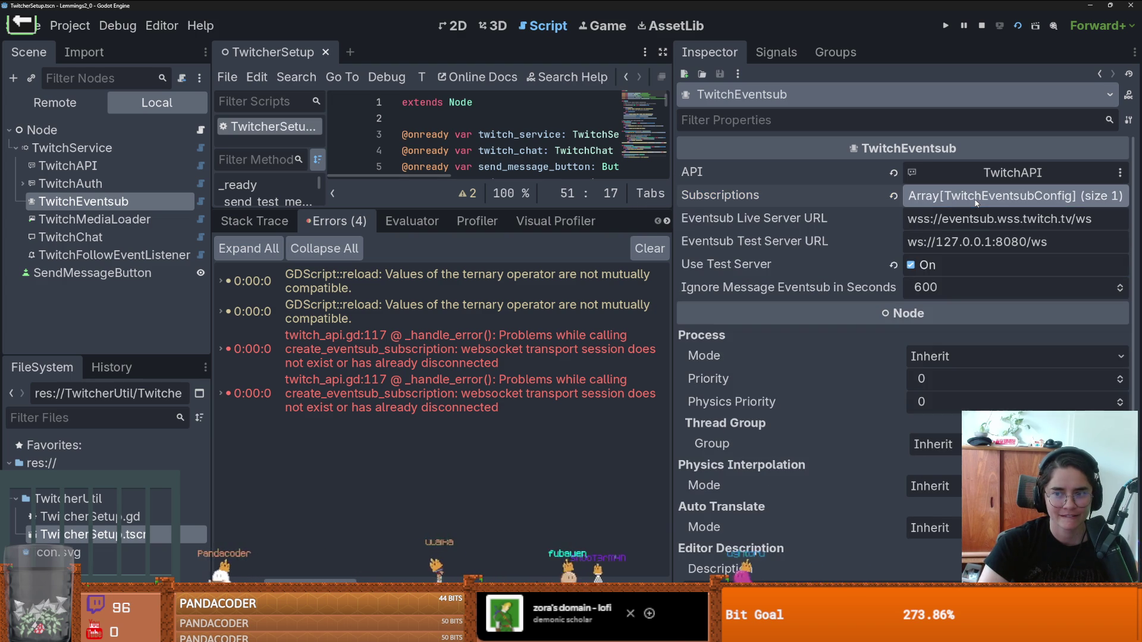
Step: Run the project, stop it, and switch off Use Test Server on TwitchEventsub
left_click(1017, 30)
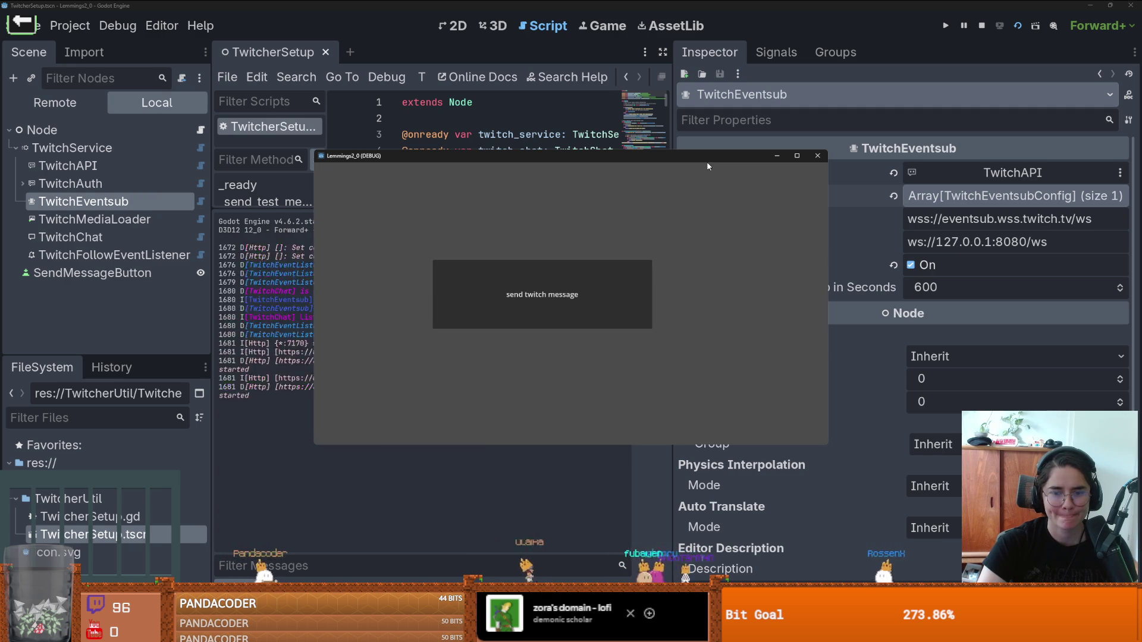
key("F8")
left_click(911, 265)
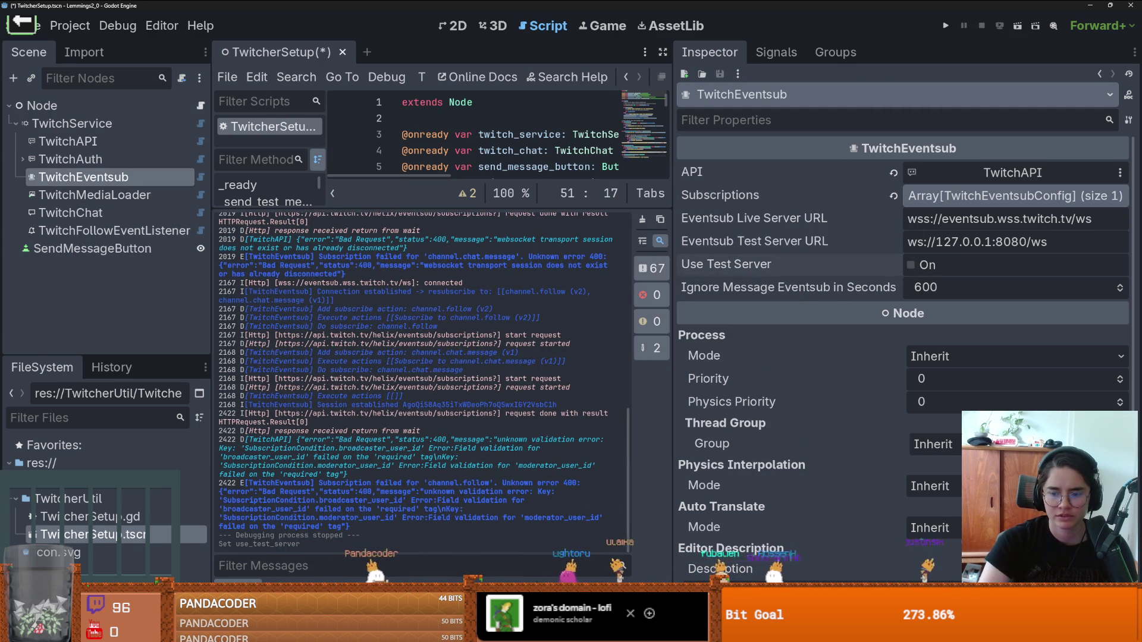
Step: Close the PowerShell window's tabs, including the websocket server log
key("alt+Tab")
left_click(823, 189)
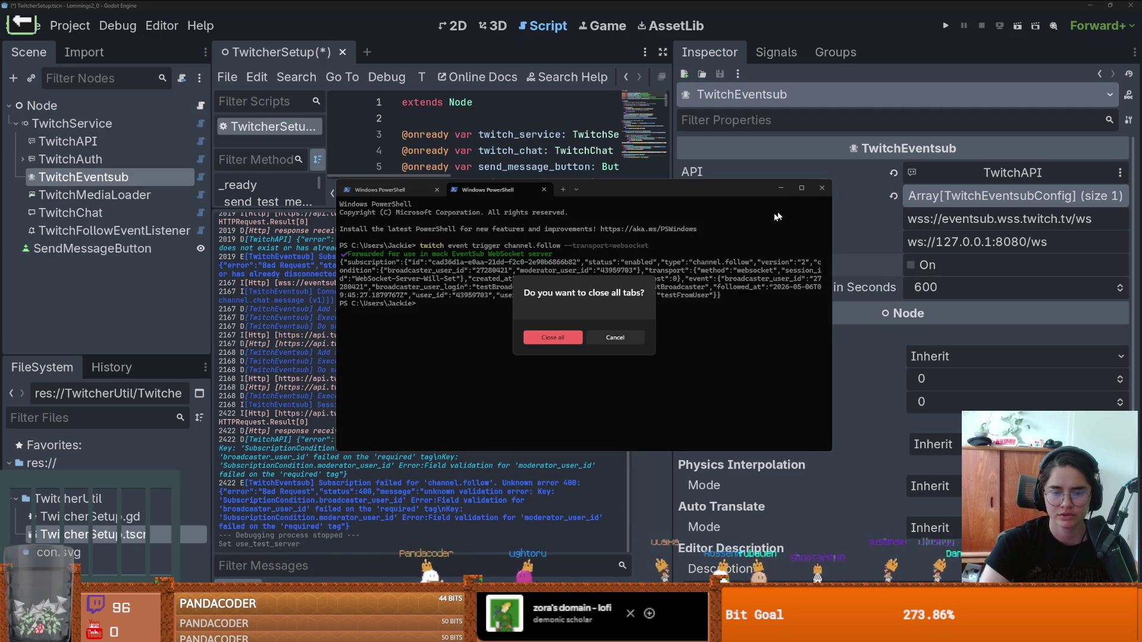
left_click(615, 337)
left_click(415, 190)
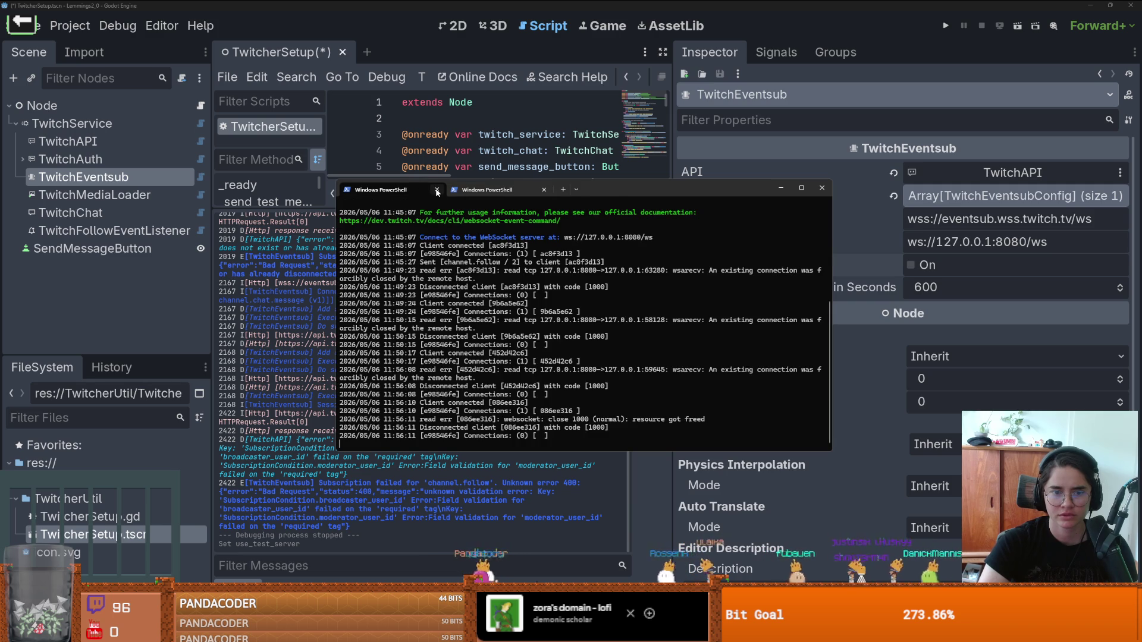
left_click(437, 191)
left_click(440, 189)
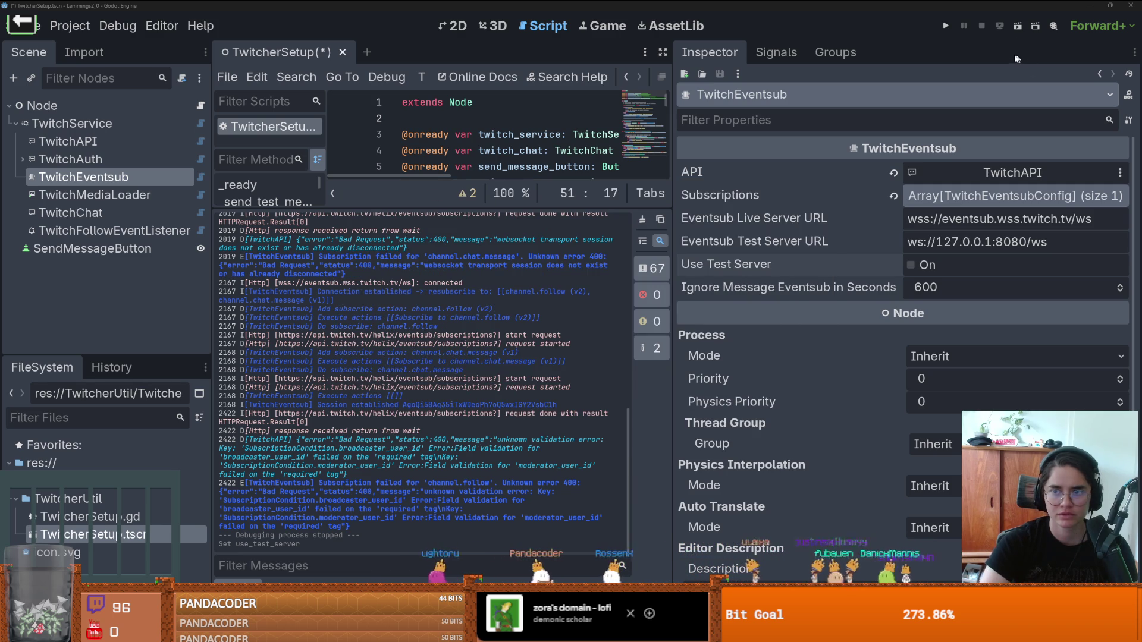
Step: Save and rerun the project, then widen the debugger to read the missing user id errors
left_click(1018, 26)
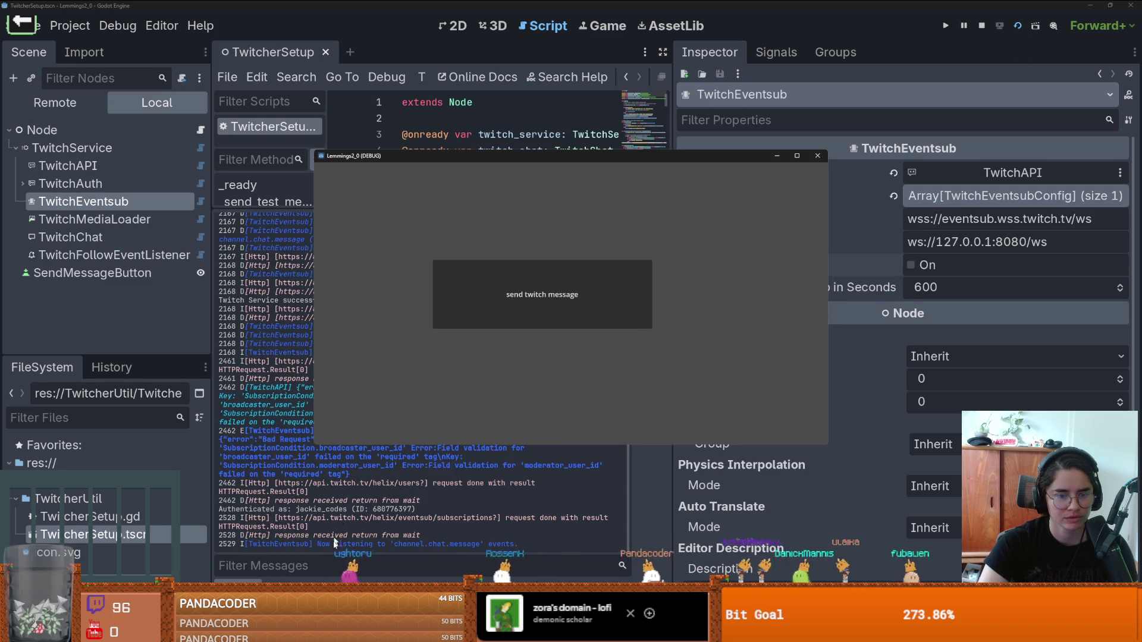
left_click(310, 582)
mouse_move(447, 351)
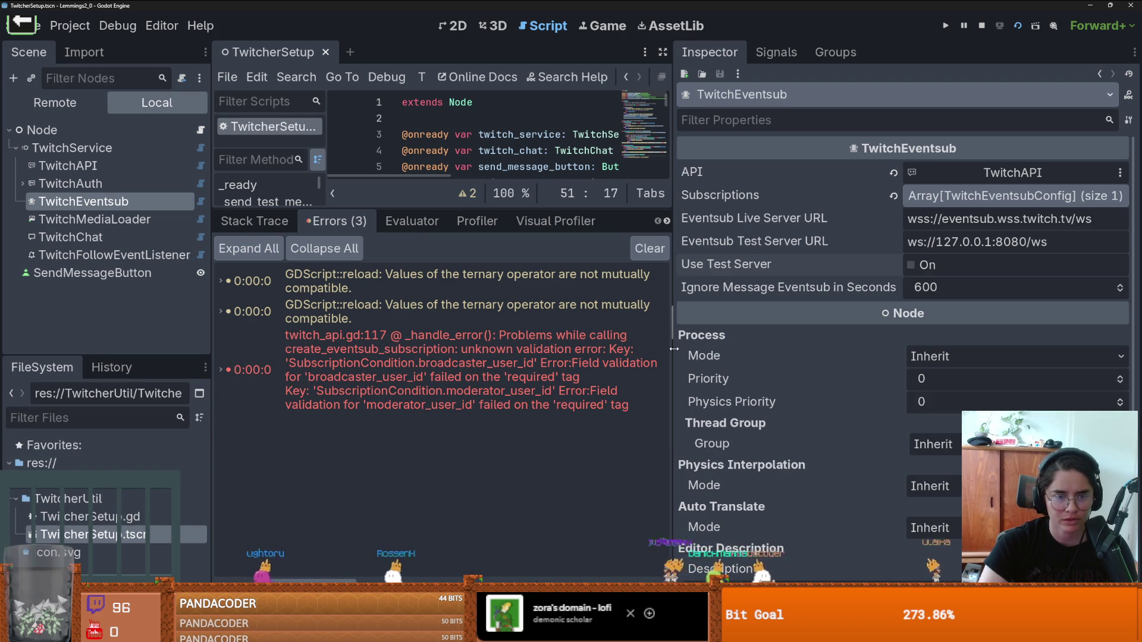
left_click_drag(674, 350, 725, 349)
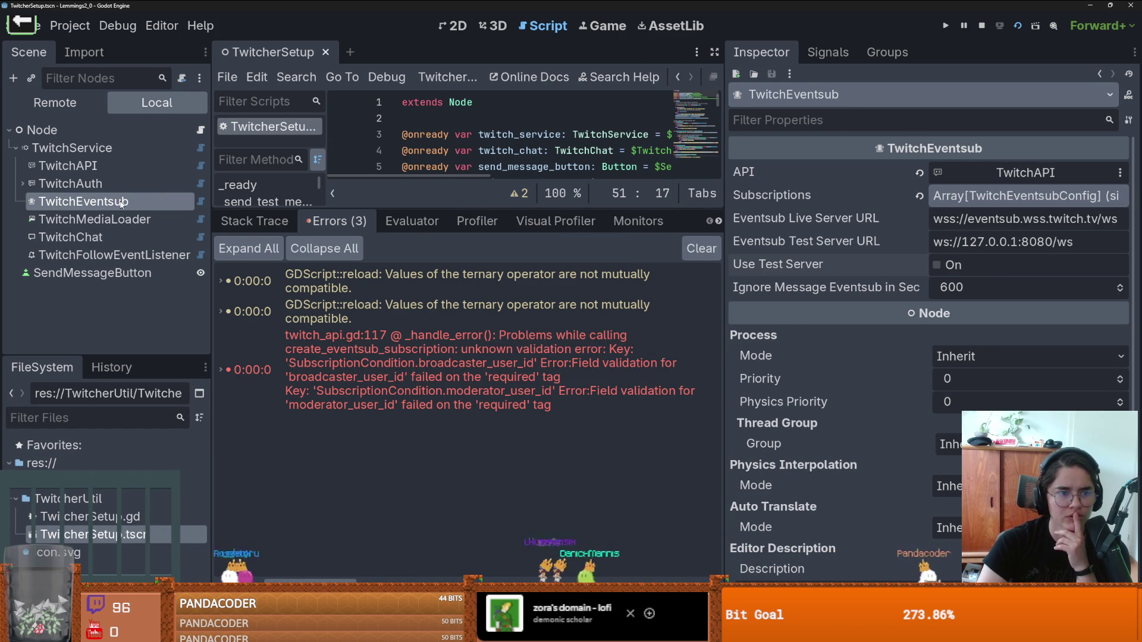
key("Down")
key("Up")
Step: Enter the channel's username as element 0's Broadcaster User Id and leave Moderator User Id empty
left_click(990, 202)
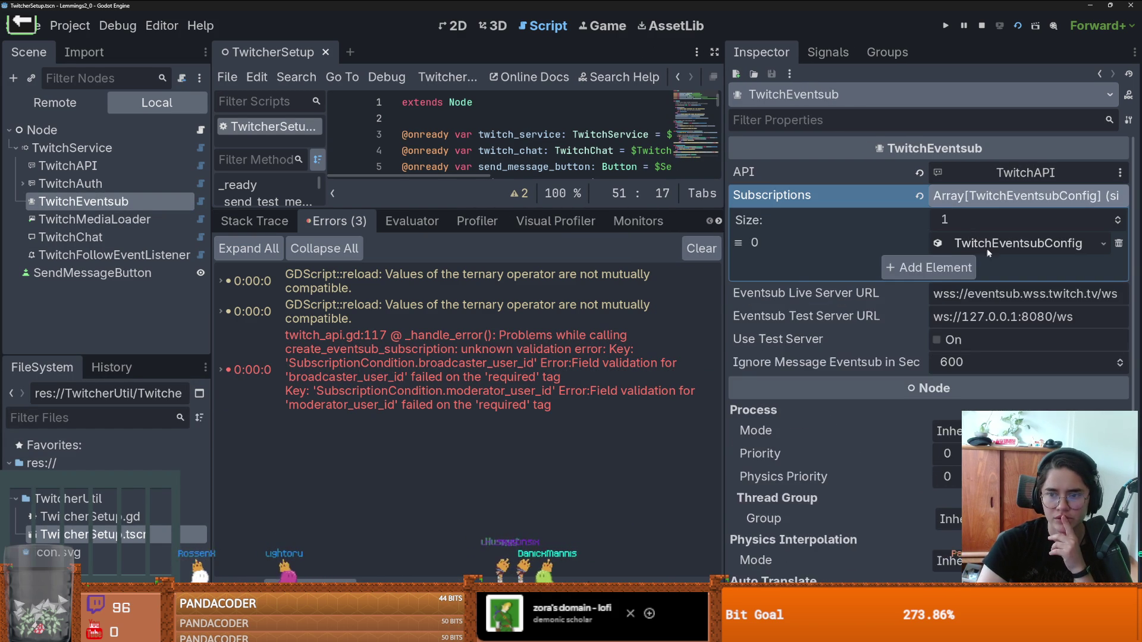
left_click(1018, 244)
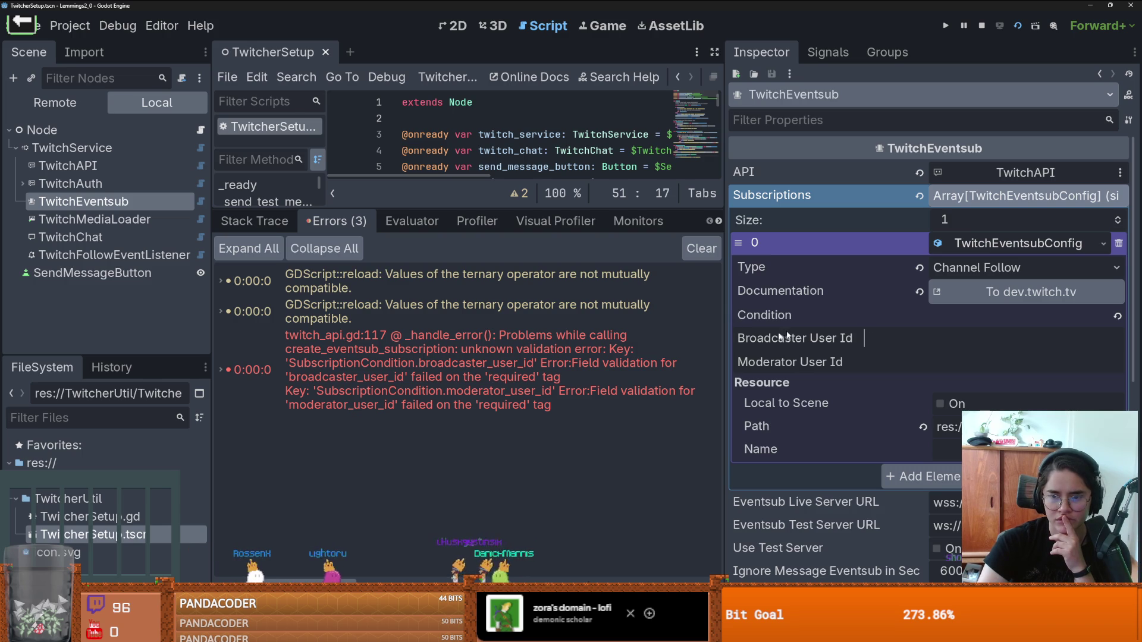
left_click(878, 338)
type("jack")
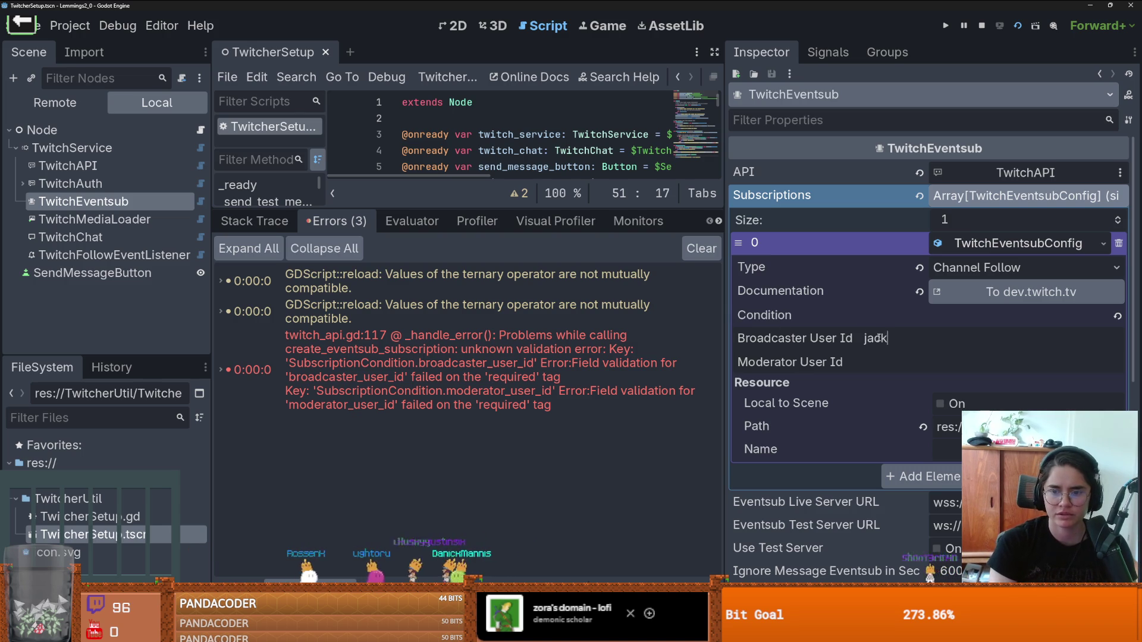
type("ie_codes")
key("Tab")
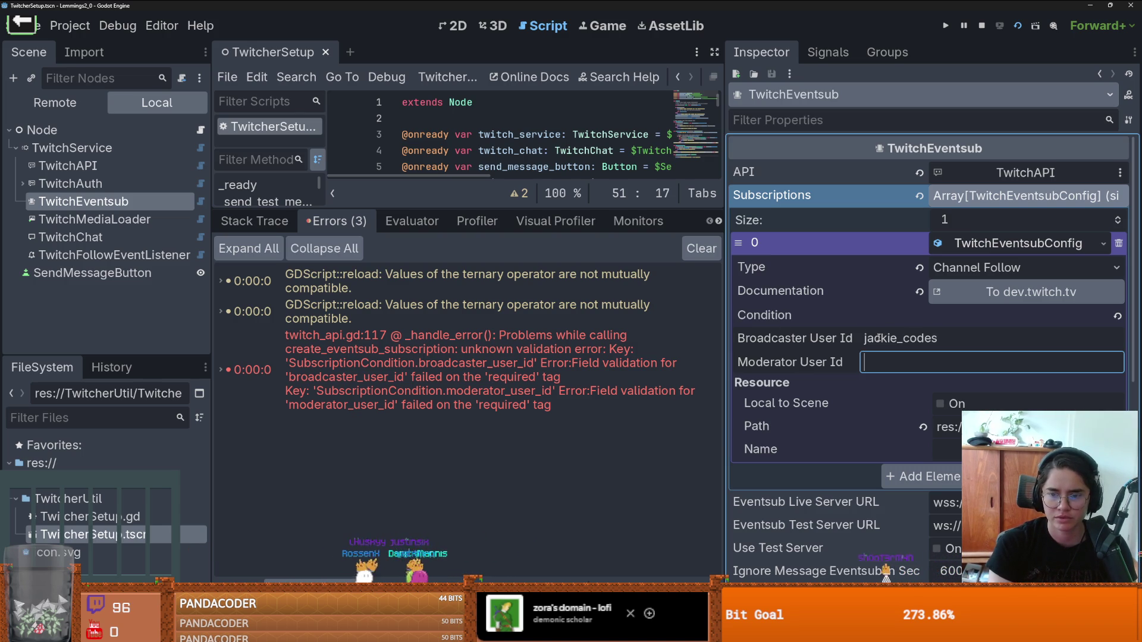
type("chch")
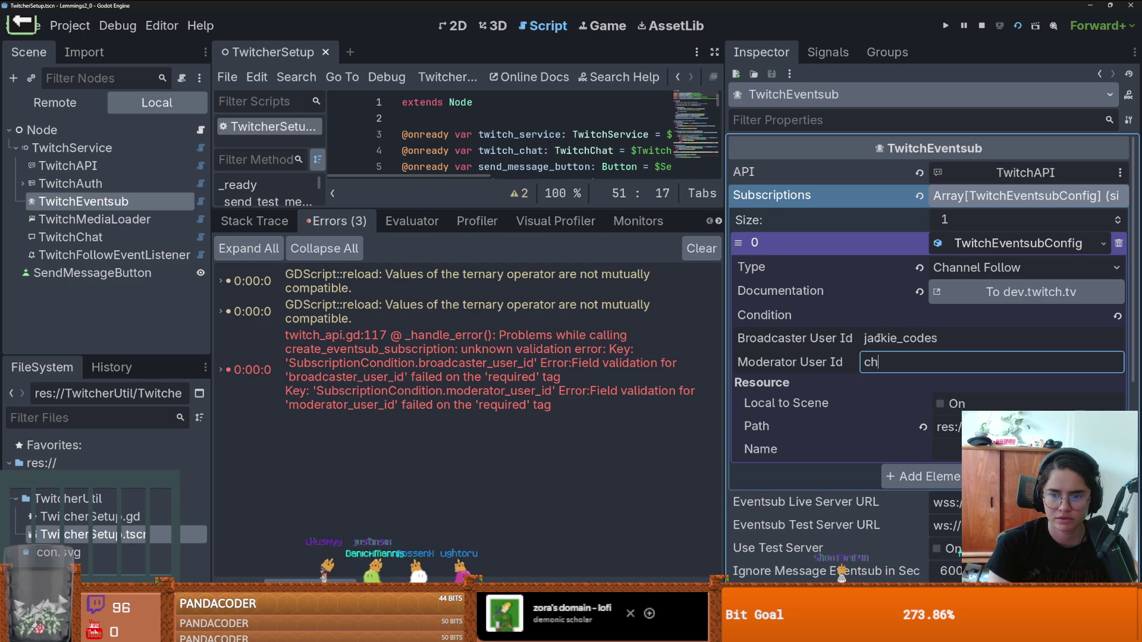
type("ckie_codes")
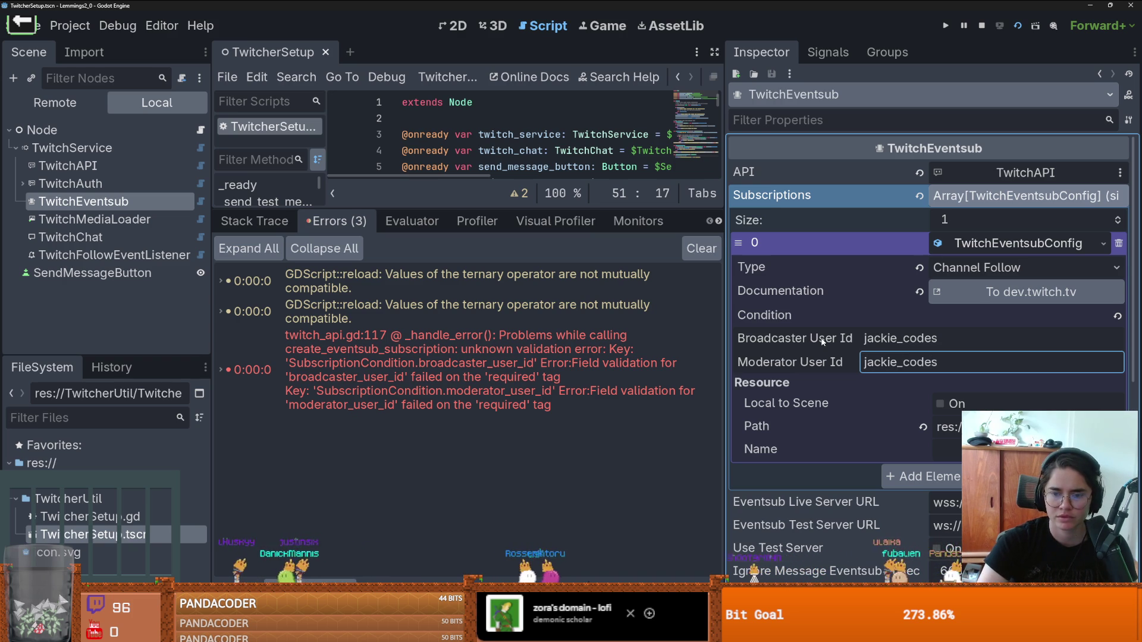
key("ctrl+a")
key("BackSpace")
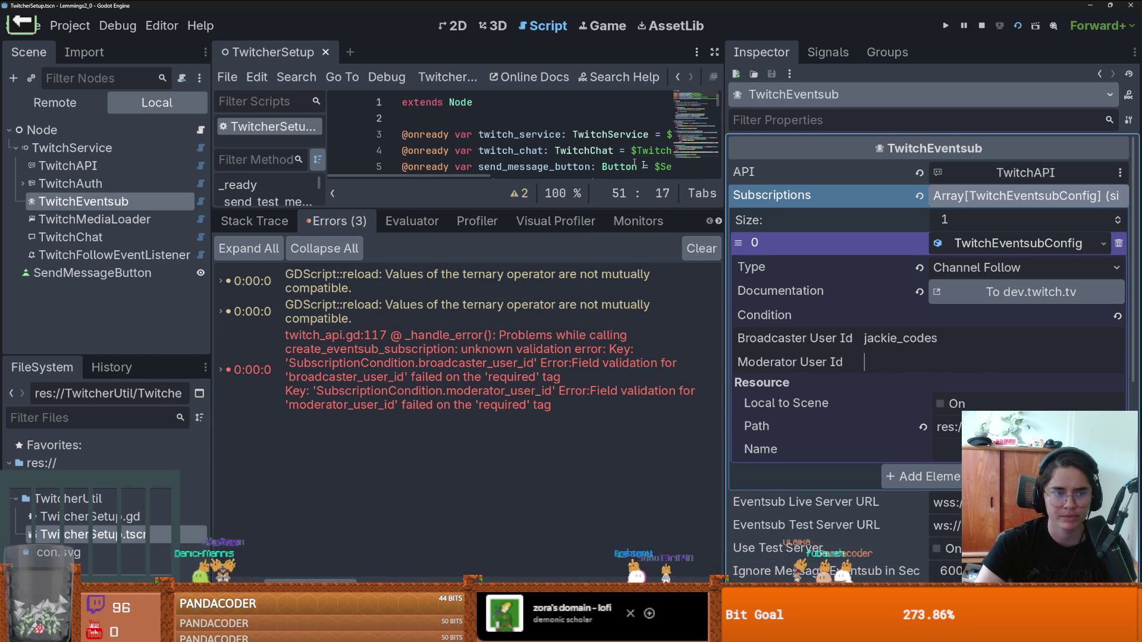
left_click(987, 198)
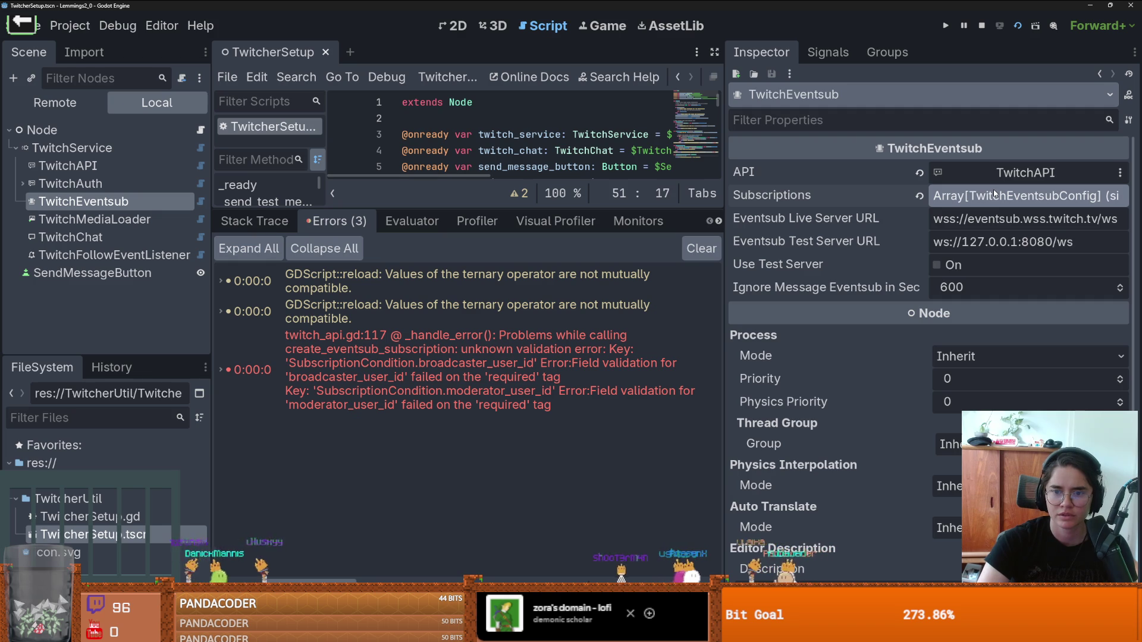
Step: Inspect TwitchService's OAuth setting, scopes and token, then enlarge the script area above the Errors panel
key("Up")
key("Up")
key("Up")
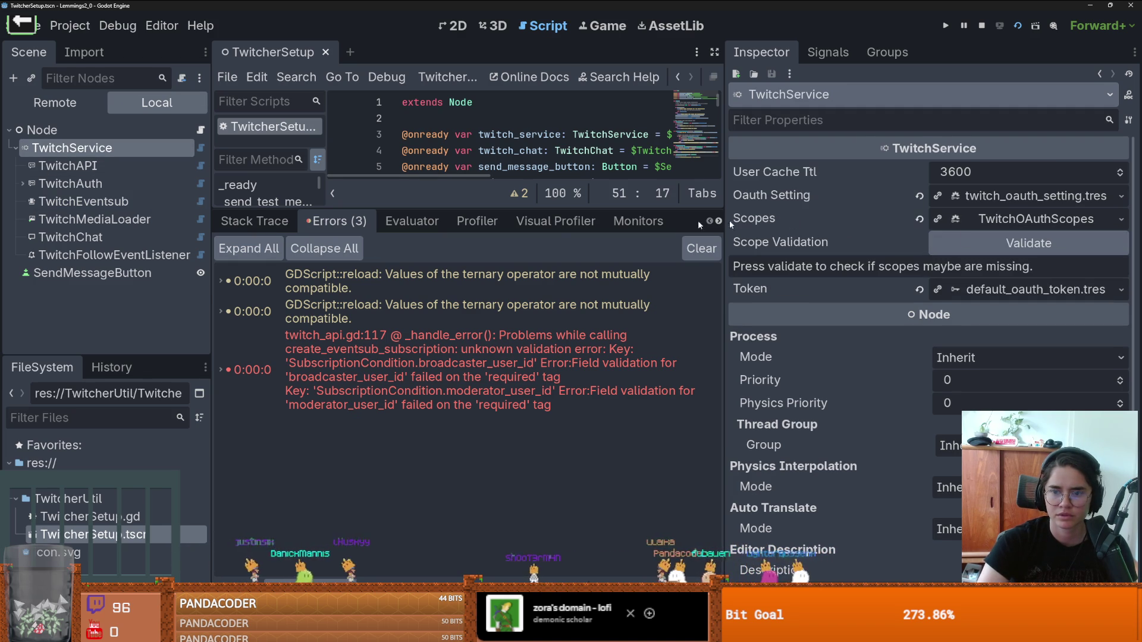
left_click(104, 202)
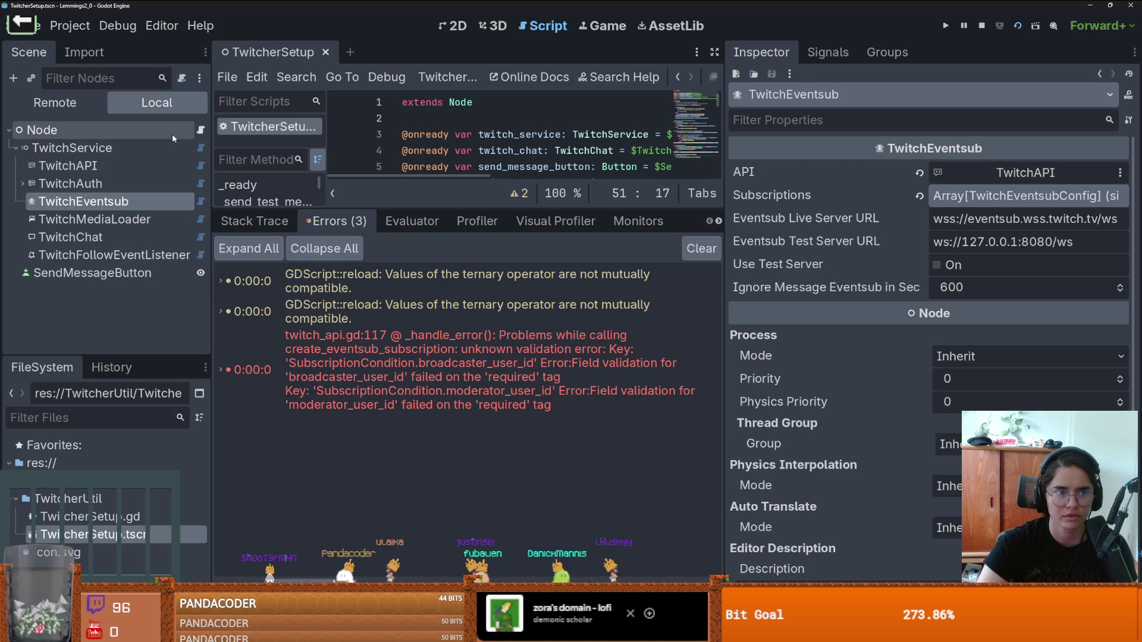
left_click(141, 150)
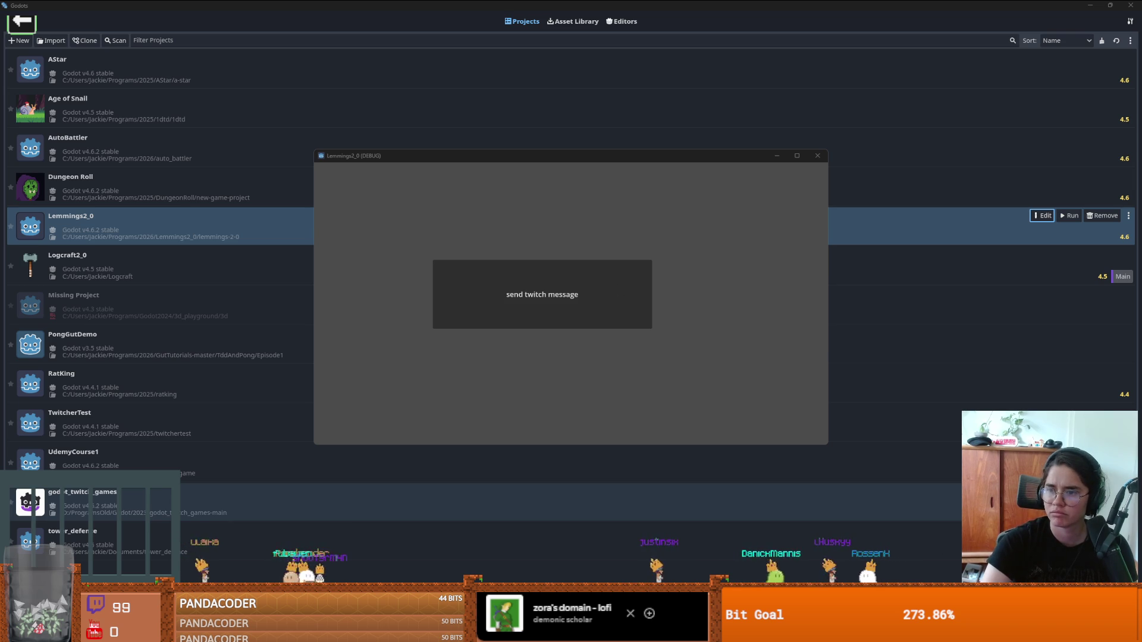
key("alt+Tab")
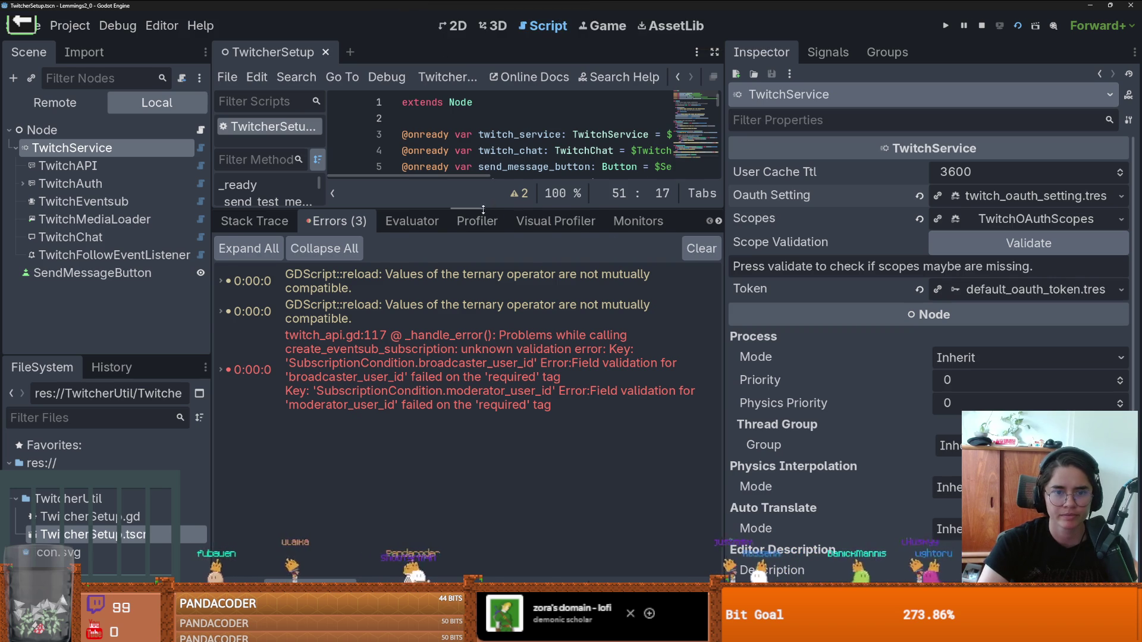
left_click_drag(483, 209, 483, 444)
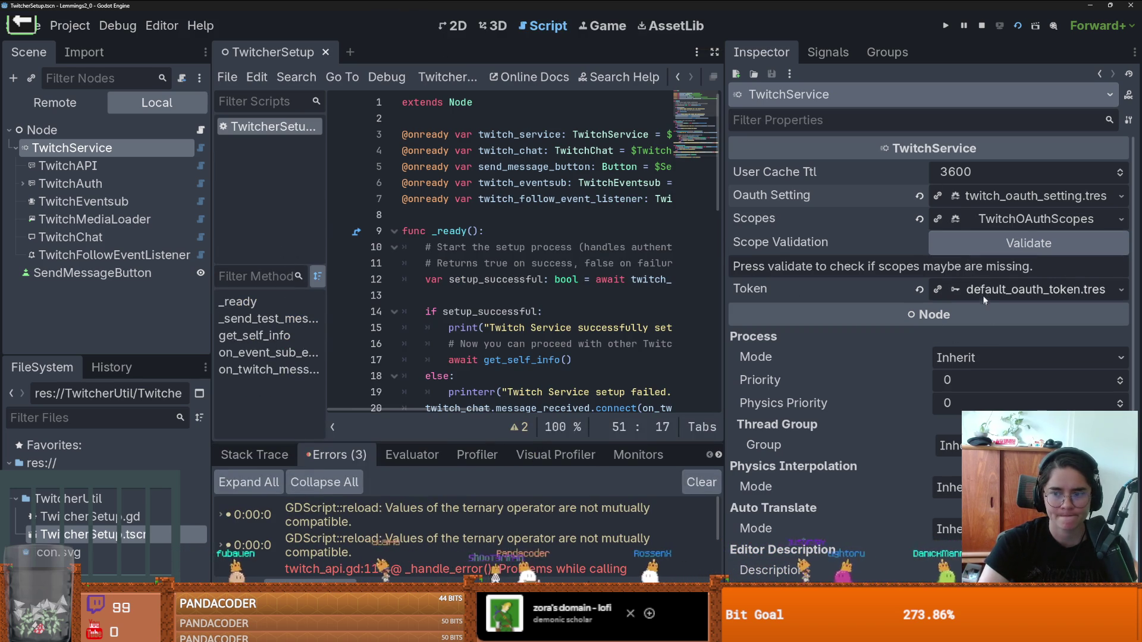
Step: Reload TwitchAPI's default OAuth token info, confirming it is valid with moderator:read:followers scope
left_click(140, 165)
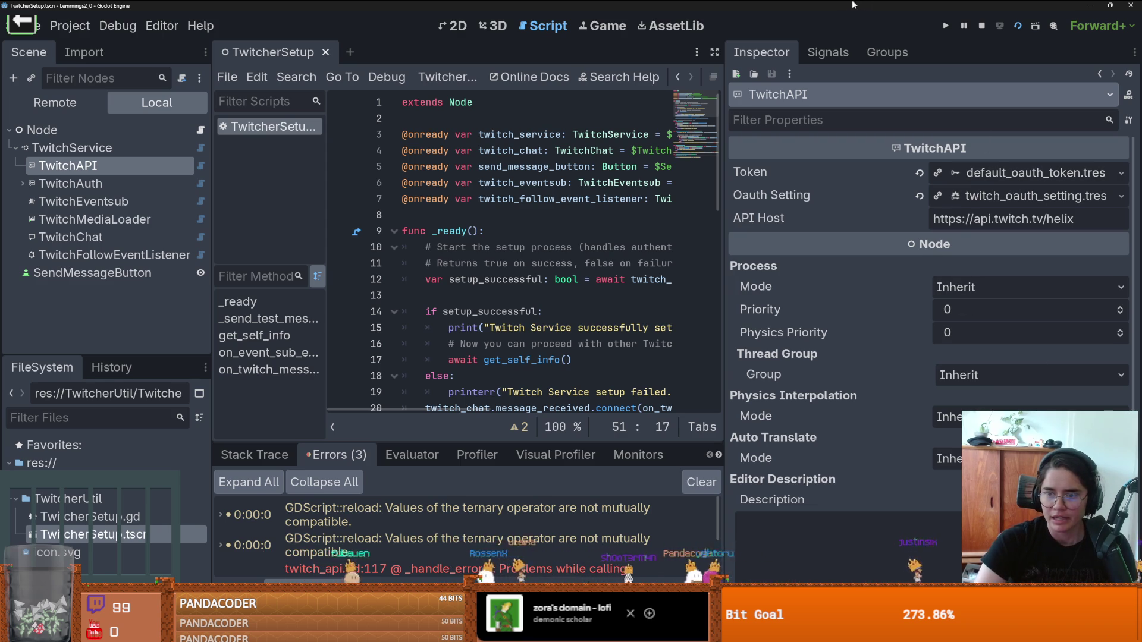
left_click(946, 25)
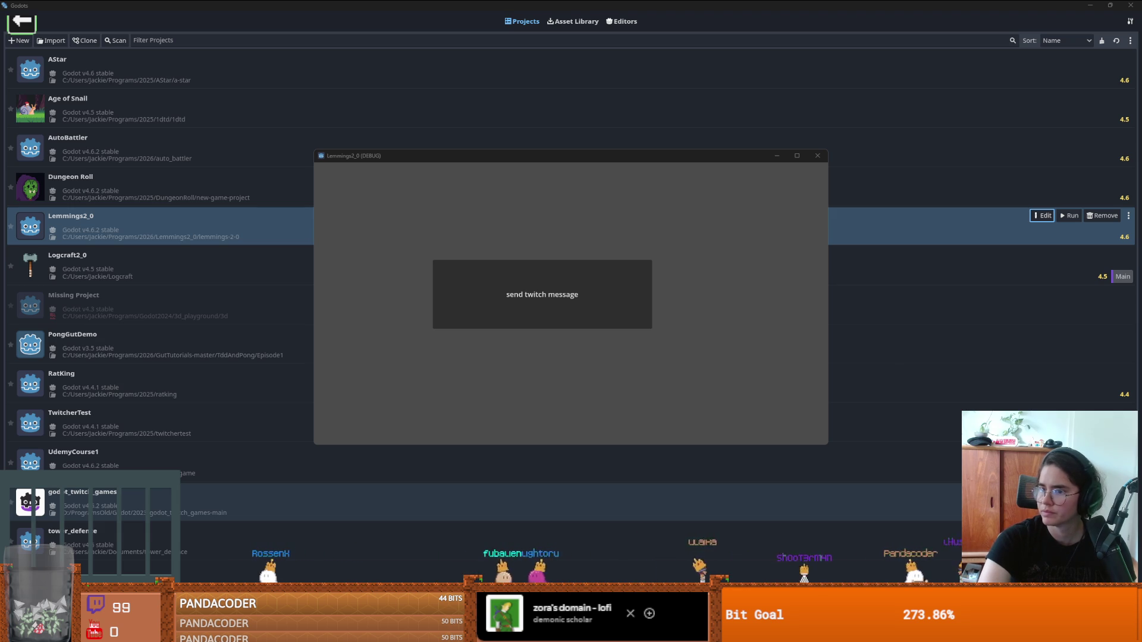
key("super+Left")
key("super+Up")
key("super+Up")
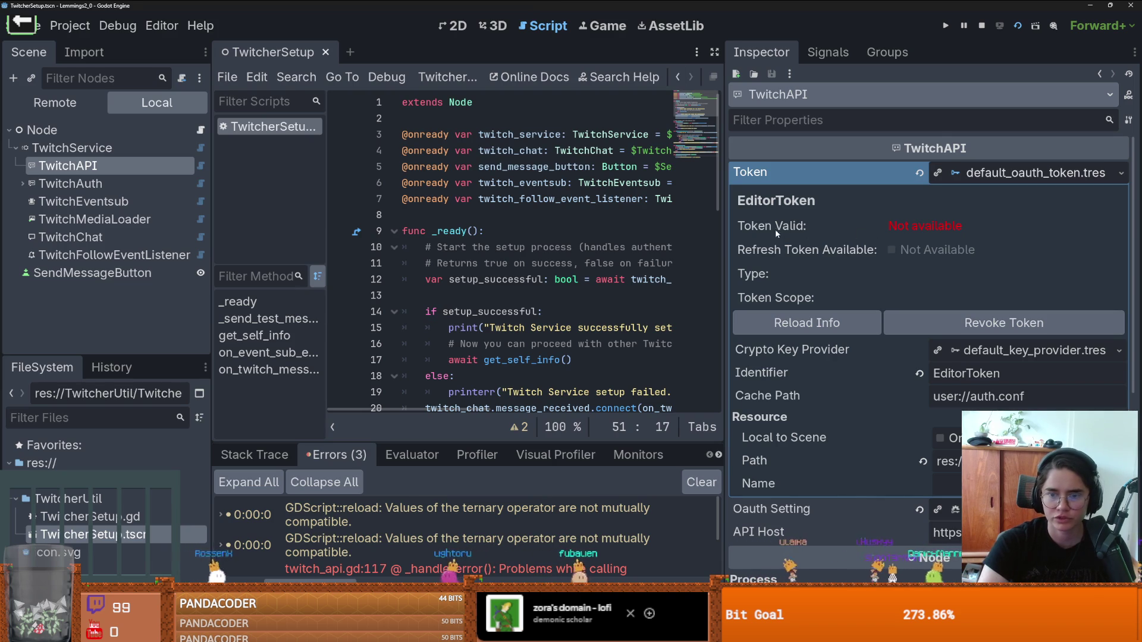
left_click(841, 323)
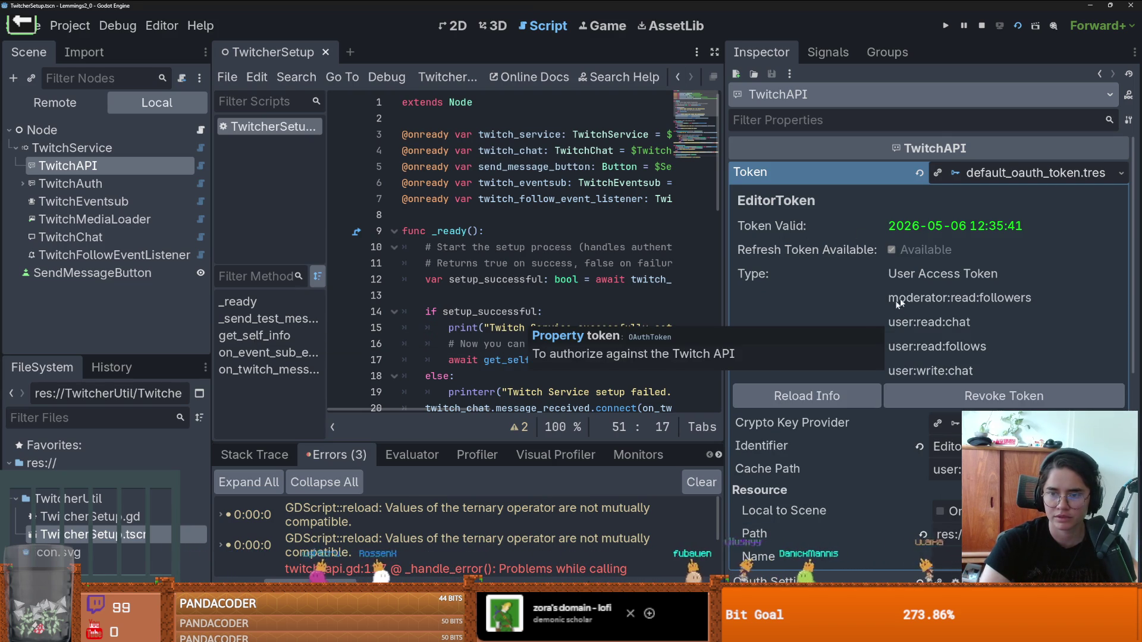
left_click(1024, 173)
Step: Review TwitchService's OAuth setting and scopes, then run Scope Validation, which reports them OK
left_click(100, 154)
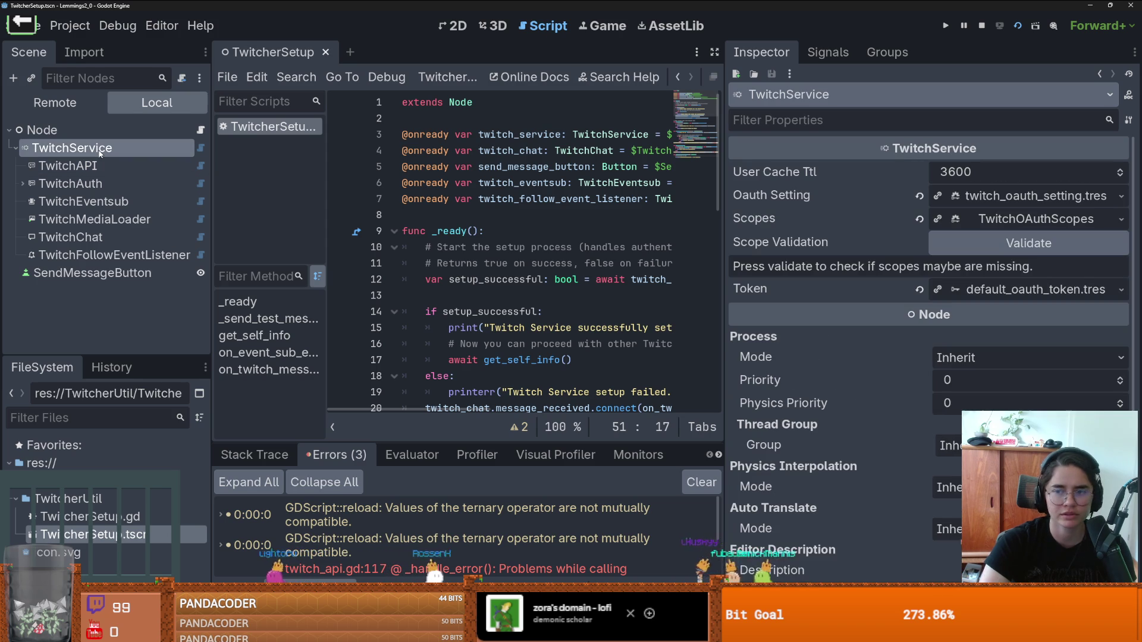
left_click(1036, 196)
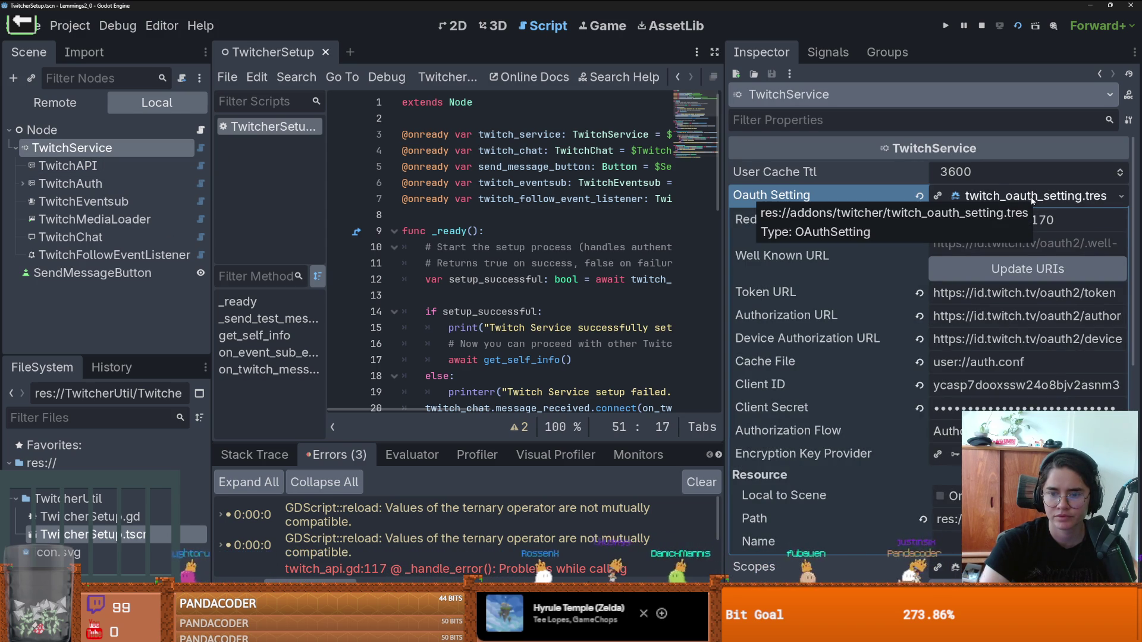
left_click(1032, 197)
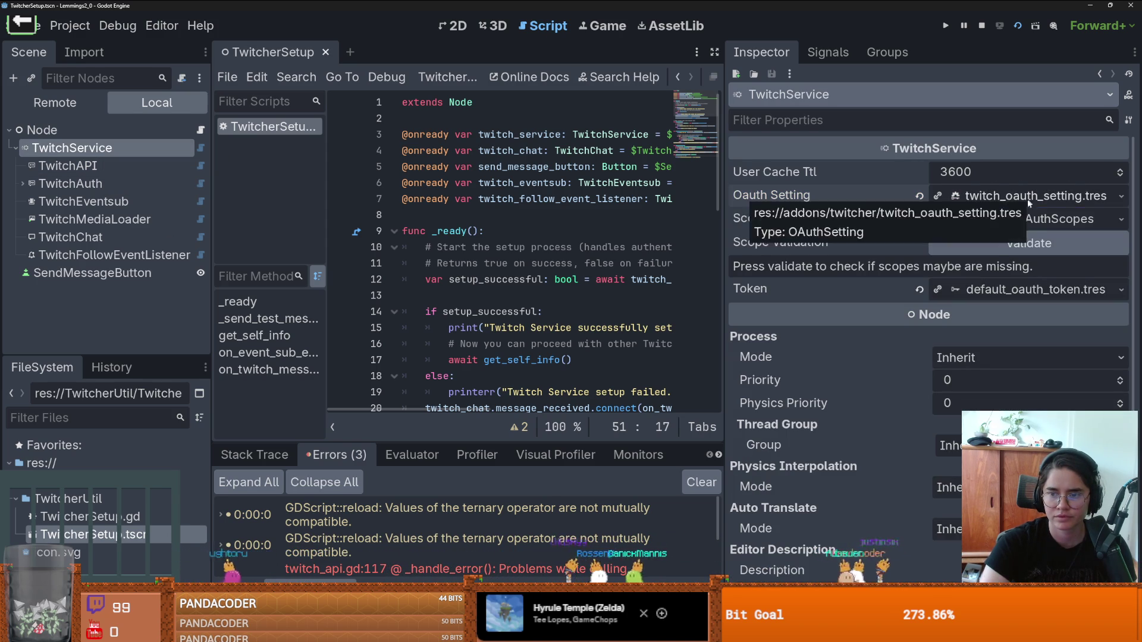
left_click(1012, 219)
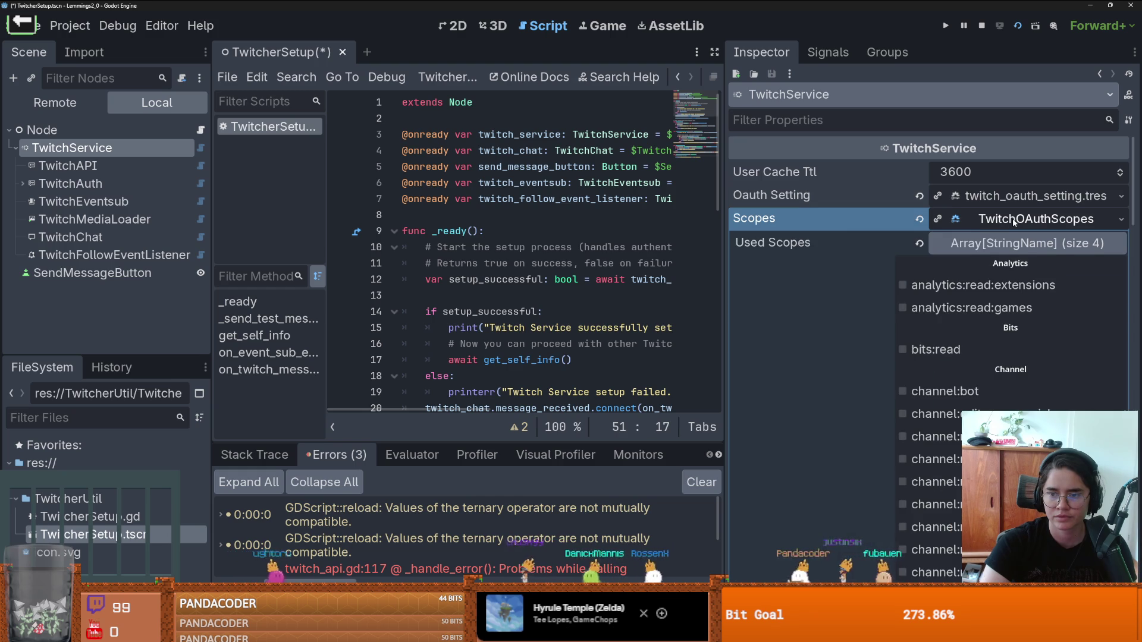
left_click(1012, 219)
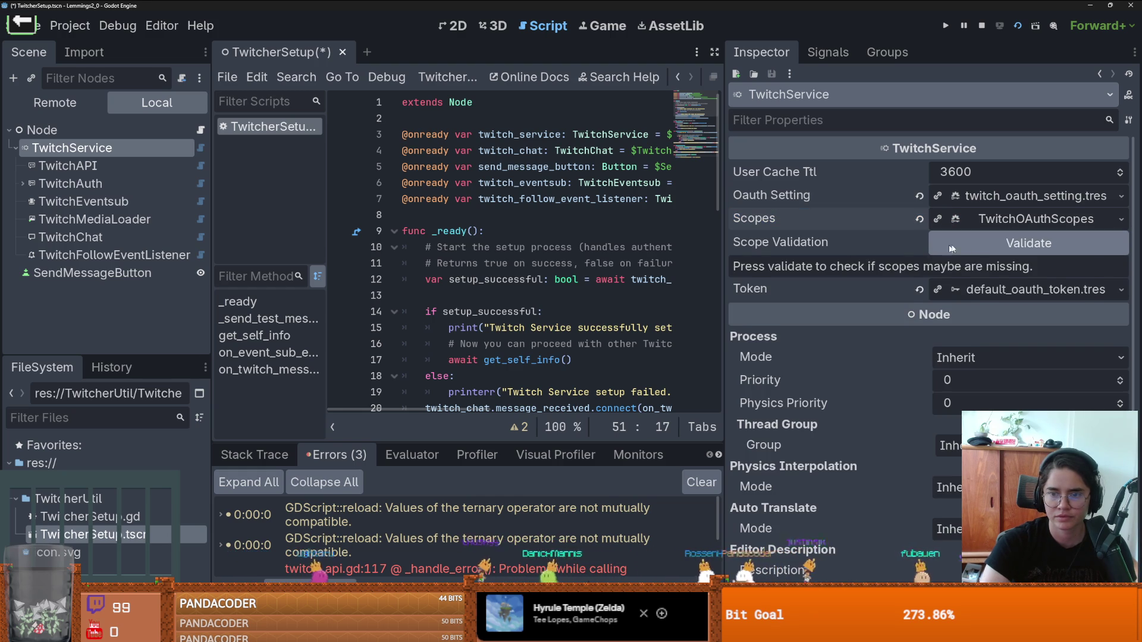
left_click(1011, 243)
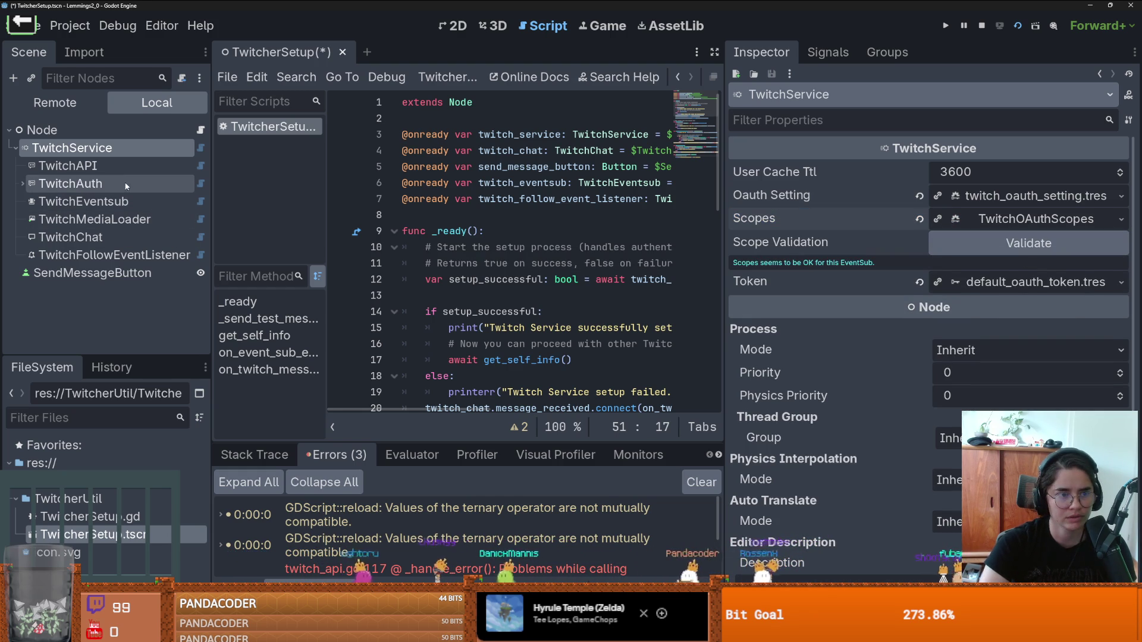
Step: Inspect TwitchAPI, TwitchAuth, TwitchEventsub, TwitchMediaLoader and TwitchChat nodes in turn
left_click(113, 172)
left_click(108, 186)
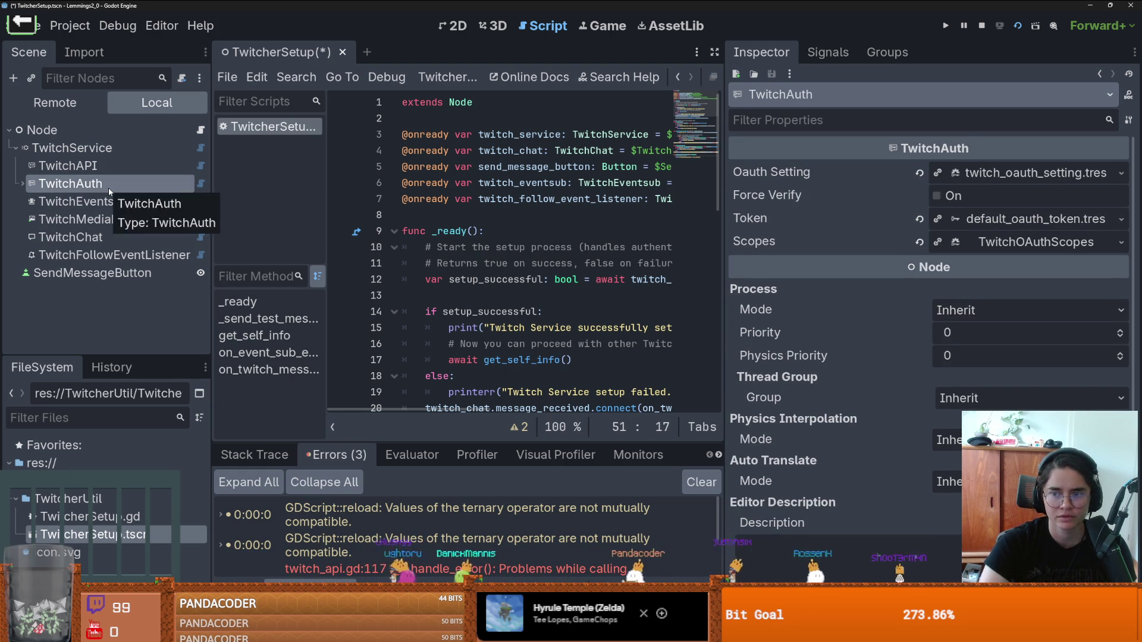
left_click(113, 202)
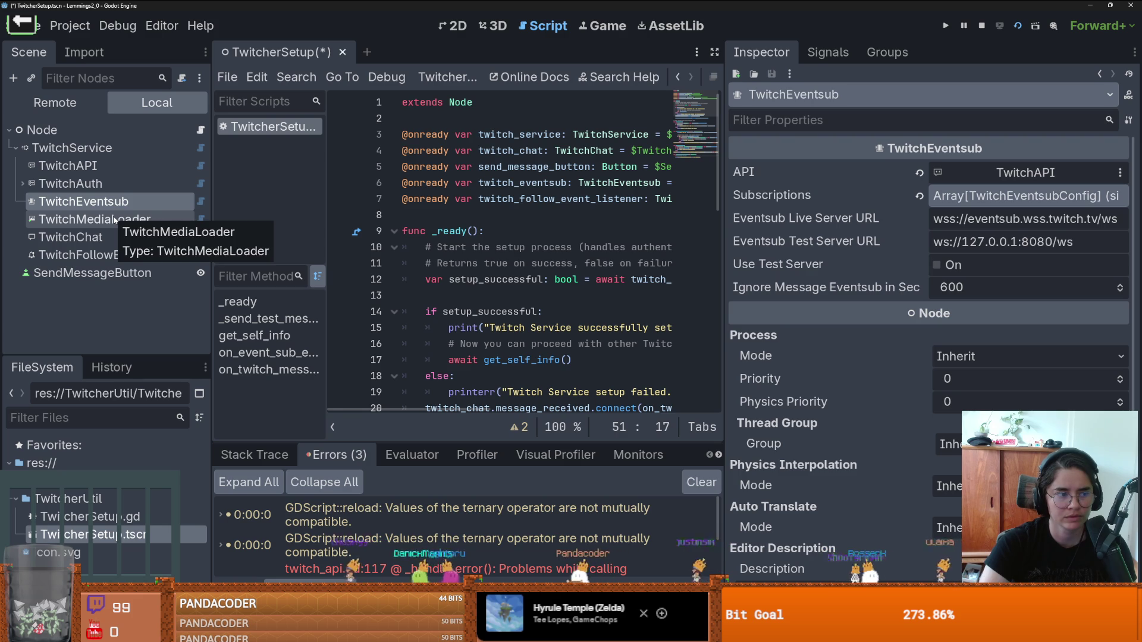
left_click(115, 220)
left_click(113, 202)
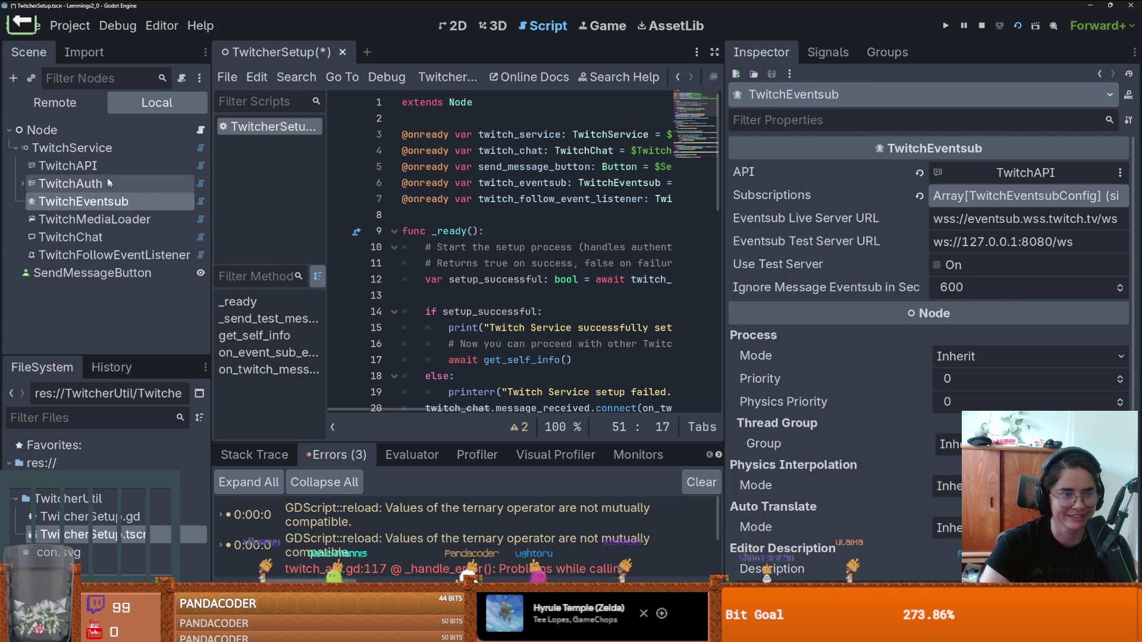
left_click(172, 169)
left_click(987, 177)
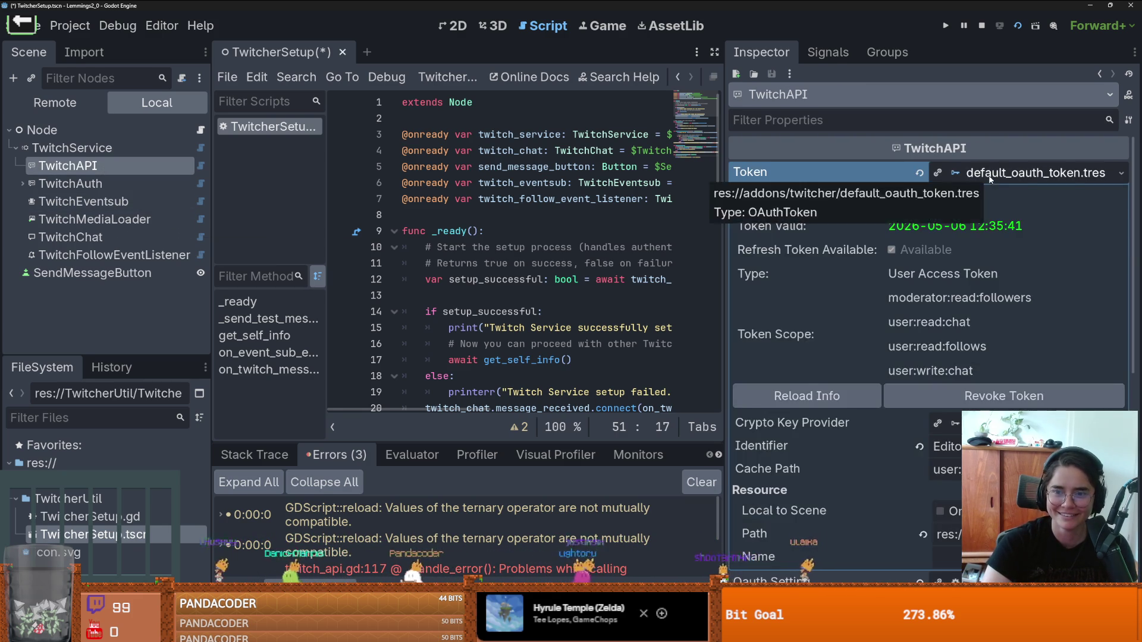
left_click(988, 177)
left_click(117, 207)
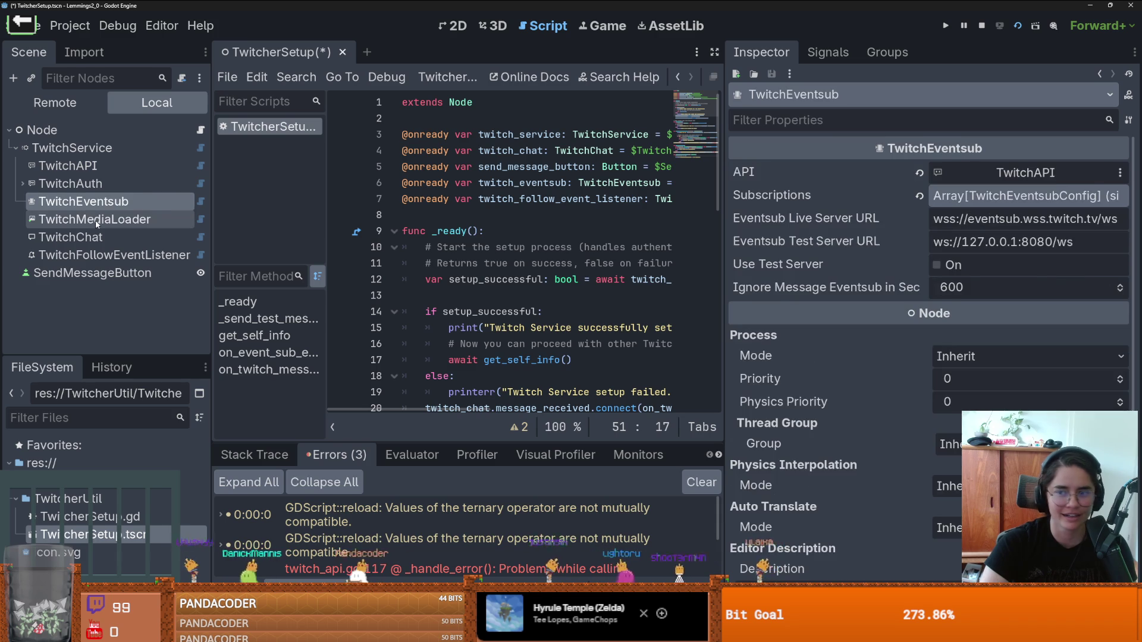
left_click(111, 221)
left_click(100, 236)
Step: Look up the broadcaster's numeric user ID in TwitchChat's Broadcaster User details
left_click(113, 255)
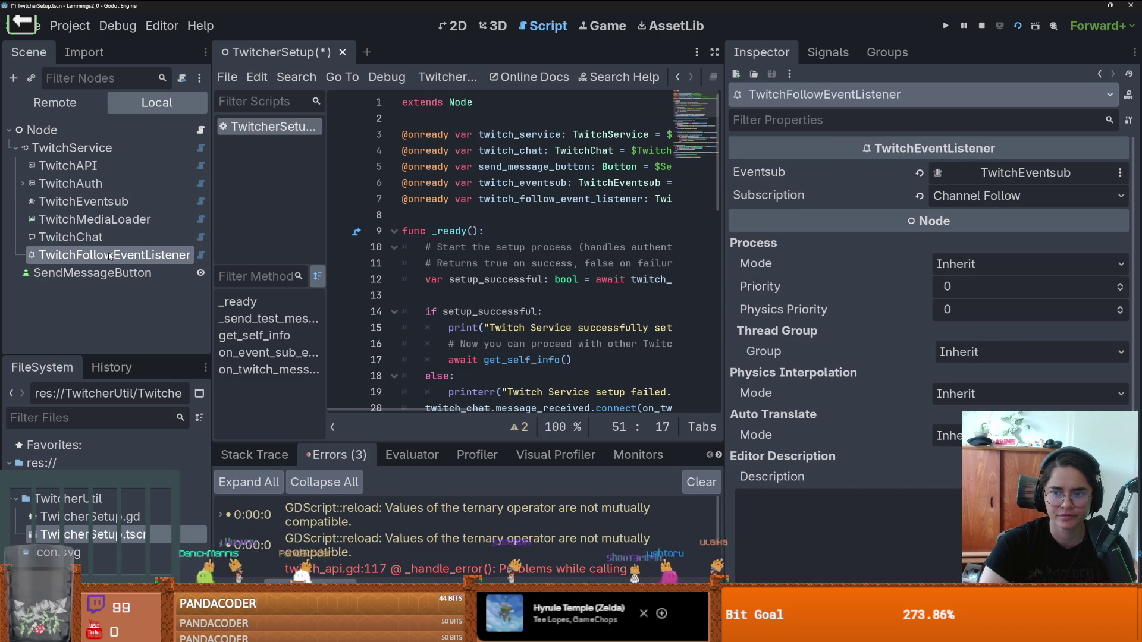
left_click(89, 237)
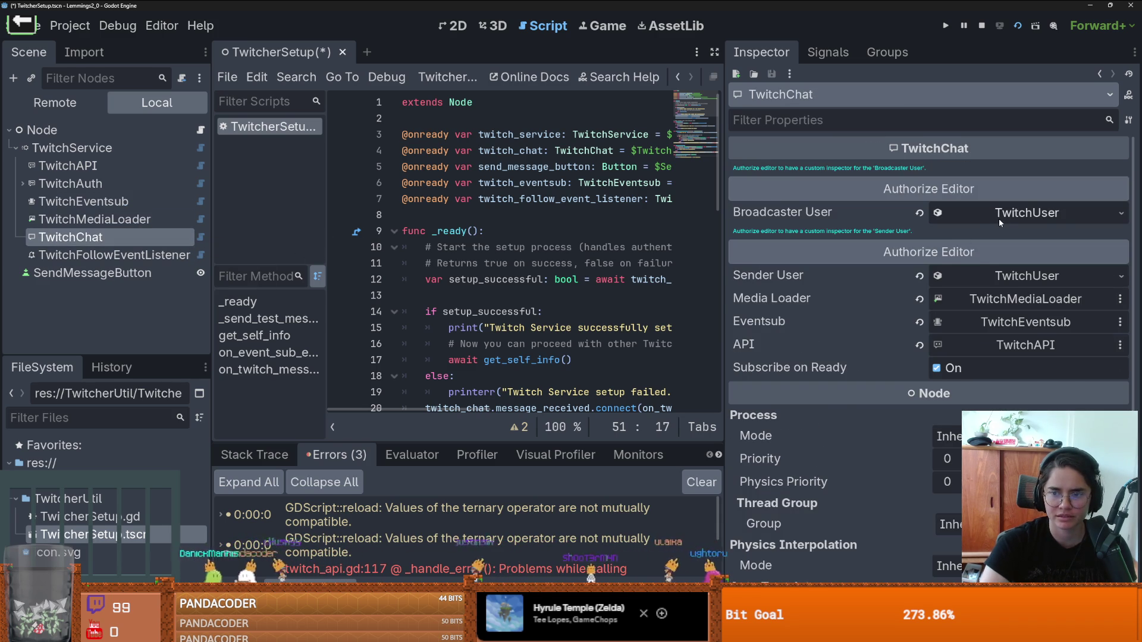
left_click(1002, 215)
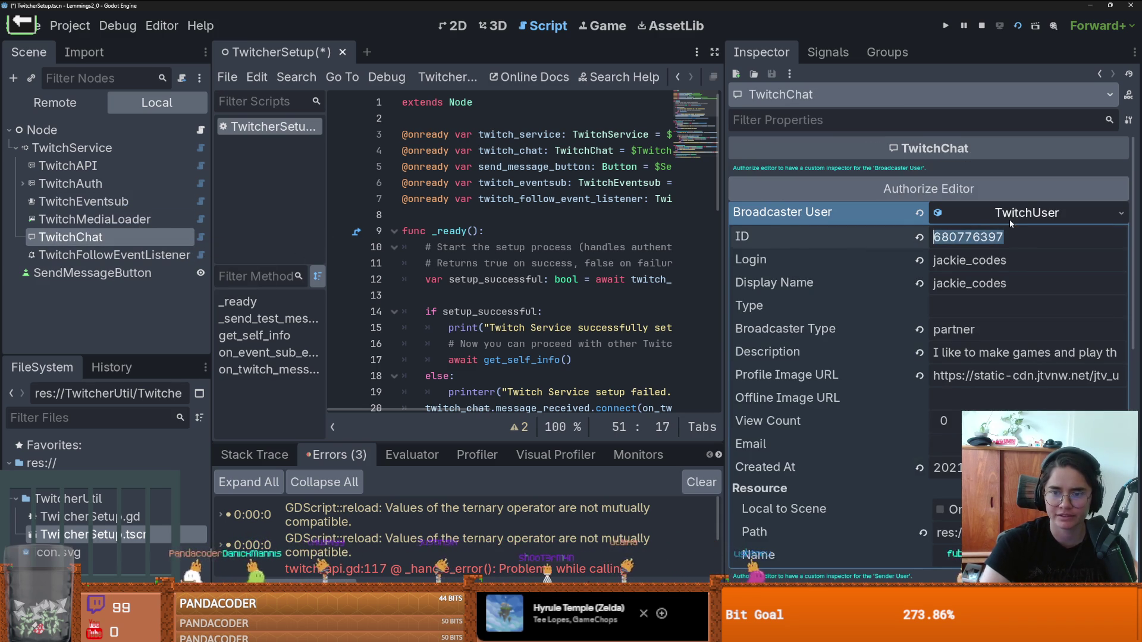
left_click(1009, 215)
Step: Replace TwitchEventsub's Channel Follow Broadcaster User Id with that numeric ID
left_click(113, 254)
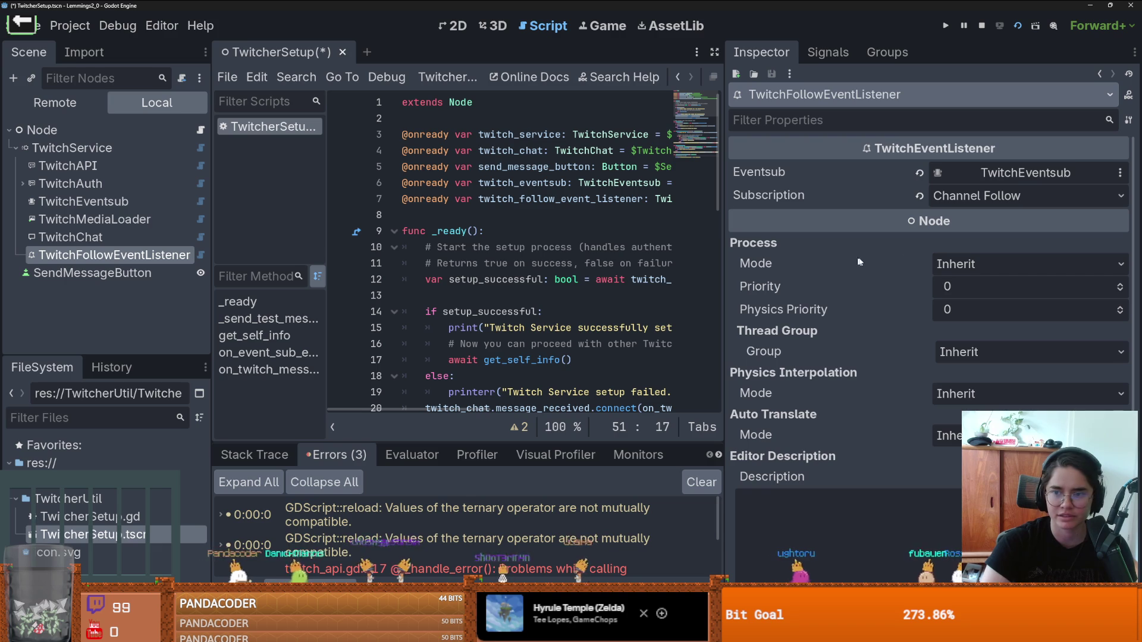
left_click(1009, 176)
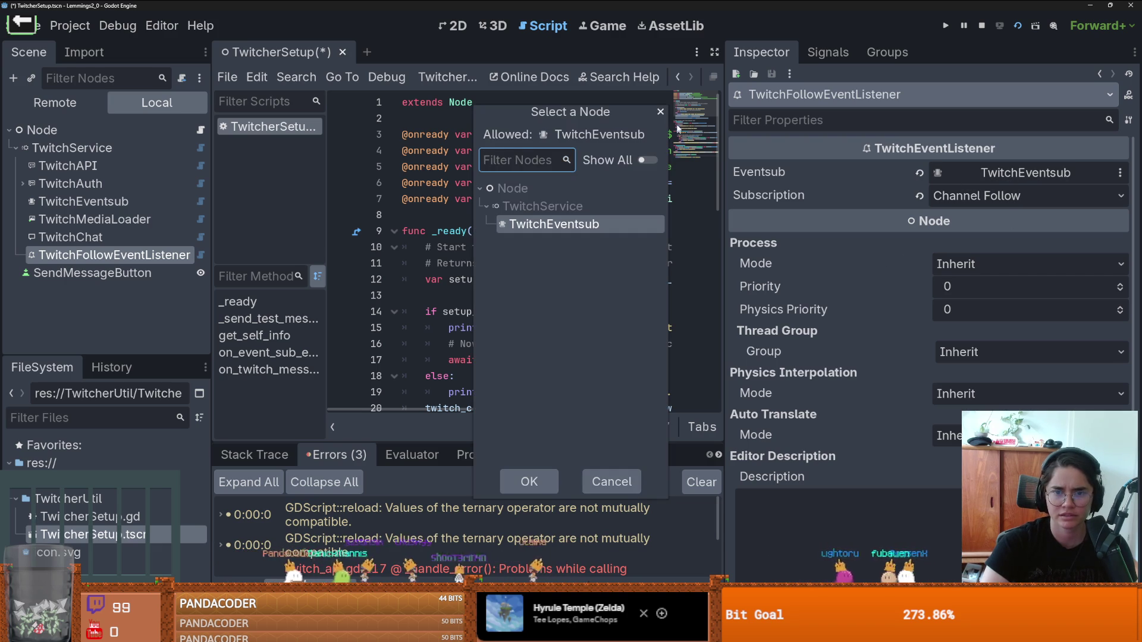
key("Escape")
left_click(83, 201)
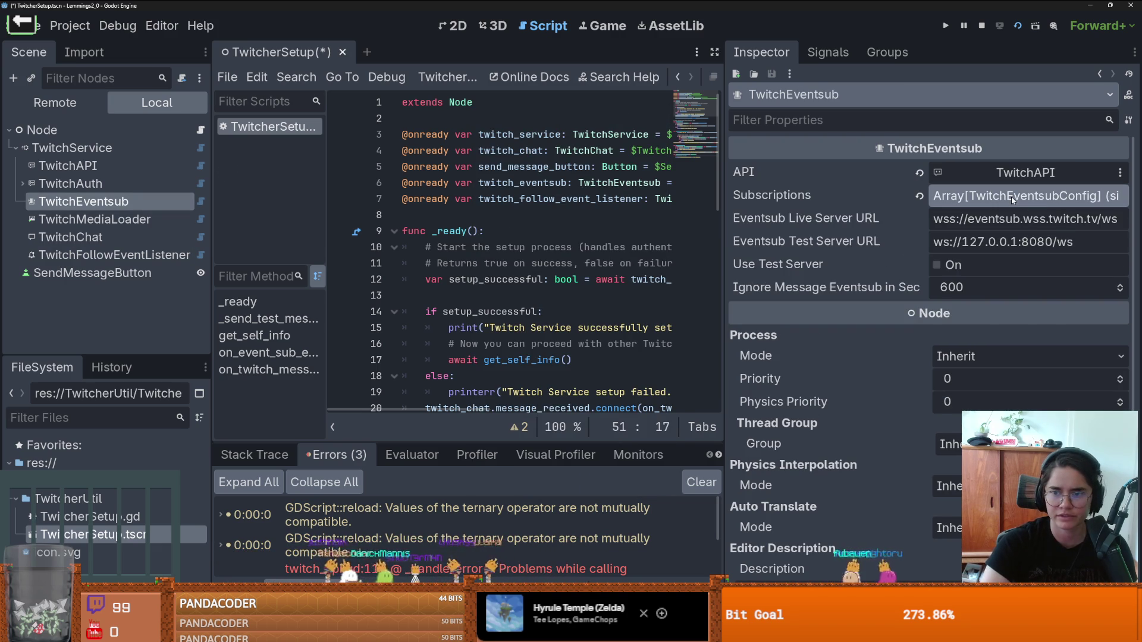
left_click(1013, 196)
left_click(1011, 245)
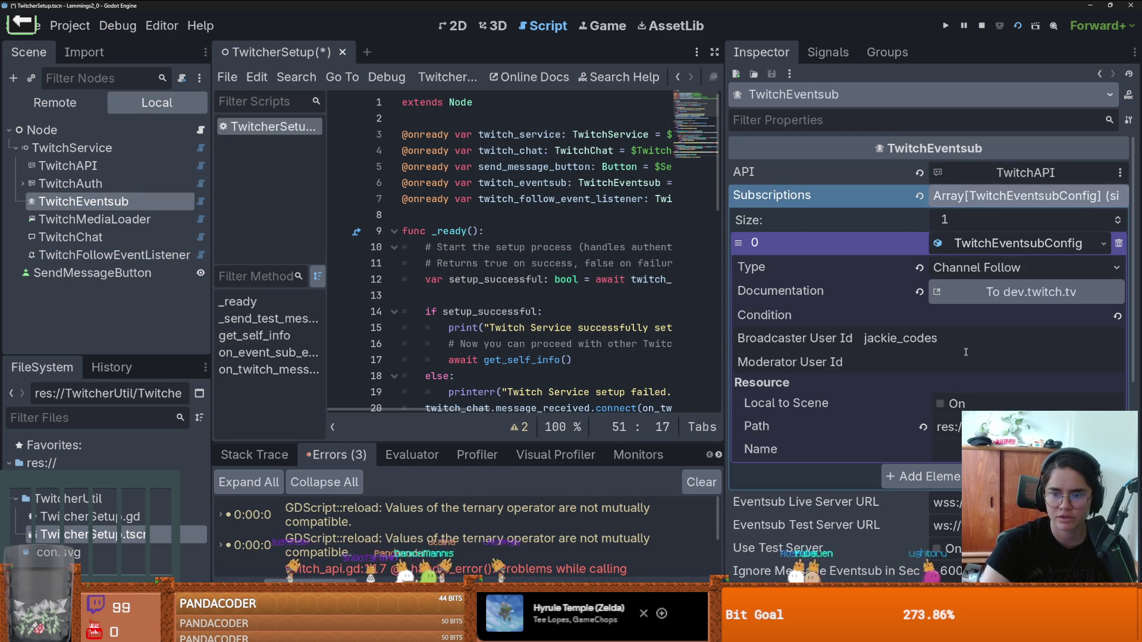
double_click(891, 345)
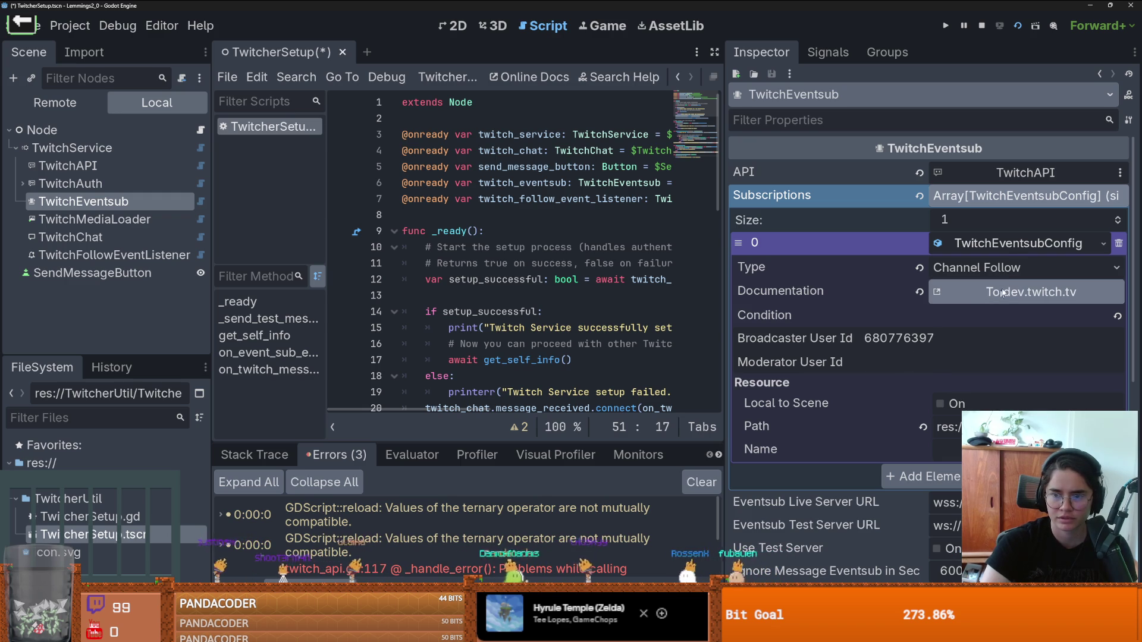
left_click(909, 274)
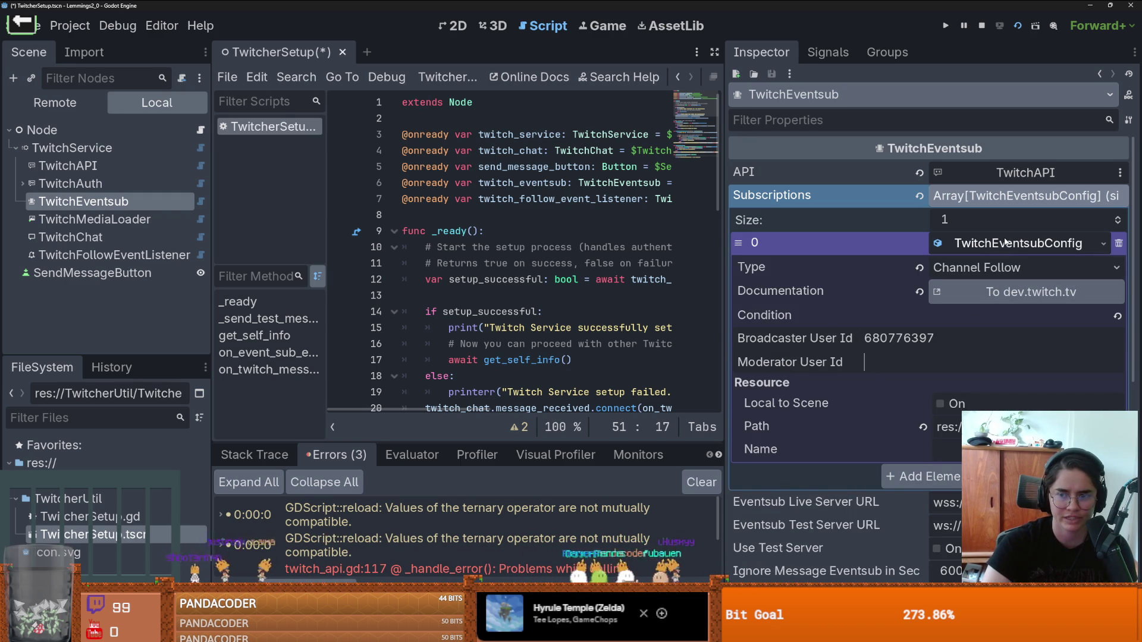
left_click(1026, 196)
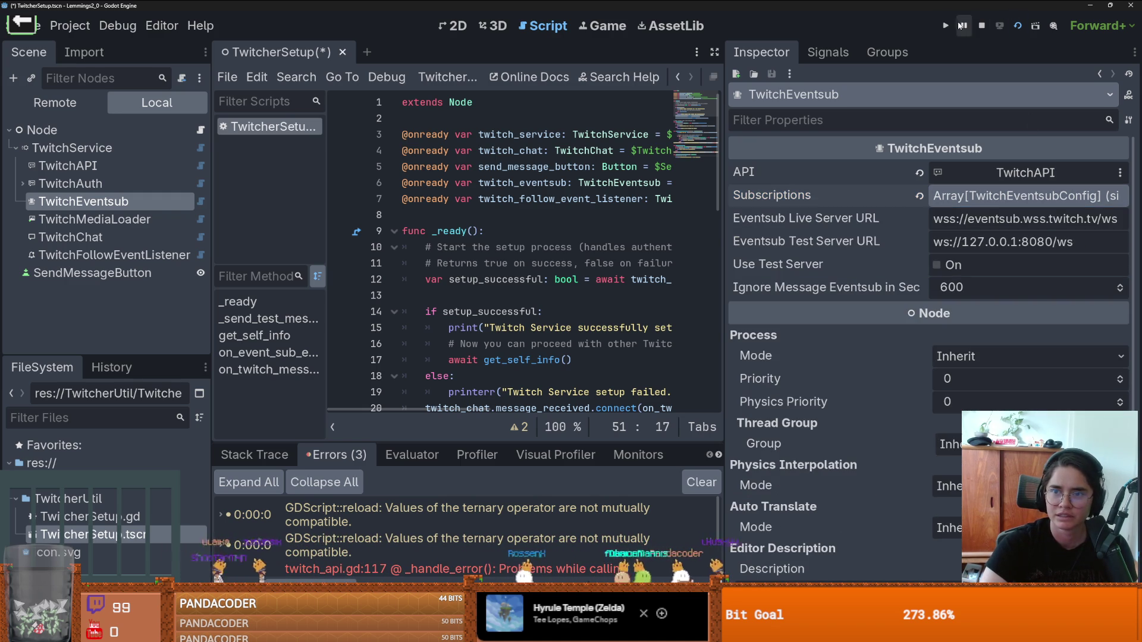
Step: Save and rerun the scene, then read the enlarged errors list showing moderator_user_id is required
left_click(1018, 26)
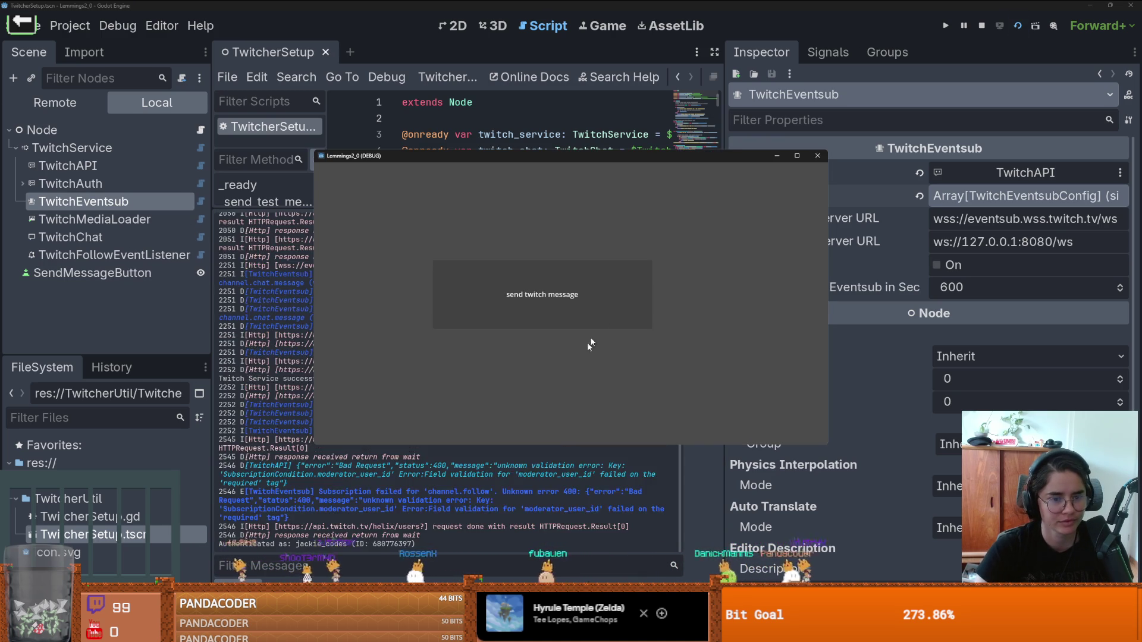
key("alt+F4")
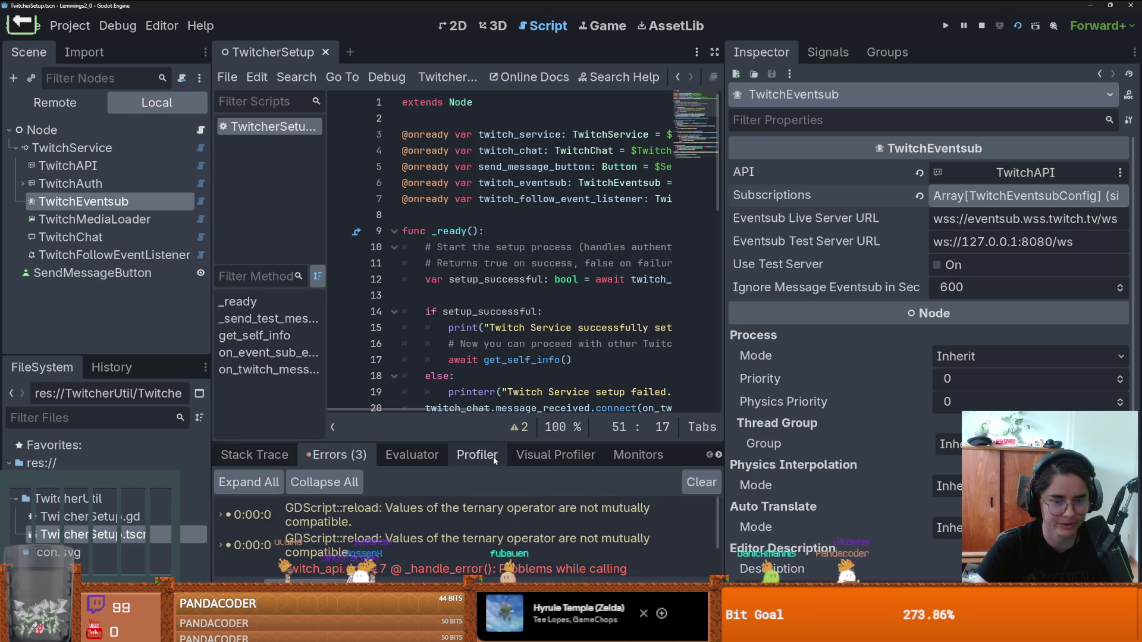
left_click_drag(520, 446, 520, 226)
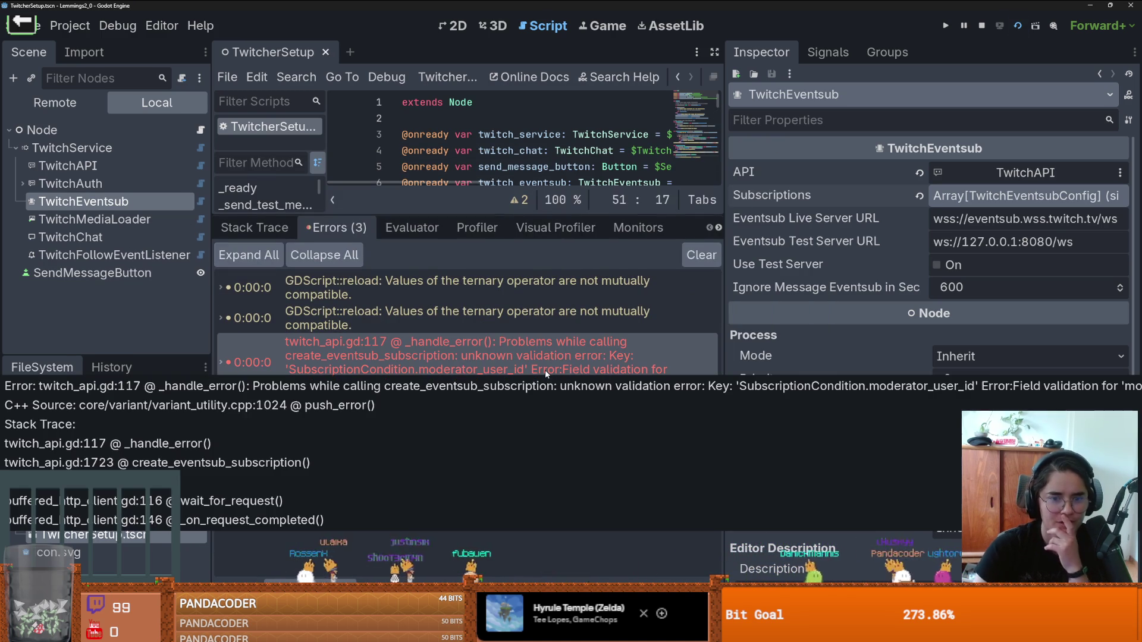
mouse_move(536, 384)
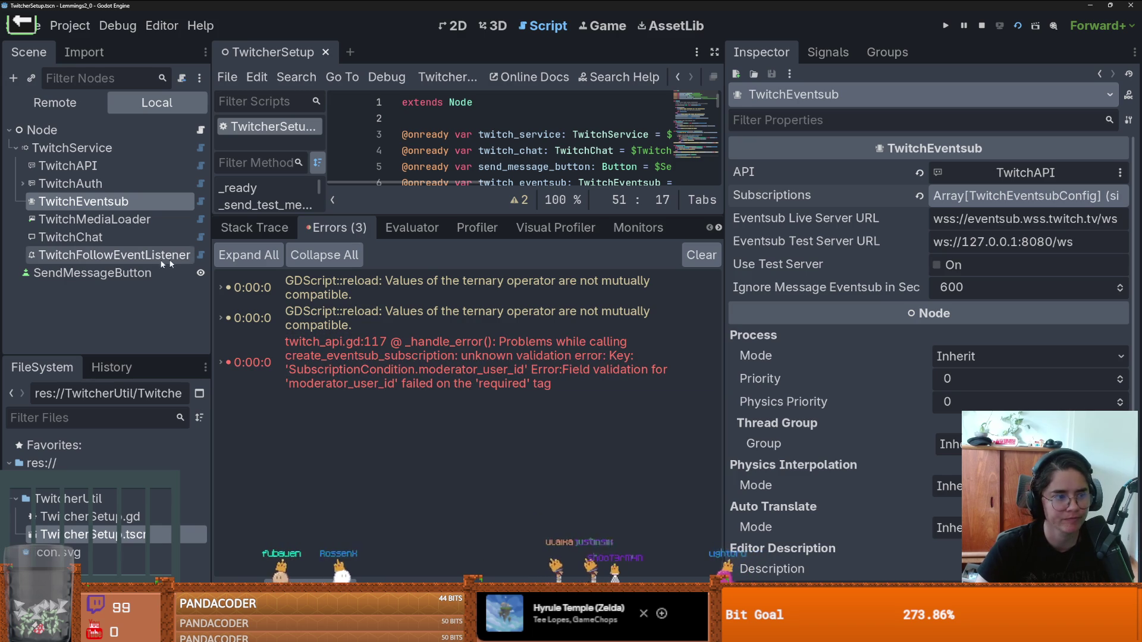
Step: Paste the broadcaster's user ID into subscription 0's Moderator User Id and rerun the scene
left_click(94, 219)
left_click(83, 201)
left_click(1023, 196)
left_click(1014, 244)
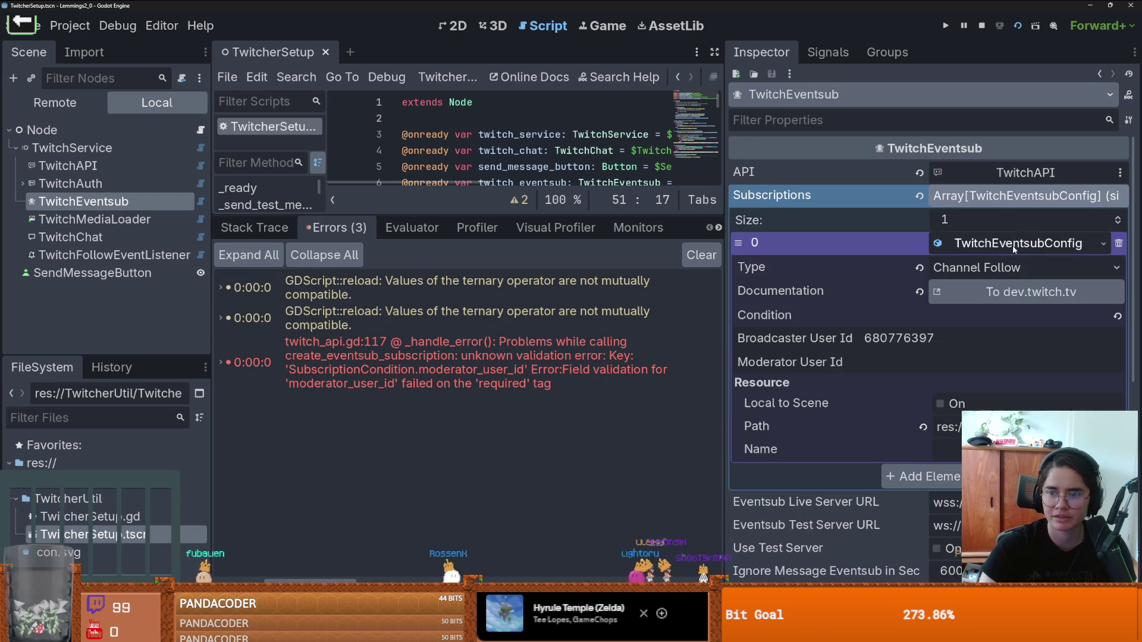
left_click(950, 362)
type("680776397")
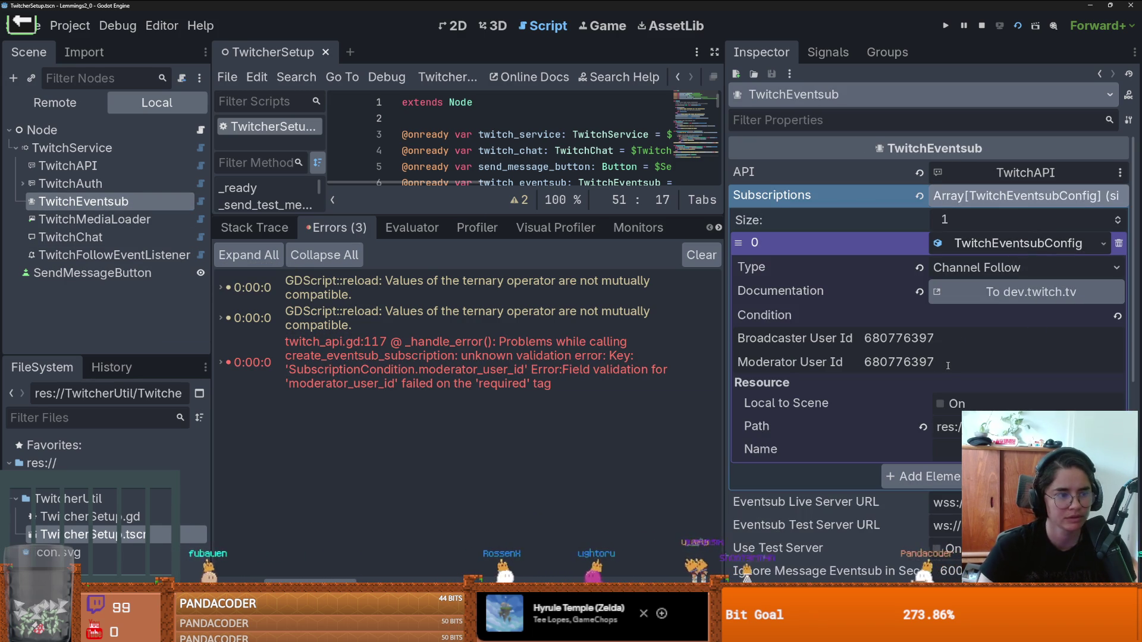
left_click(1021, 25)
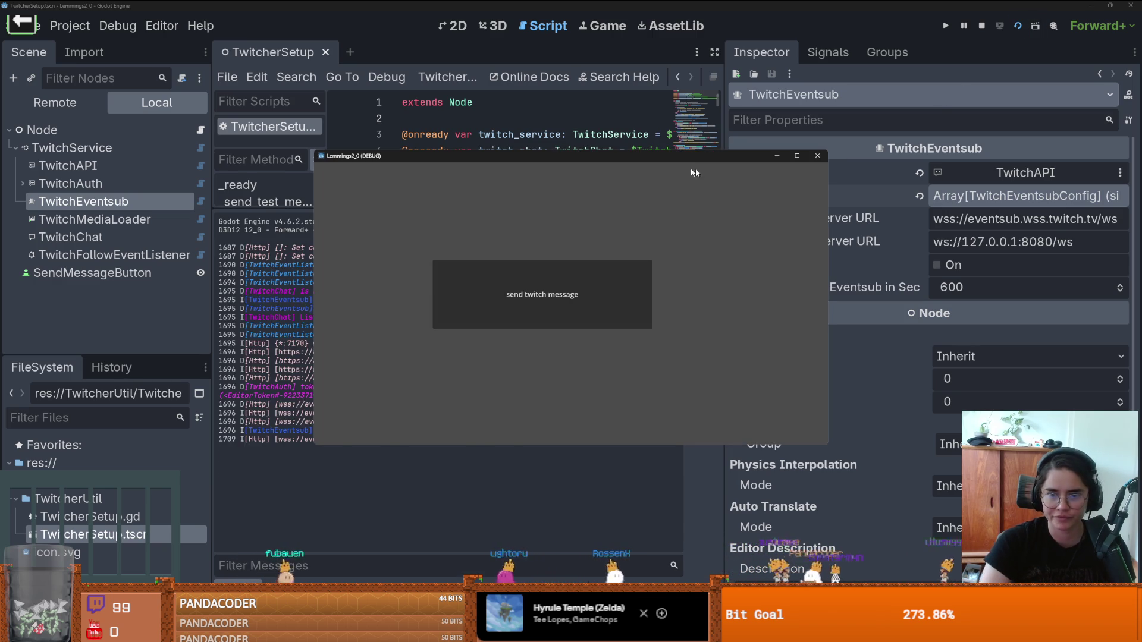
left_click(326, 586)
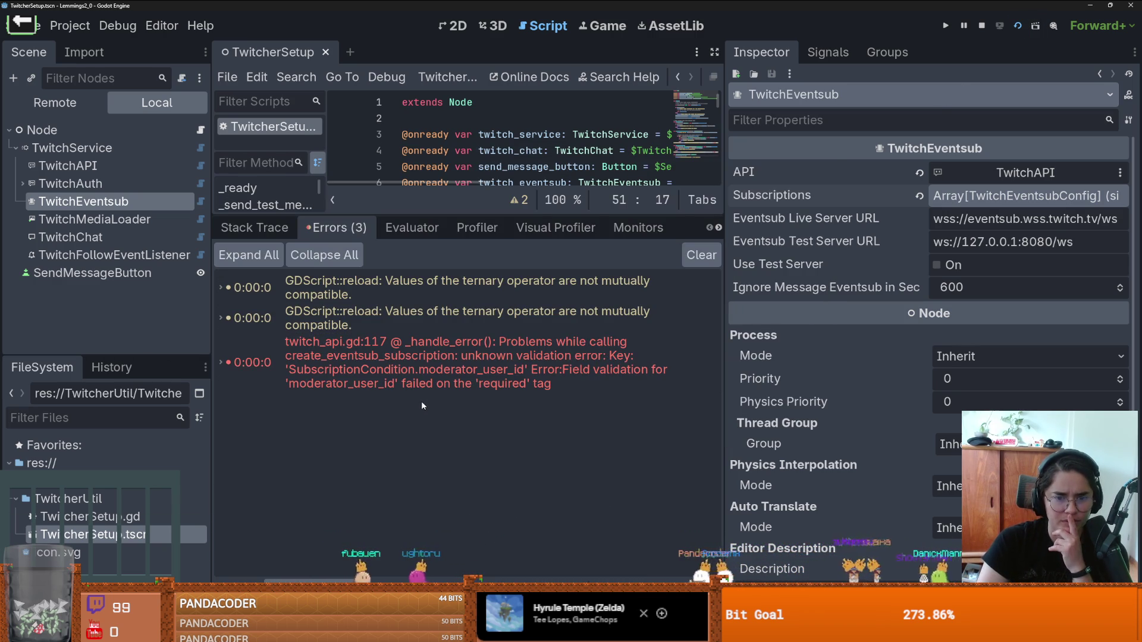
Step: Open the script line raising the error and expand TwitchEventsub's follow subscription
double_click(448, 385)
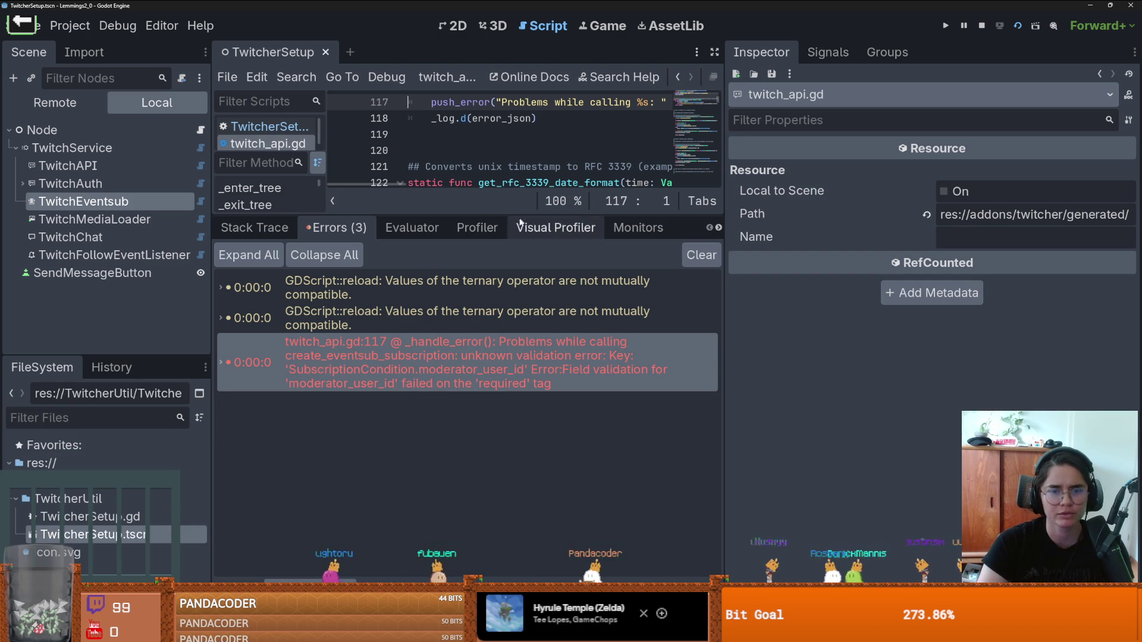
left_click(110, 204)
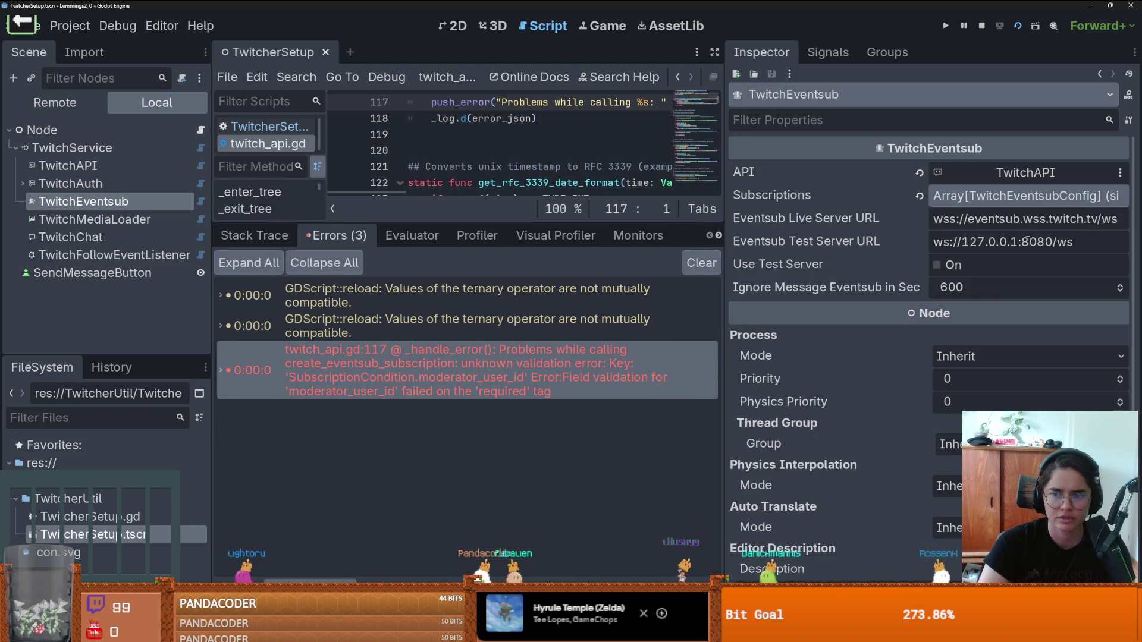
left_click(1014, 195)
left_click(1016, 246)
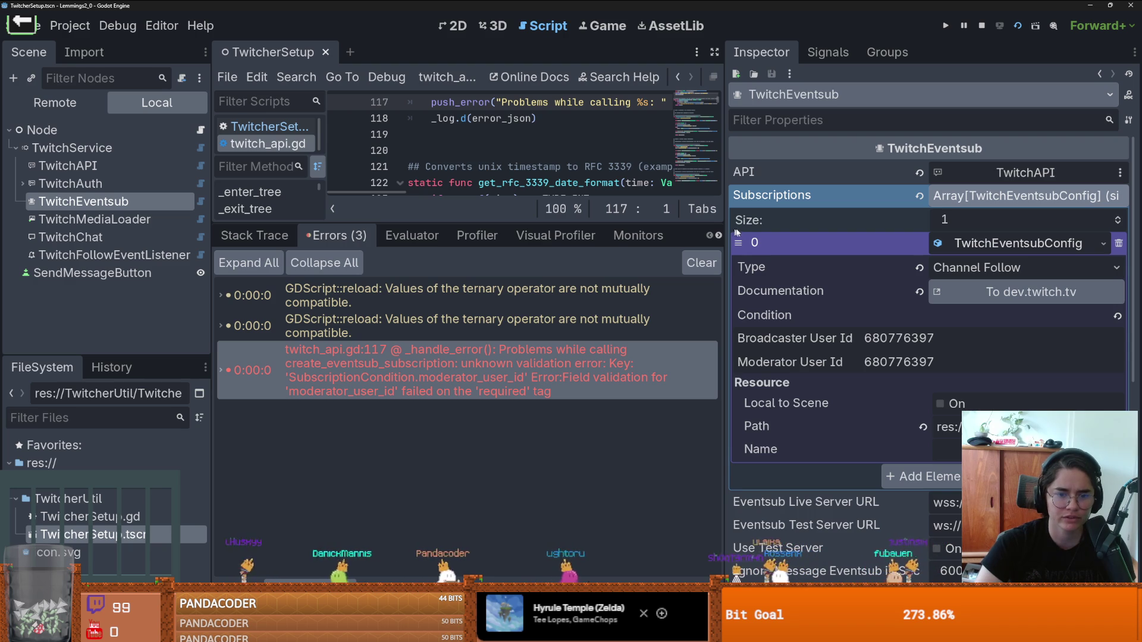
Step: Widen the editor panels and expand the moderator_user_id error's stack trace at line 117
left_click_drag(731, 230, 878, 230)
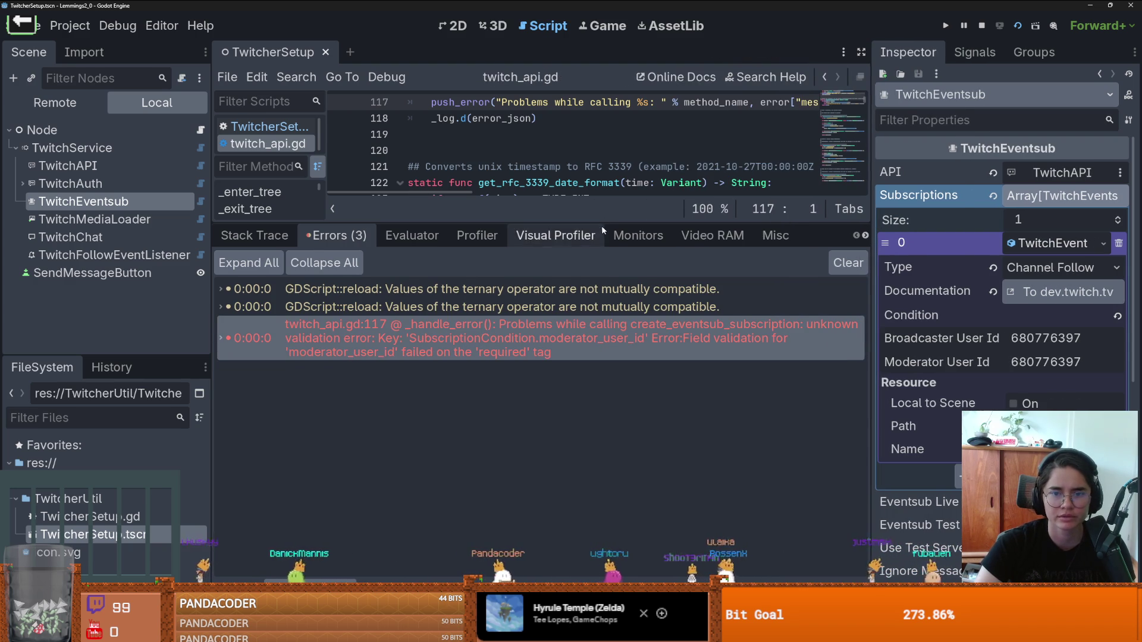
left_click_drag(605, 224, 600, 364)
scroll(570, 213, "right", 3)
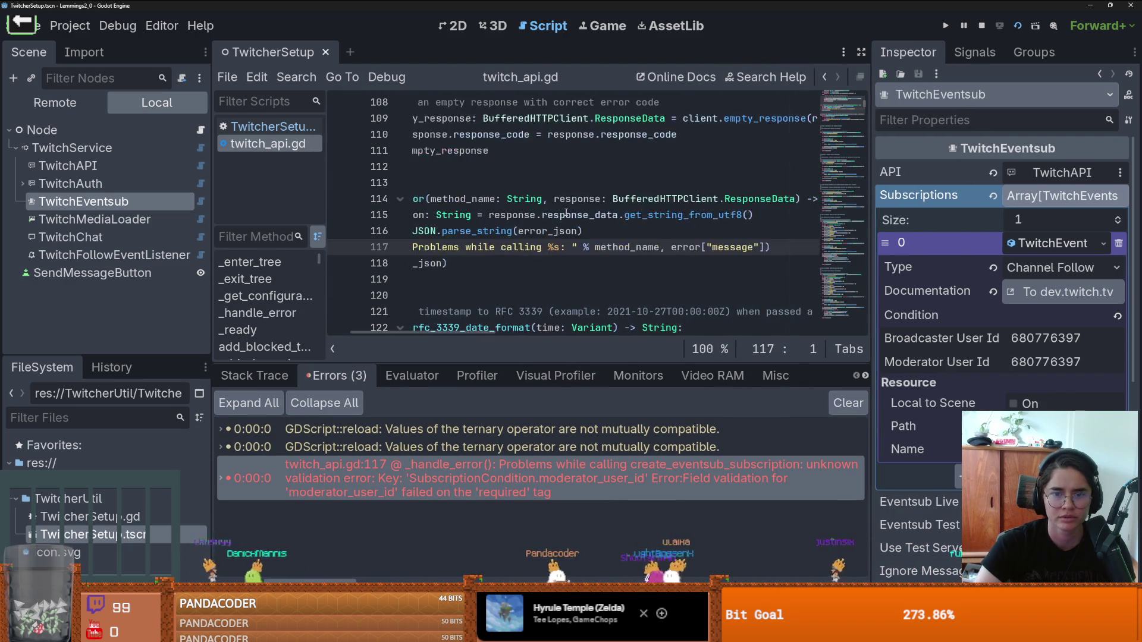
scroll(570, 212, "left", 3)
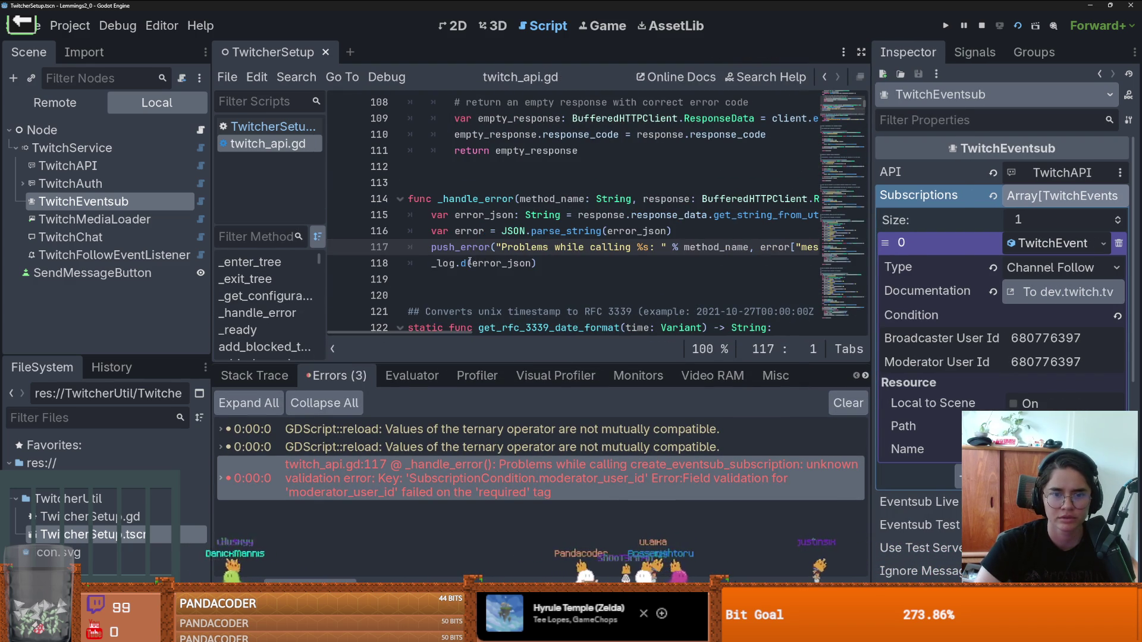
left_click(512, 476)
left_click(512, 476)
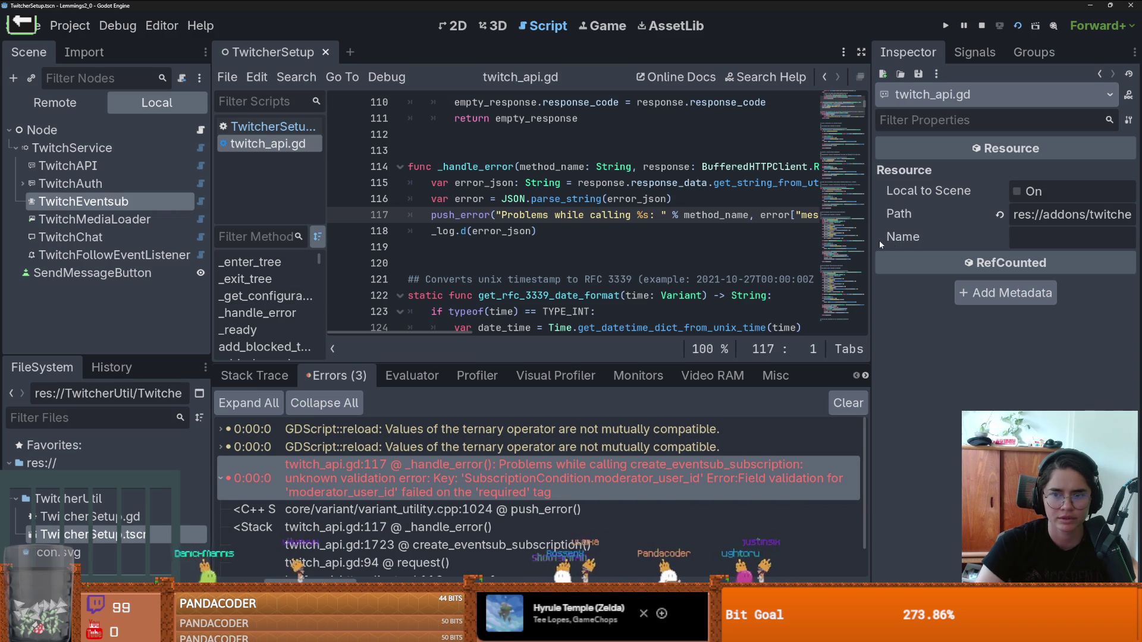
left_click_drag(871, 243, 1033, 243)
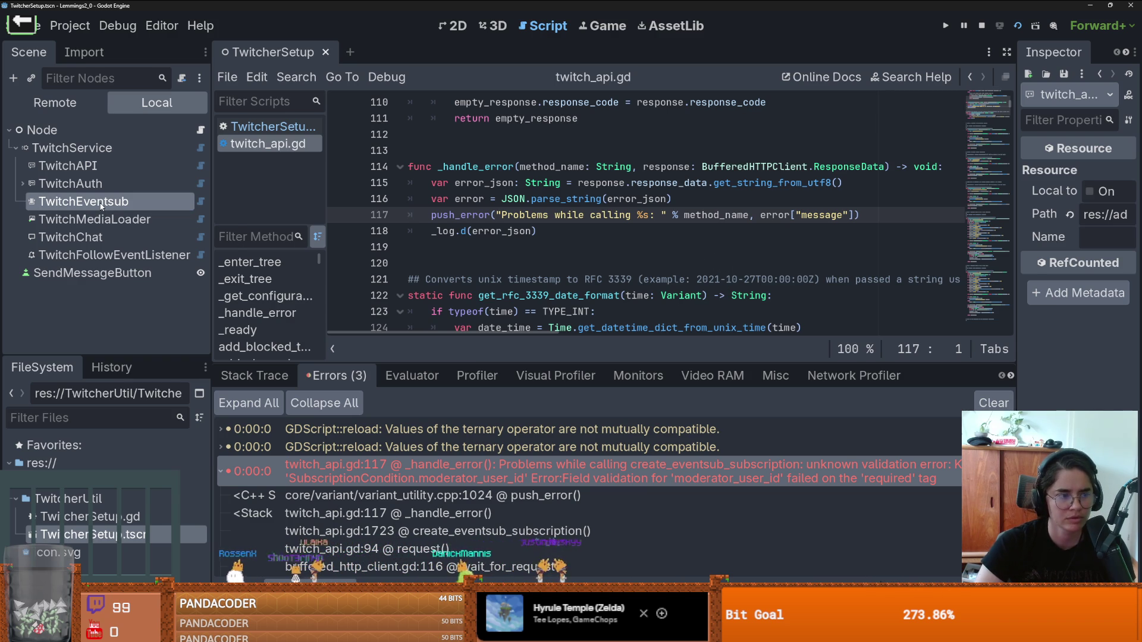
Step: Show TwitchEventsub's subscription 0 details in a widened Inspector
left_click(101, 206)
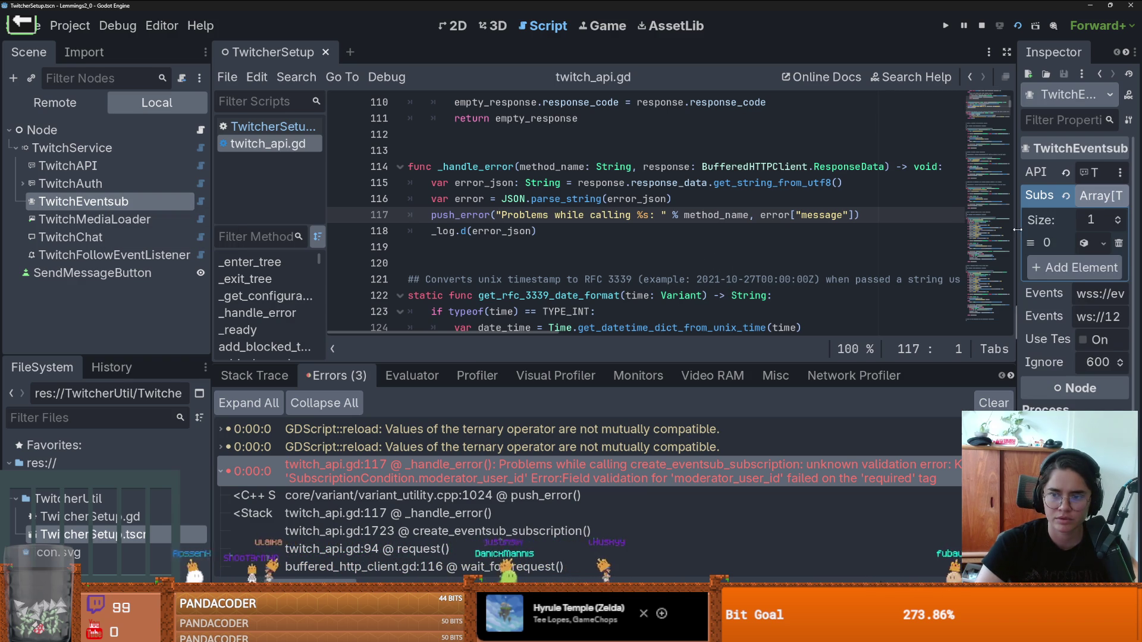
left_click_drag(1016, 217, 830, 218)
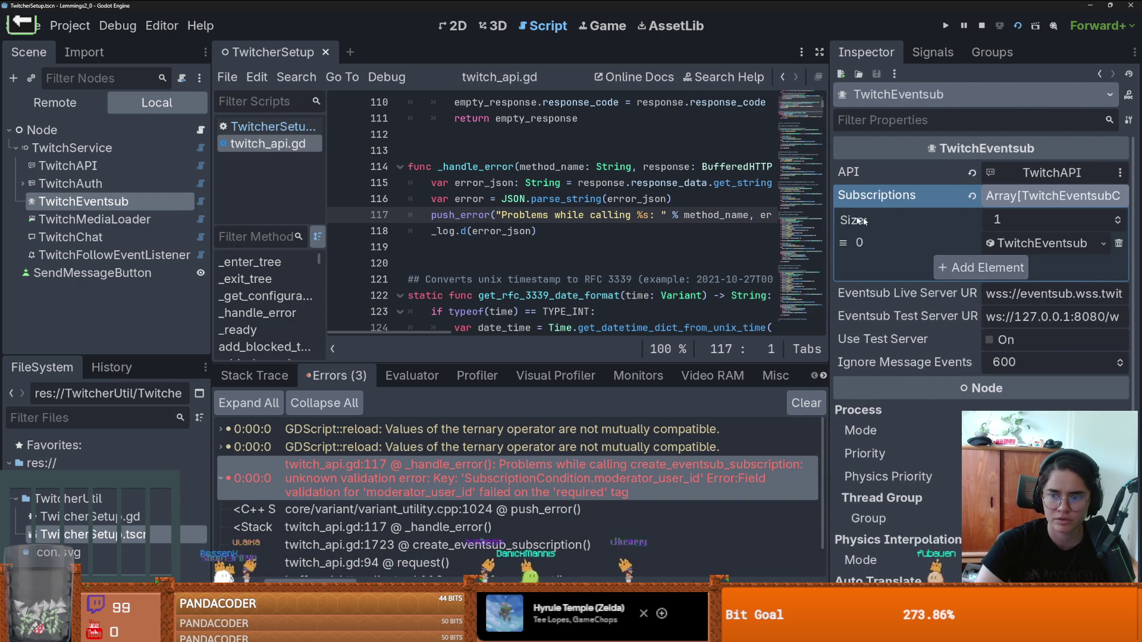
left_click(1053, 242)
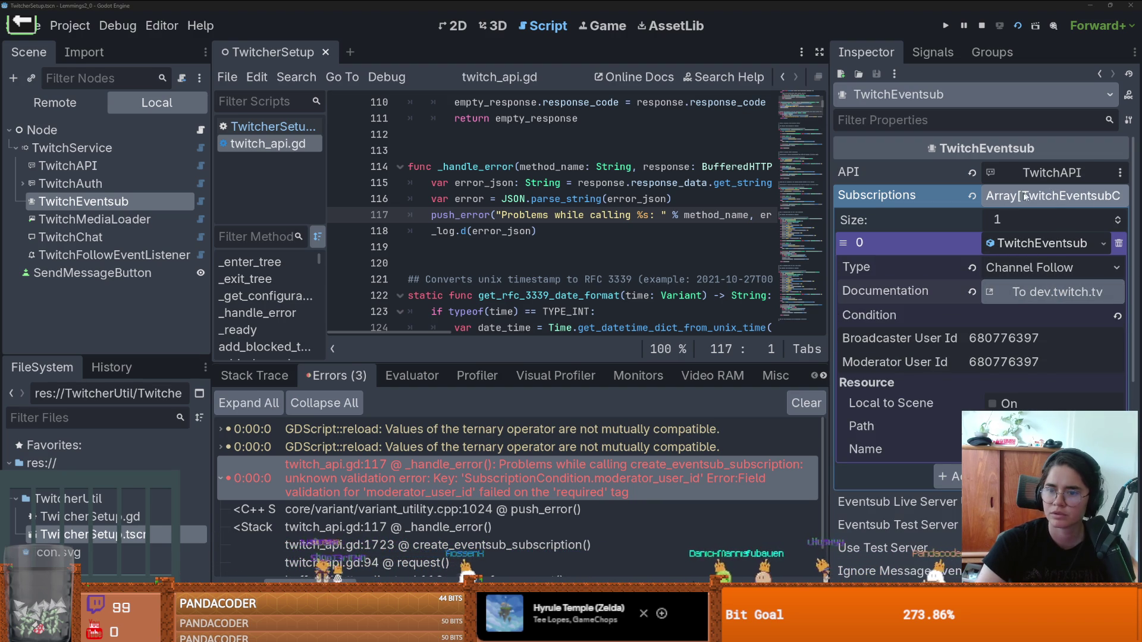
Step: Set TwitchEventsub's API to the TwitchAPI node and review TwitchAPI's Token and Oauth Setting
left_click(1052, 172)
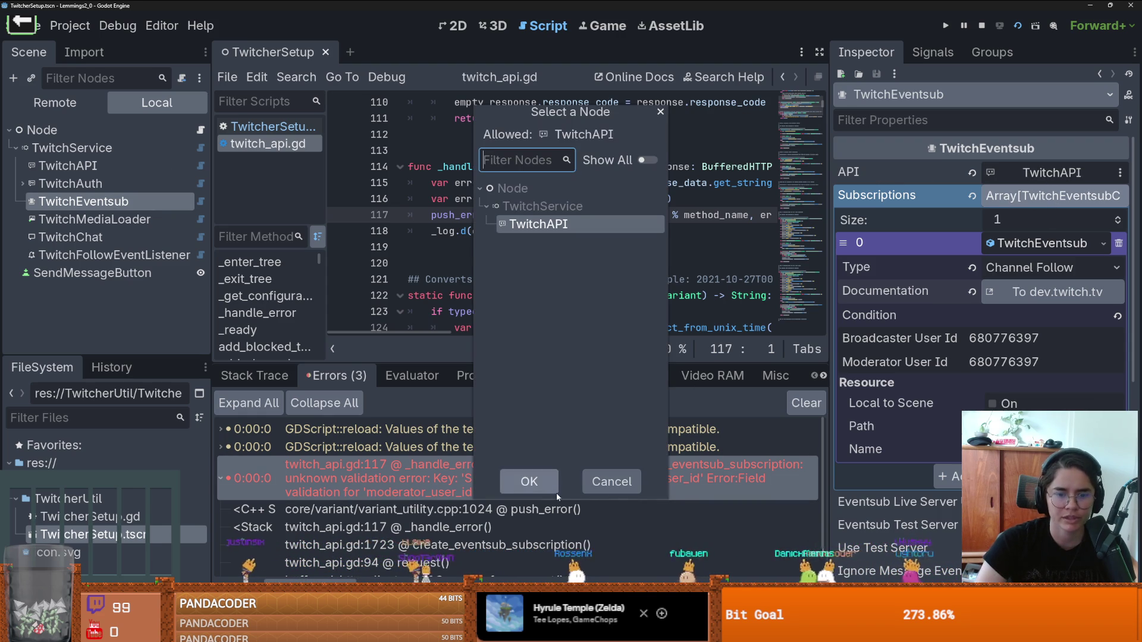
left_click(540, 483)
left_click(94, 168)
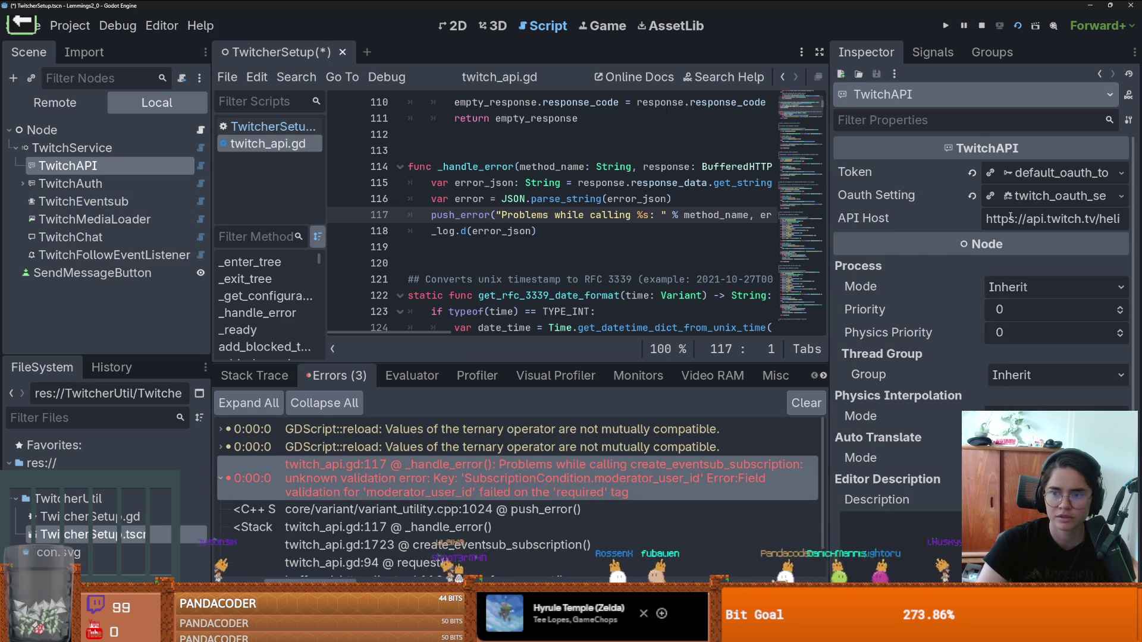
left_click(1030, 180)
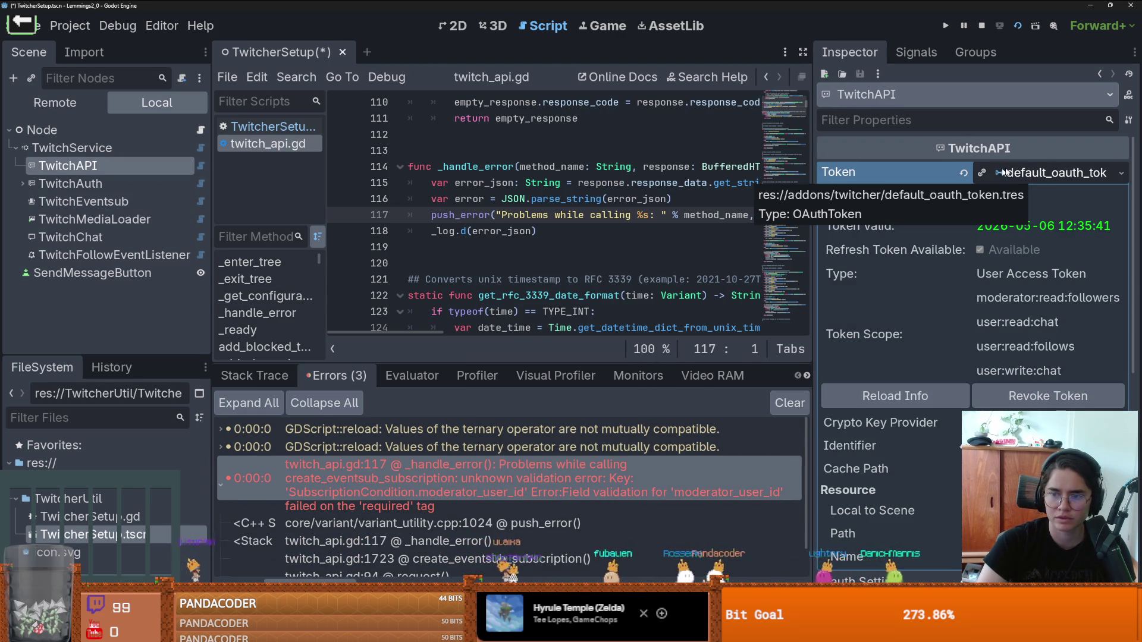
left_click(1060, 174)
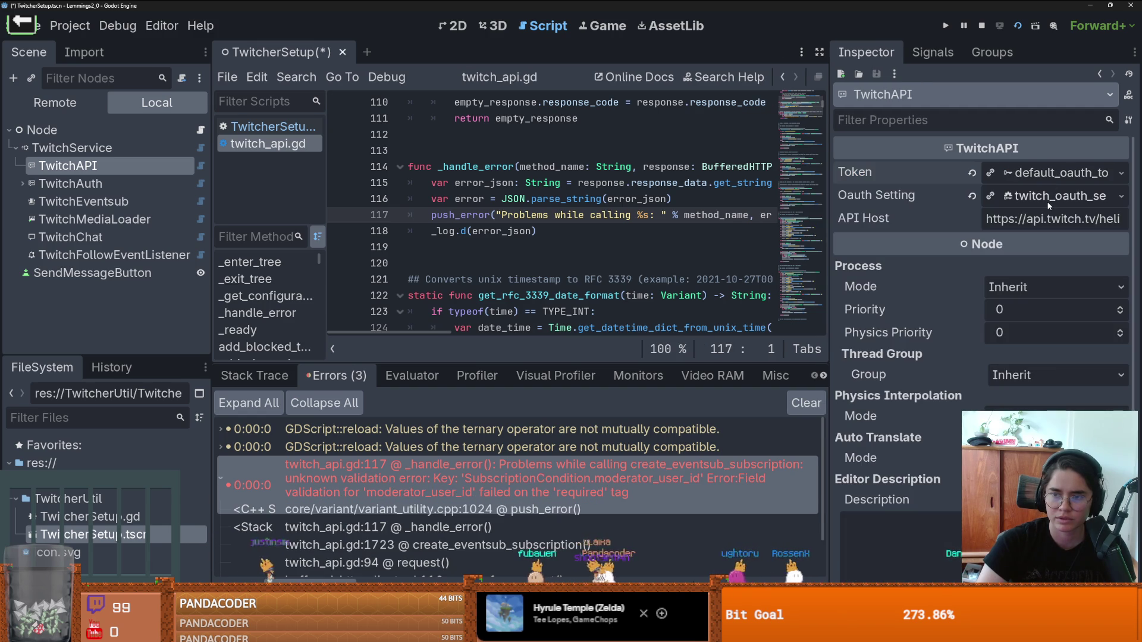
left_click(1049, 201)
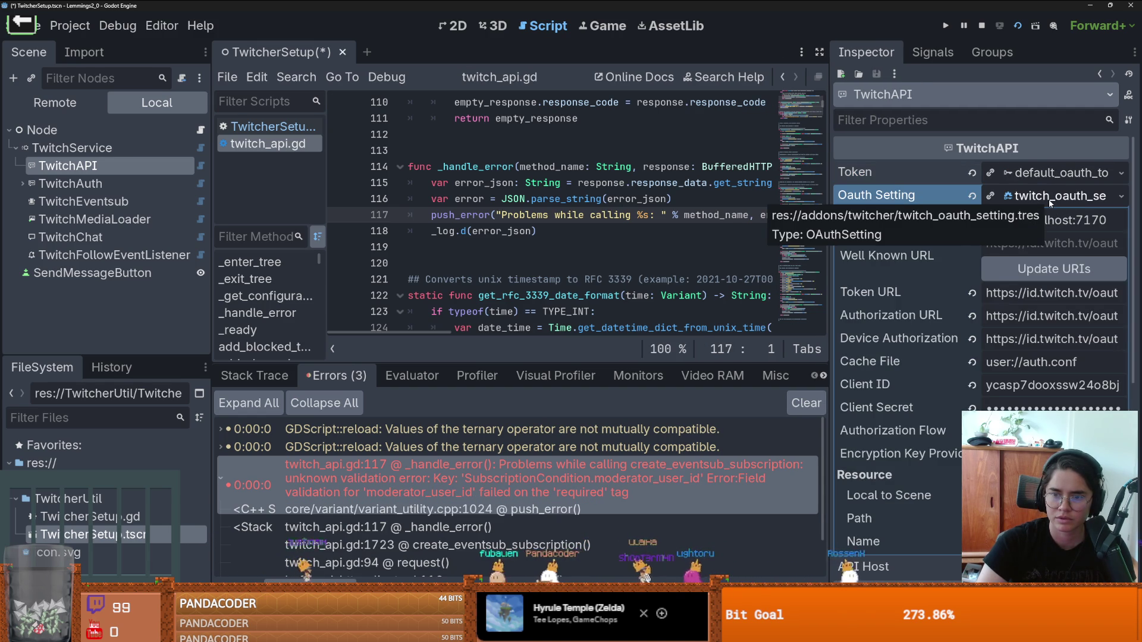
left_click(1050, 202)
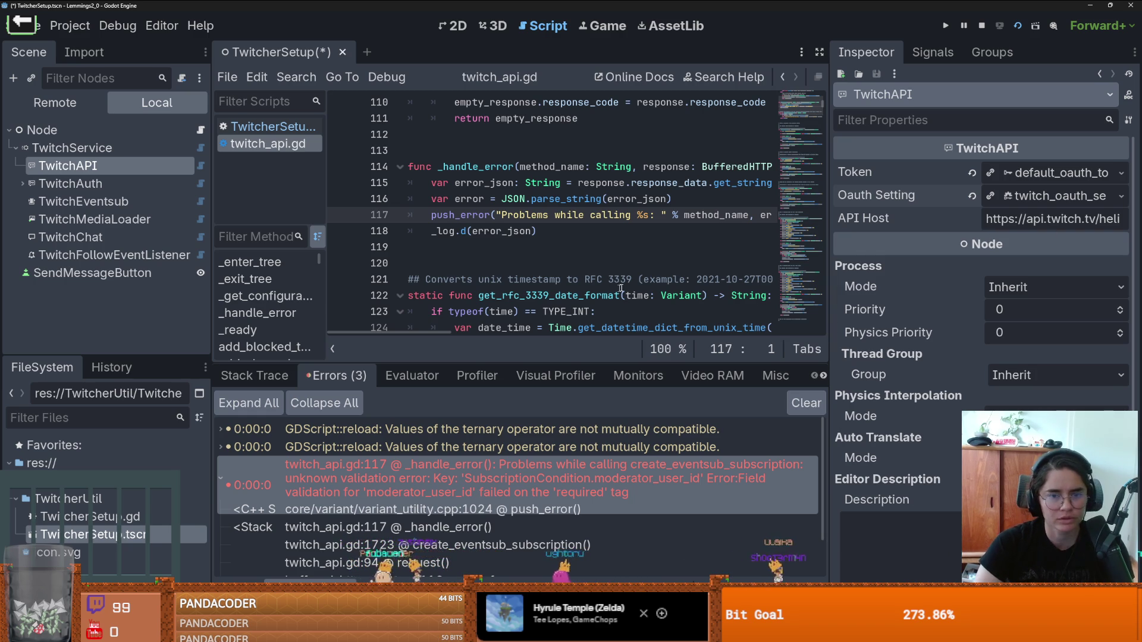
left_click_drag(829, 273, 1016, 274)
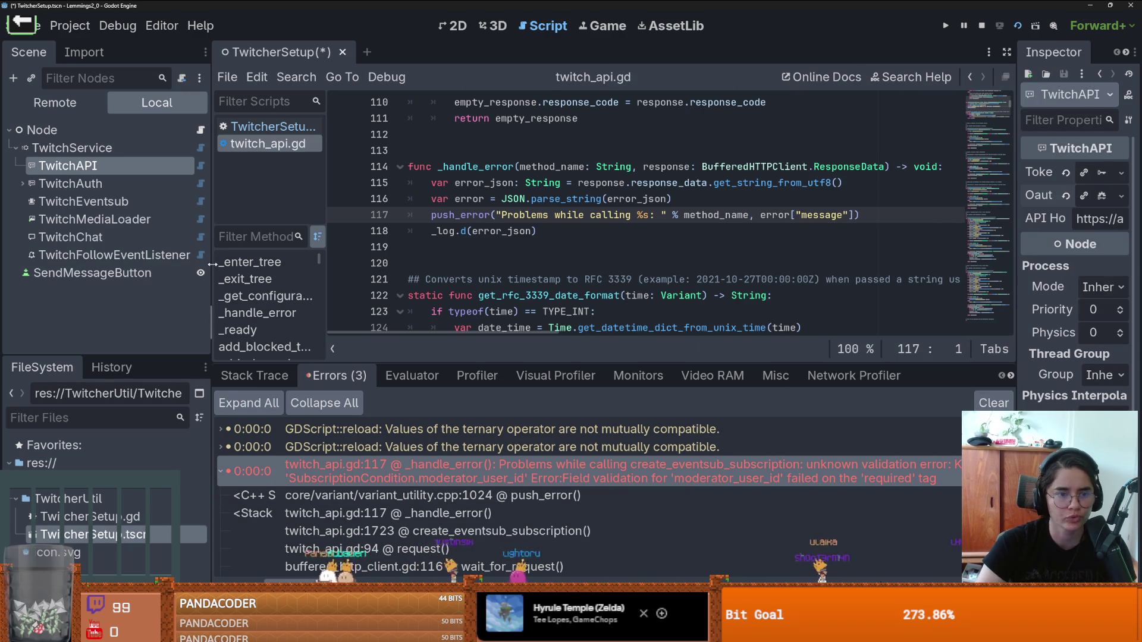
left_click_drag(212, 274, 113, 274)
left_click_drag(506, 359, 506, 439)
scroll(462, 259, "up", 10)
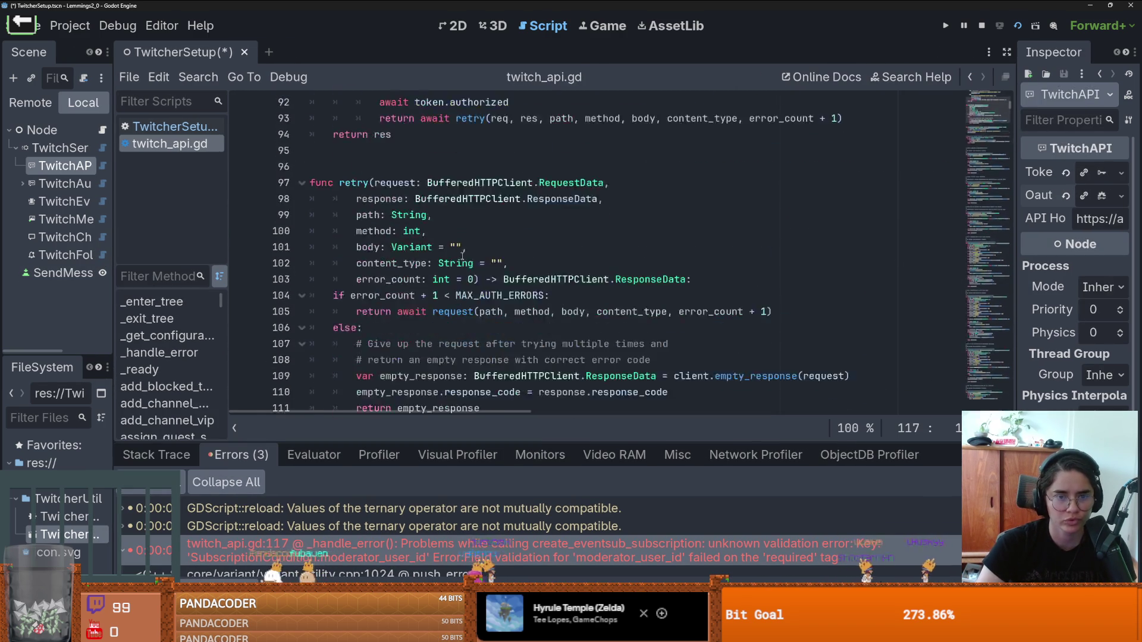
scroll(462, 259, "up", 12)
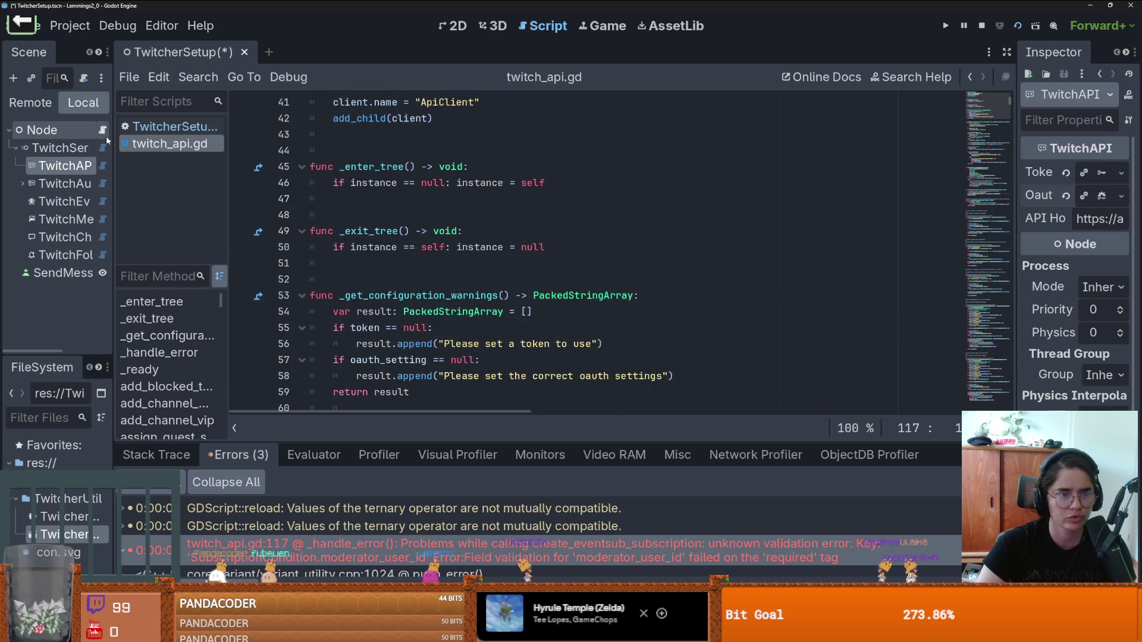
left_click(172, 126)
scroll(459, 243, "down", 8)
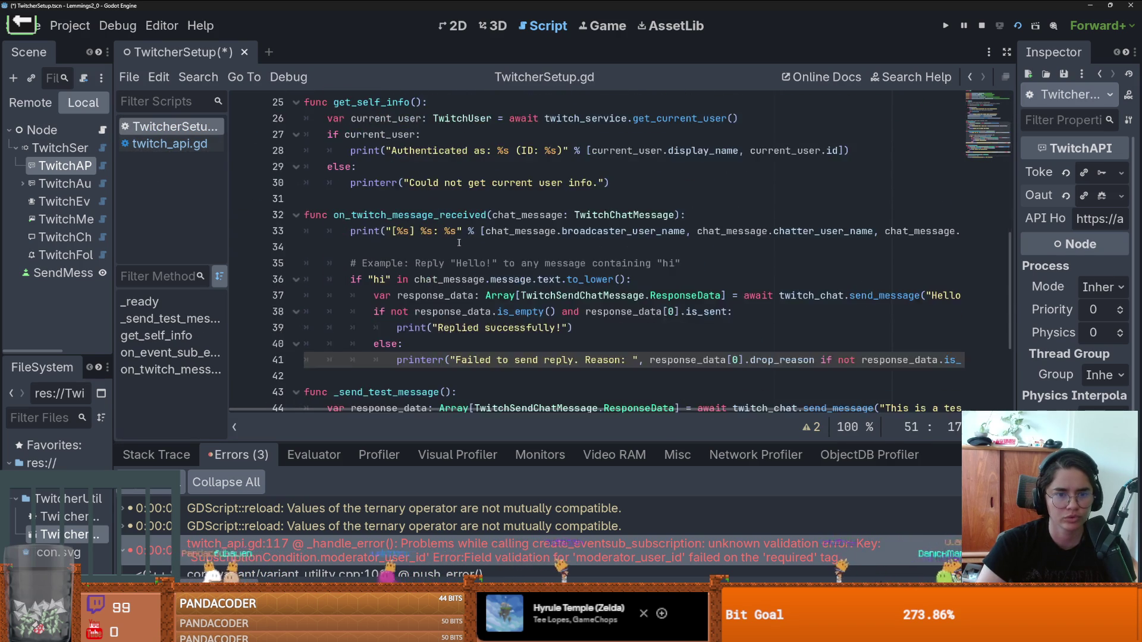
scroll(459, 243, "up", 3)
scroll(460, 243, "up", 2)
left_click(443, 279)
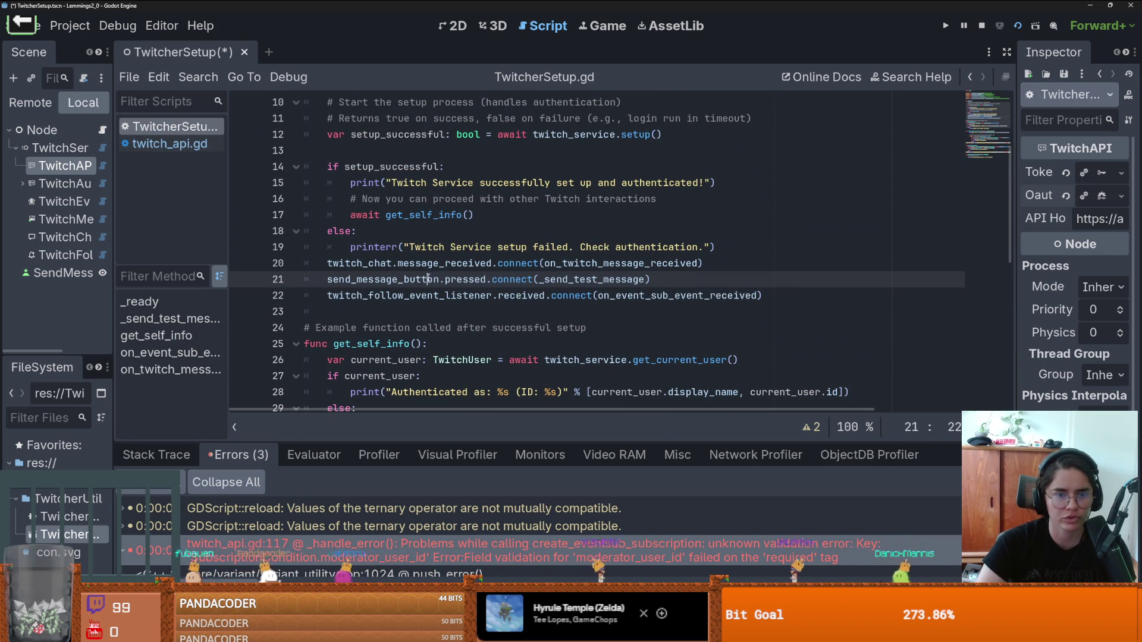
mouse_move(113, 223)
left_mouse_down()
mouse_move(149, 250)
mouse_move(211, 268)
left_mouse_up()
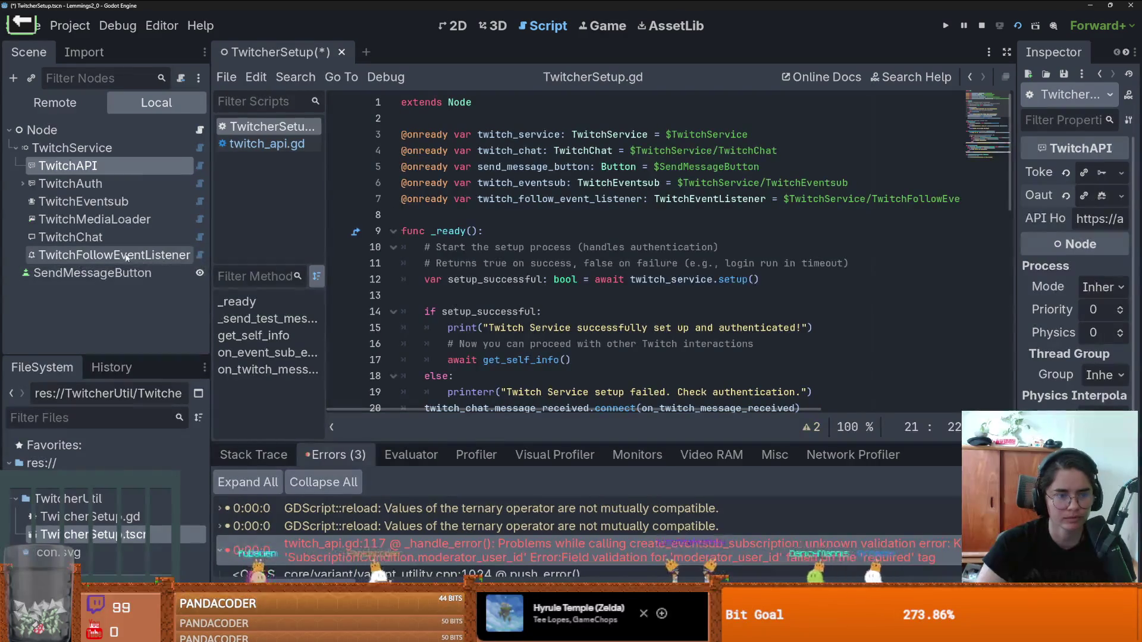
mouse_move(113, 255)
left_mouse_down()
mouse_move(369, 247)
mouse_move(527, 215)
left_mouse_up()
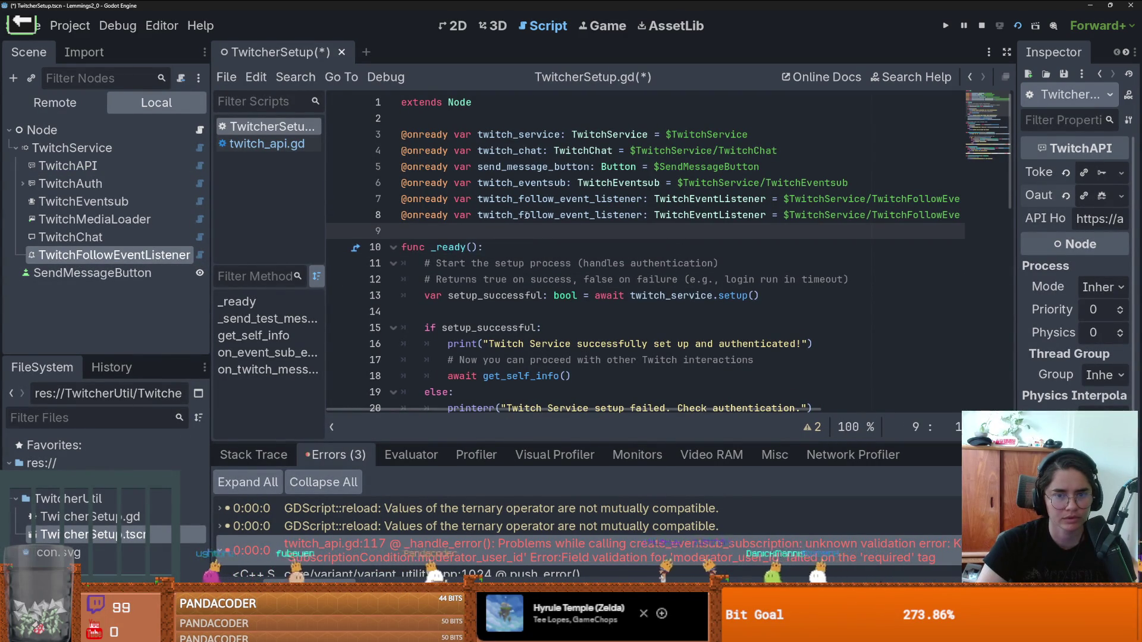
key("ctrl+z")
Step: Read the TwitchEventListener class documentation's start_listening method, then return to TwitcherSetup.gd
right_click(148, 254)
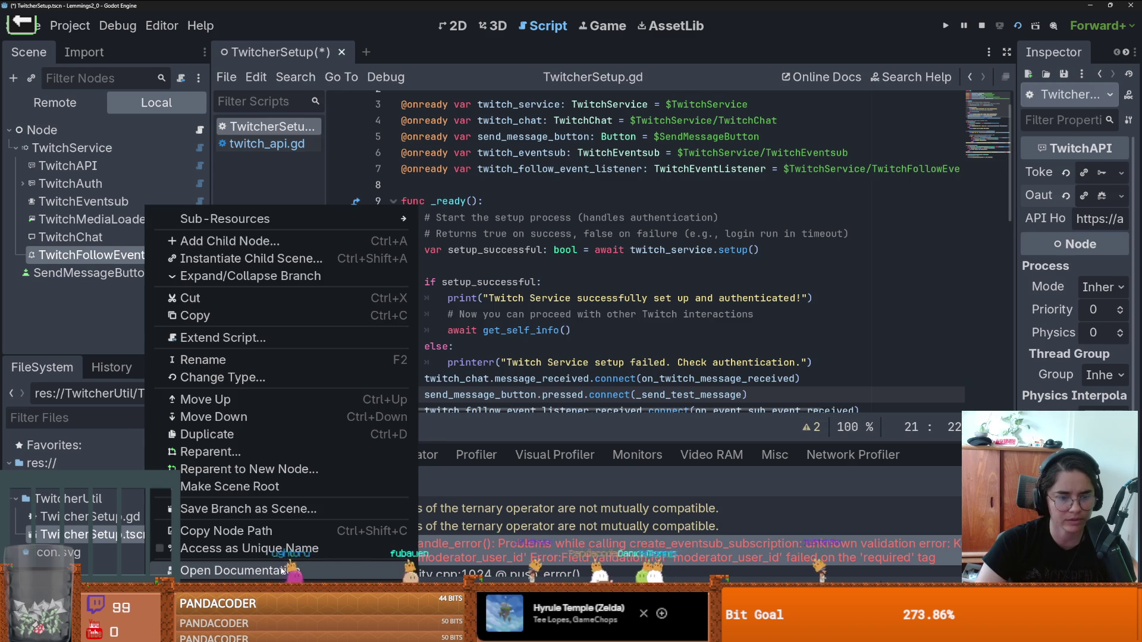
left_click(238, 571)
scroll(497, 357, "up", 5)
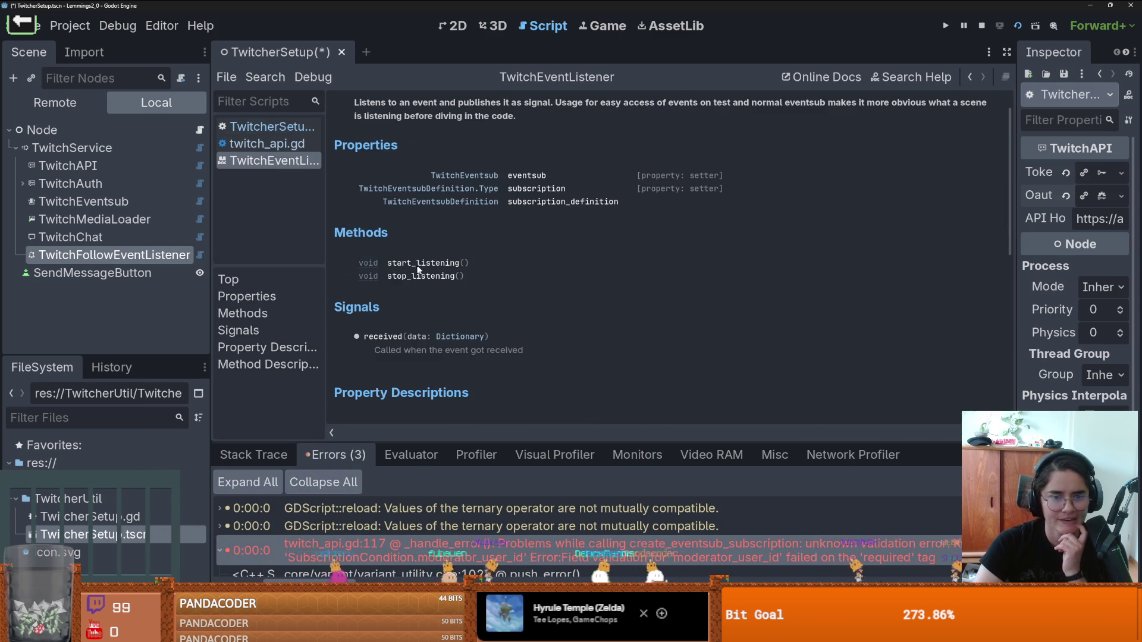
left_click_drag(485, 263, 470, 278)
left_click(476, 258)
left_click(479, 264)
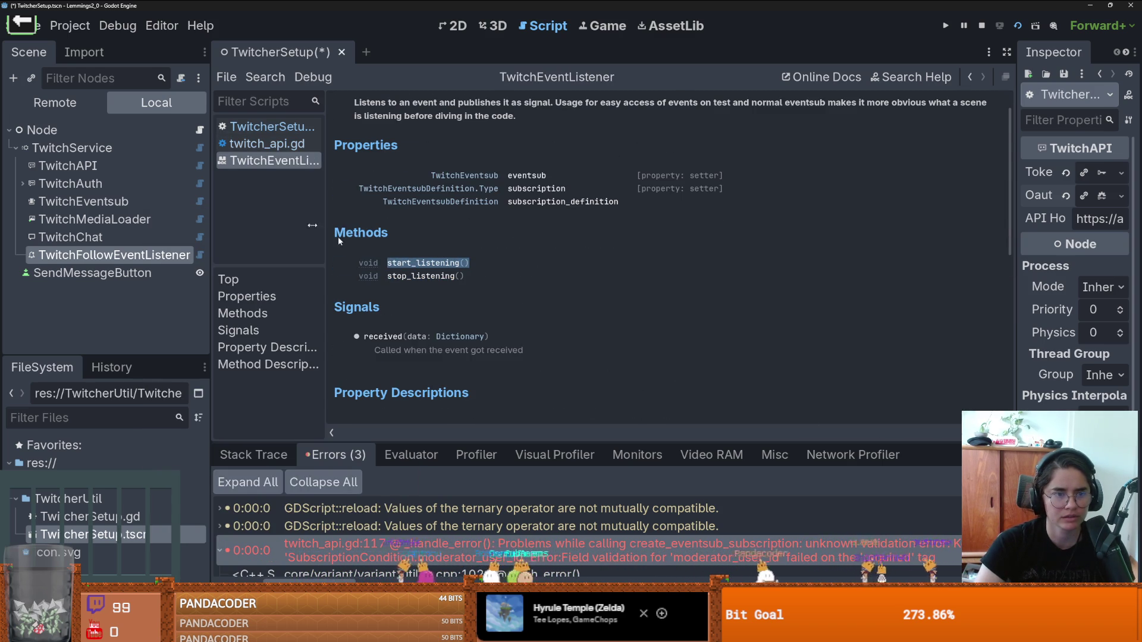
left_click(200, 130)
scroll(517, 195, "down", 3)
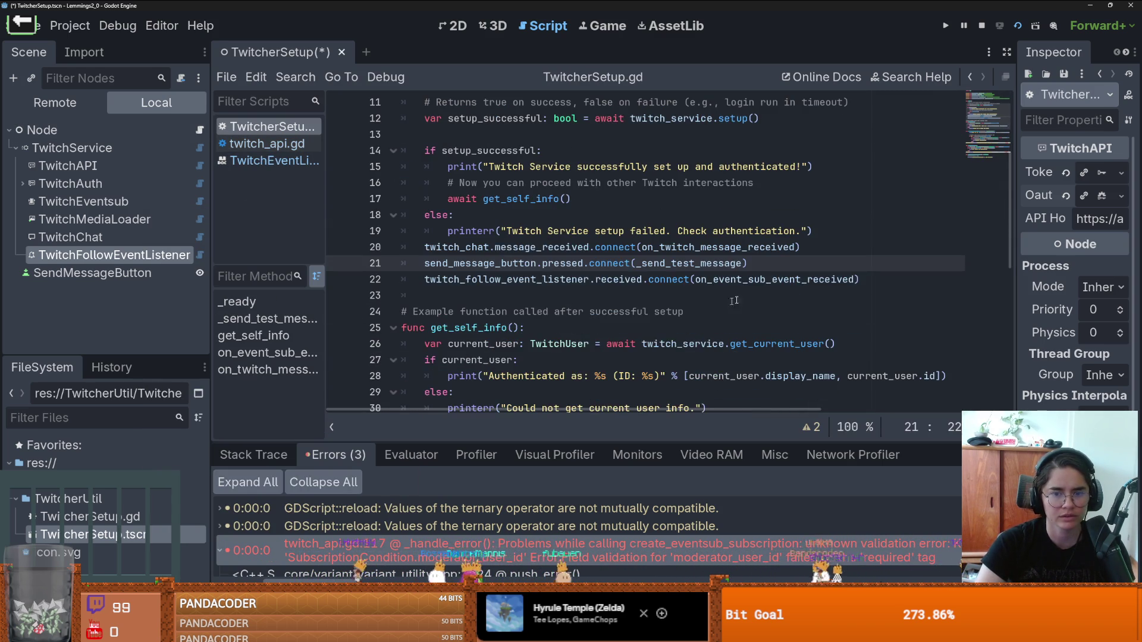
Step: Add twitch_follow_event_listener.start_listening() after the follow-event connection line
left_click(891, 281)
key("Down")
type("twit")
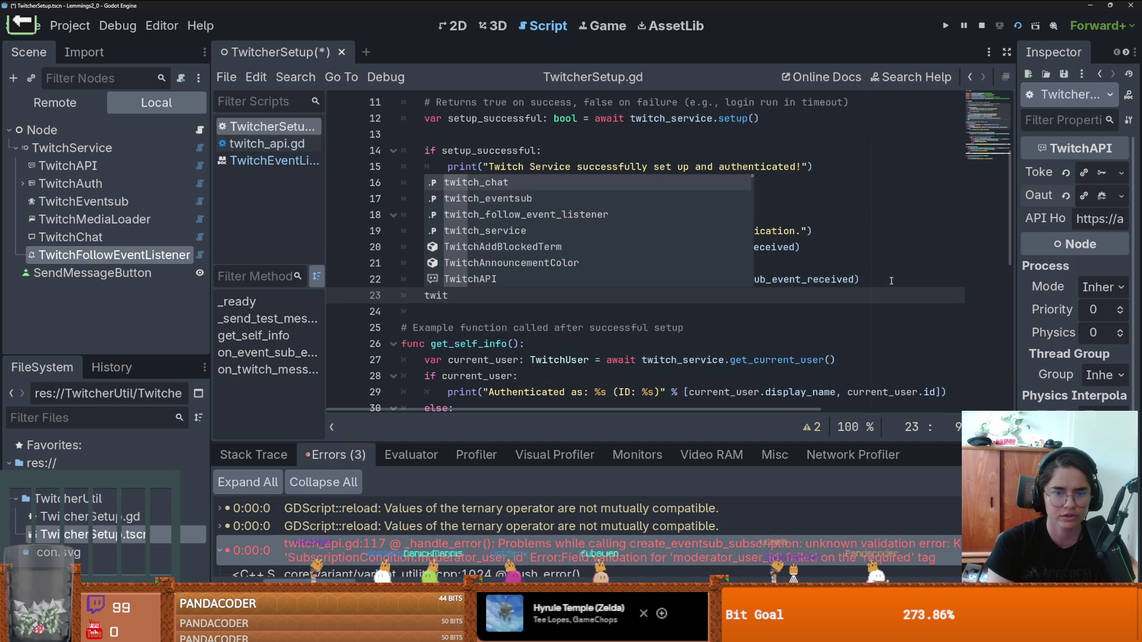
key("Down")
key("Down")
key("Return")
type(".")
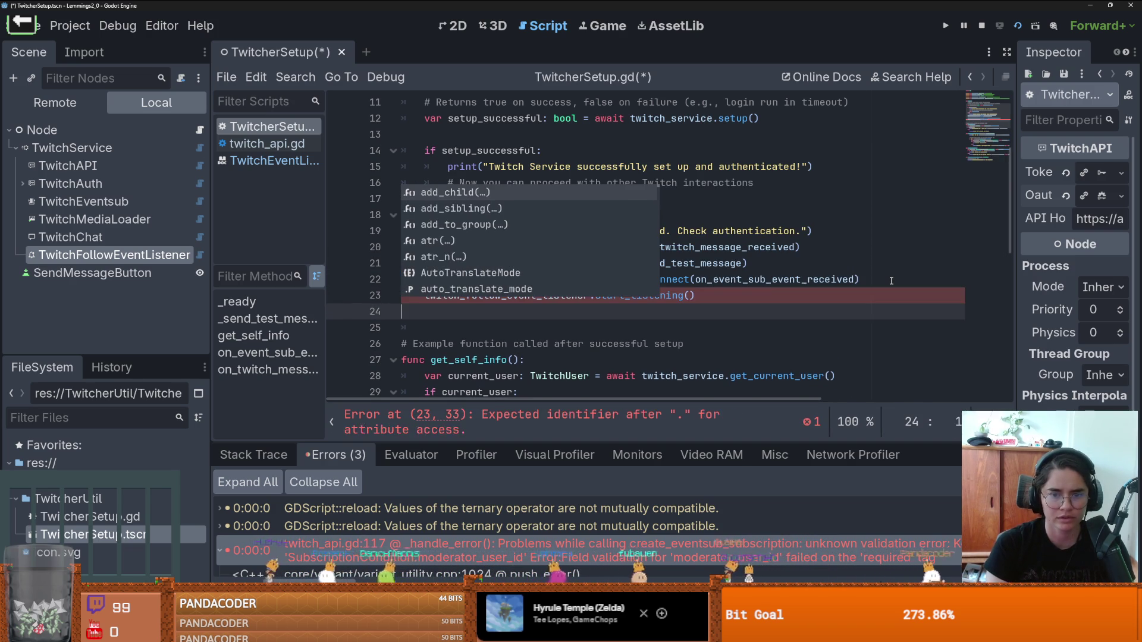
type("start_listening()")
key("Return")
key("BackSpace")
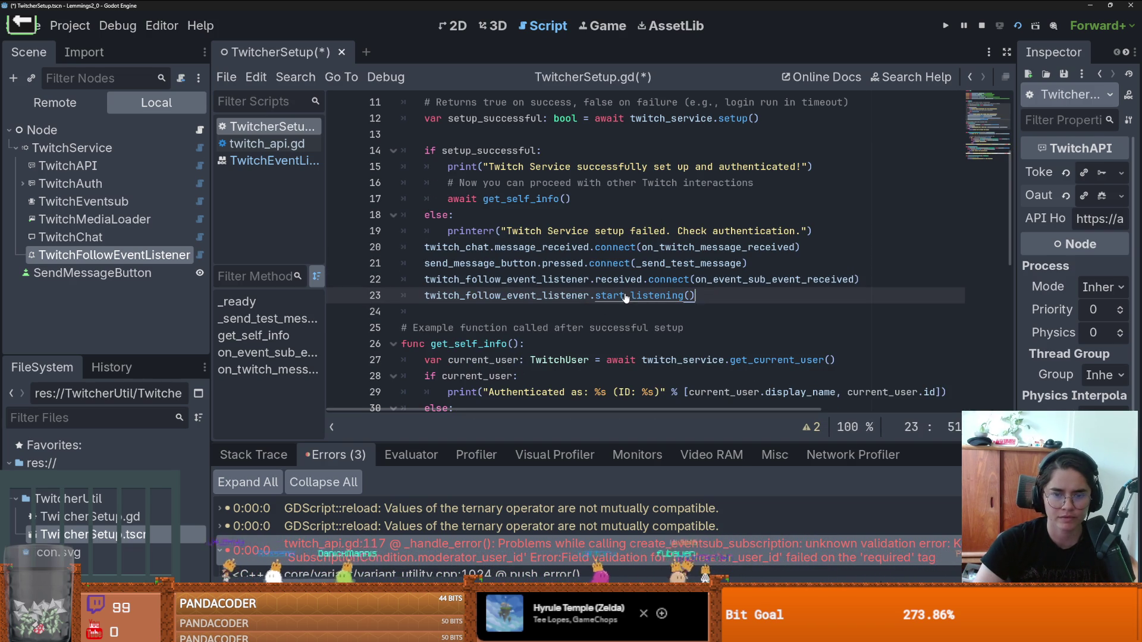
Step: Check the start_listening() definition and the TwitchEventListener class documentation
left_click(625, 297, "ctrl")
scroll(538, 284, "up", 1)
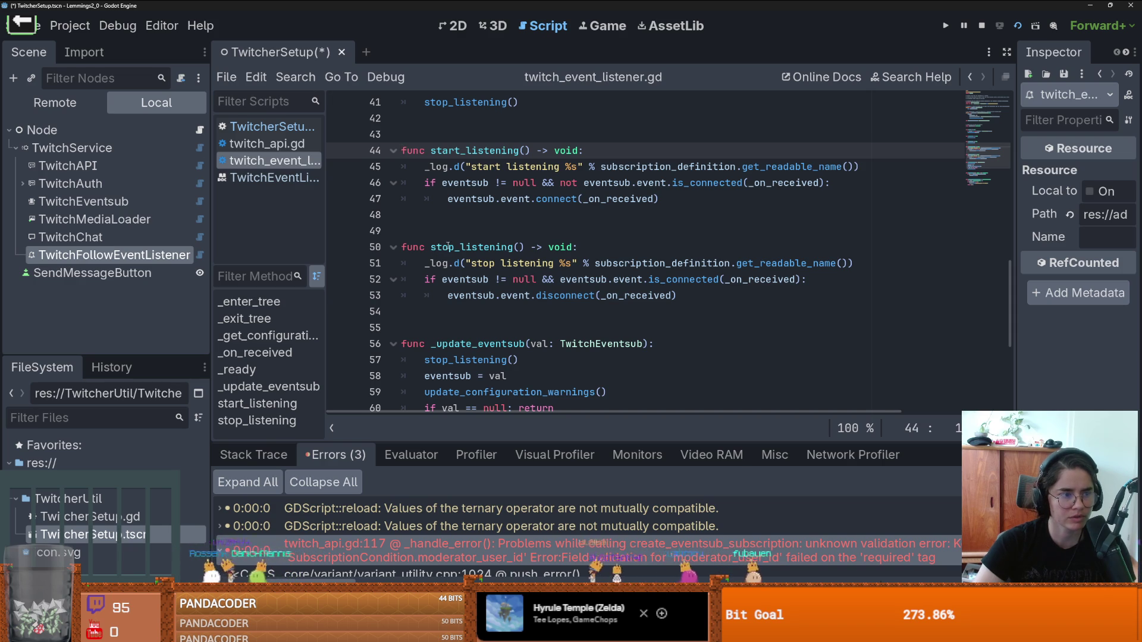
key("alt+Left")
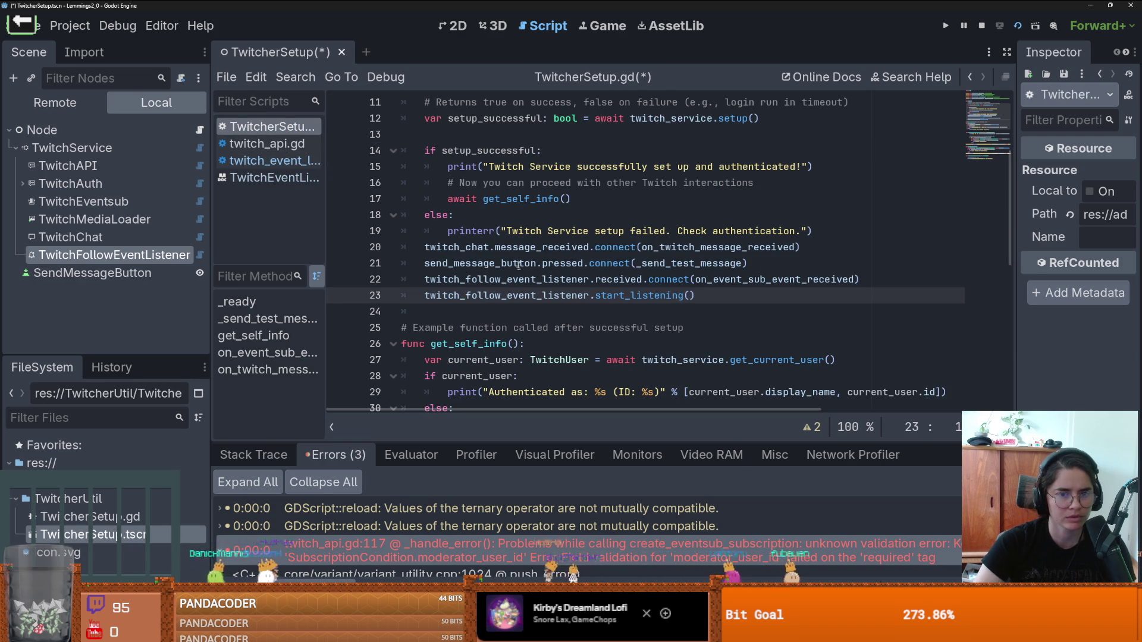
double_click(651, 295)
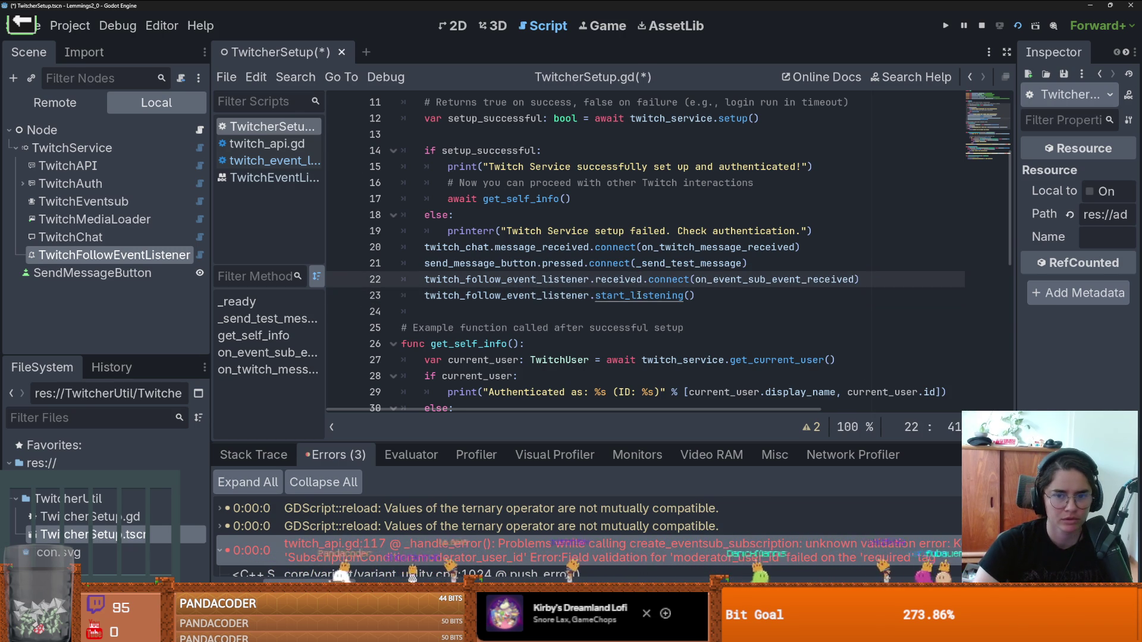
left_click(639, 295, "ctrl")
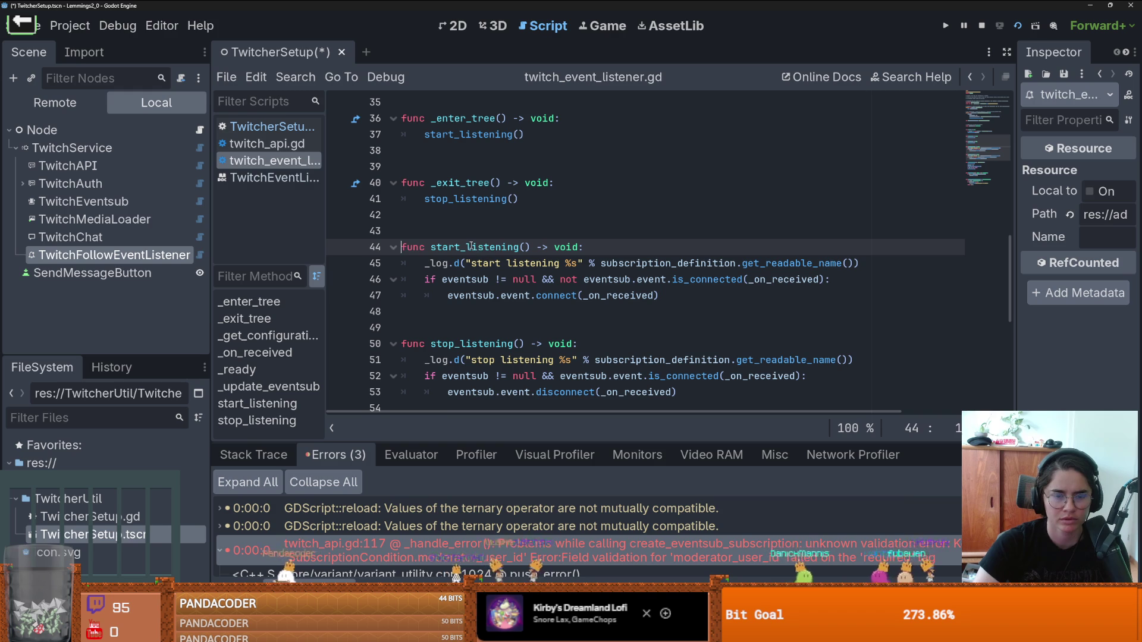
right_click(167, 254)
left_click(256, 570)
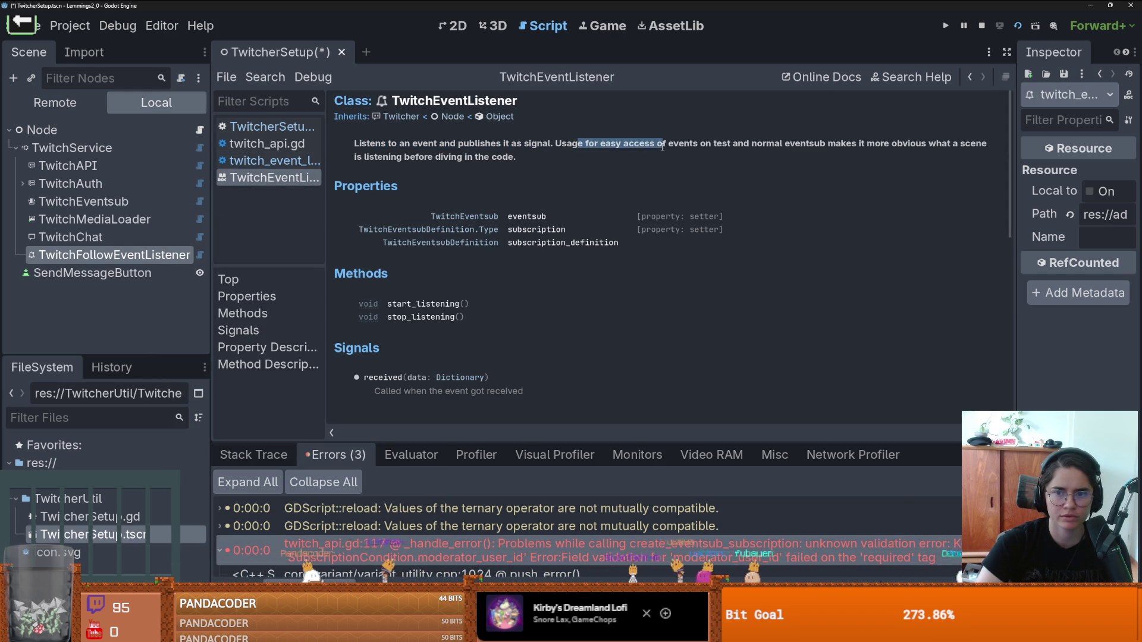
left_click(200, 130)
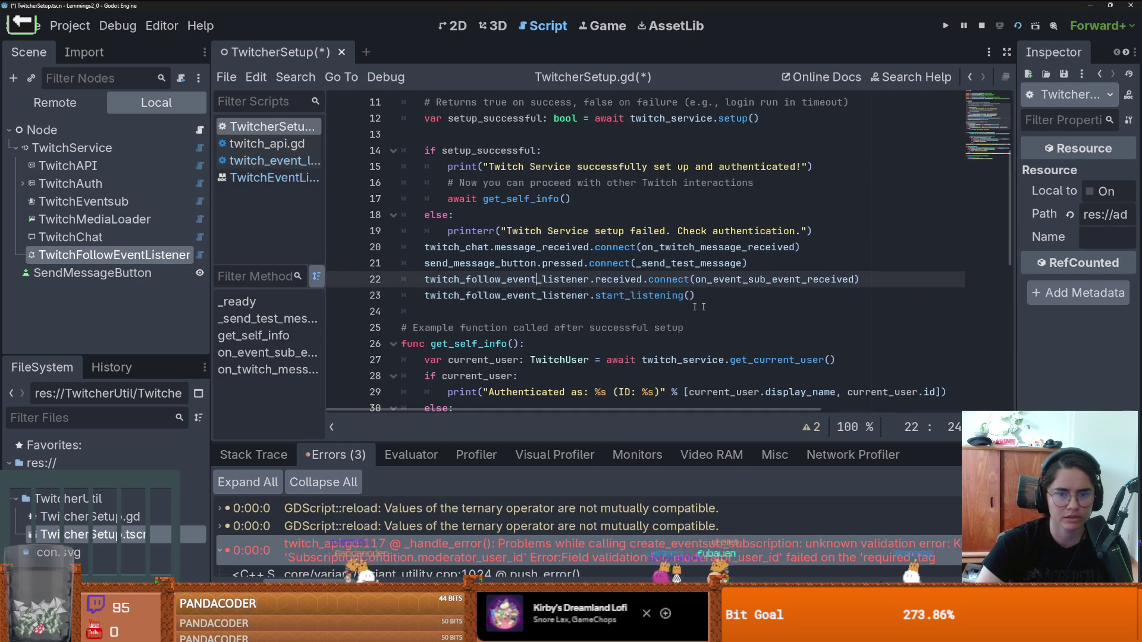
Step: Insert a blank line above the received.connect line, then save and run the project
left_click_drag(695, 296, 424, 296)
left_click(524, 282)
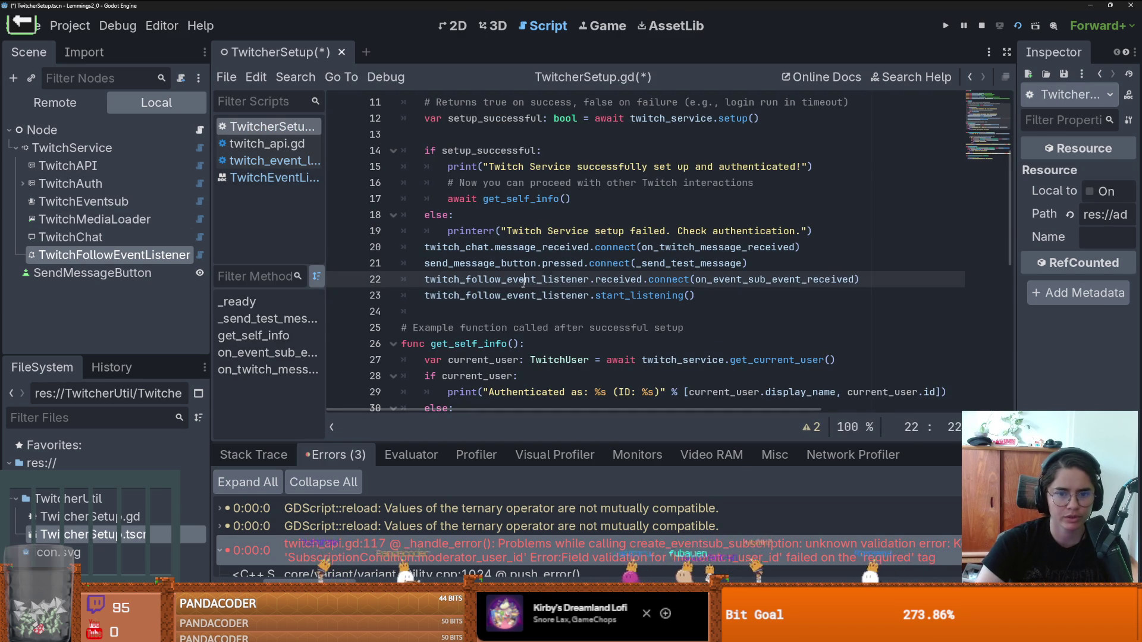
double_click(468, 281)
key("Home")
key("Return")
double_click(711, 295)
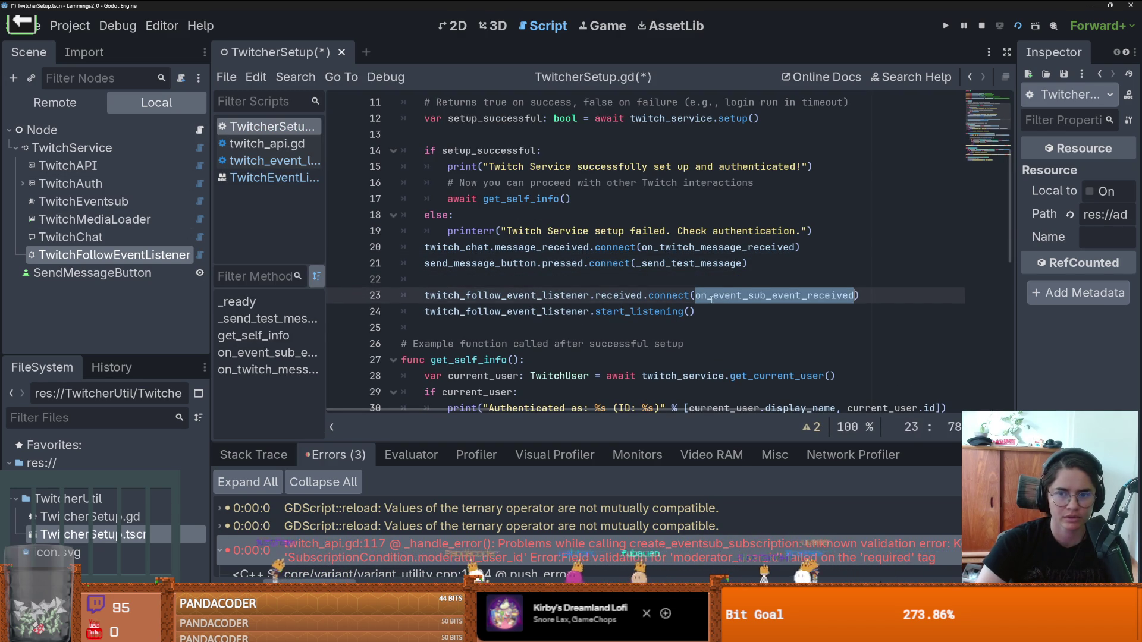
left_click(1017, 26)
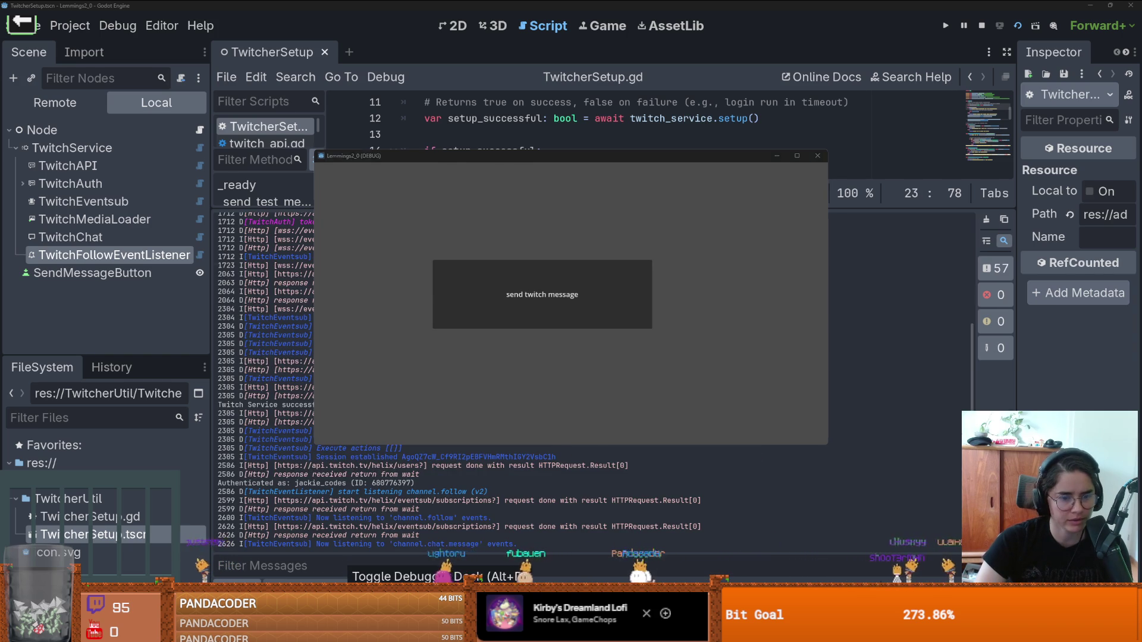
Step: Collapse the debugger and resize the Output log showing repeated 'just followed!' messages
left_click(351, 586)
left_click(348, 583)
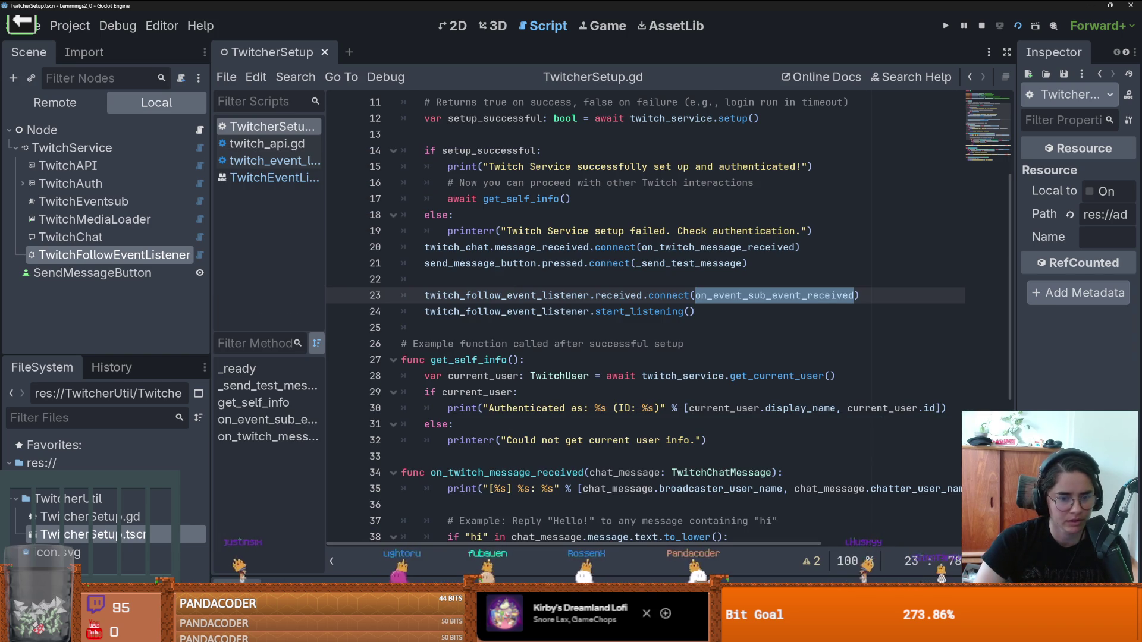
mouse_move(650, 265)
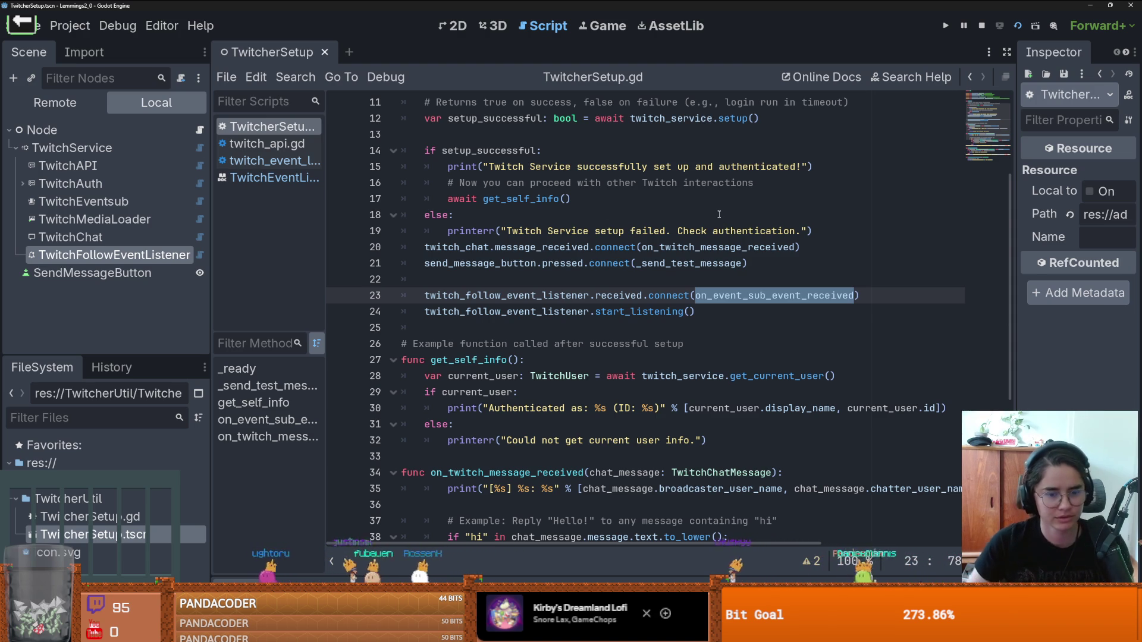
key("alt+o")
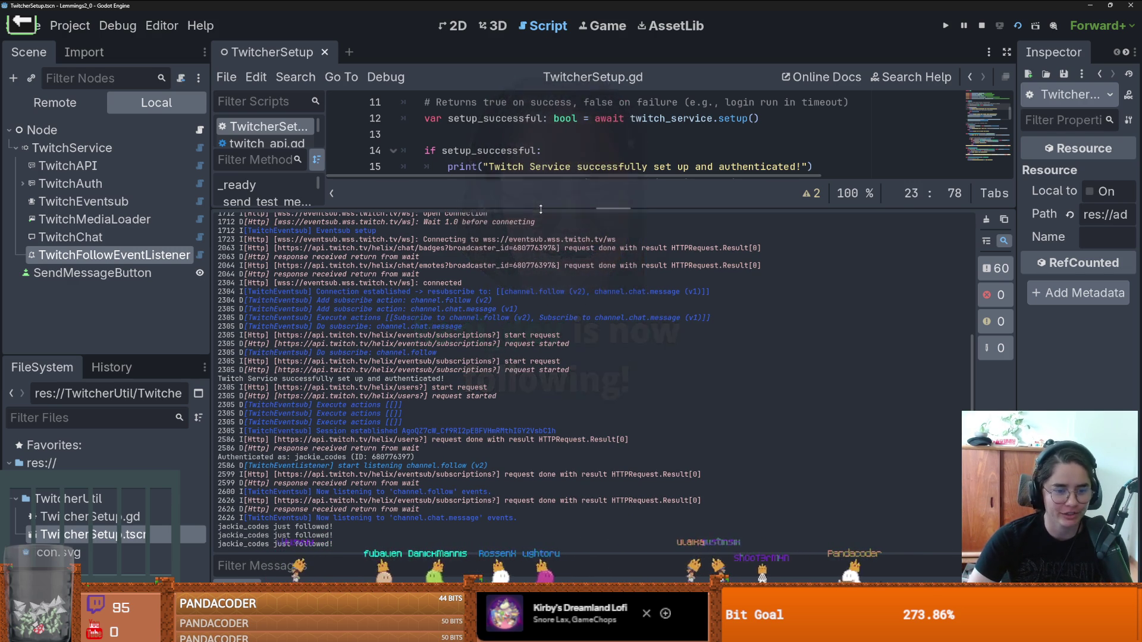
left_click_drag(534, 209, 534, 481)
Step: Look up the Dictionary documentation for the broadcaster_user_login access on line 54
scroll(578, 338, "down", 9)
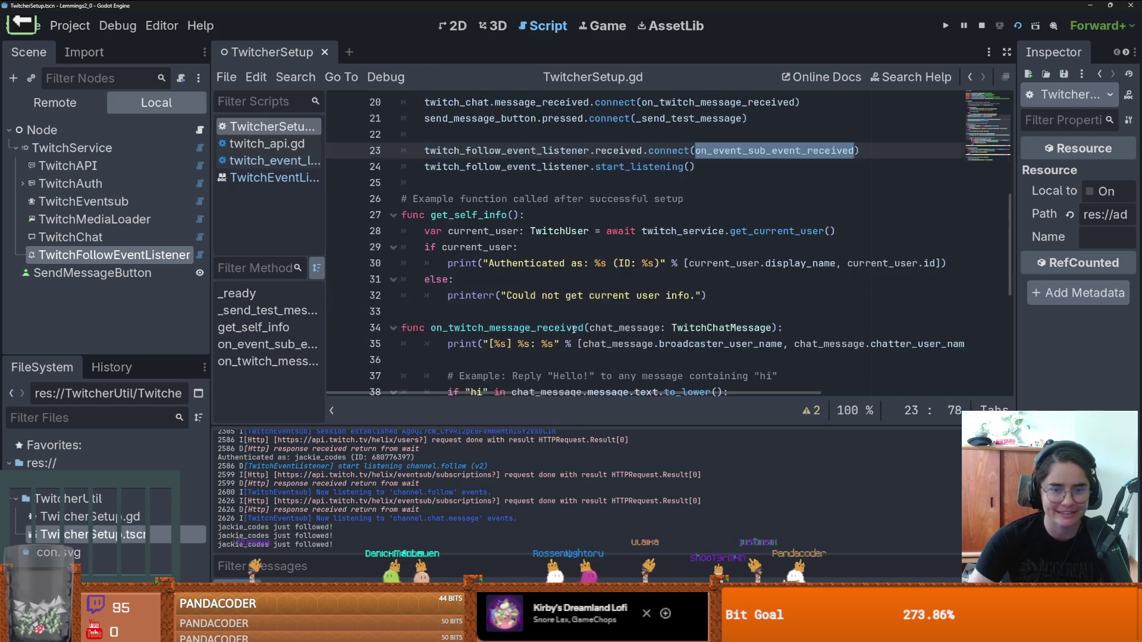
left_click(572, 345)
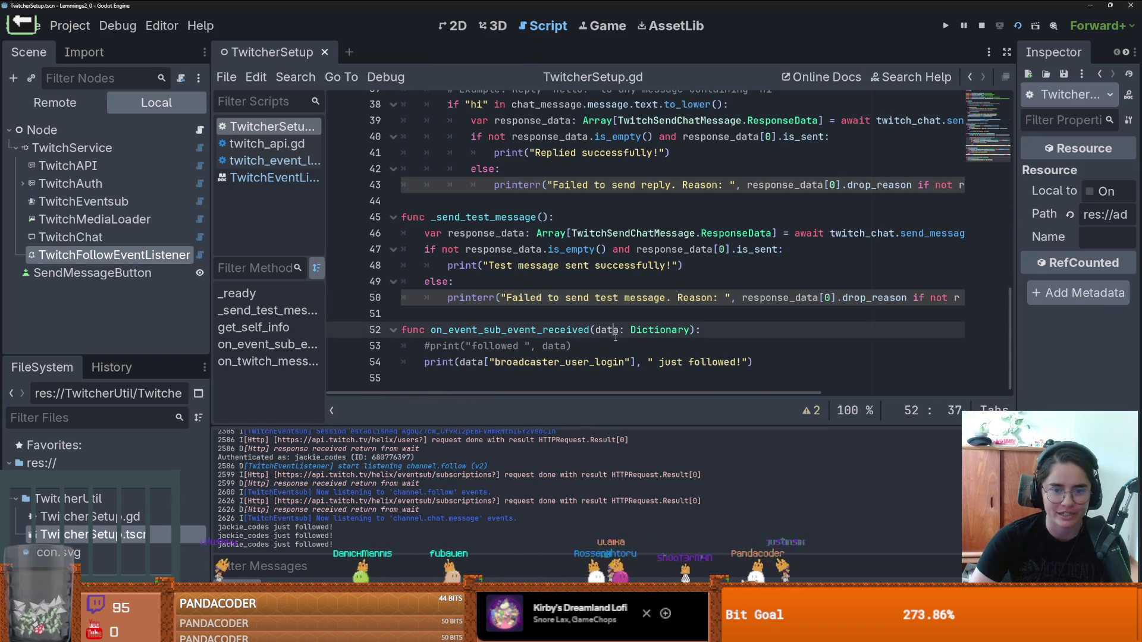
double_click(559, 362)
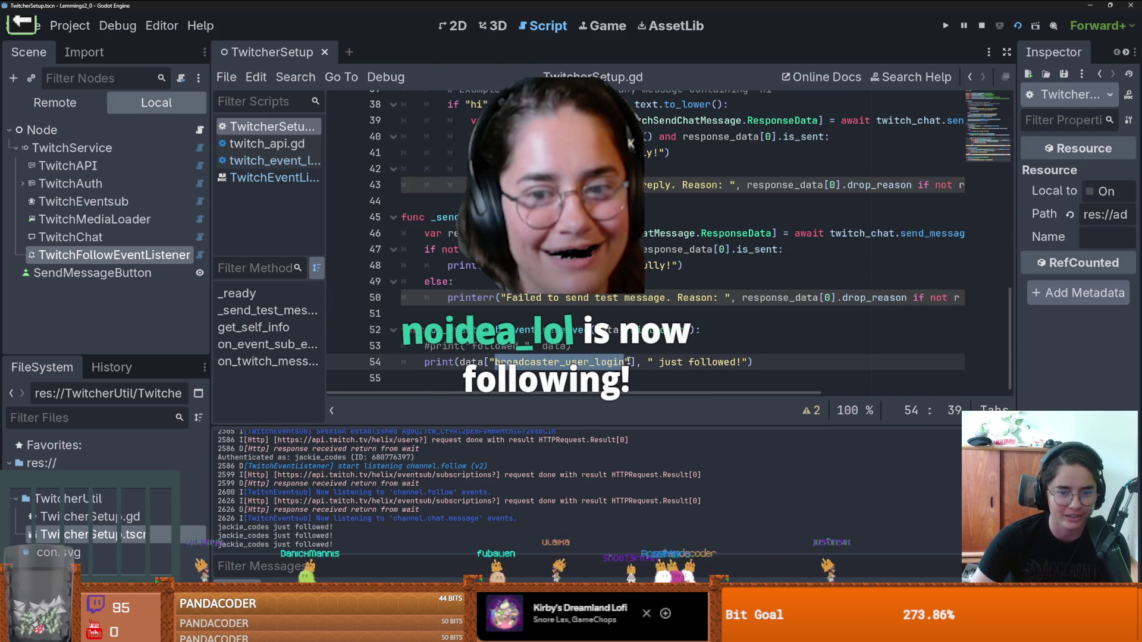
left_click(629, 362)
left_click(663, 329, "ctrl")
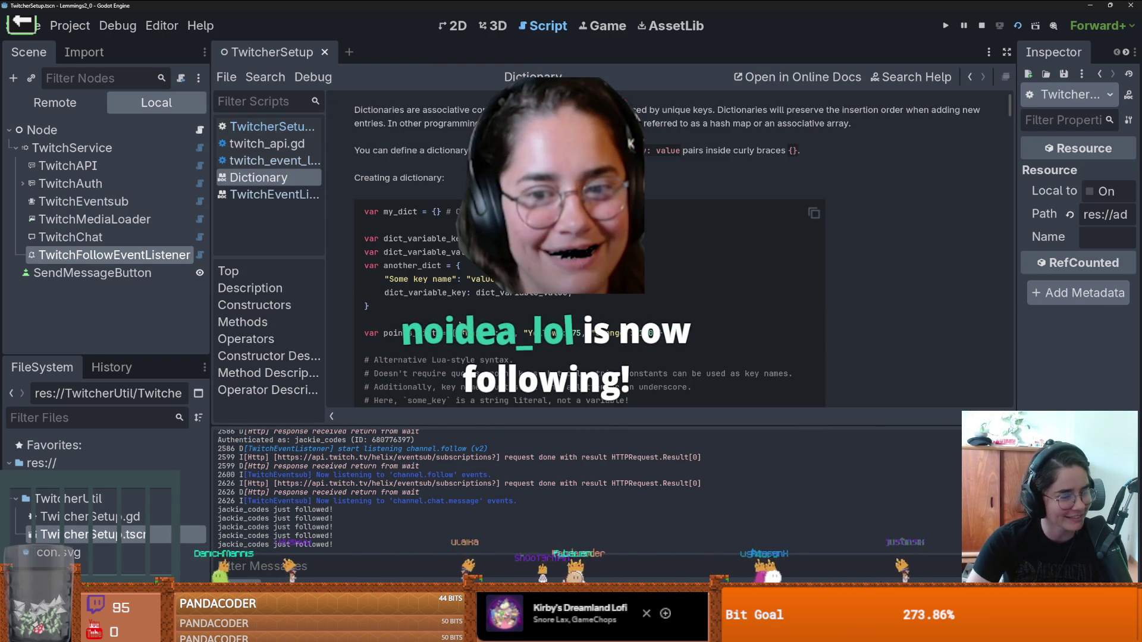
scroll(461, 326, "down", 5)
scroll(470, 337, "up", 7)
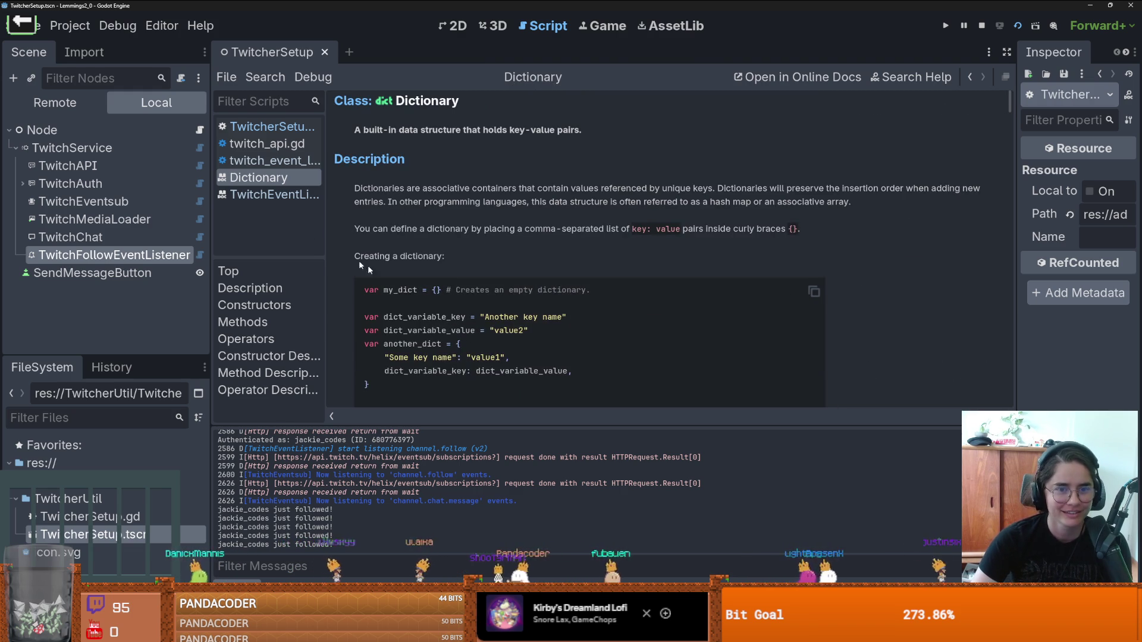
left_click(268, 127)
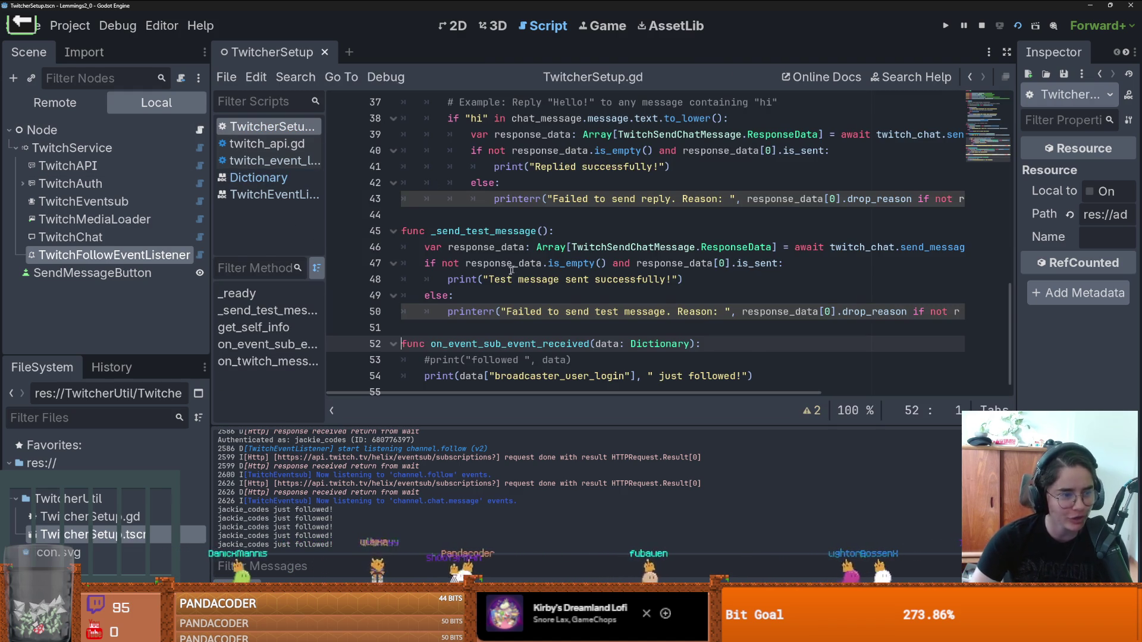
Step: Revisit the Dictionary docs and twitch_event_listener script, then the on_event_sub_event_received handler
scroll(529, 321, "down", 1)
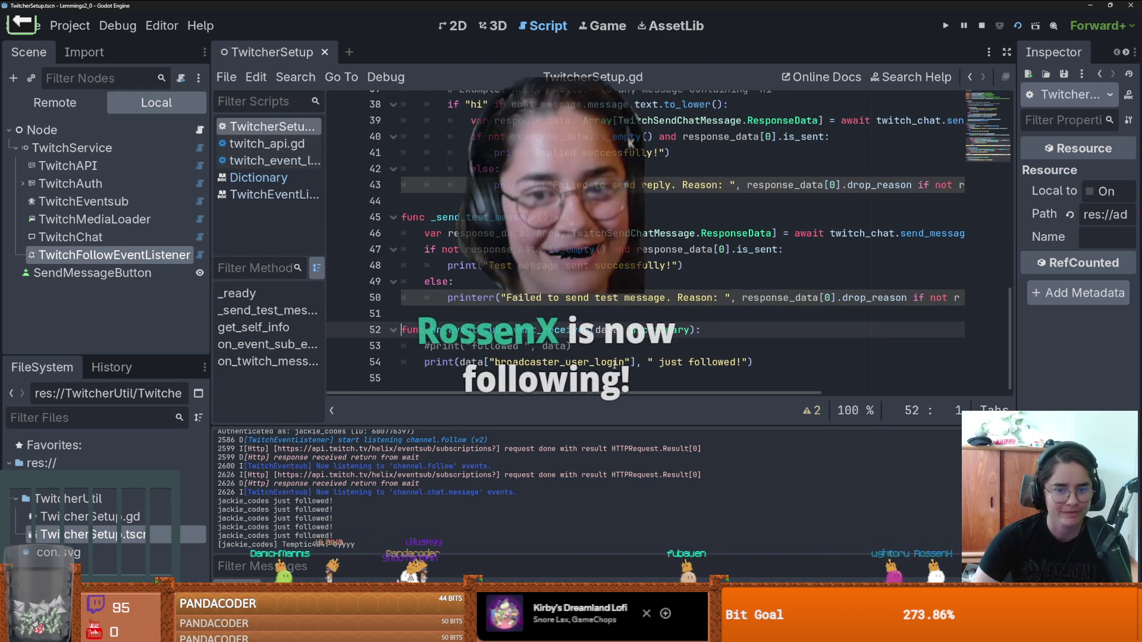
left_click(570, 329, "ctrl")
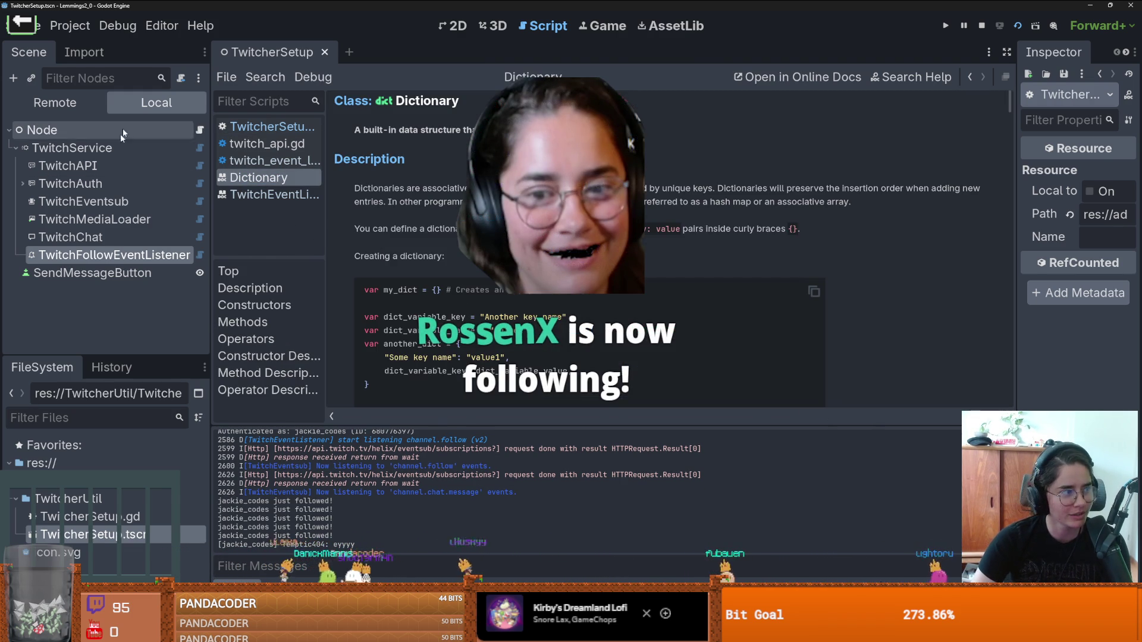
left_click(197, 239)
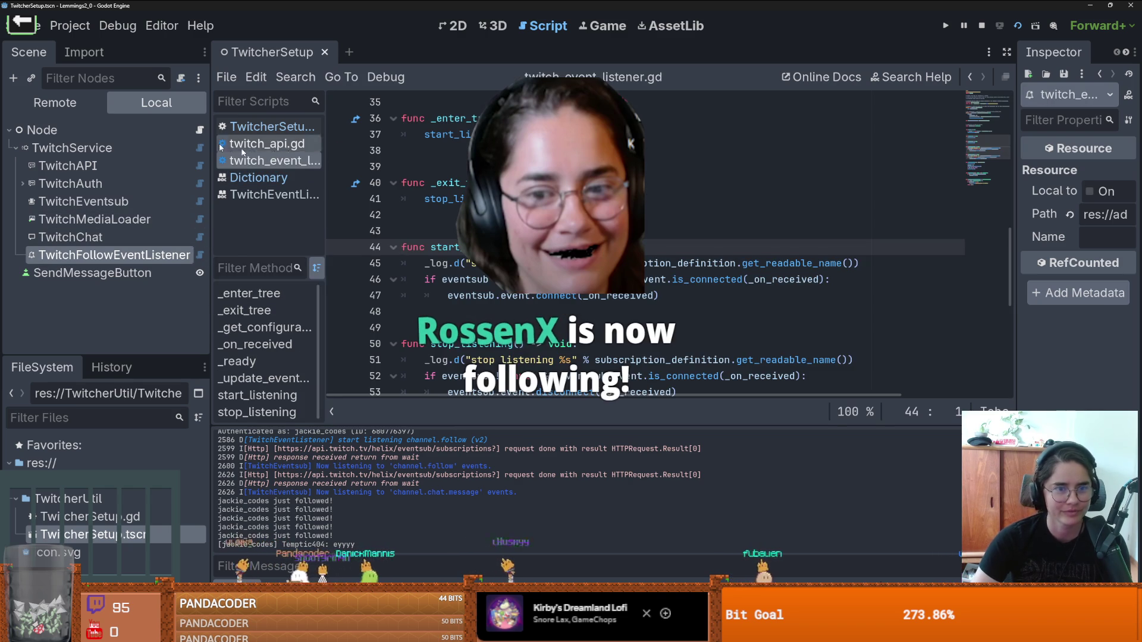
left_click(199, 130)
scroll(632, 144, "up", 12)
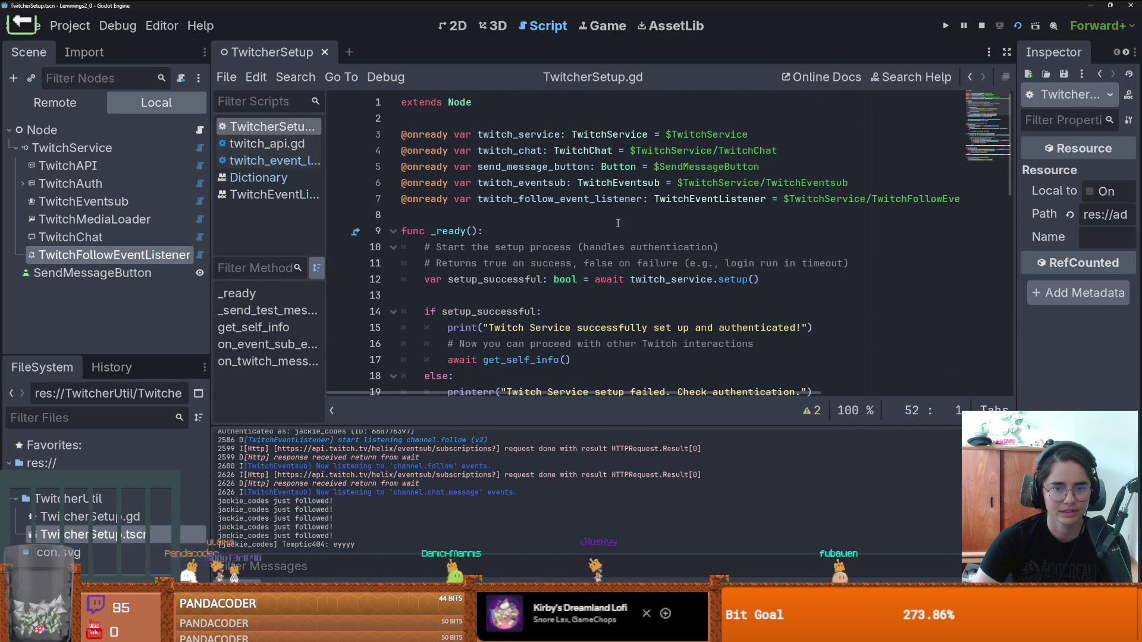
scroll(638, 320, "down", 12)
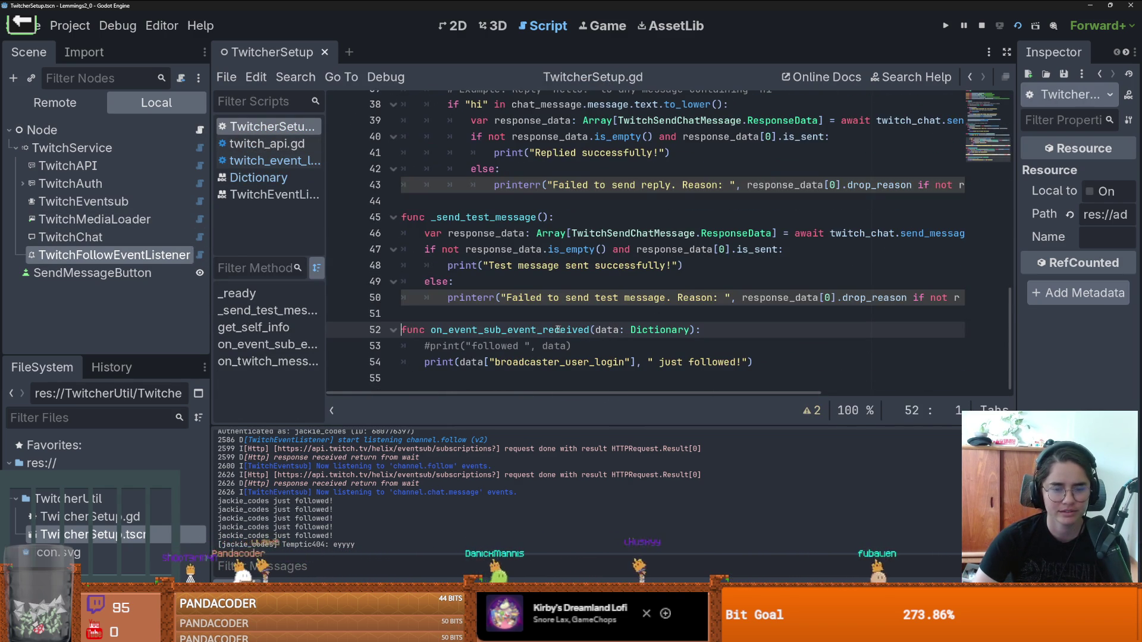
double_click(558, 330)
scroll(595, 316, "up", 12)
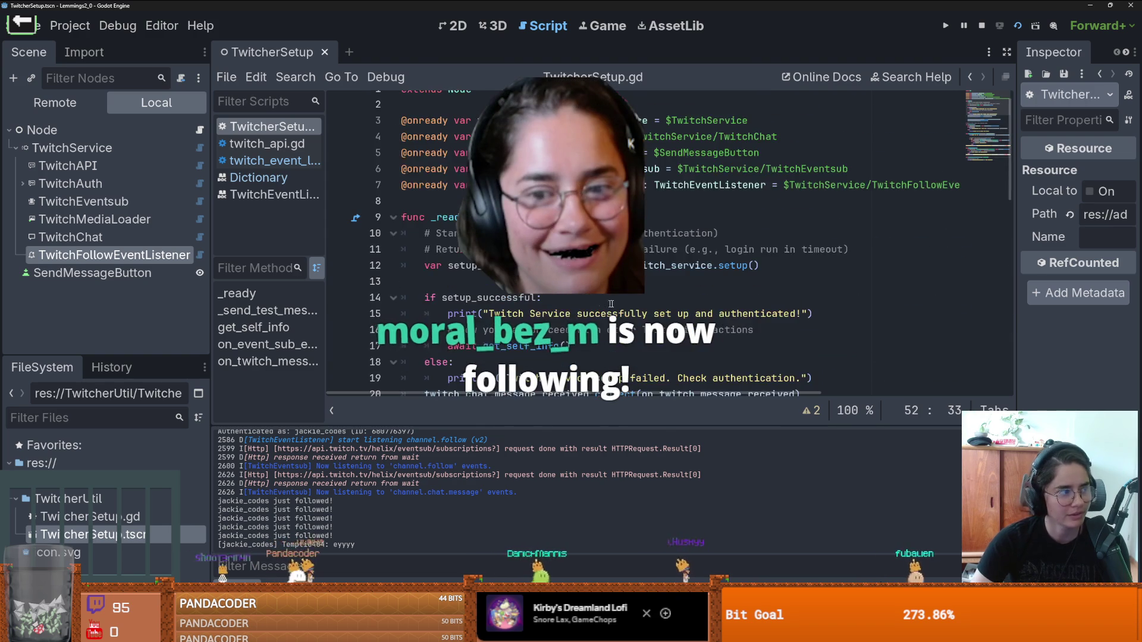
scroll(653, 317, "down", 3)
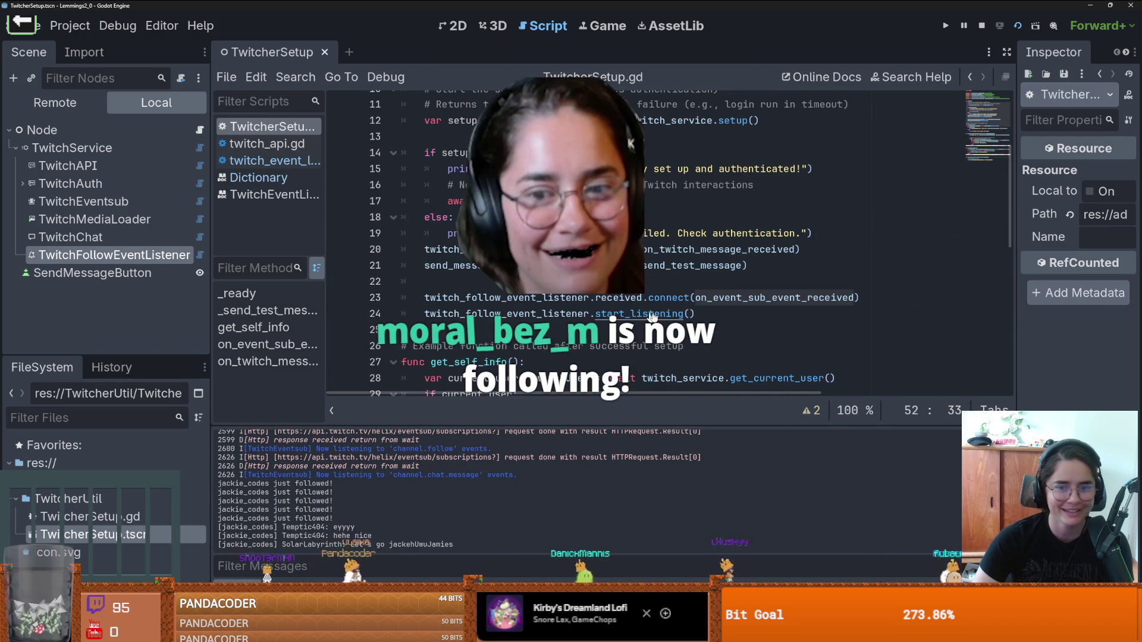
Step: Examine the received signal's data parameter, then edit line 22 of TwitcherSetup.gd
left_click(595, 298, "ctrl")
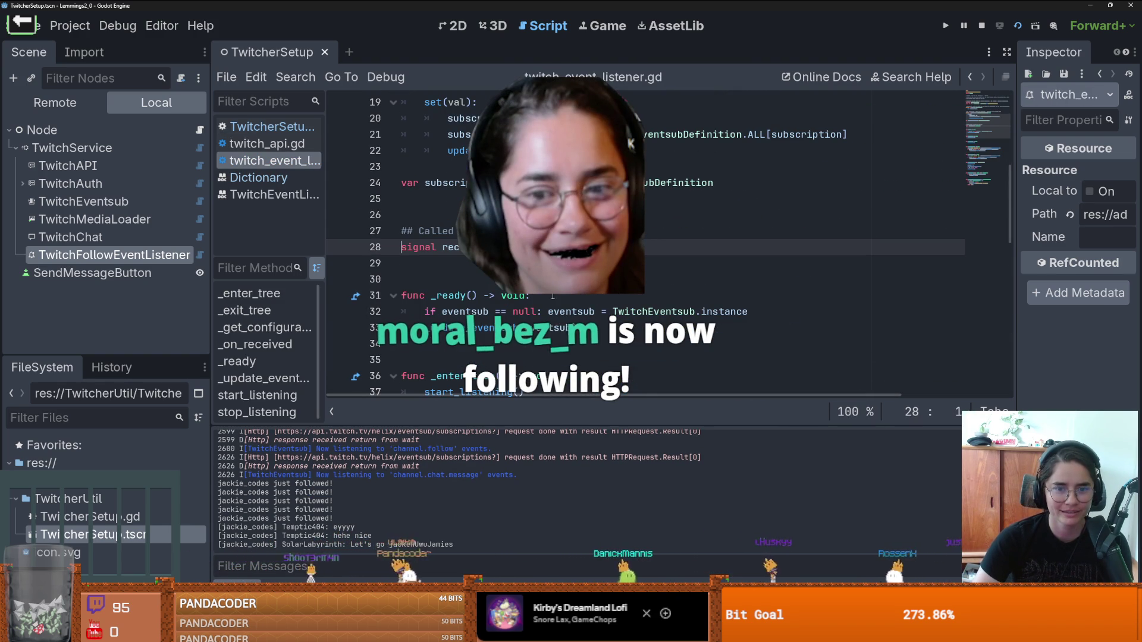
double_click(507, 247)
scroll(504, 282, "up", 2)
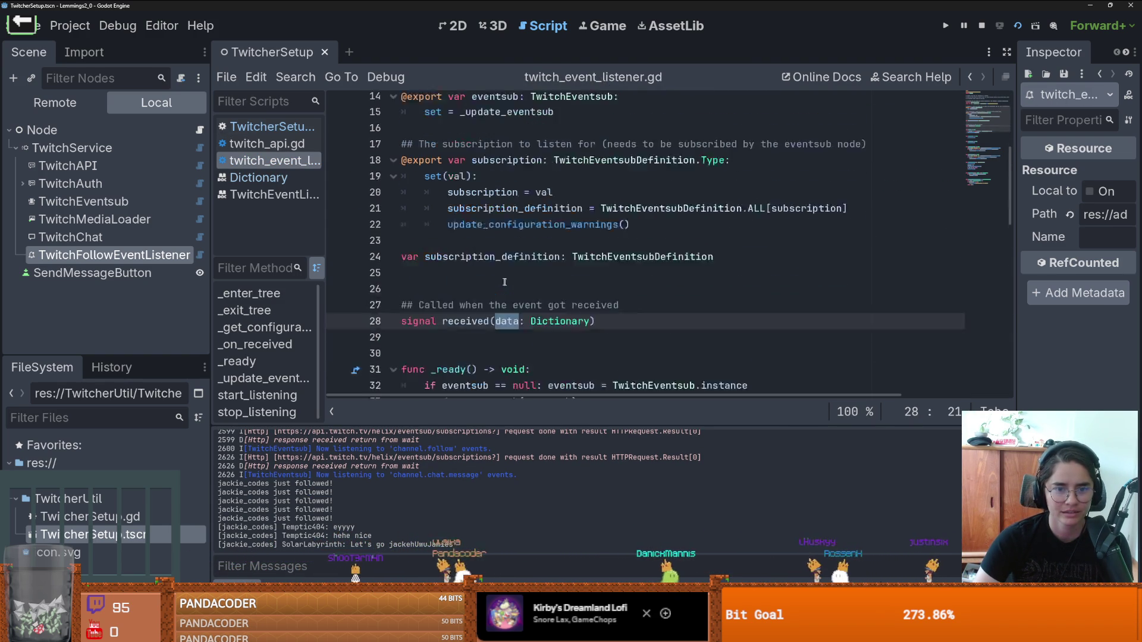
scroll(504, 282, "down", 1)
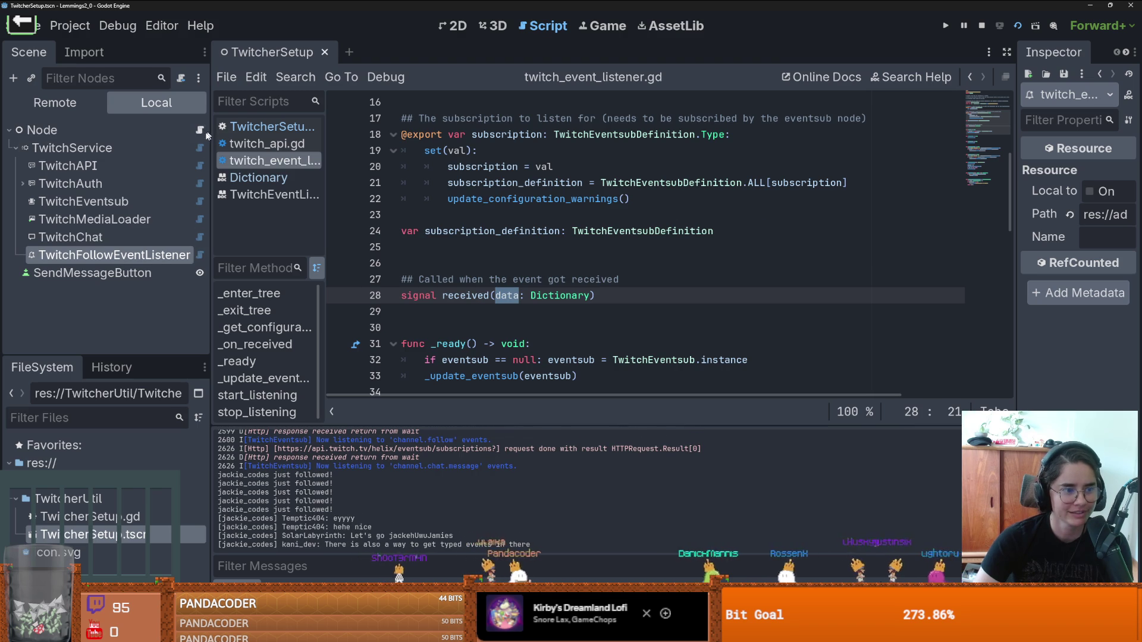
left_click(200, 129)
scroll(595, 238, "up", 3)
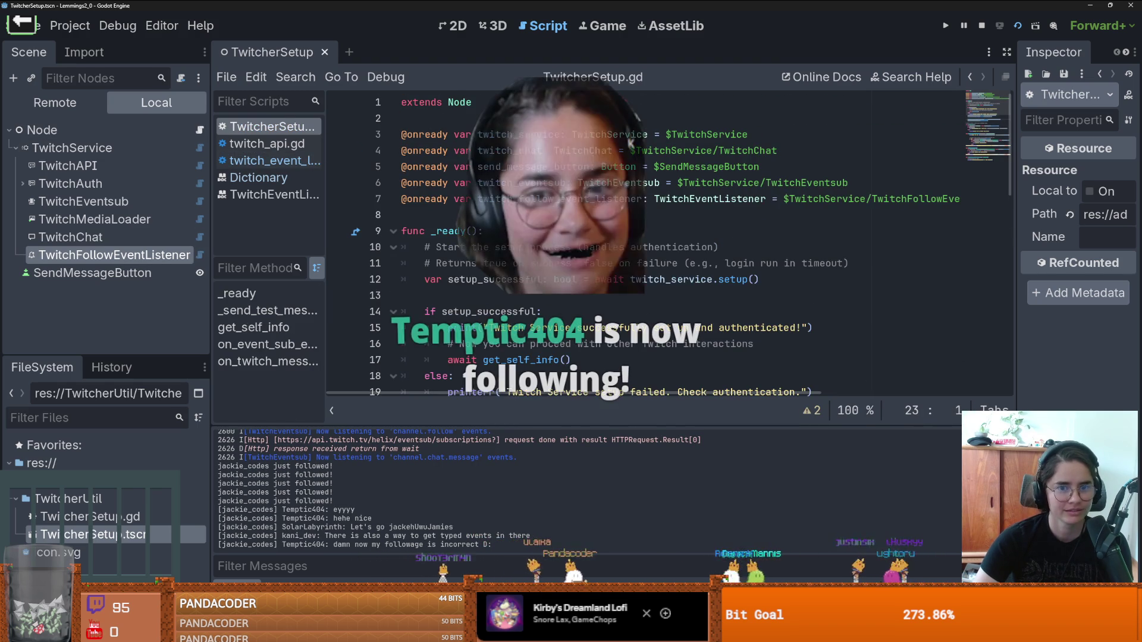
scroll(595, 238, "down", 2)
left_click(425, 378)
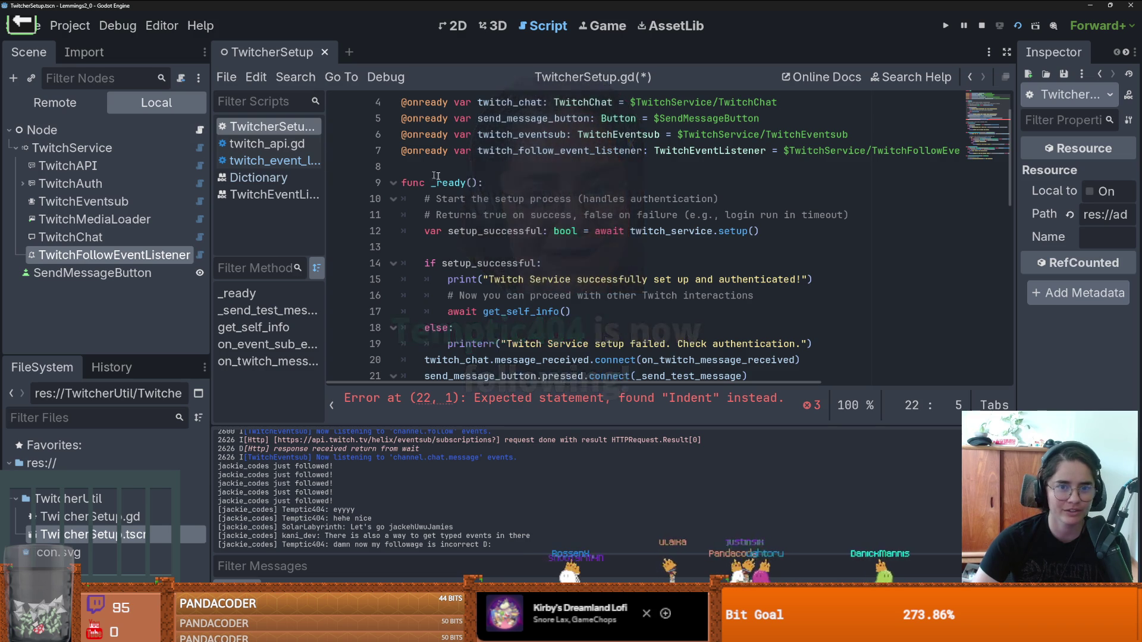
scroll(535, 322, "up", 2)
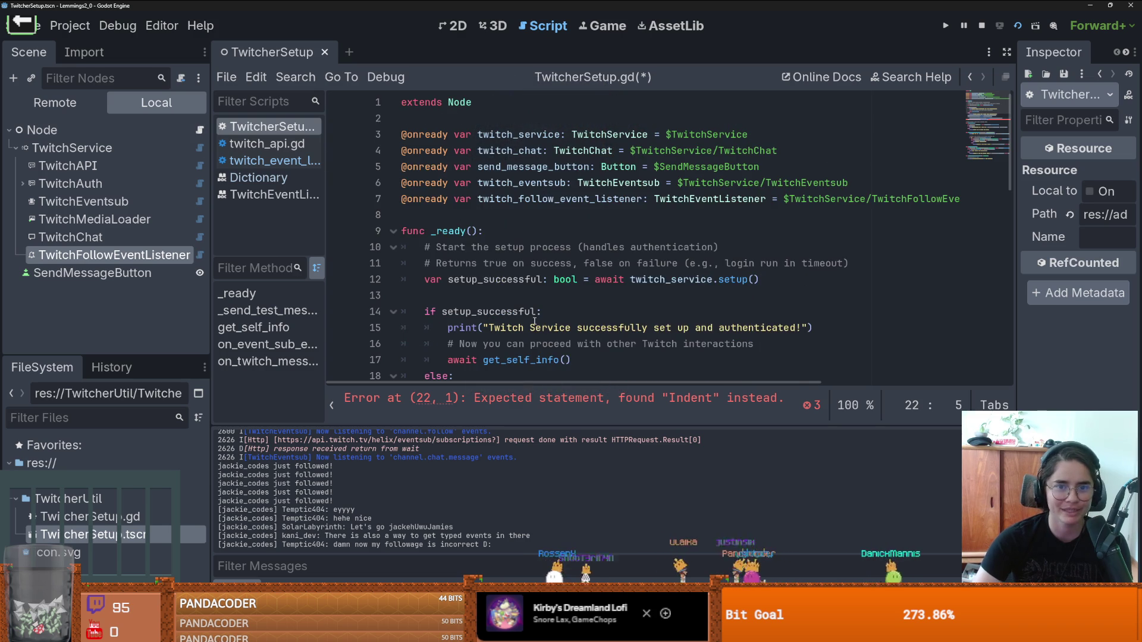
Step: Review the TwitchEventListener documentation again and return to TwitcherSetup.gd
right_click(133, 264)
left_click(196, 571)
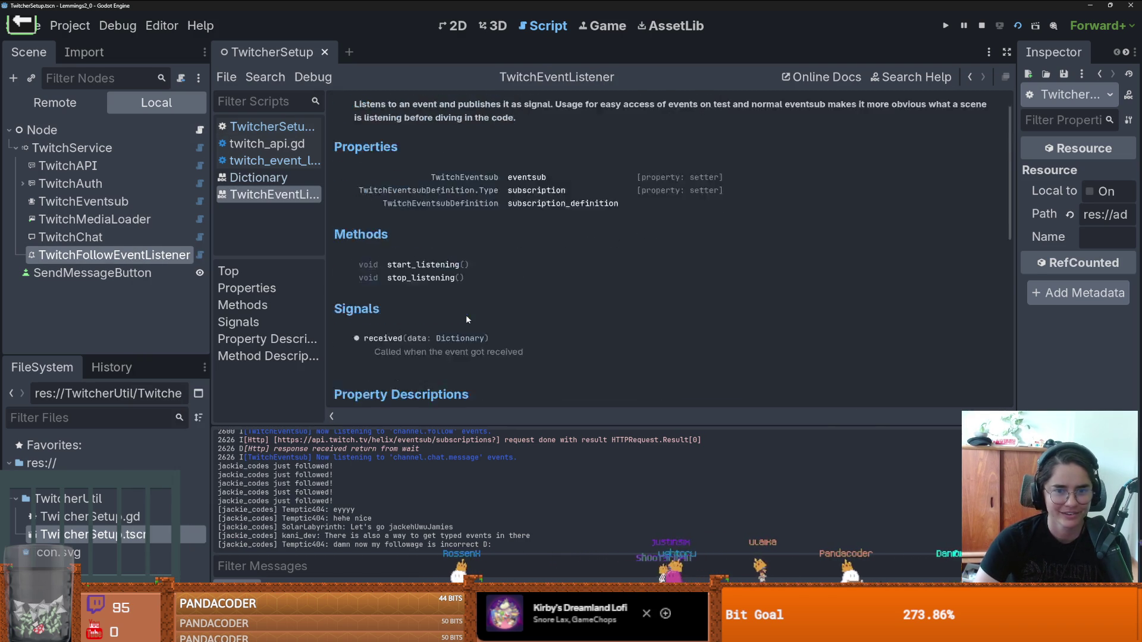
scroll(467, 320, "down", 3)
scroll(476, 315, "down", 2)
scroll(475, 315, "up", 3)
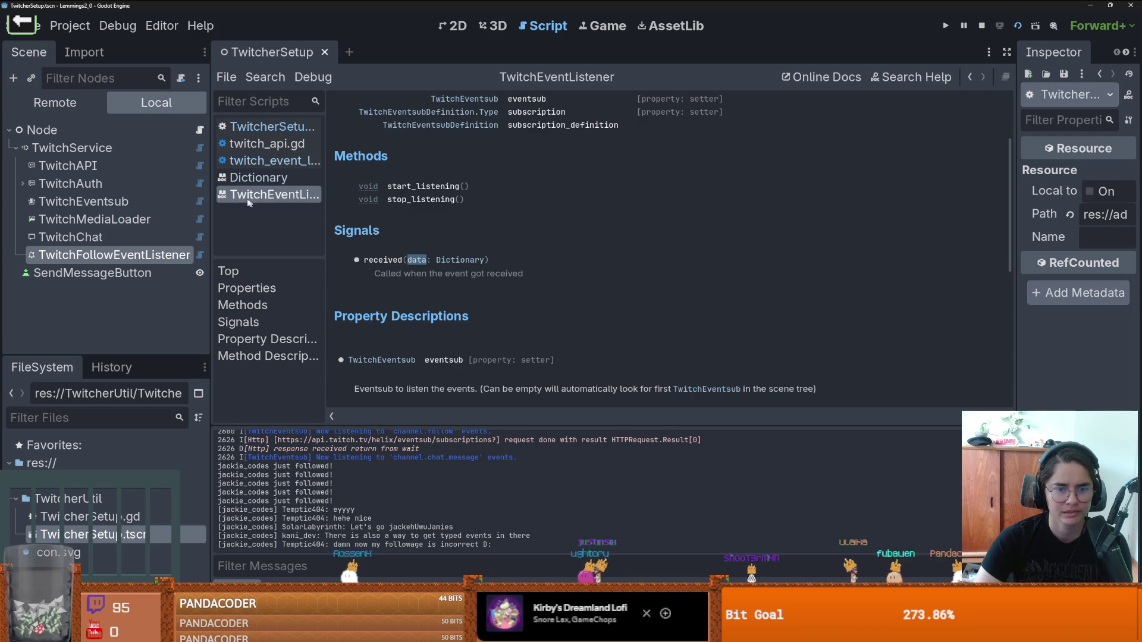
left_click(268, 126)
scroll(531, 361, "down", 8)
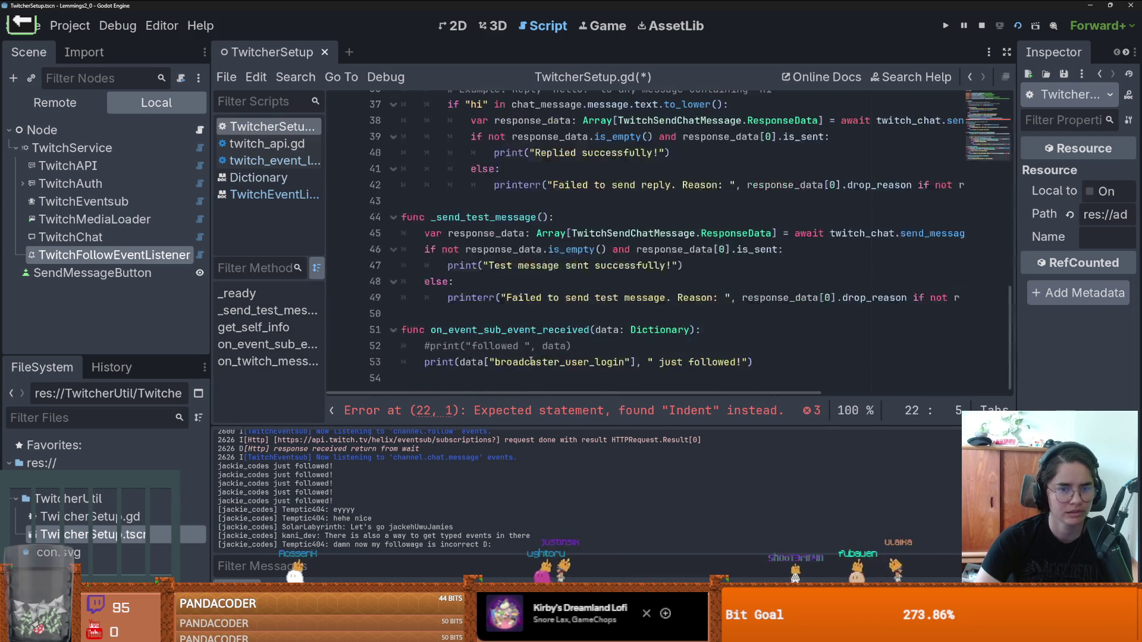
Step: Undo the indent-error edit, uncomment the 'followed' print on line 53, and rerun
key("ctrl+z")
key("ctrl+z")
key("ctrl+z")
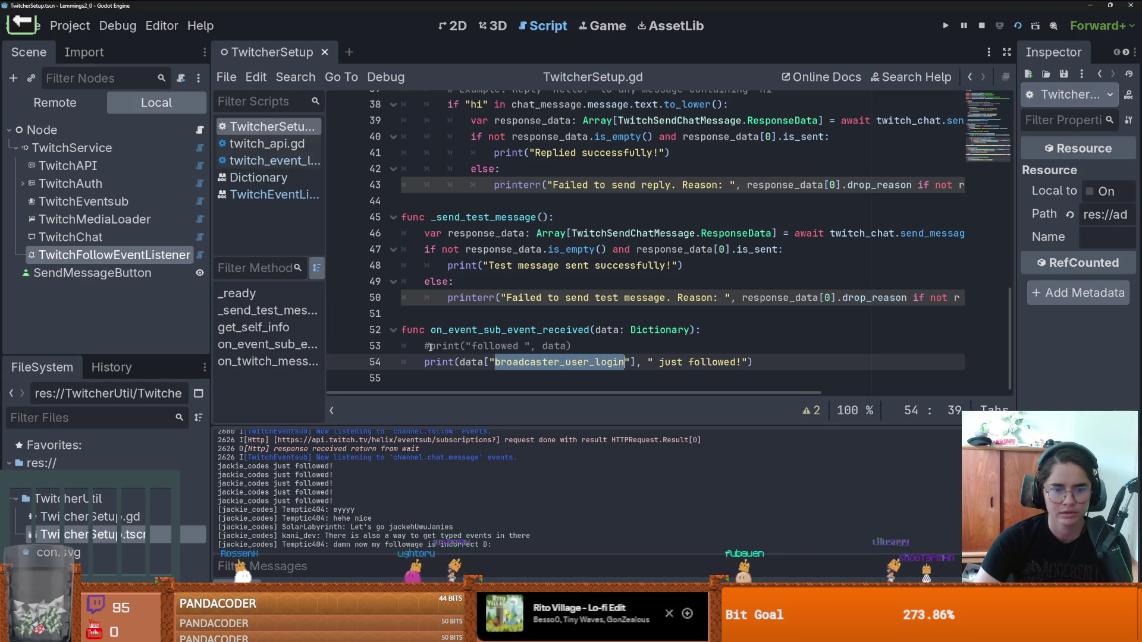
left_click(431, 347)
key("BackSpace")
left_click(1016, 27)
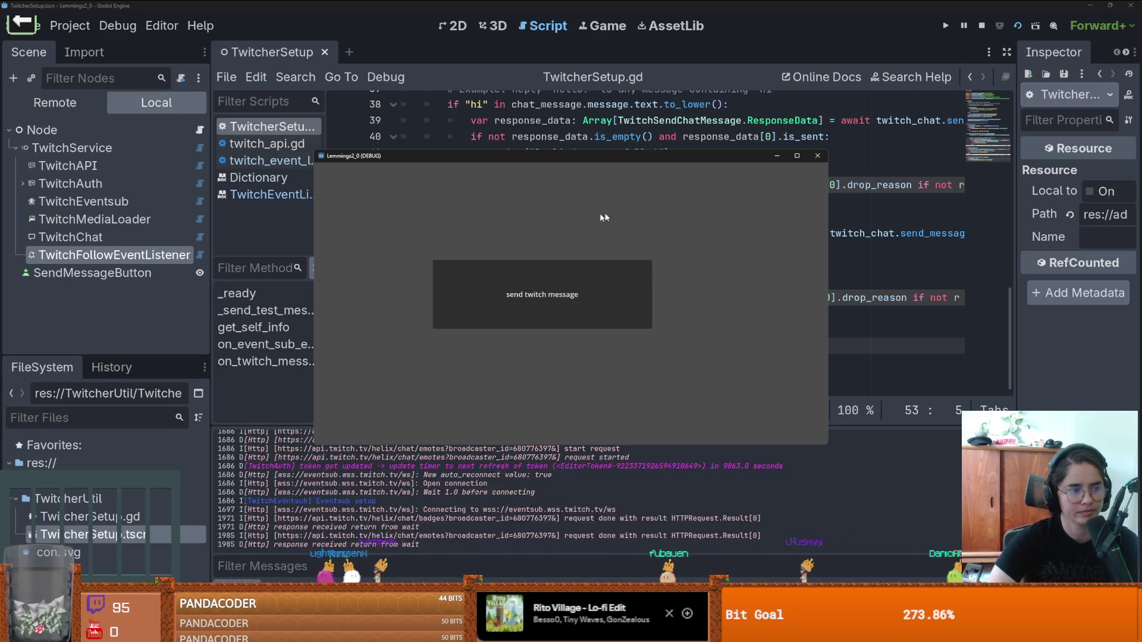
Step: Close the running game window and save the scene and script
left_click(586, 145)
left_click(646, 329)
key("ctrl+s")
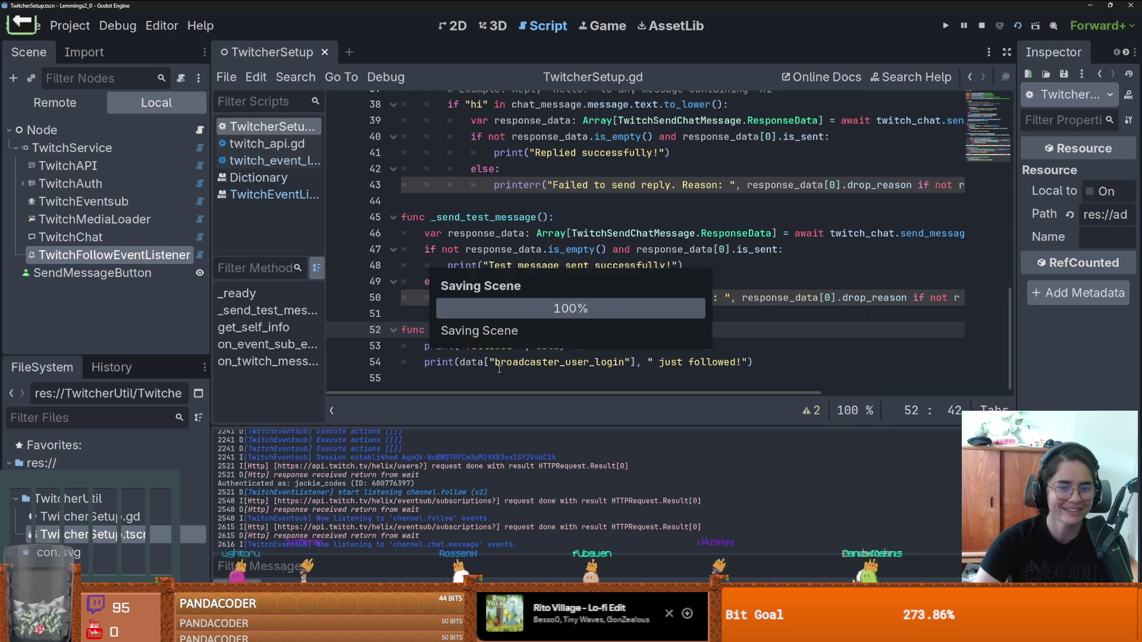
Step: Inspect the Dictionary type on line 52 and the printerr tooltip on line 50
key("Down")
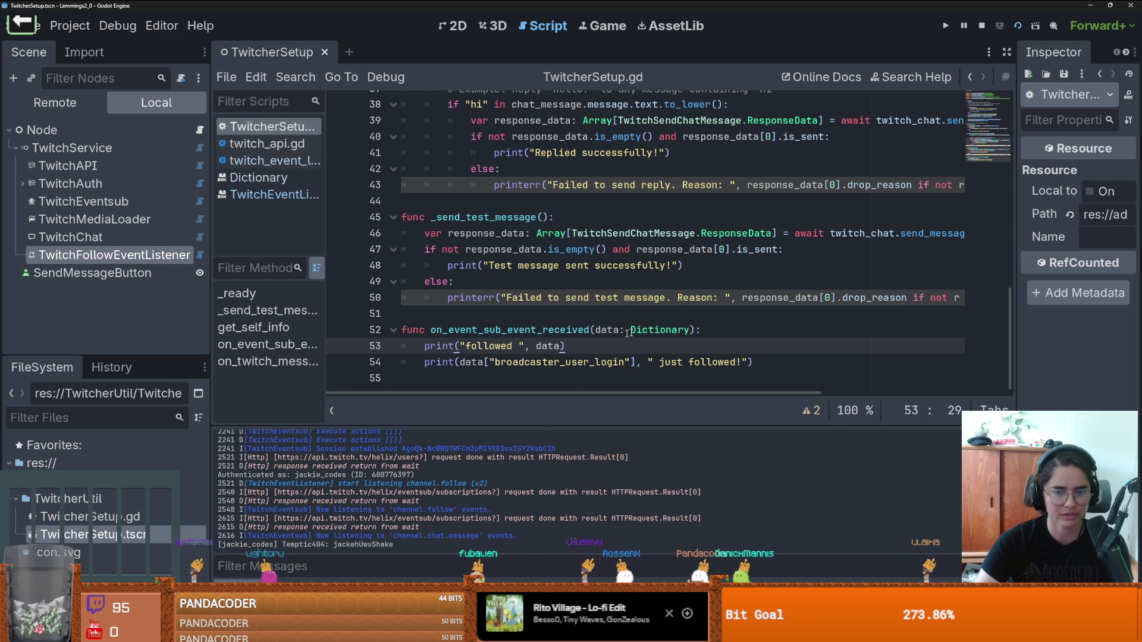
double_click(667, 329)
scroll(595, 339, "up", 2)
scroll(588, 346, "down", 2)
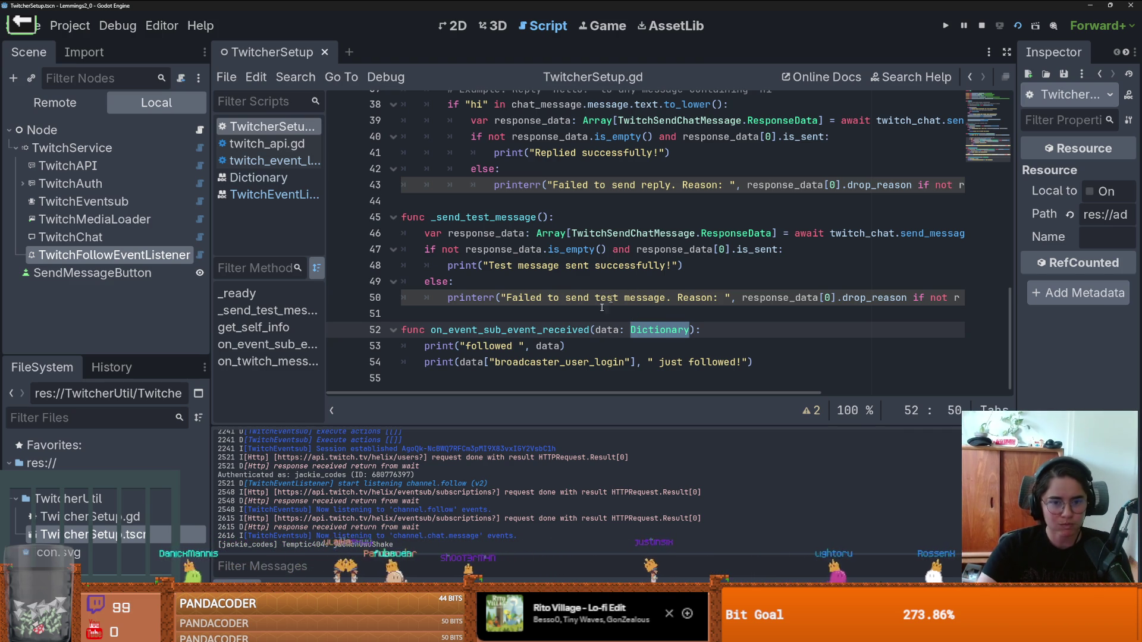
left_click(568, 331)
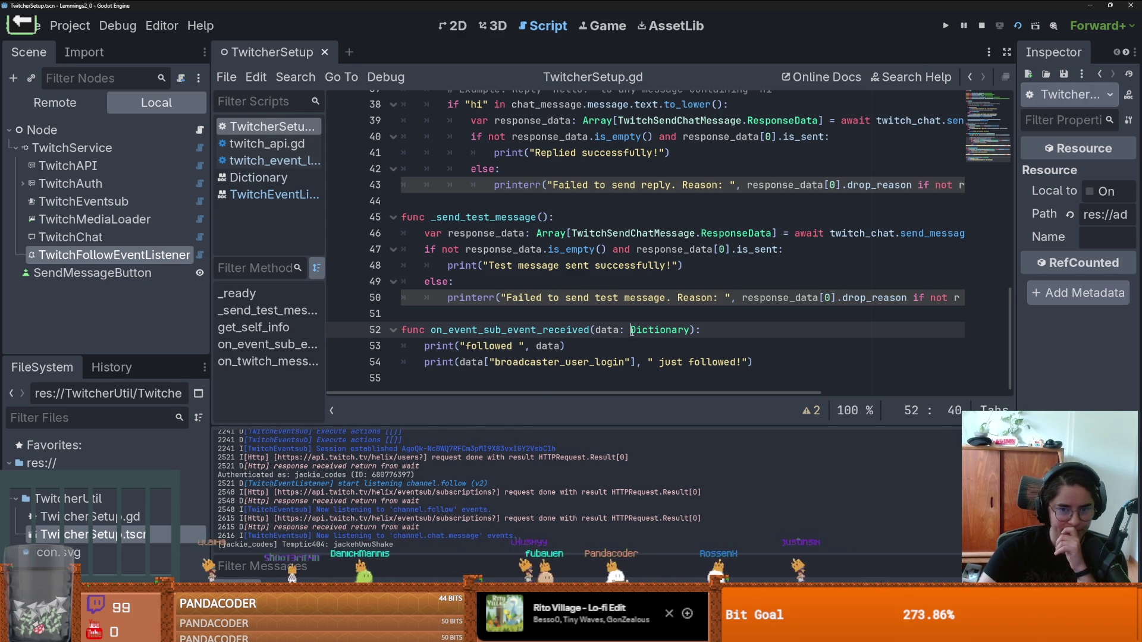
left_click_drag(631, 330, 691, 331)
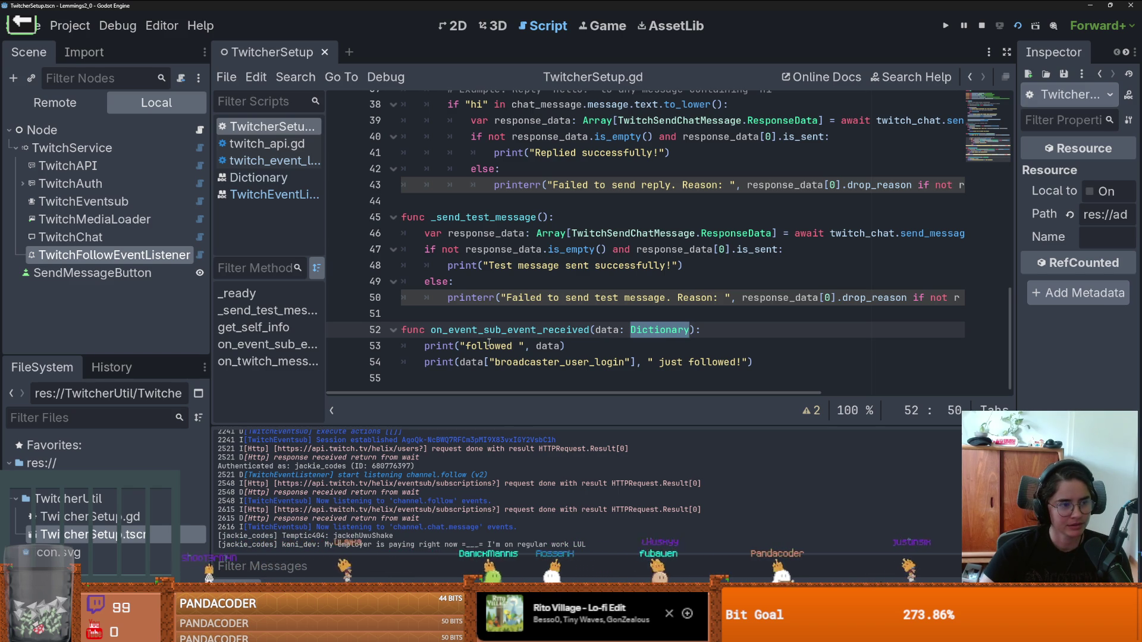
left_click(483, 297)
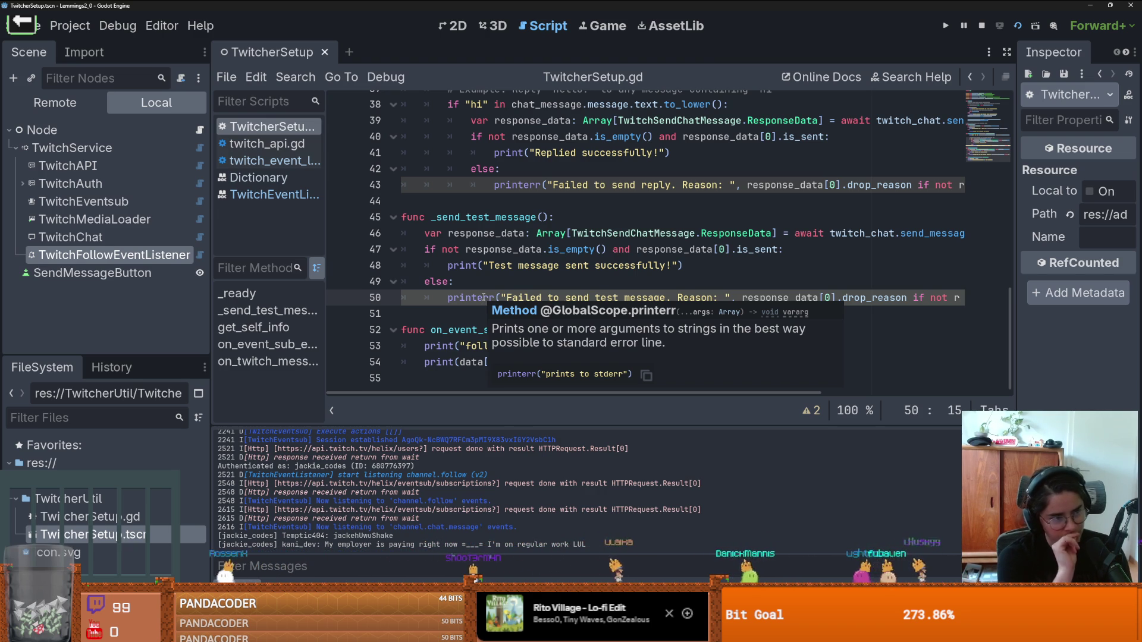
left_click(471, 265)
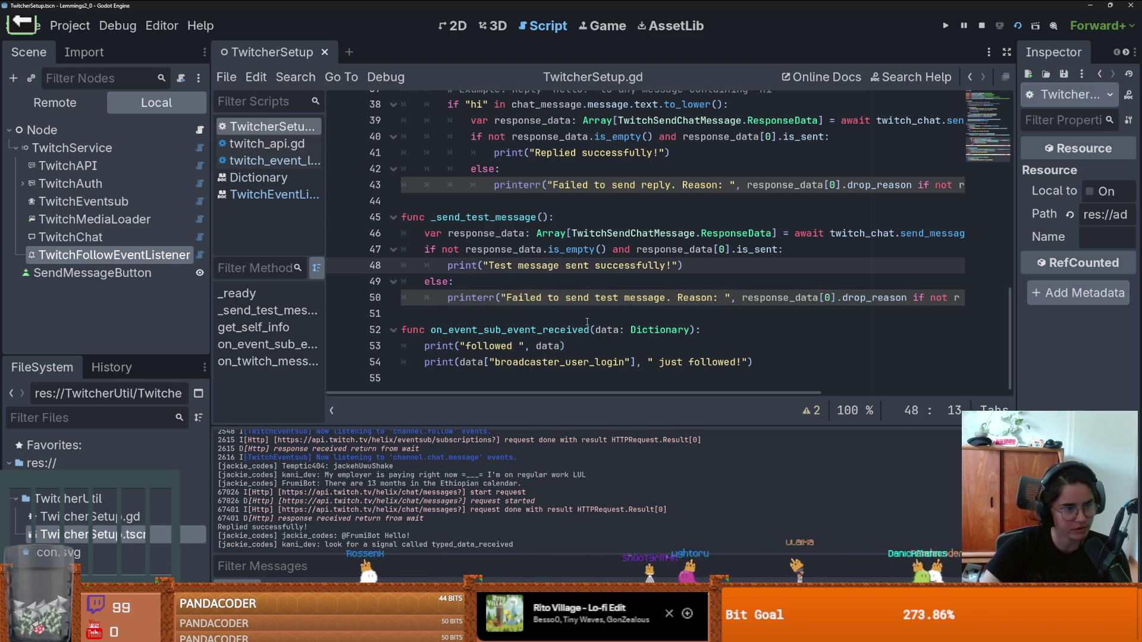
Step: Open the class documentation for TwitchEventListener and then TwitchEventsub to view its signals
right_click(153, 256)
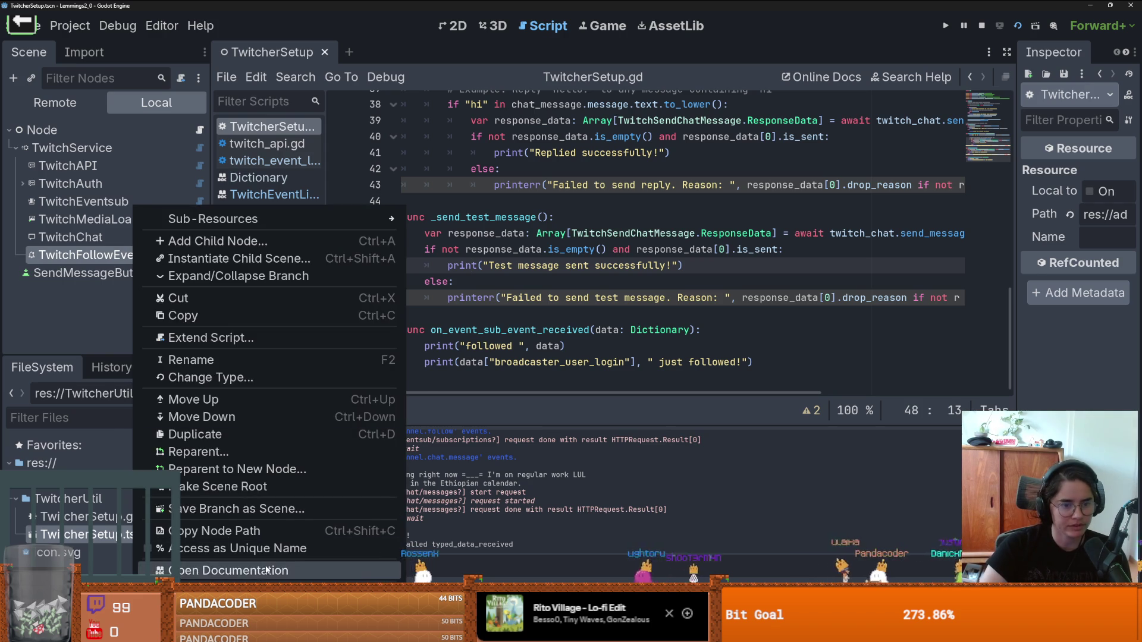
left_click(238, 572)
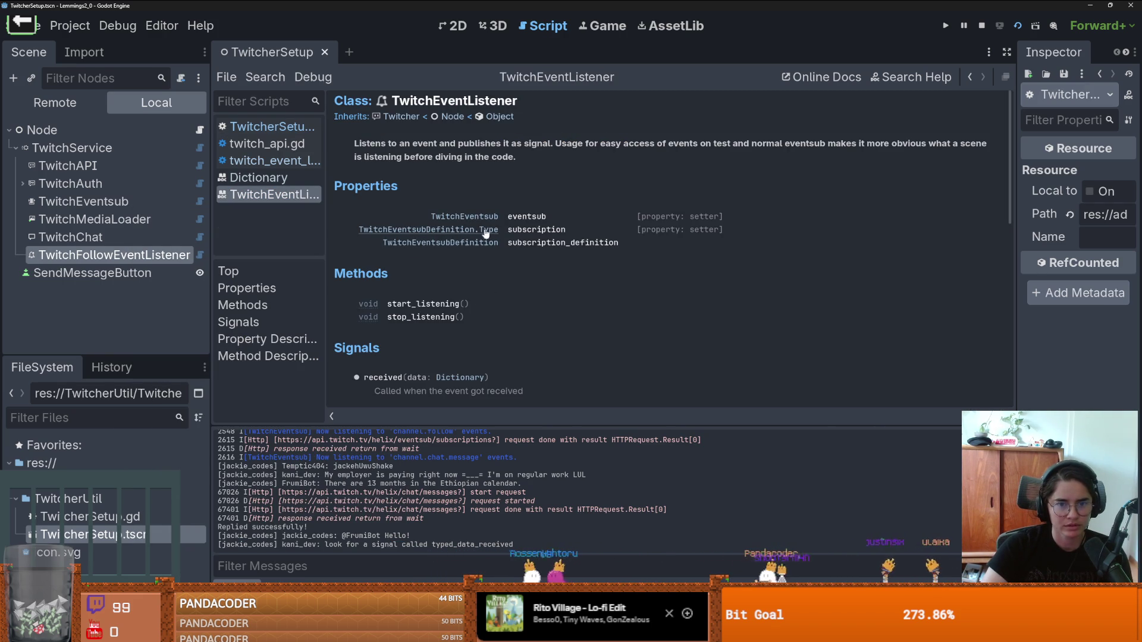
scroll(478, 312, "down", 5)
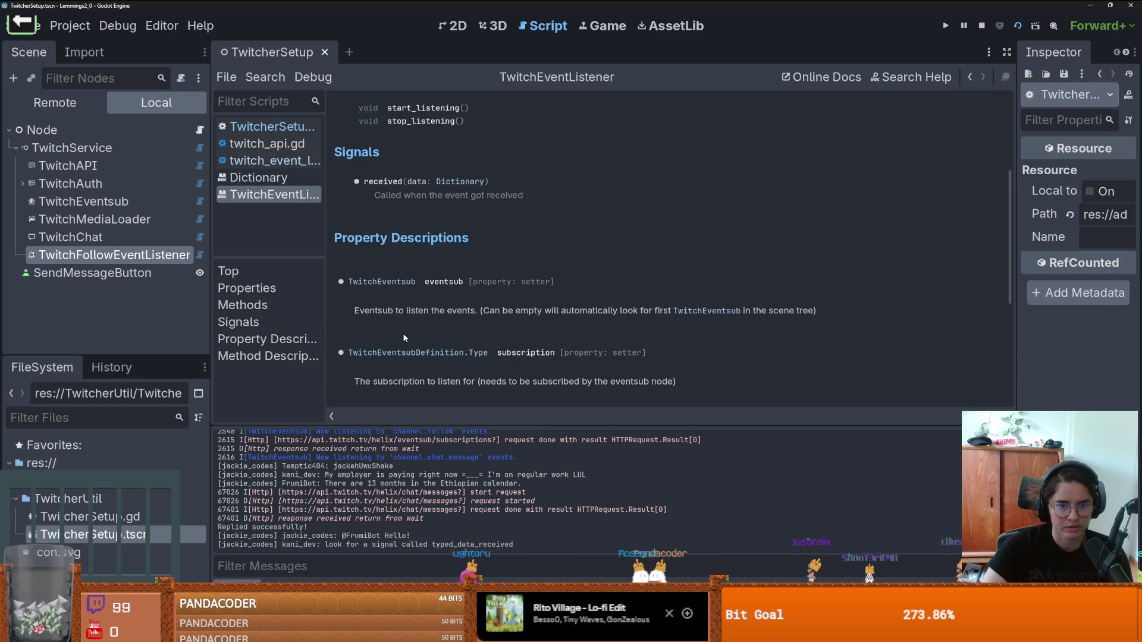
right_click(116, 202)
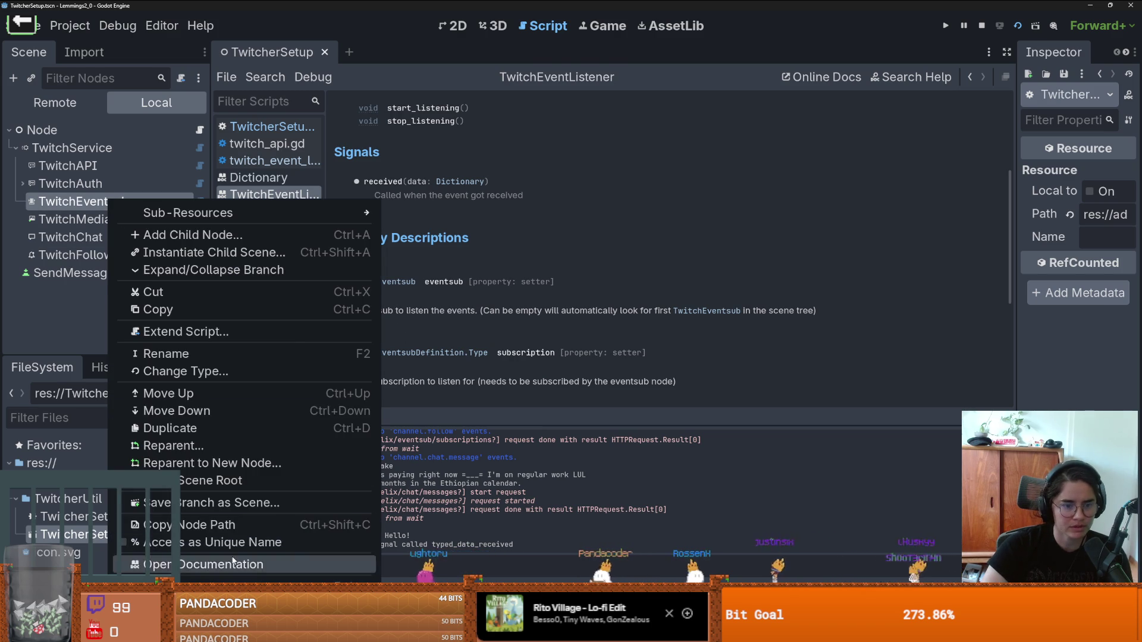
left_click(196, 564)
scroll(475, 315, "down", 10)
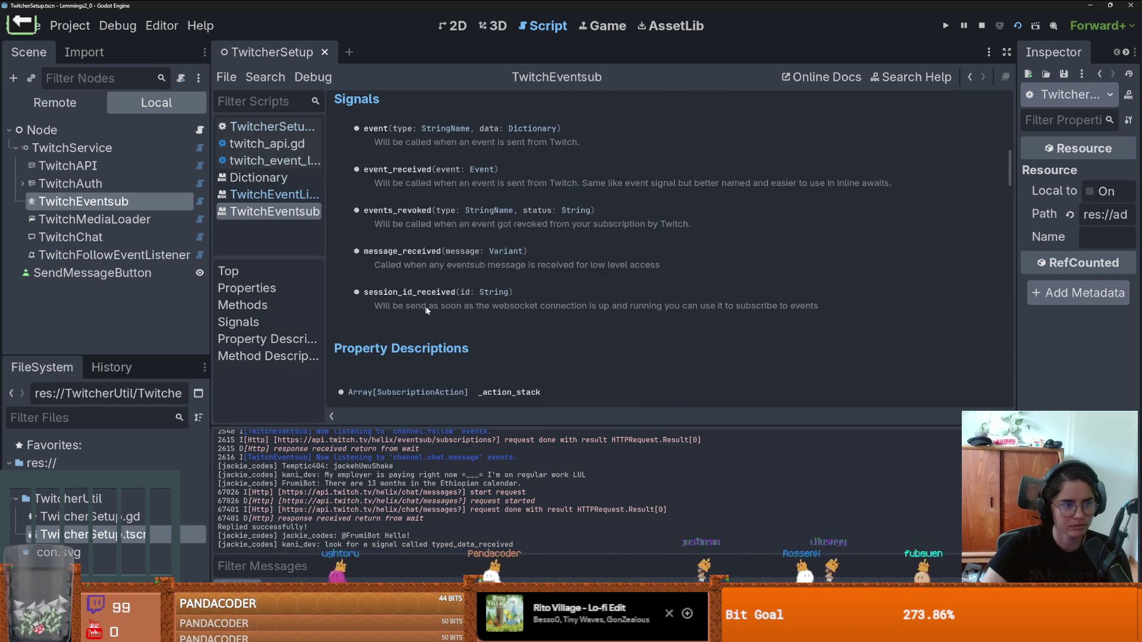
Step: Open the Find in Files dialog from the Search menu
left_click(313, 76)
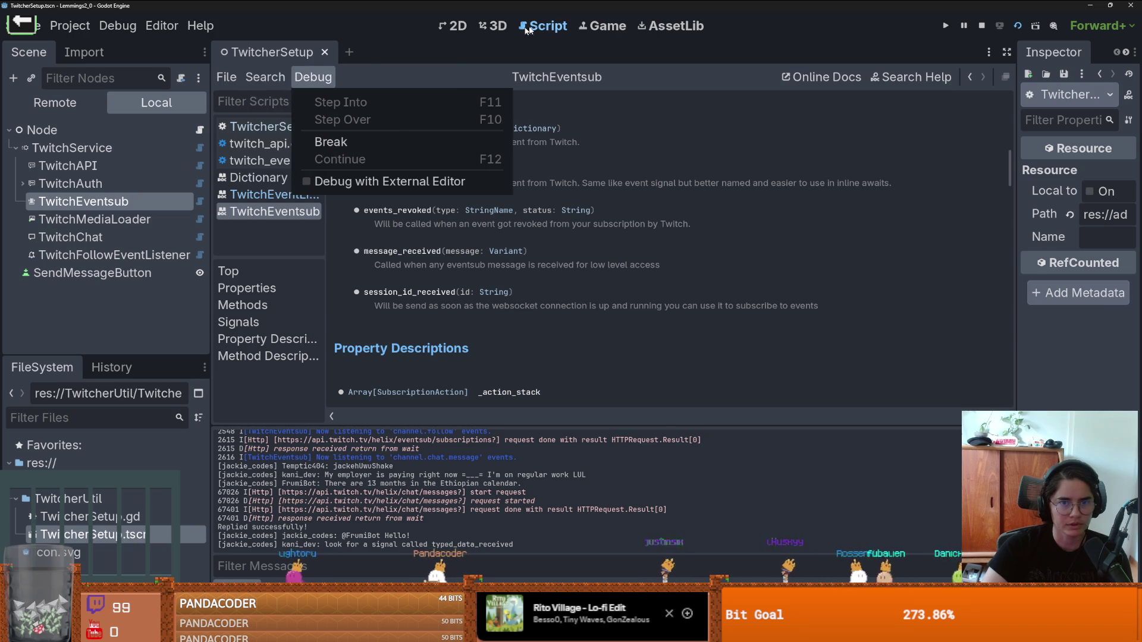
mouse_move(266, 77)
left_click(300, 159)
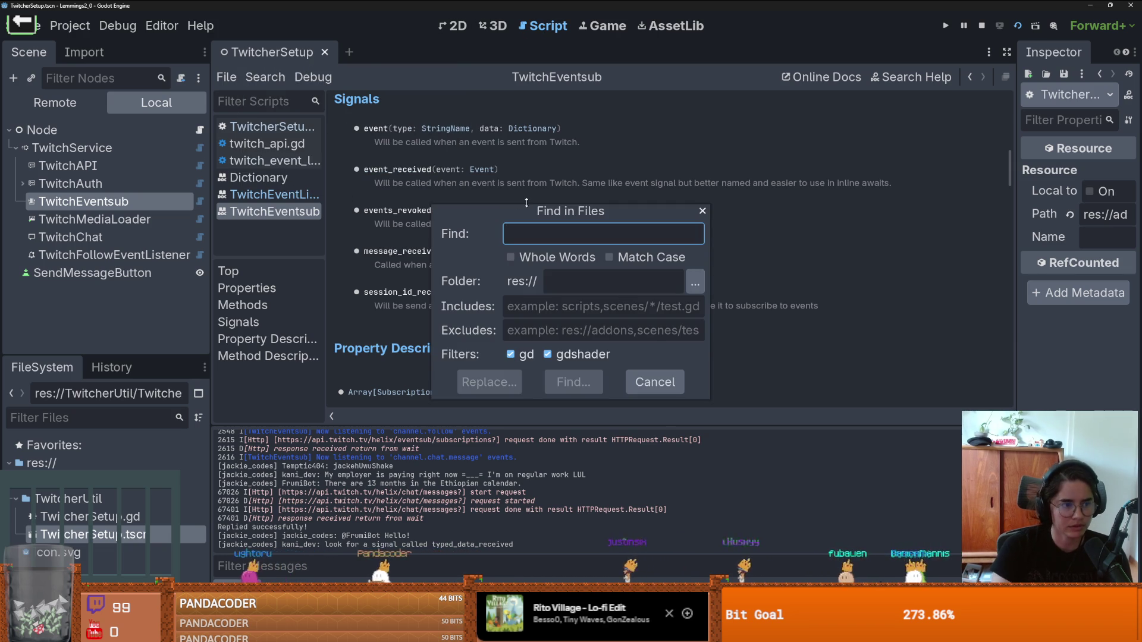
Step: Search the project for typed_data_received (0 matches), then review TwitchEventsub's methods in its docs
type("typed_d")
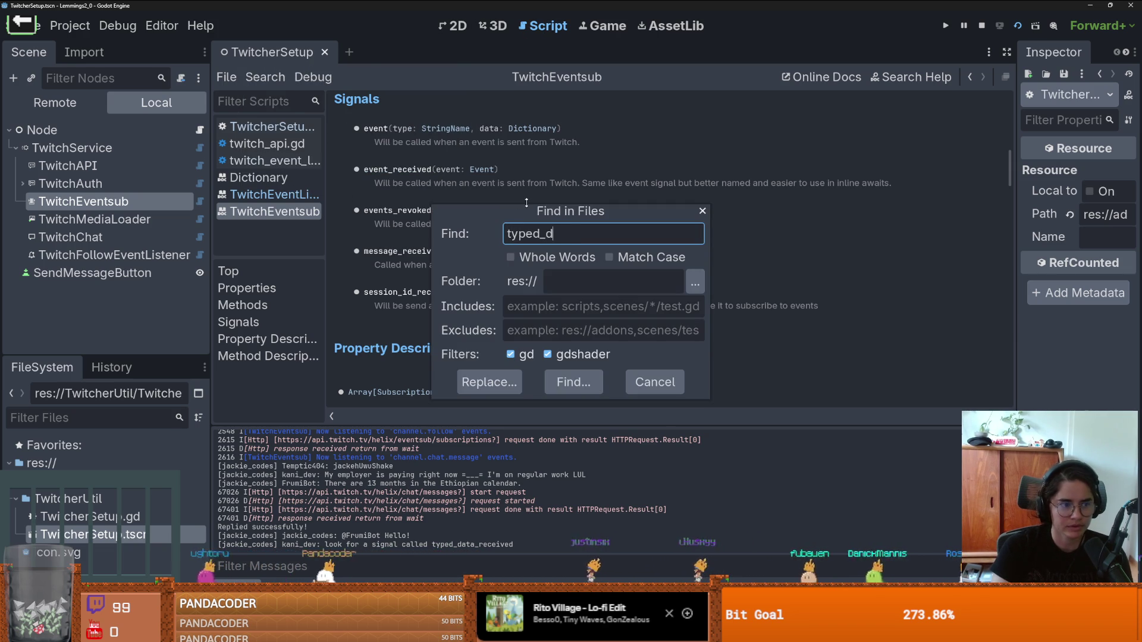
type("ata_received")
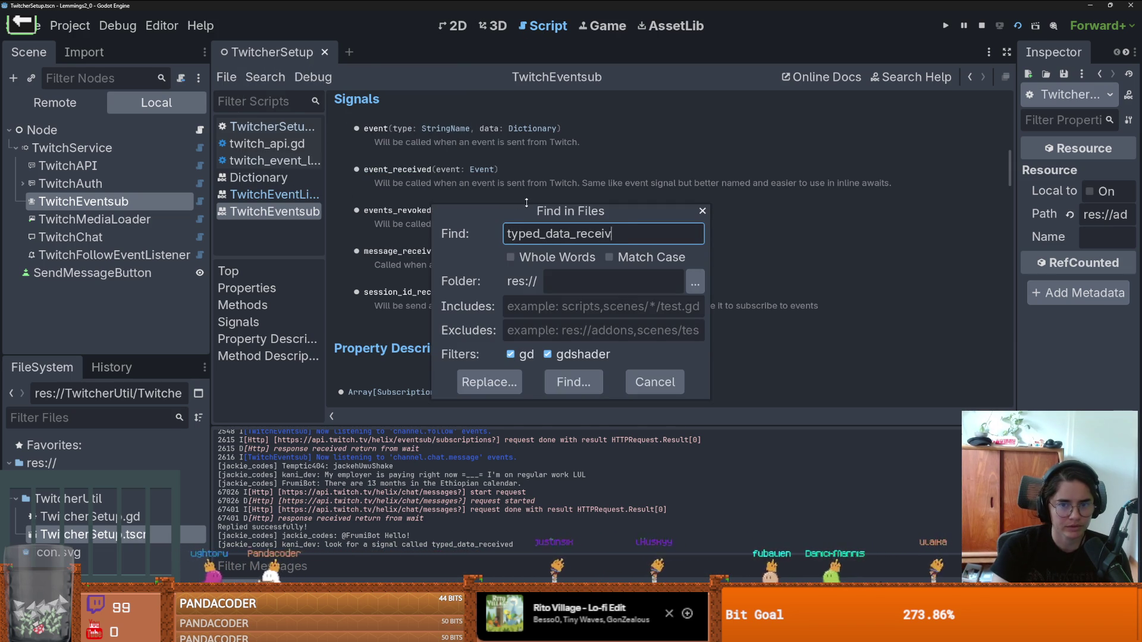
key("Return")
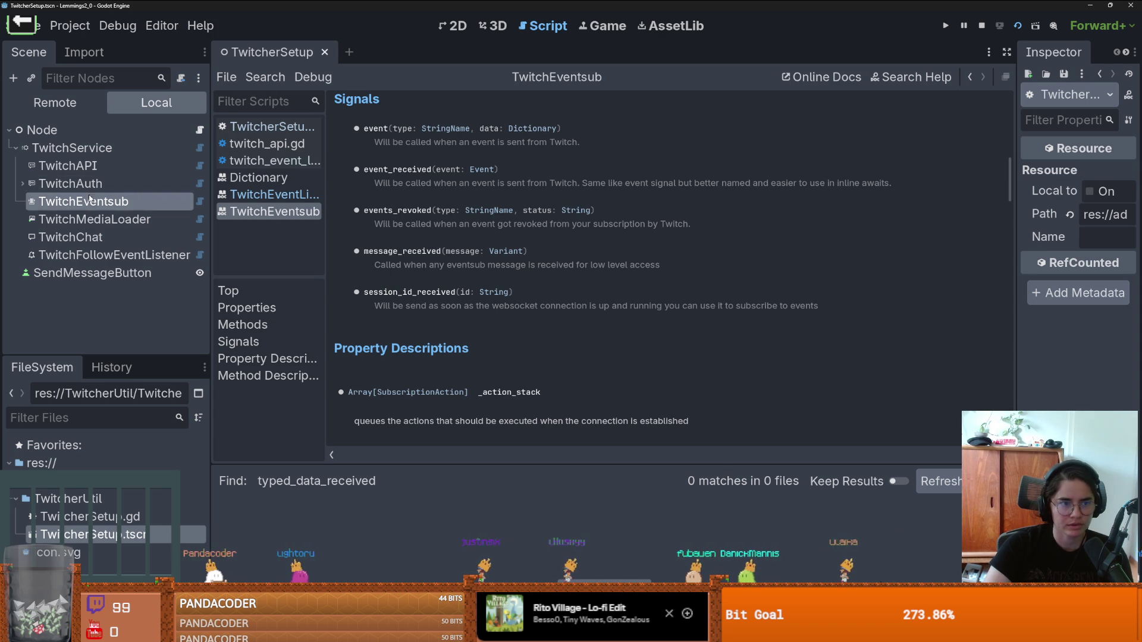
left_click(110, 255)
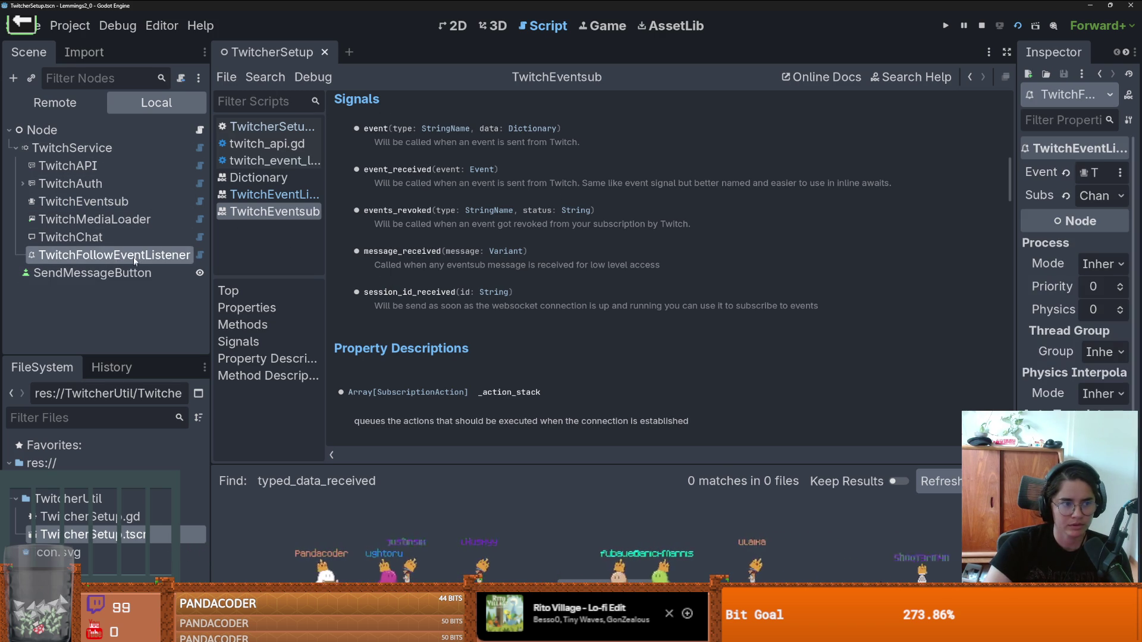
right_click(133, 257)
left_click(221, 571)
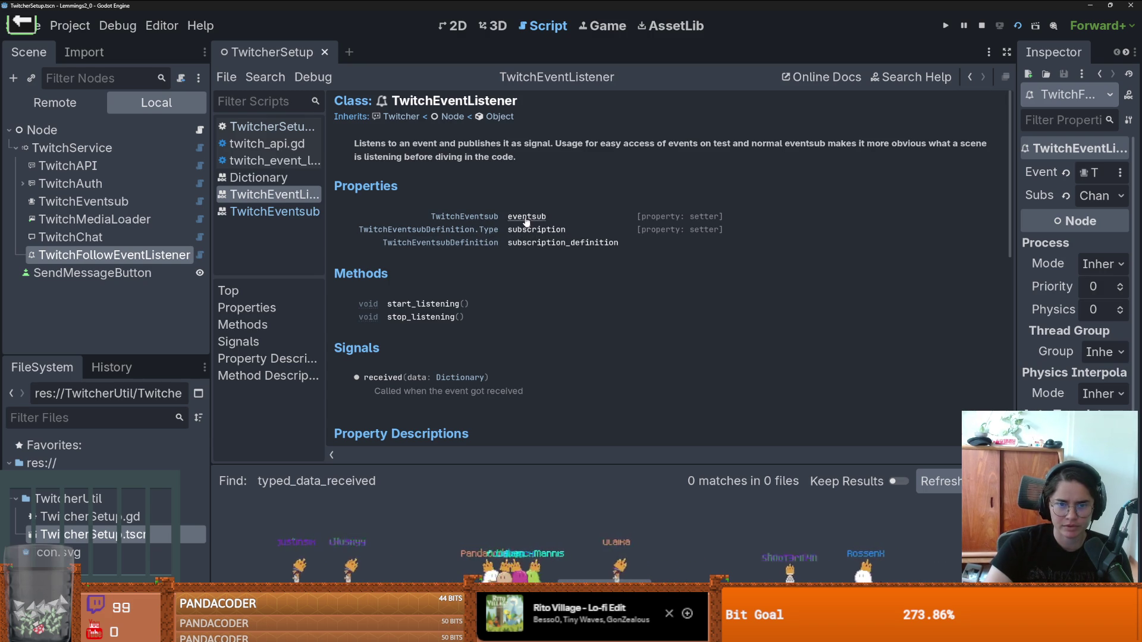
left_click(495, 218)
scroll(523, 307, "down", 10)
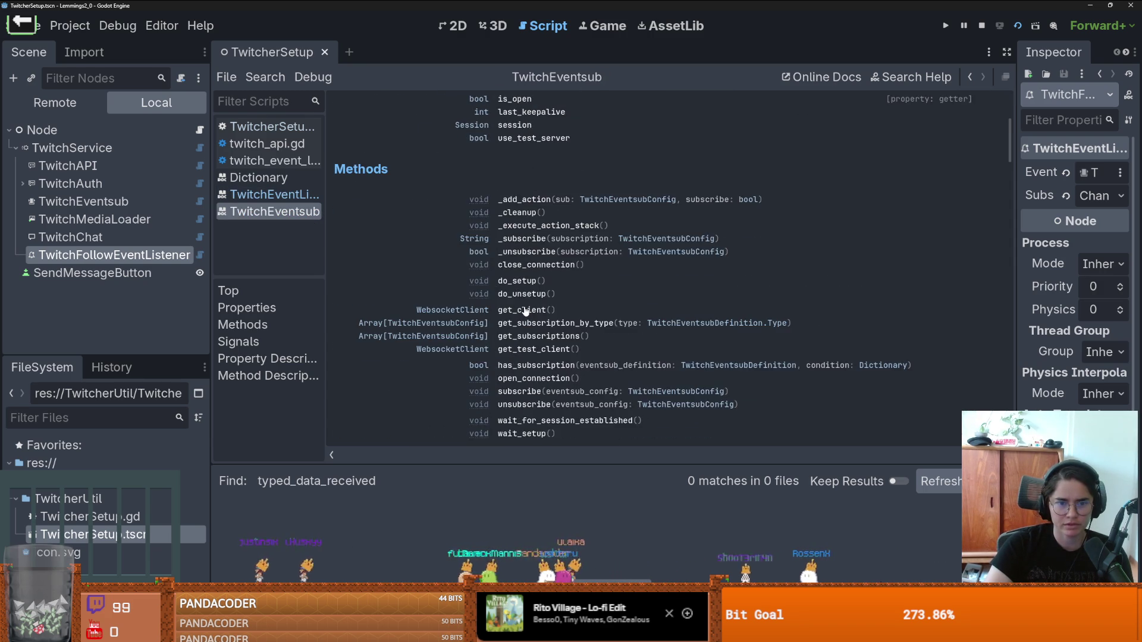
scroll(525, 310, "down", 2)
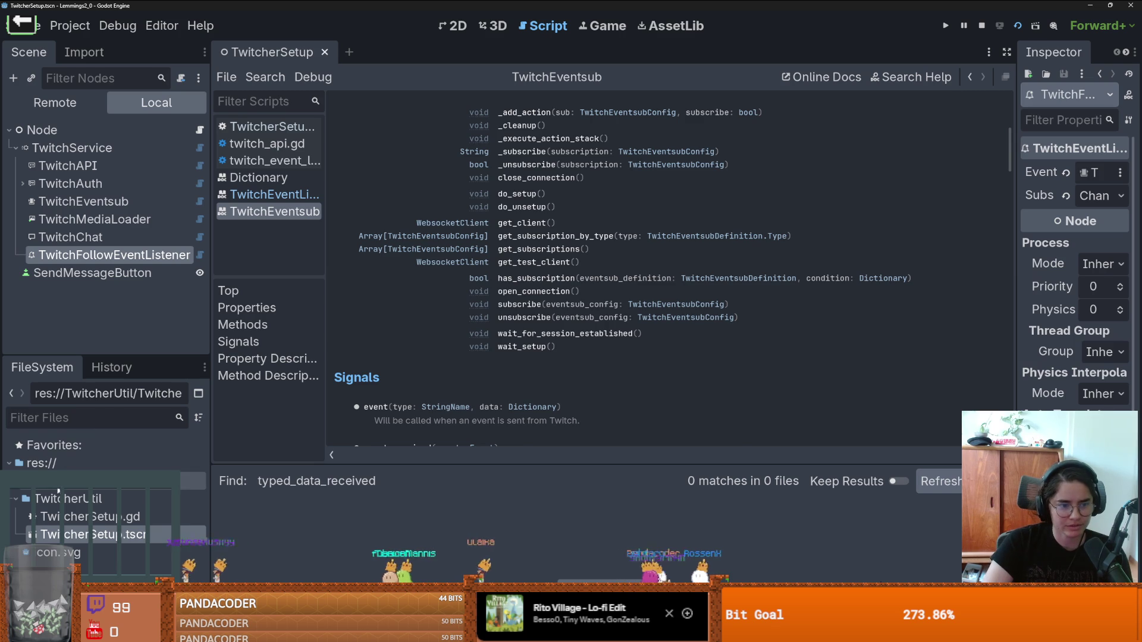
scroll(81, 493, "down", 5)
scroll(82, 493, "up", 2)
Step: Show the twitcher addon folder in File Explorer, then close Explorer
right_click(82, 479)
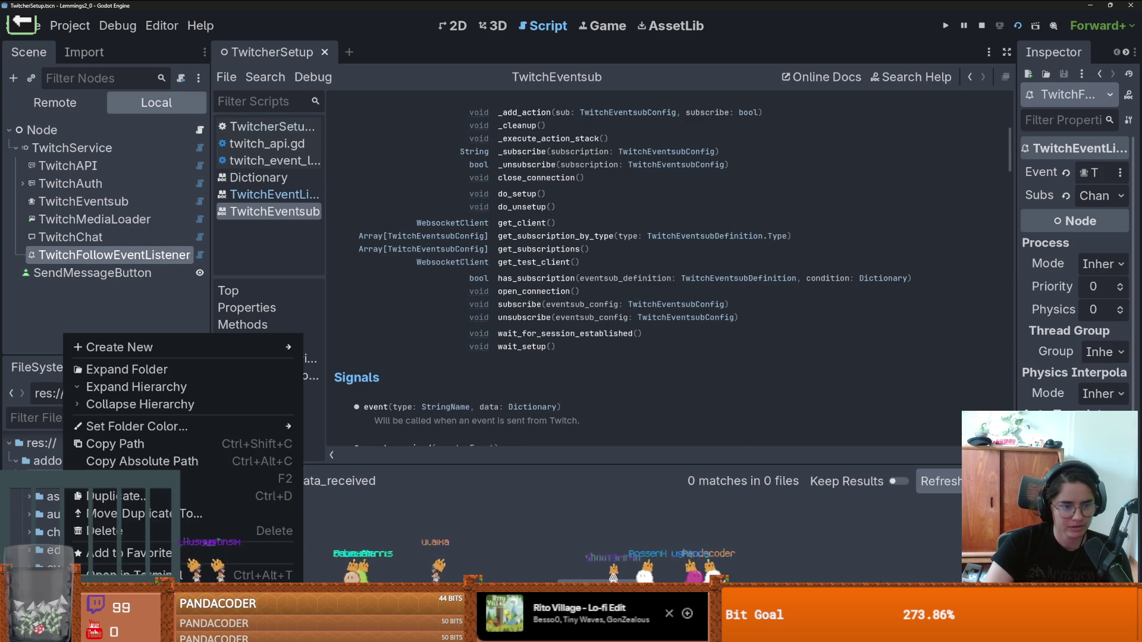
left_click(355, 449)
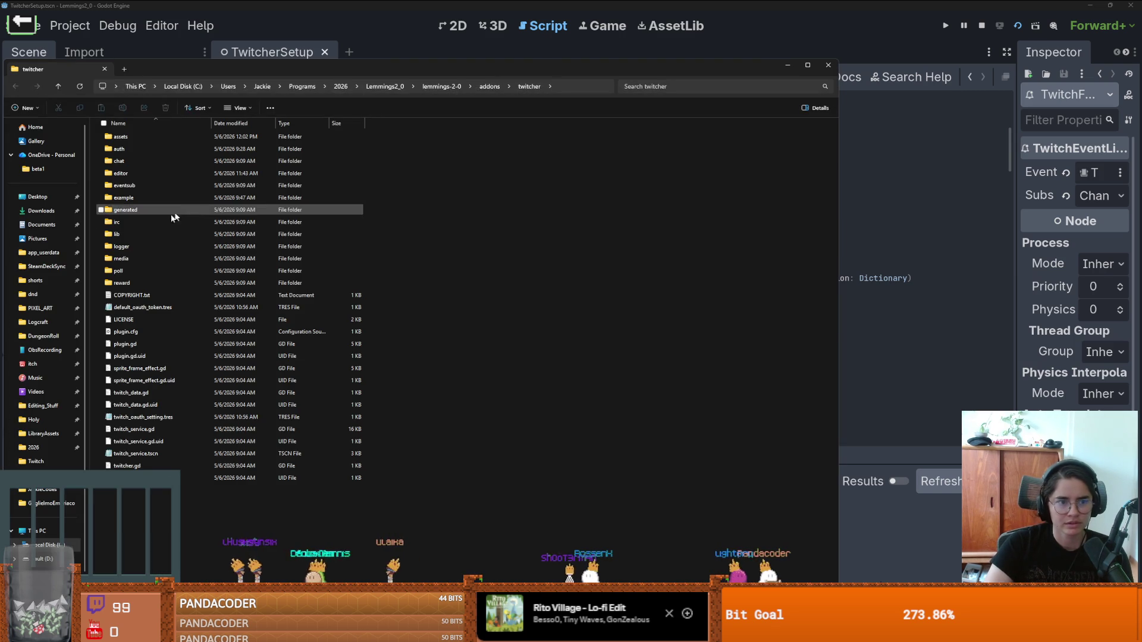
left_click(828, 64)
Step: Check the installed Twitcher 2.4 plugin on the Project Settings Plugins tab
left_click(69, 25)
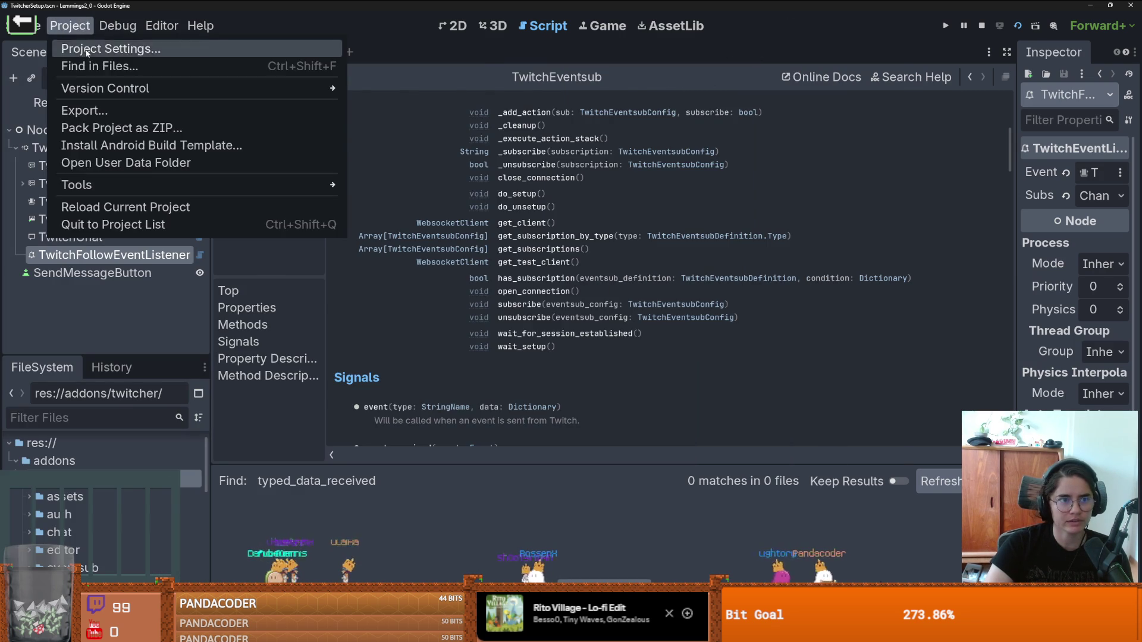
left_click(103, 47)
left_click(556, 92)
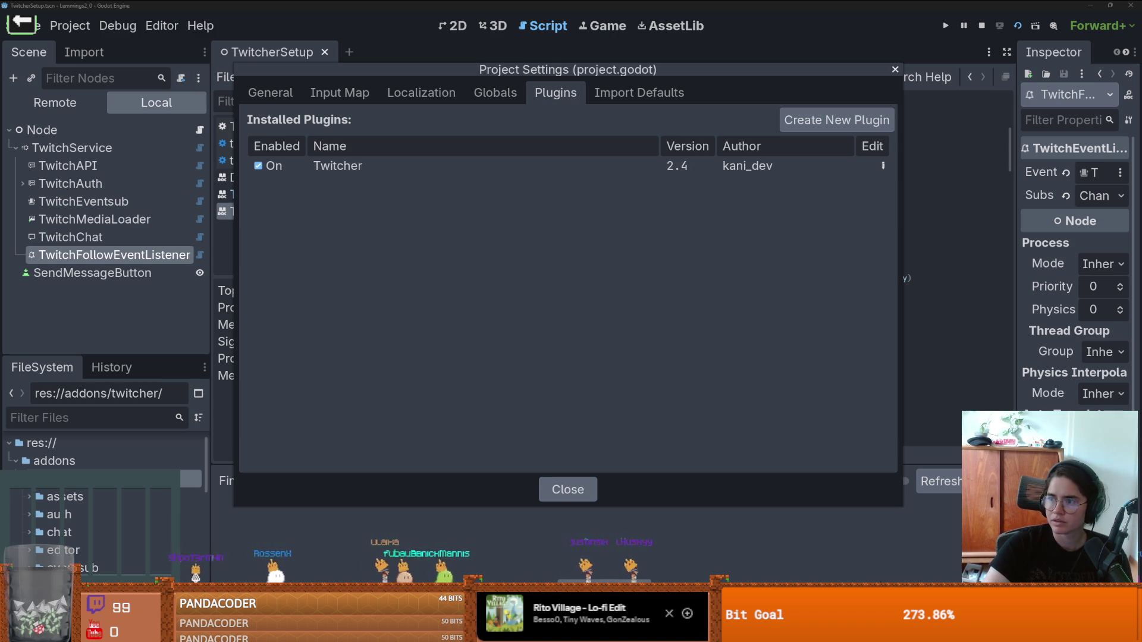
key("alt+Tab")
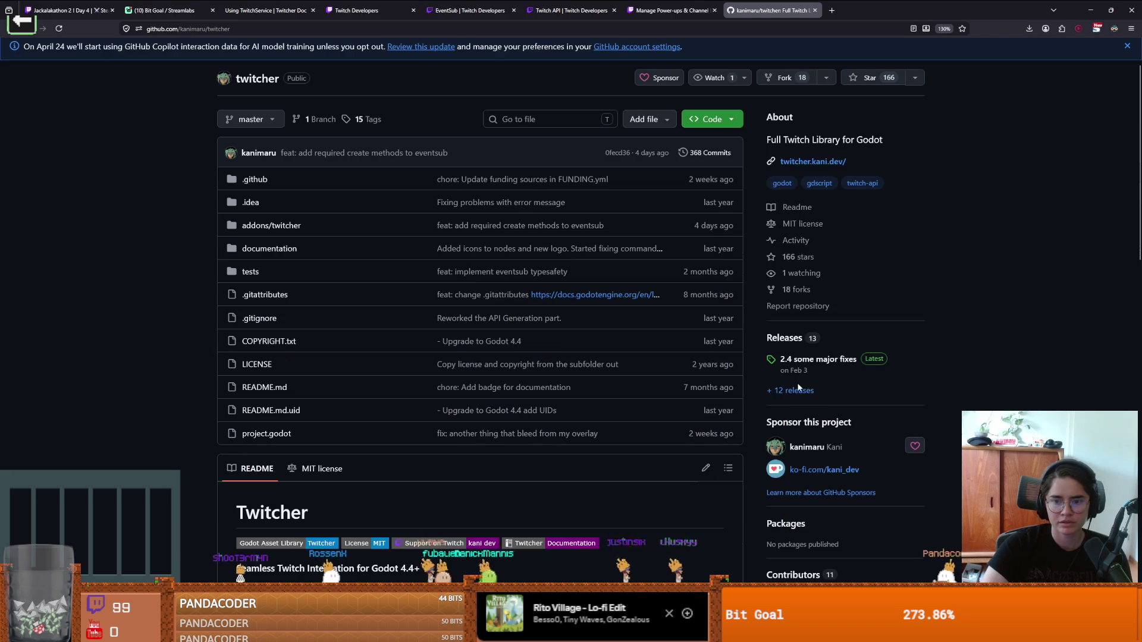
Step: Read the twitcher 2.4 release notes on GitHub's Releases page, then return to Godot
left_click(798, 391)
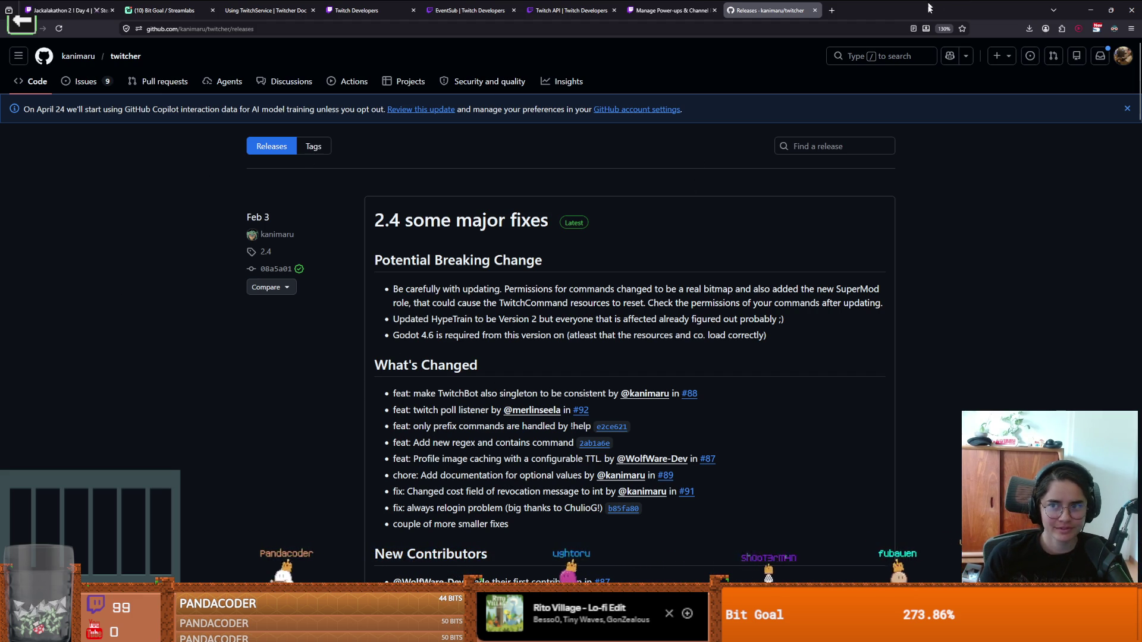
key("alt+Tab")
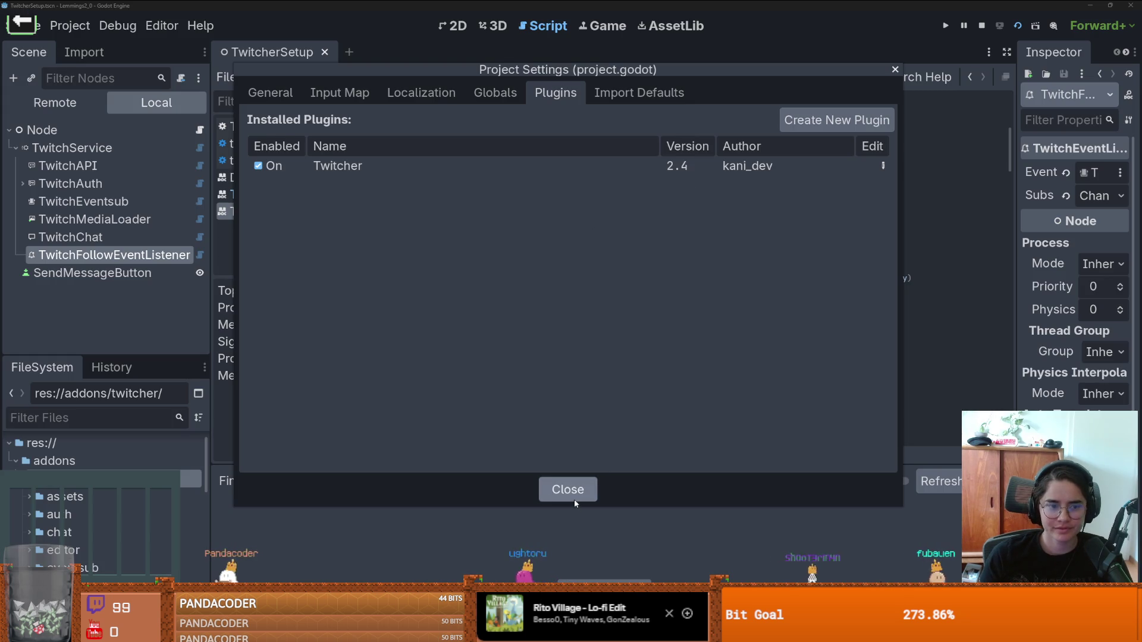
Step: Close Project Settings, review the TwitchEventsub signals, and switch to the twitcher repository page
left_click(570, 495)
scroll(467, 334, "up", 1)
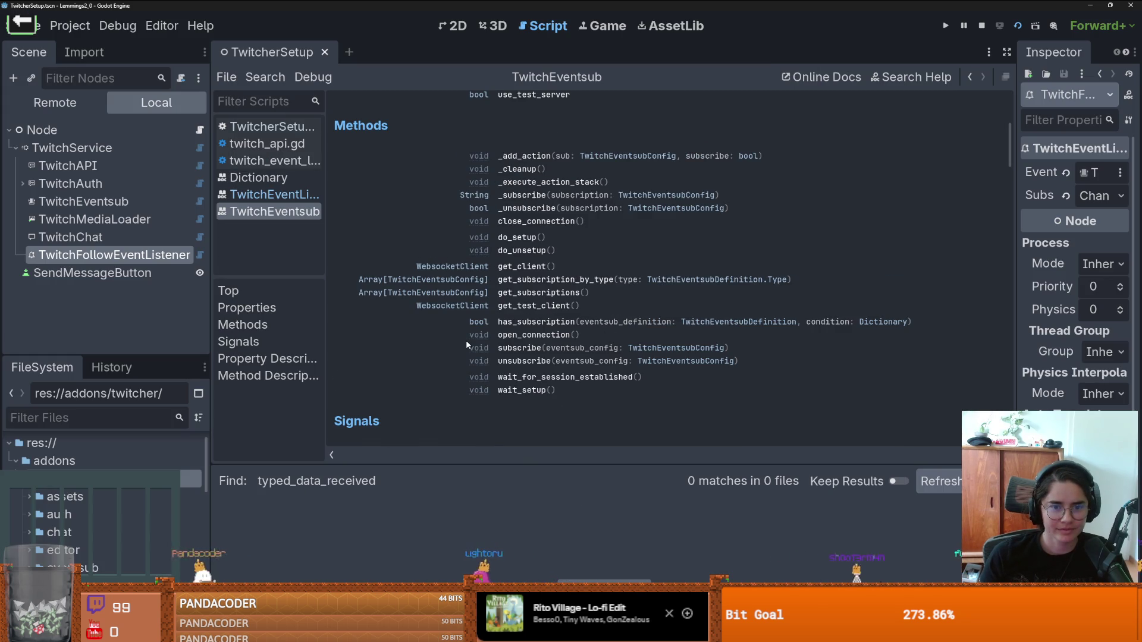
scroll(466, 340, "up", 2)
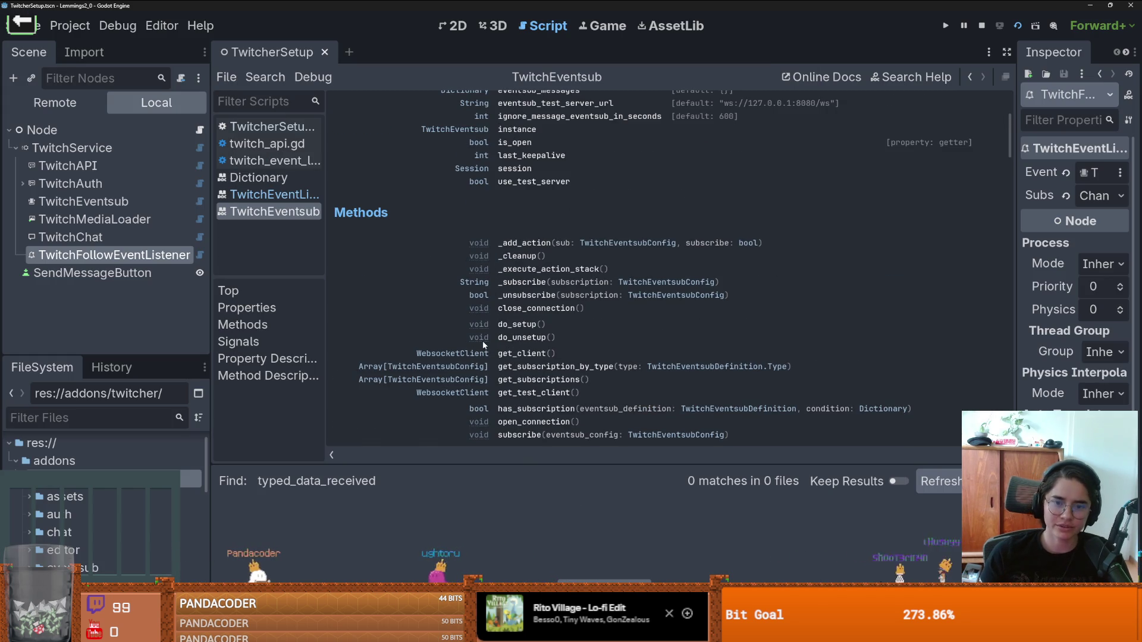
scroll(413, 387, "down", 4)
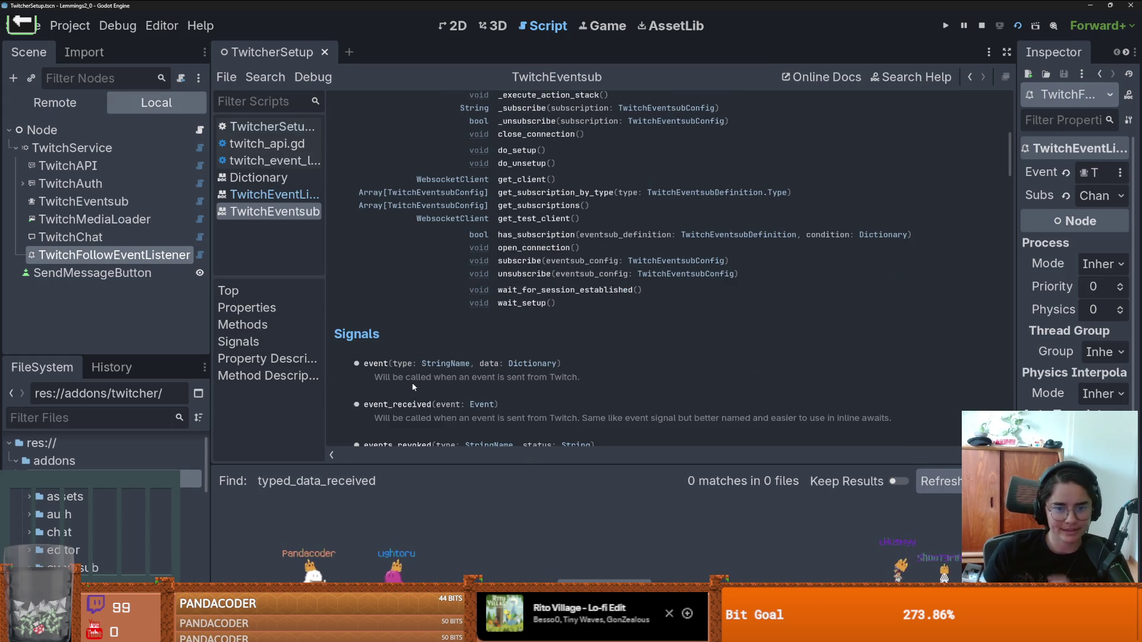
scroll(456, 376, "down", 4)
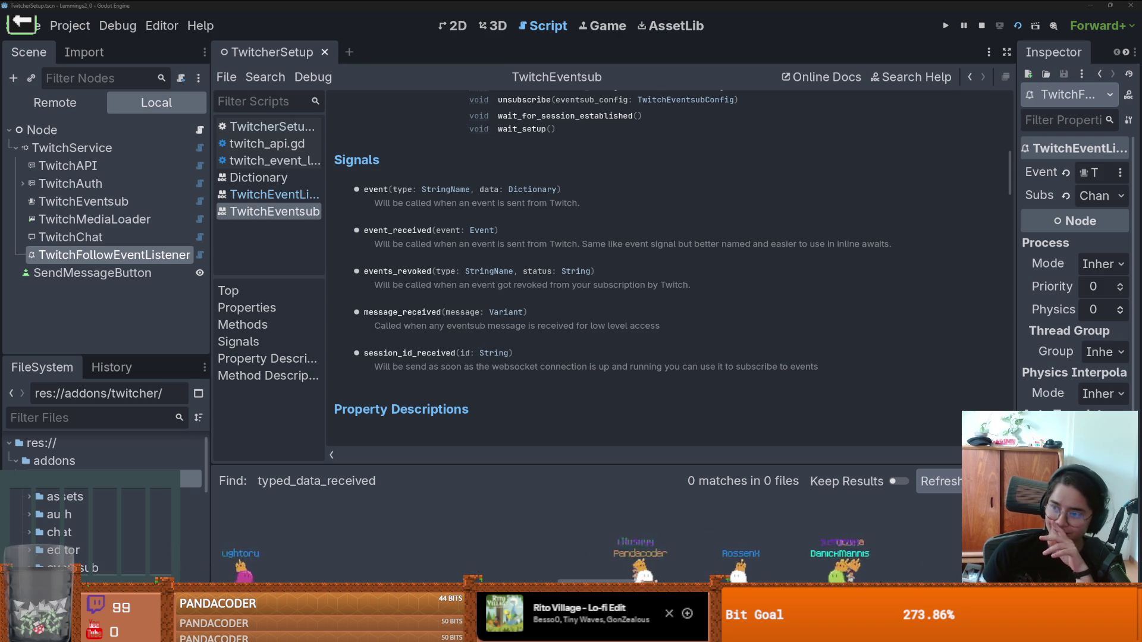
key("alt+Tab")
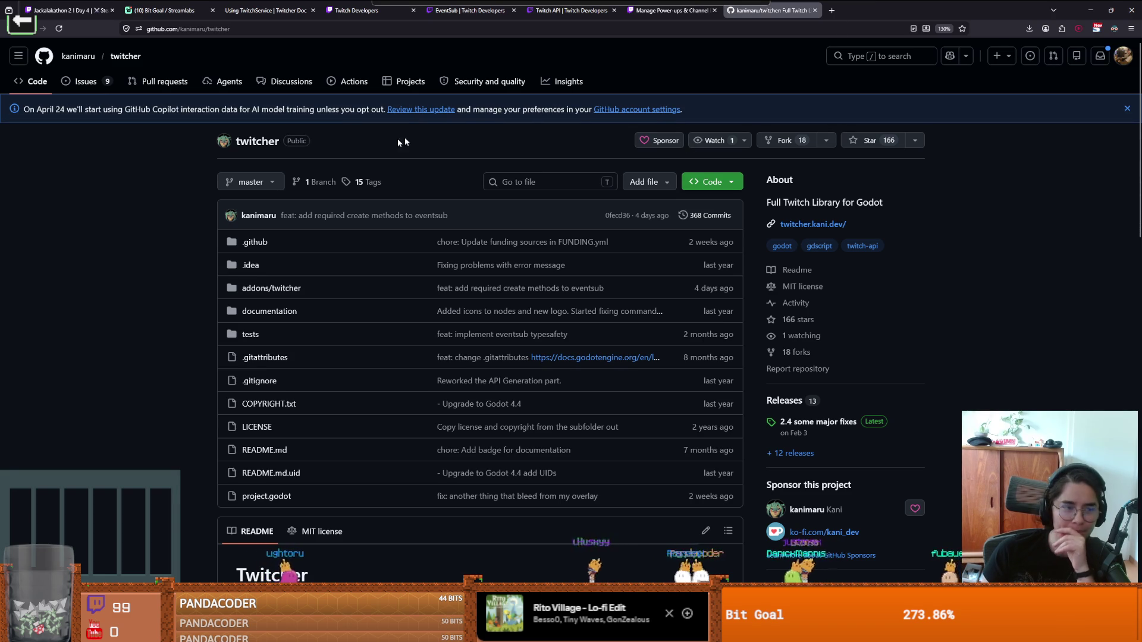
Step: Check the repository's branches and tags, staying on master
left_click(250, 185)
left_click(179, 210)
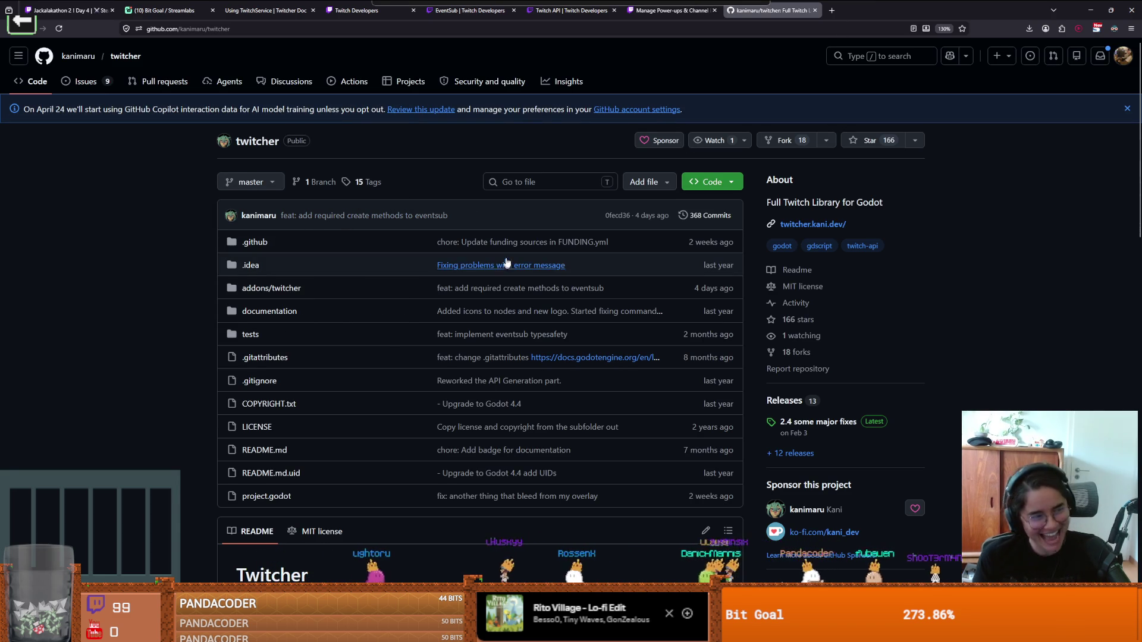
left_click(249, 182)
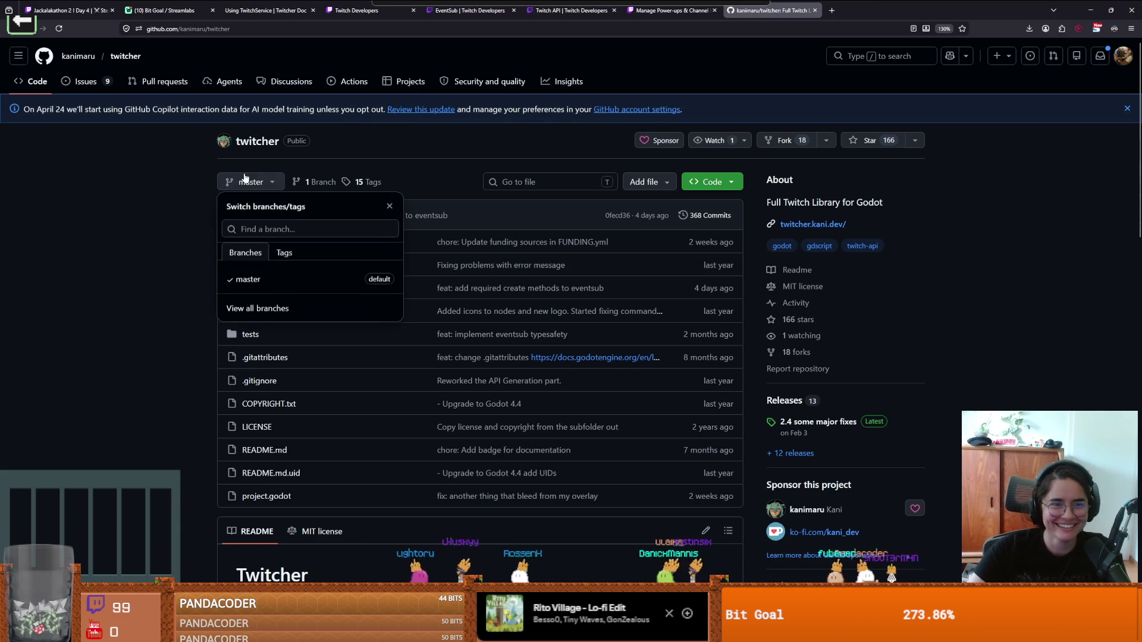
left_click(241, 280)
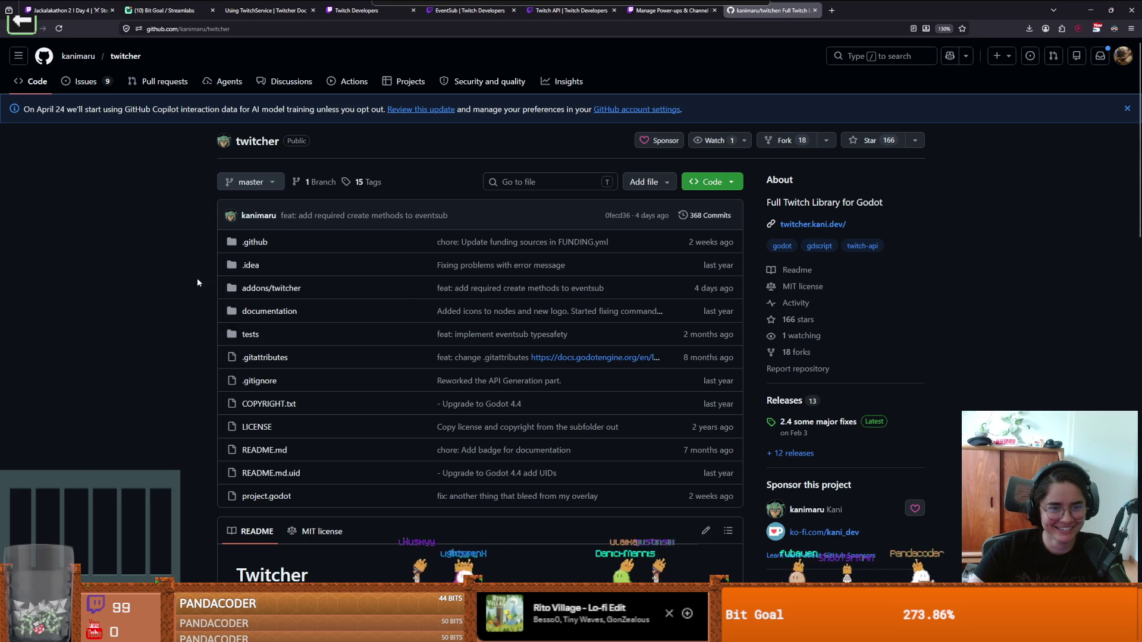
scroll(179, 282, "down", 2)
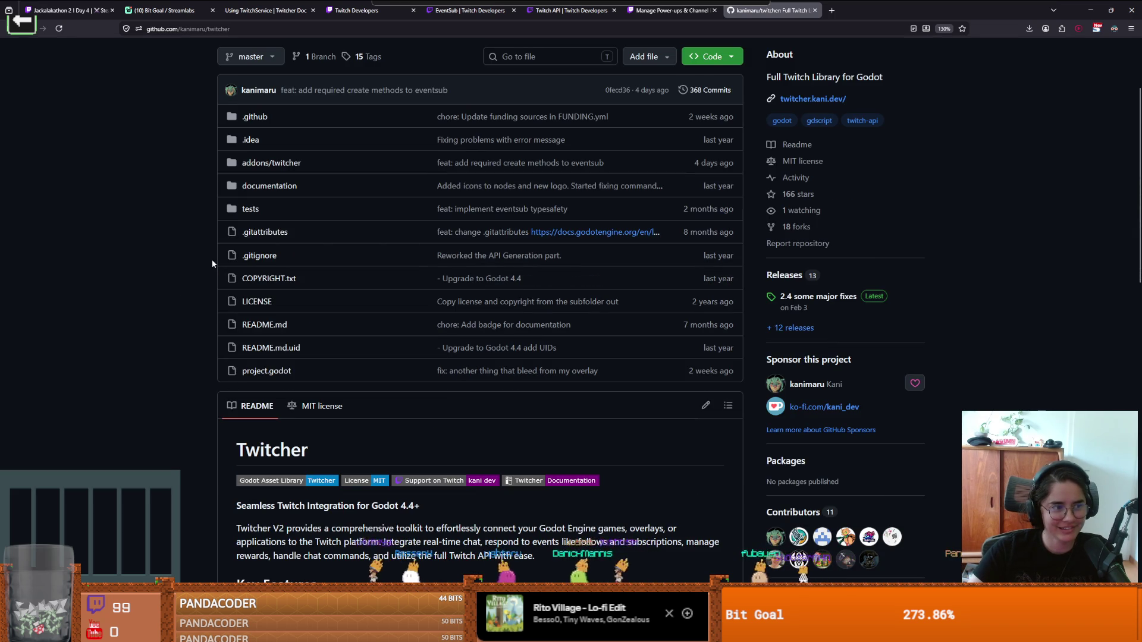
scroll(524, 186, "up", 2)
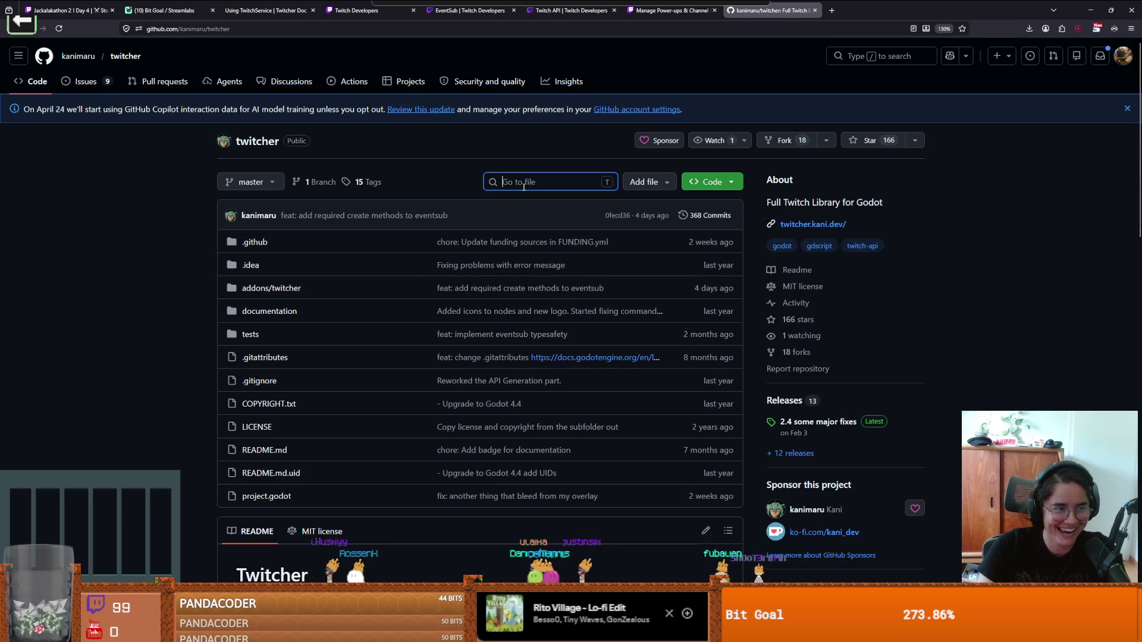
Step: Search the repository files for typed_data_rec, find no match, and clear the search
type("typed_data_rec")
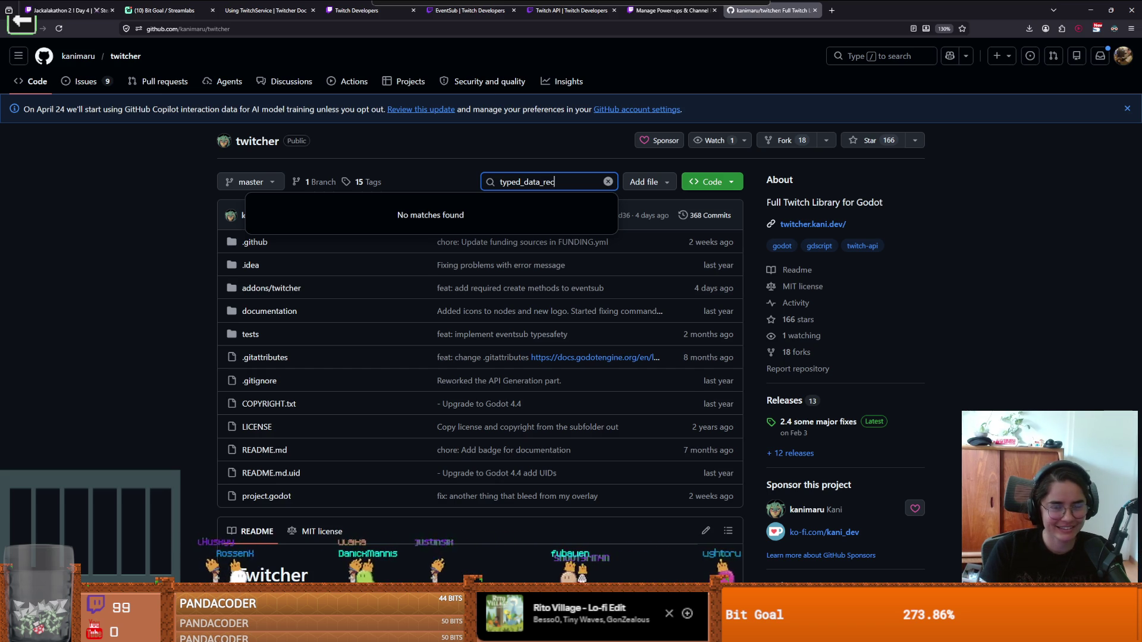
key("Home")
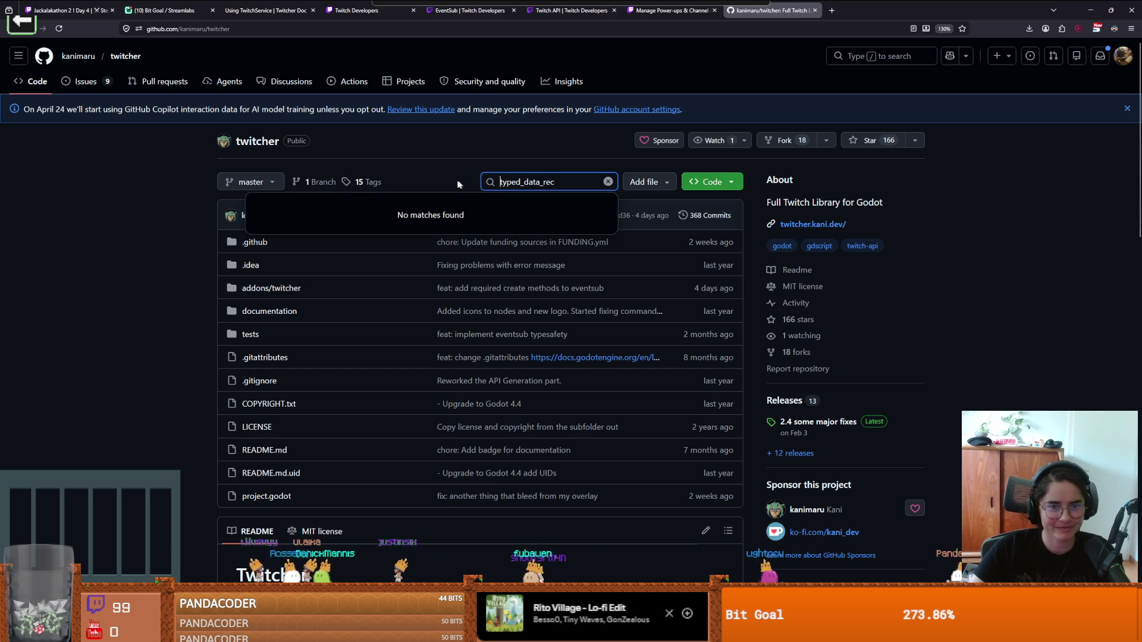
key("BackSpace")
key("BackSpace")
key("BackSpace")
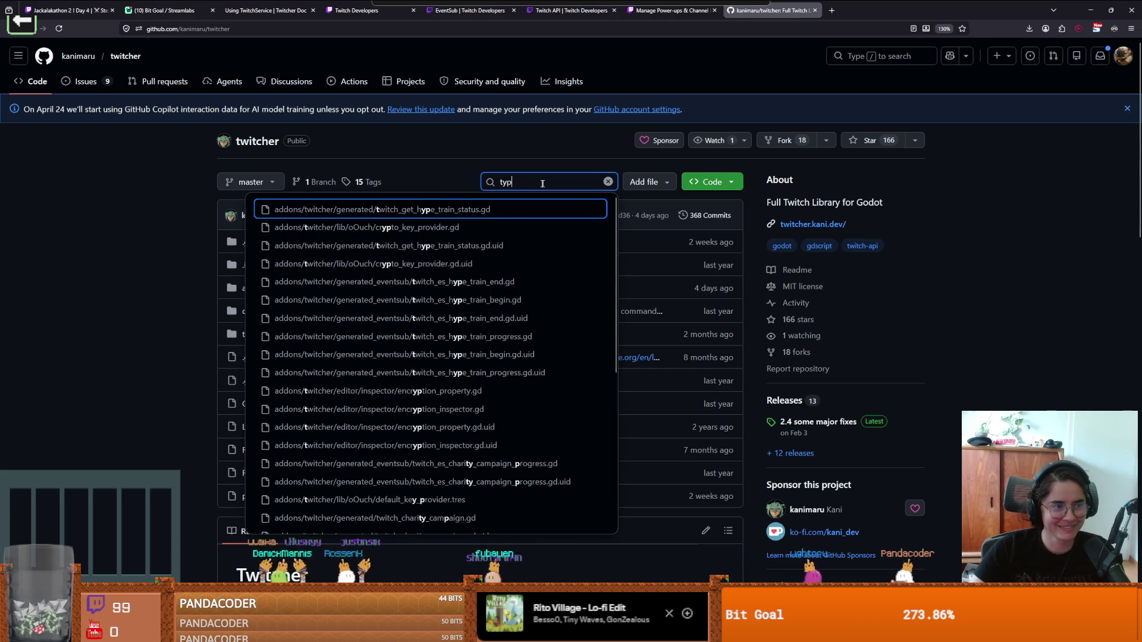
left_click(137, 294)
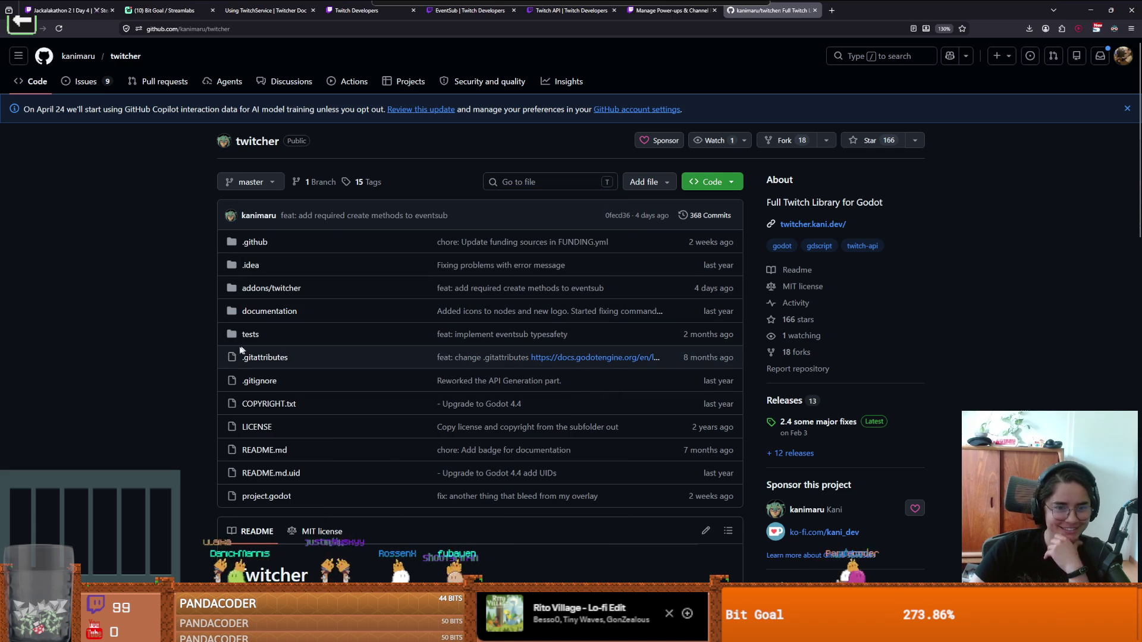
Step: Browse the documentation and tests folders, then download the master branch as a ZIP
left_click(277, 313)
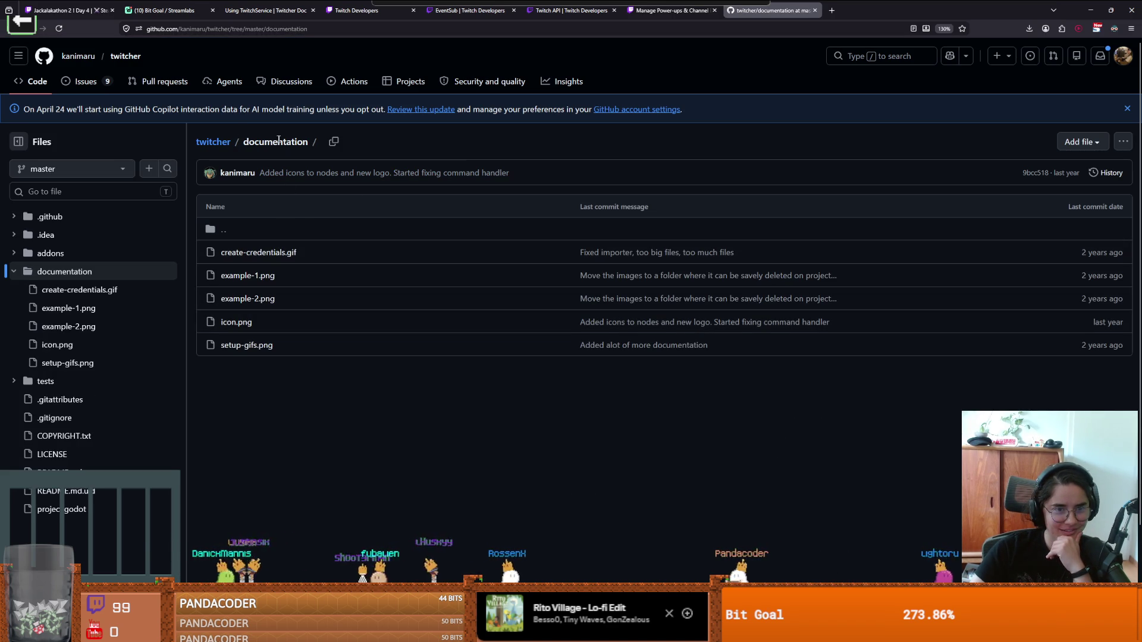
left_click(209, 143)
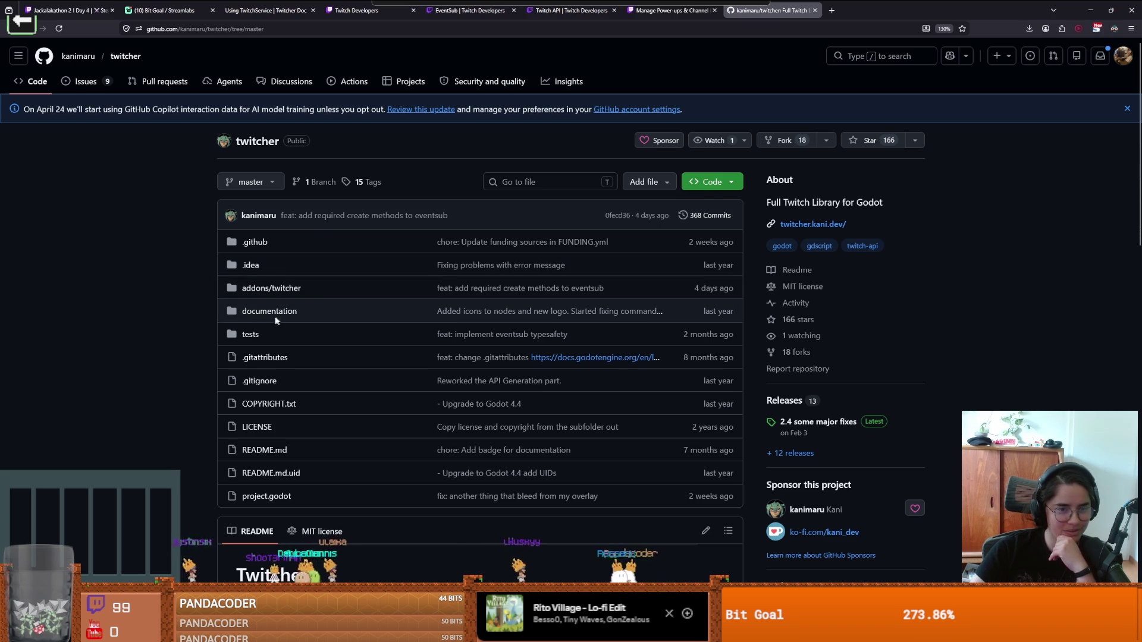
left_click(251, 337)
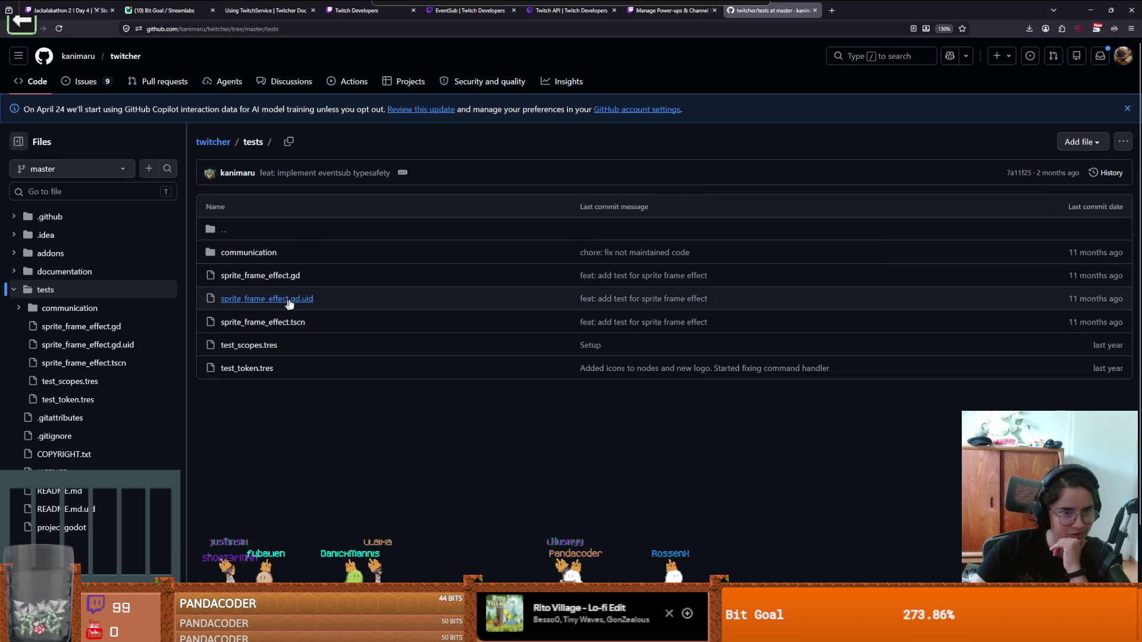
left_click(215, 143)
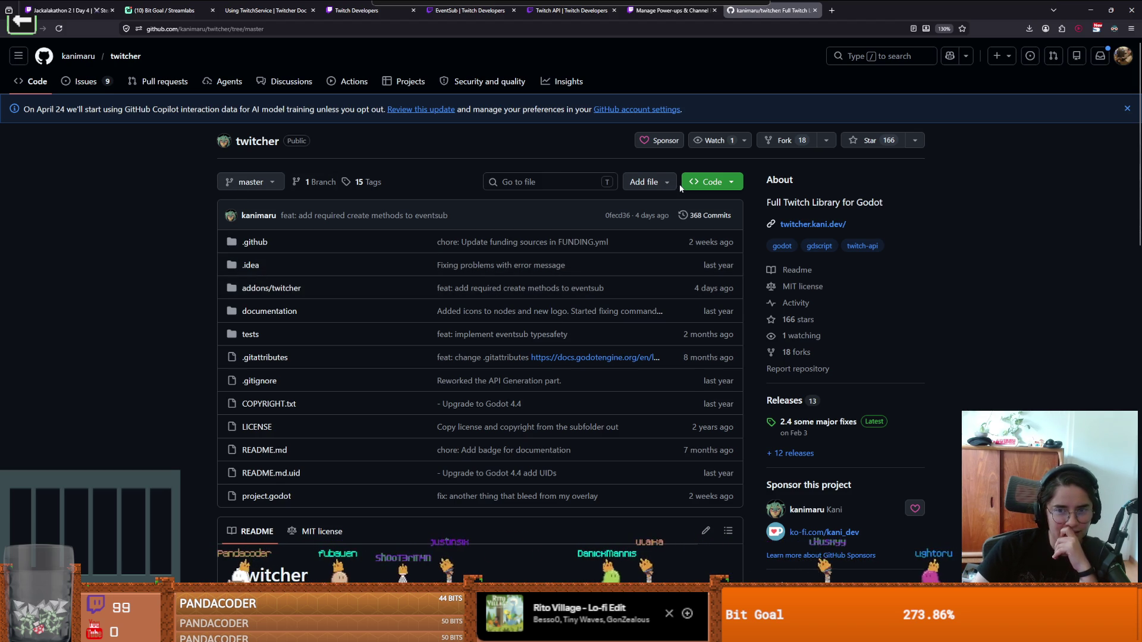
left_click(697, 188)
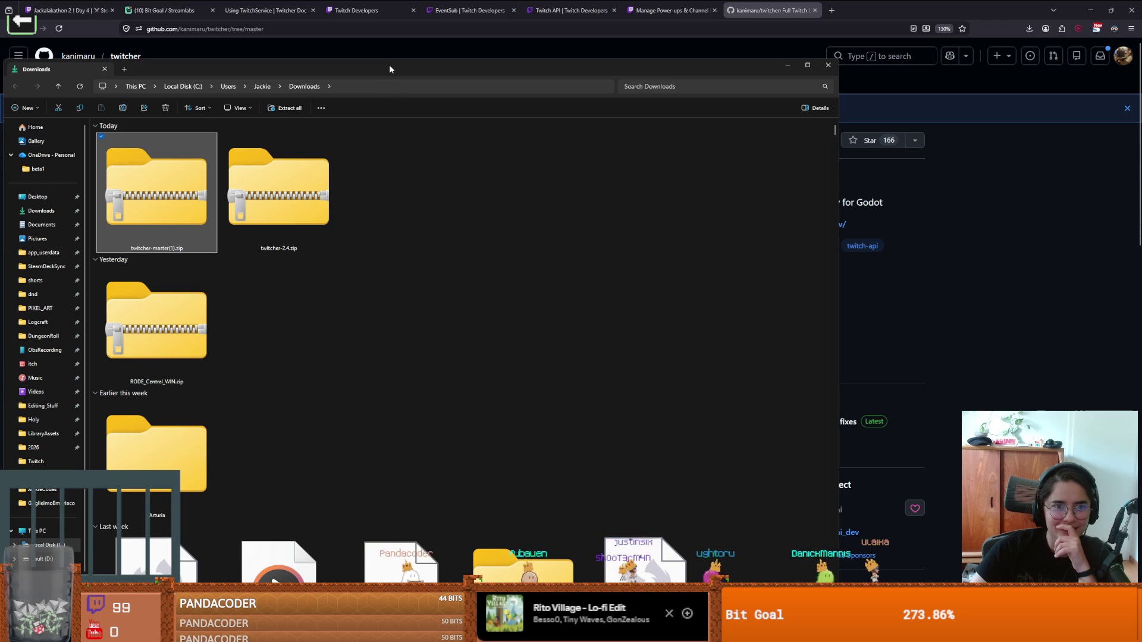
Step: Close the Downloads window and dismiss GitHub's Code dropdown
key("alt+F4")
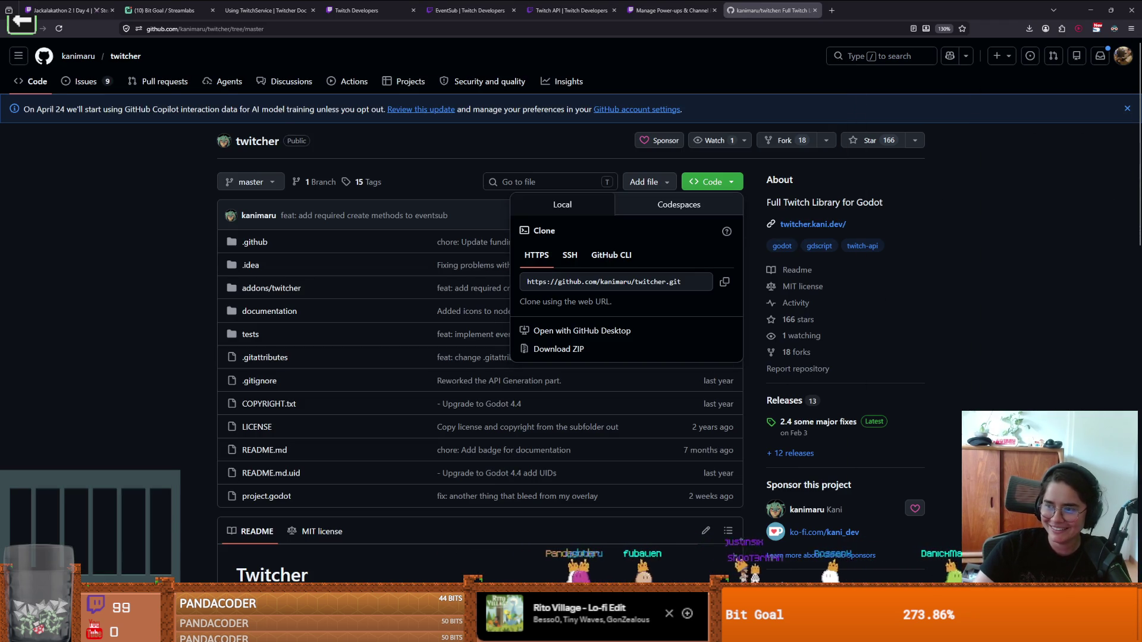
left_click(902, 369)
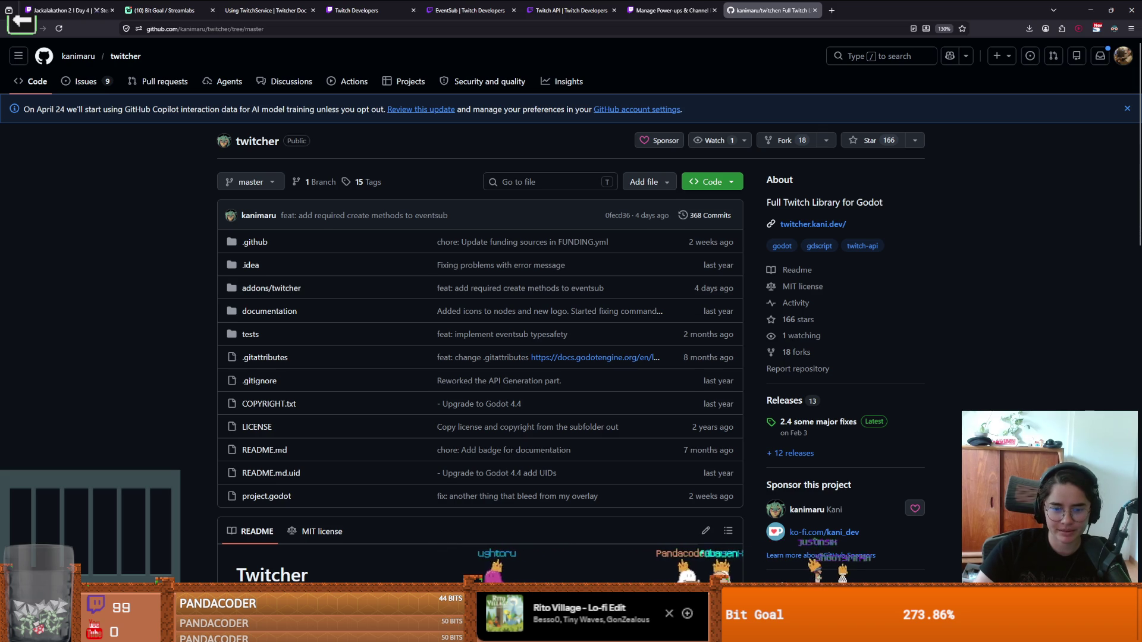
Step: Commit the three changed files, including project.godot, to main and push to origin
key("alt+Tab")
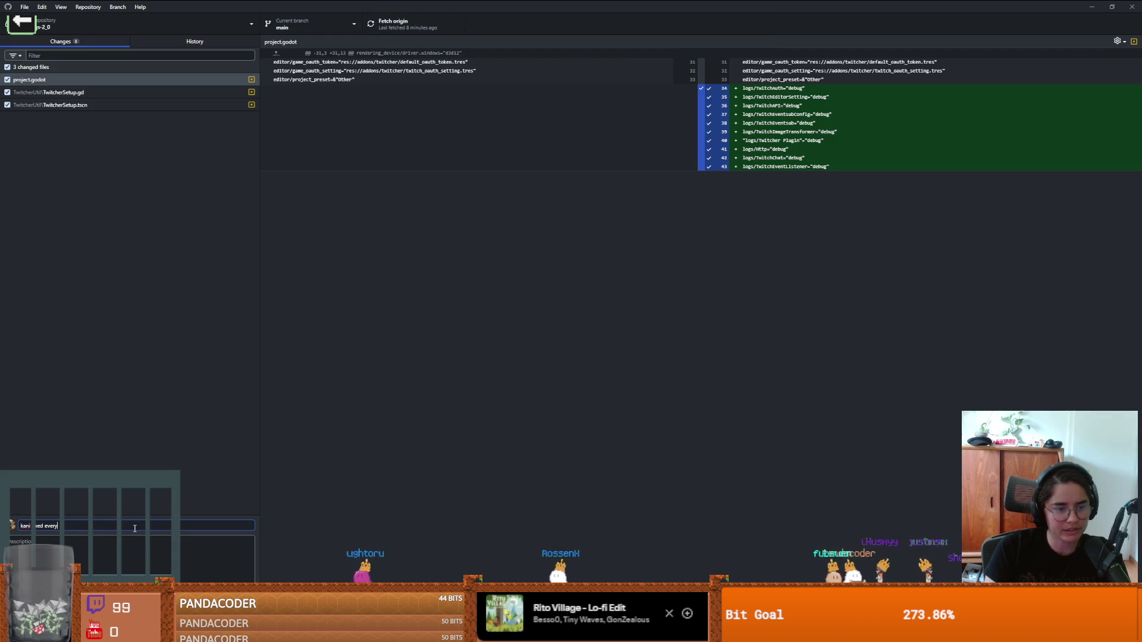
key("ctrl+Return")
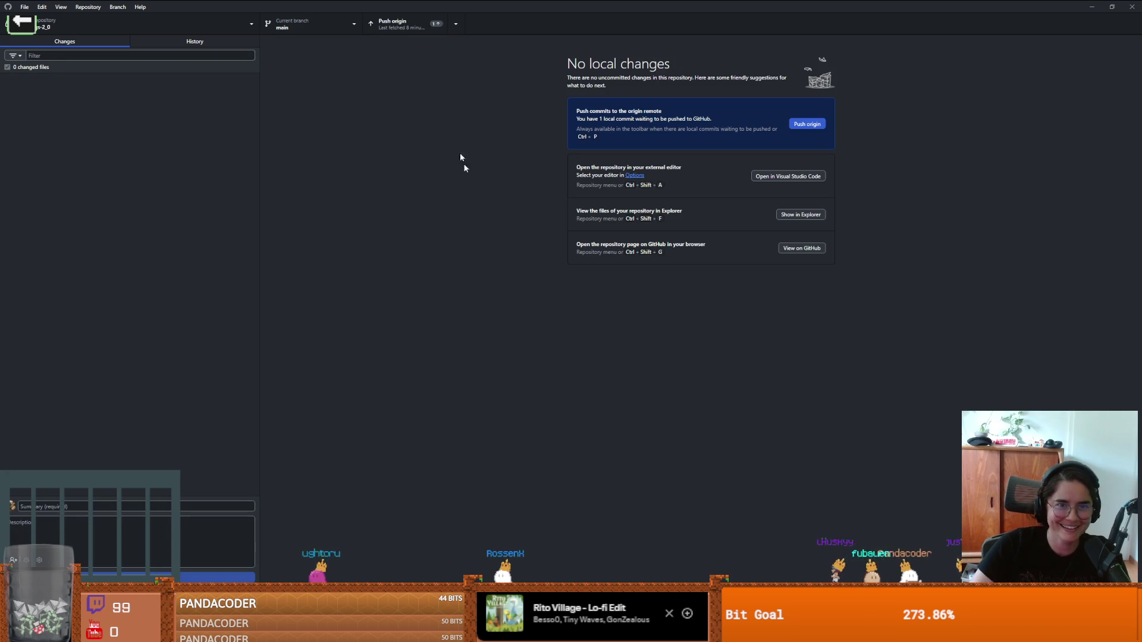
left_click(392, 26)
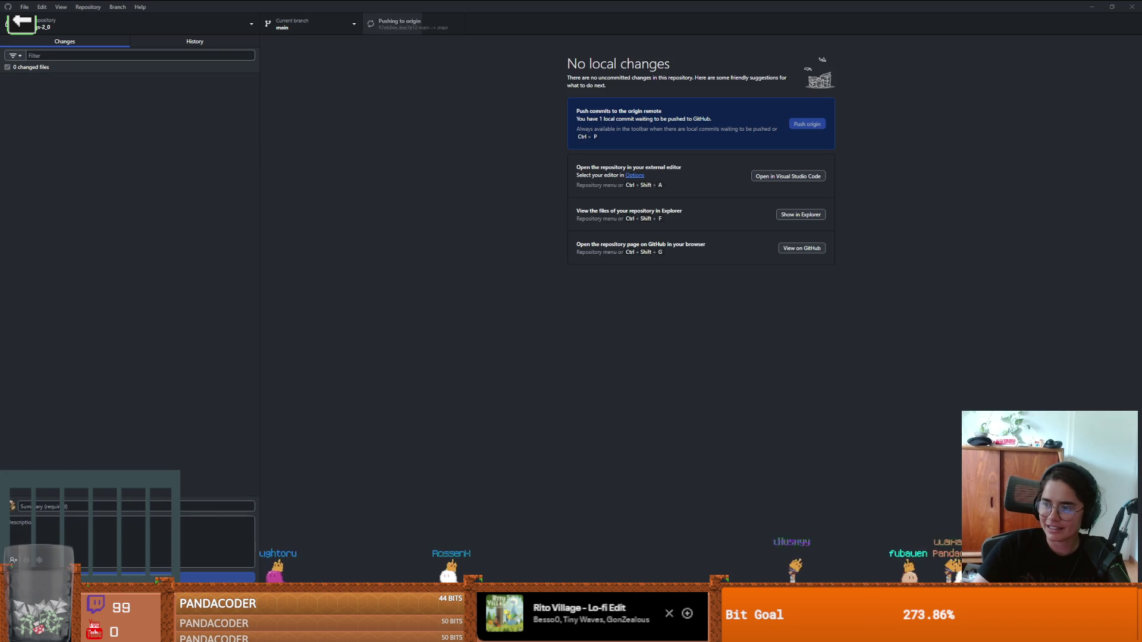
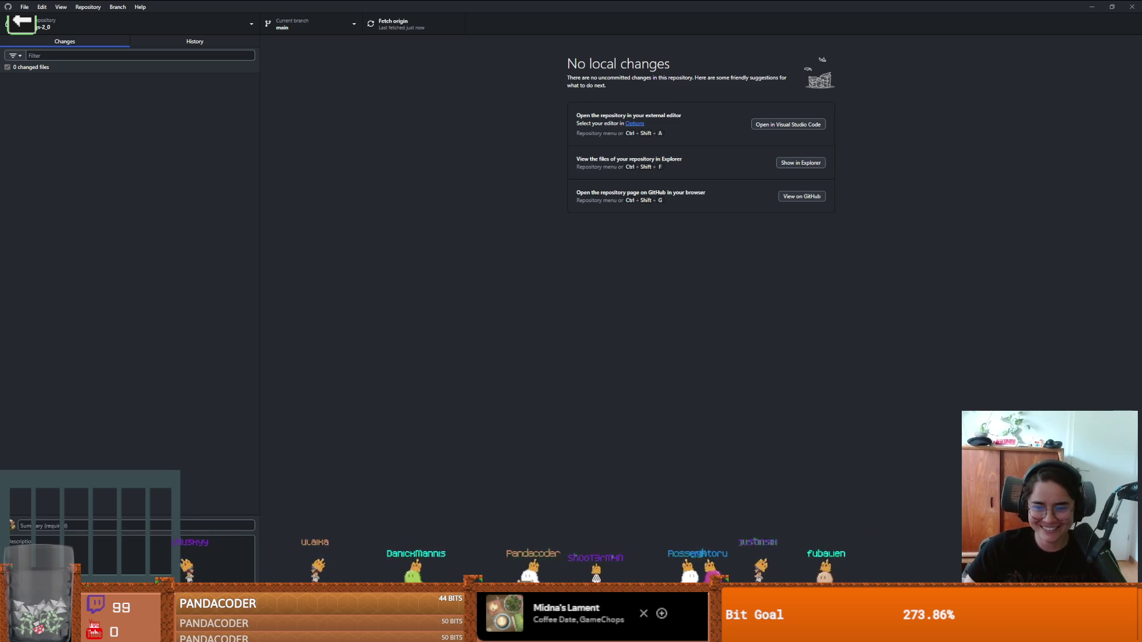
Step: Switch from the Dungeon Roll editor to the Lemmings2_0 Godot editor
key("alt+Tab")
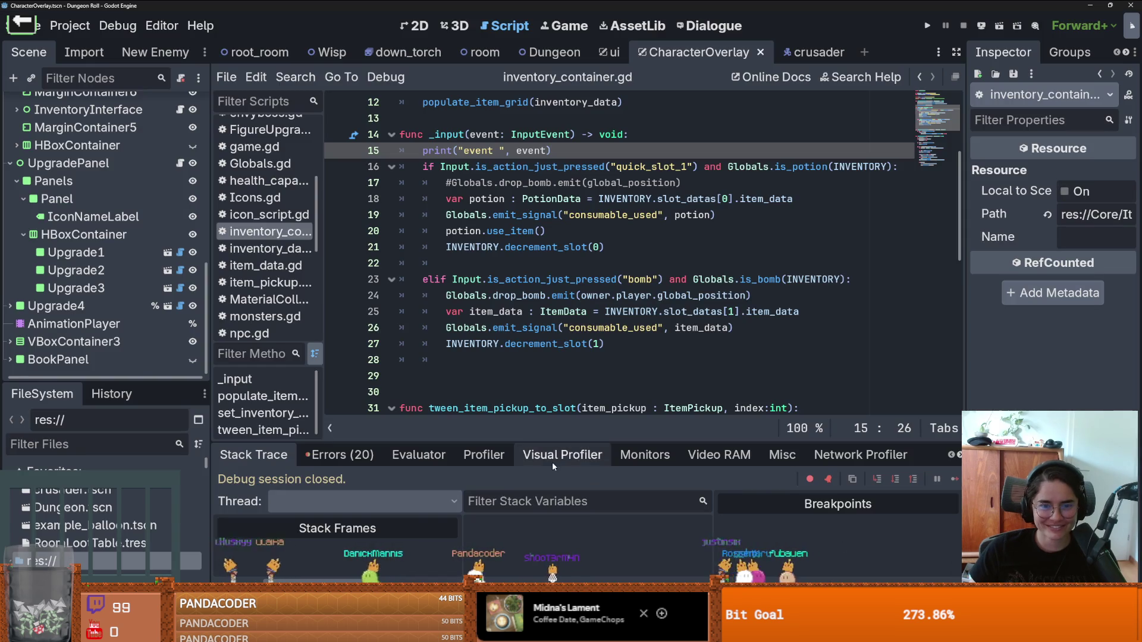
scroll(101, 324, "up", 5)
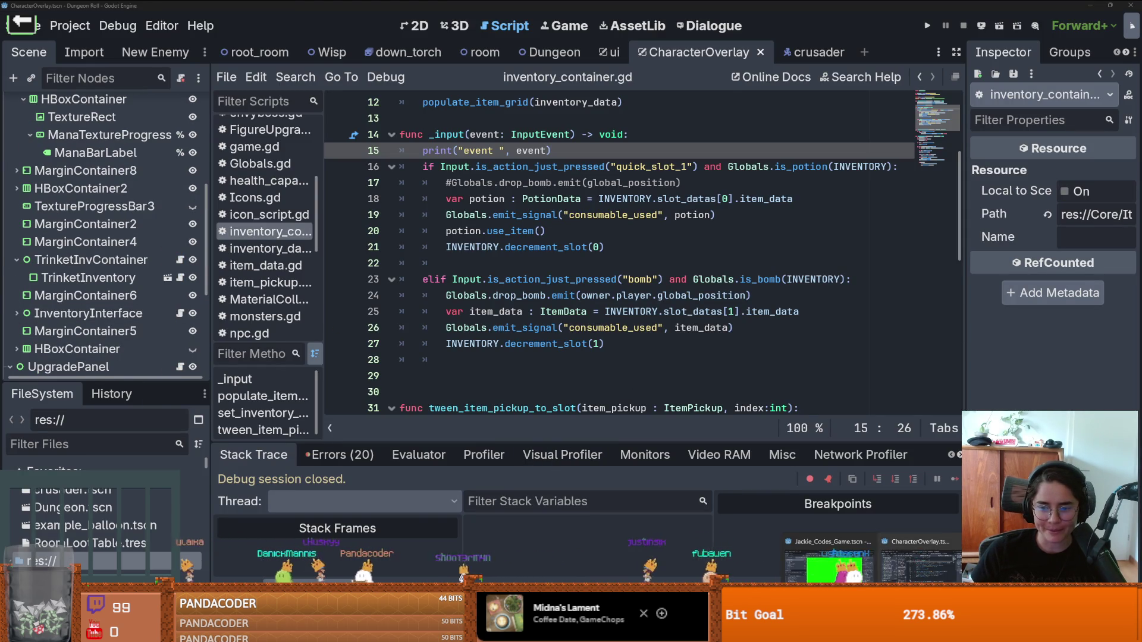
key("alt+Tab")
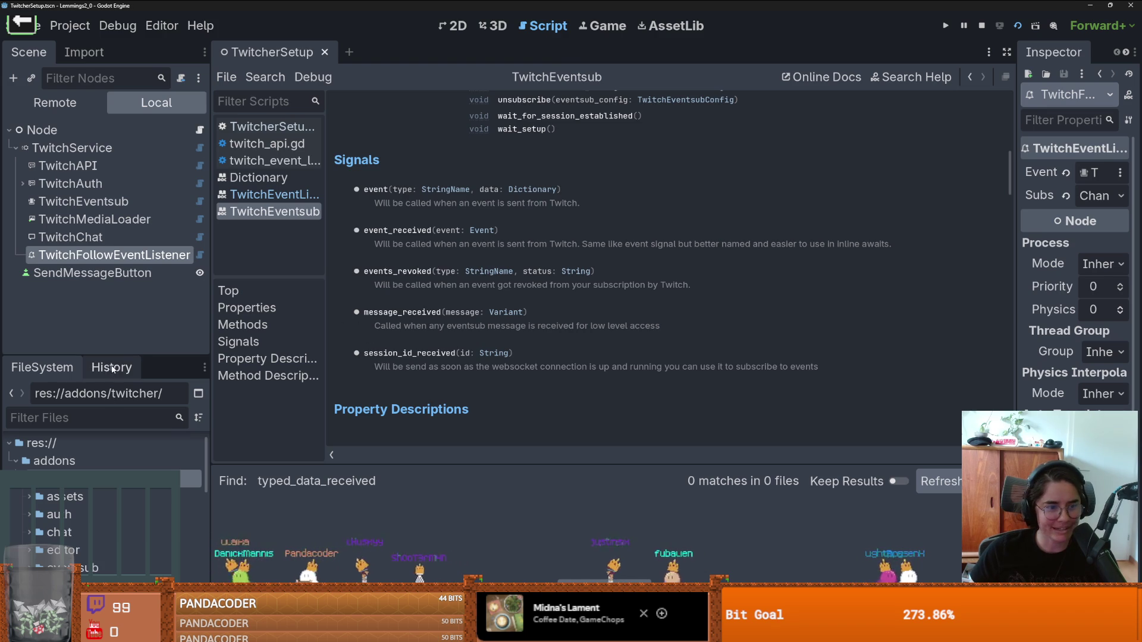
Step: Expand the FileSystem dock and show the Lemmings2_0 folder in File Explorer
left_click(41, 443)
left_click_drag(107, 357, 107, 266)
right_click(59, 353)
key("Escape")
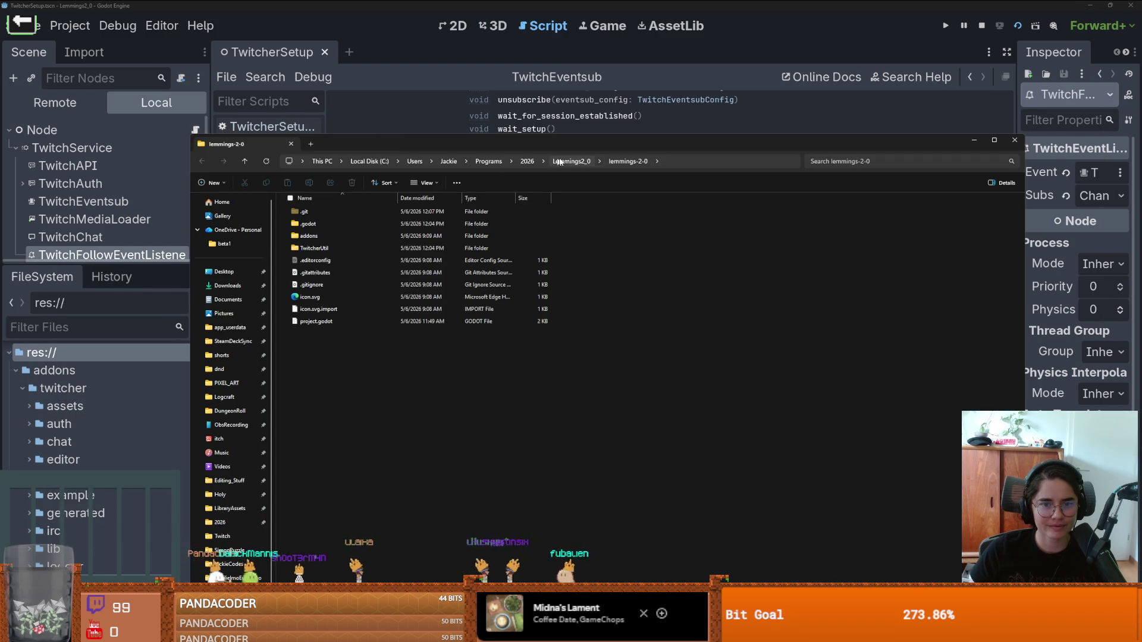
left_click(560, 161)
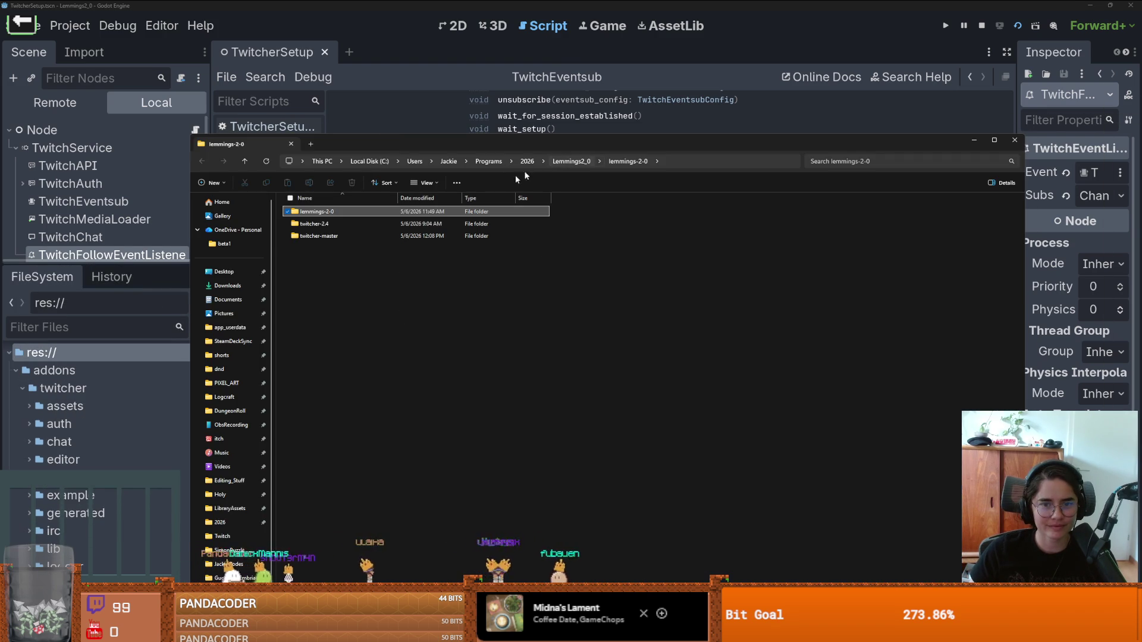
Step: Open twitcher-master's addons folder to copy its twitcher addon
left_click(337, 237)
double_click(324, 237)
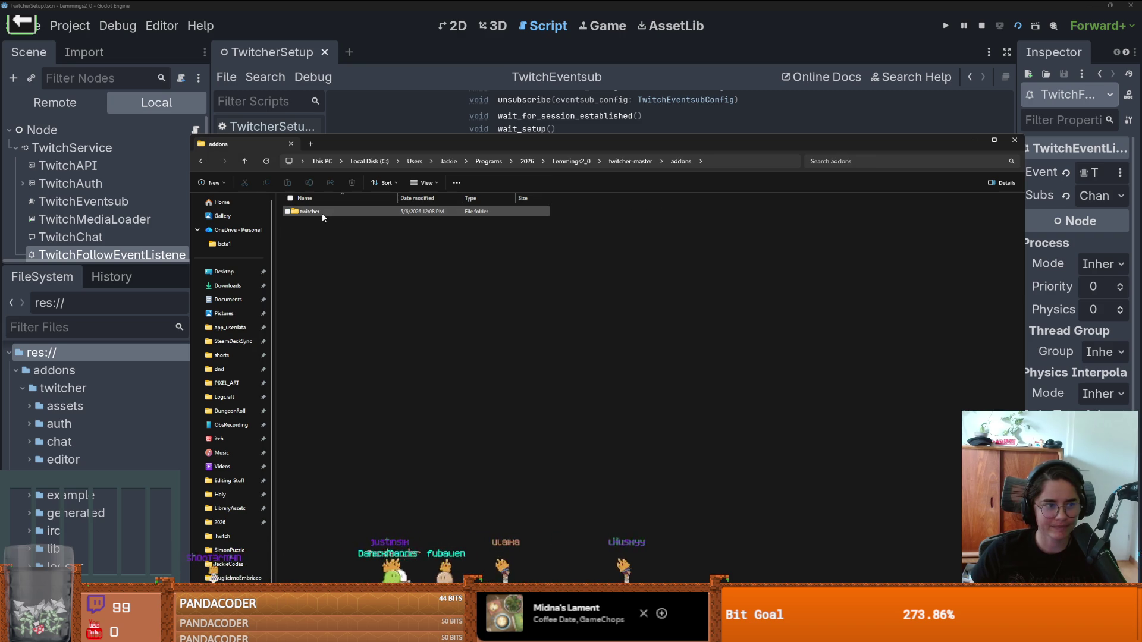
double_click(322, 213)
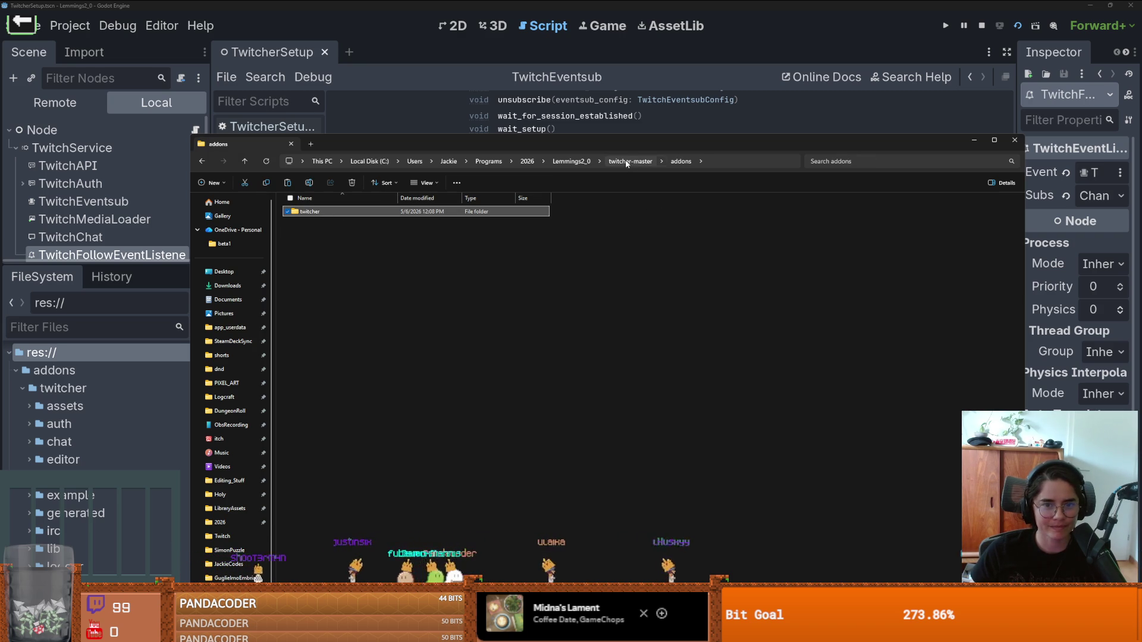
Step: Paste the twitcher addon into lemmings-2-0/addons, replacing existing files, then minimise Explorer
left_click(586, 160)
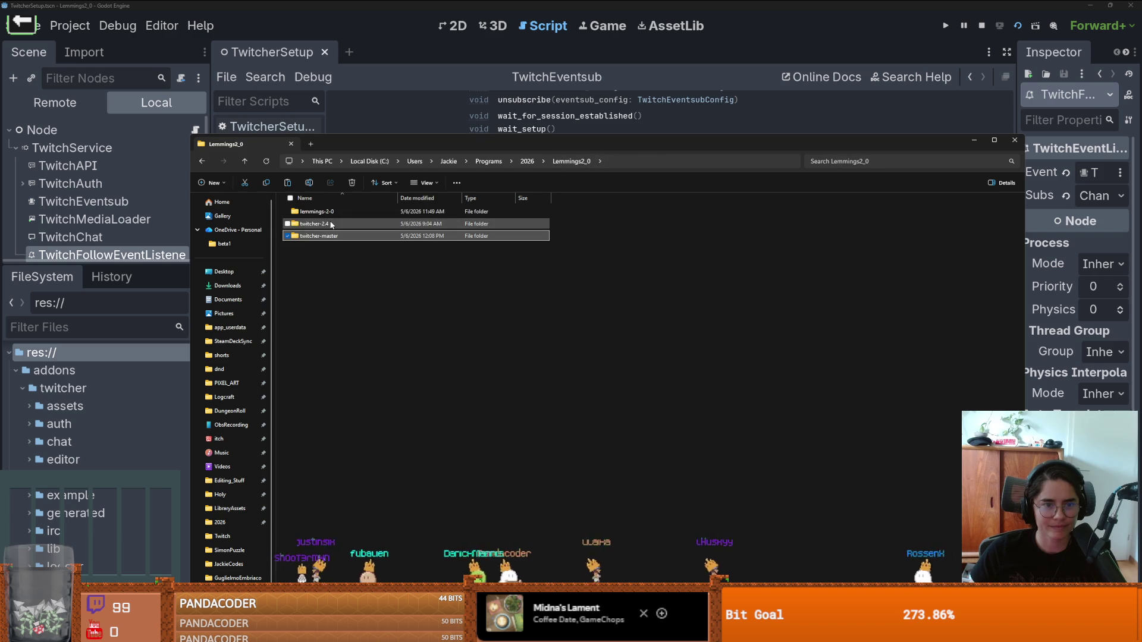
double_click(327, 213)
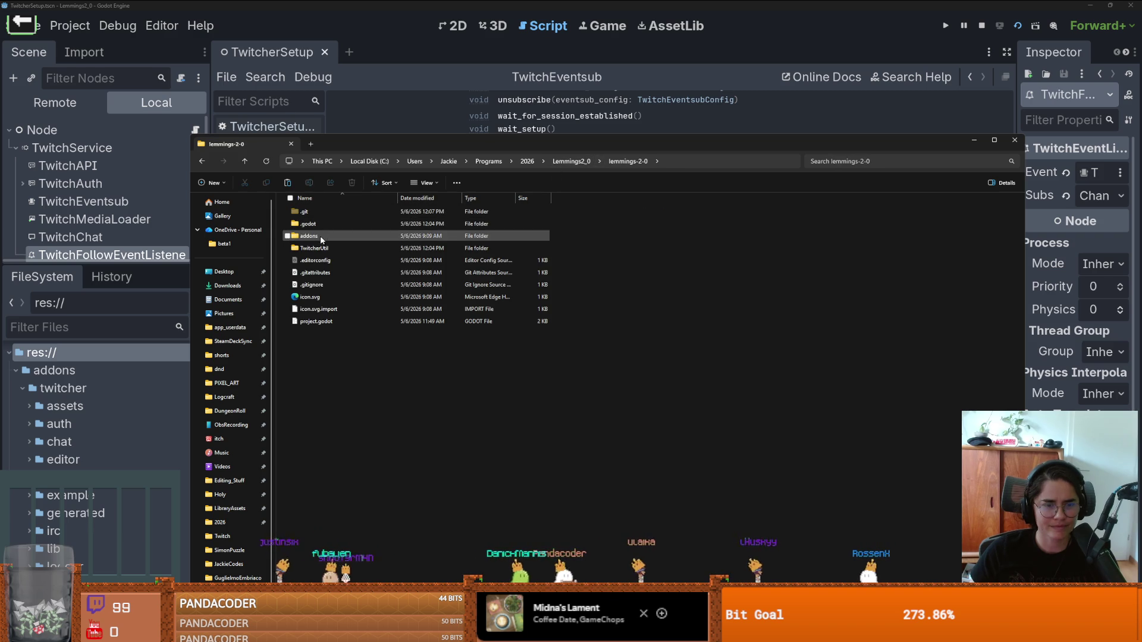
double_click(330, 237)
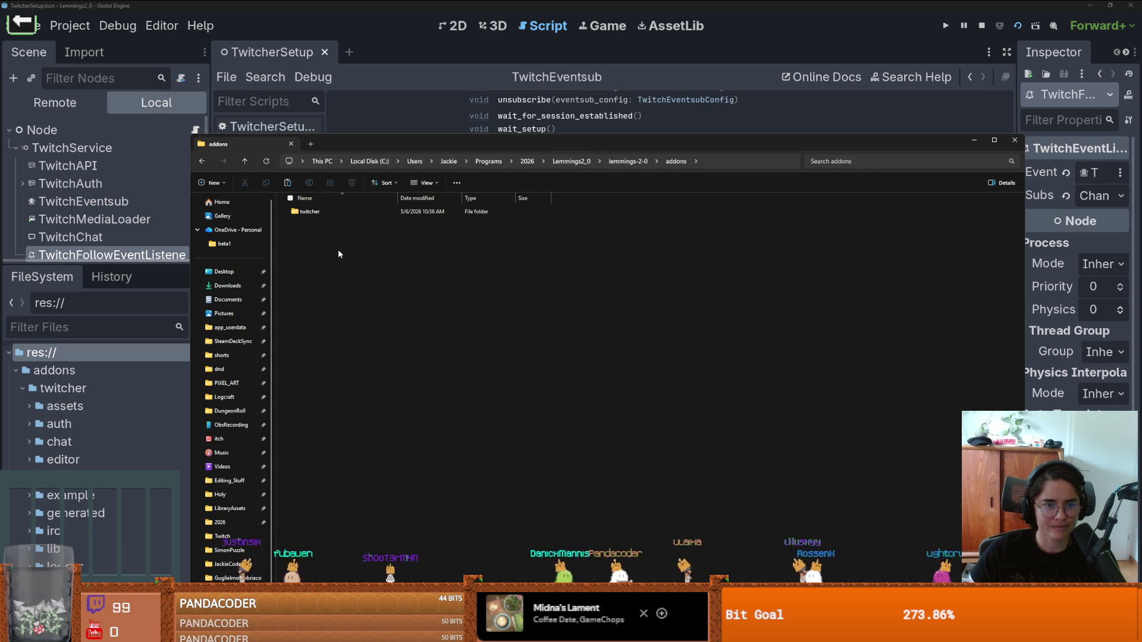
key("ctrl+v")
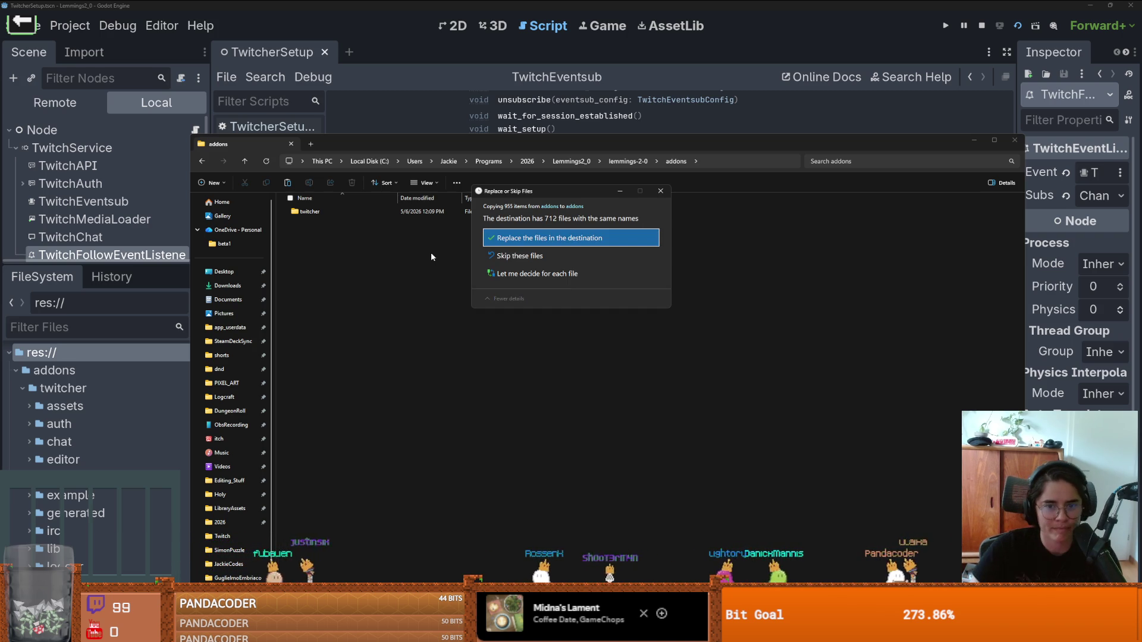
left_click(491, 241)
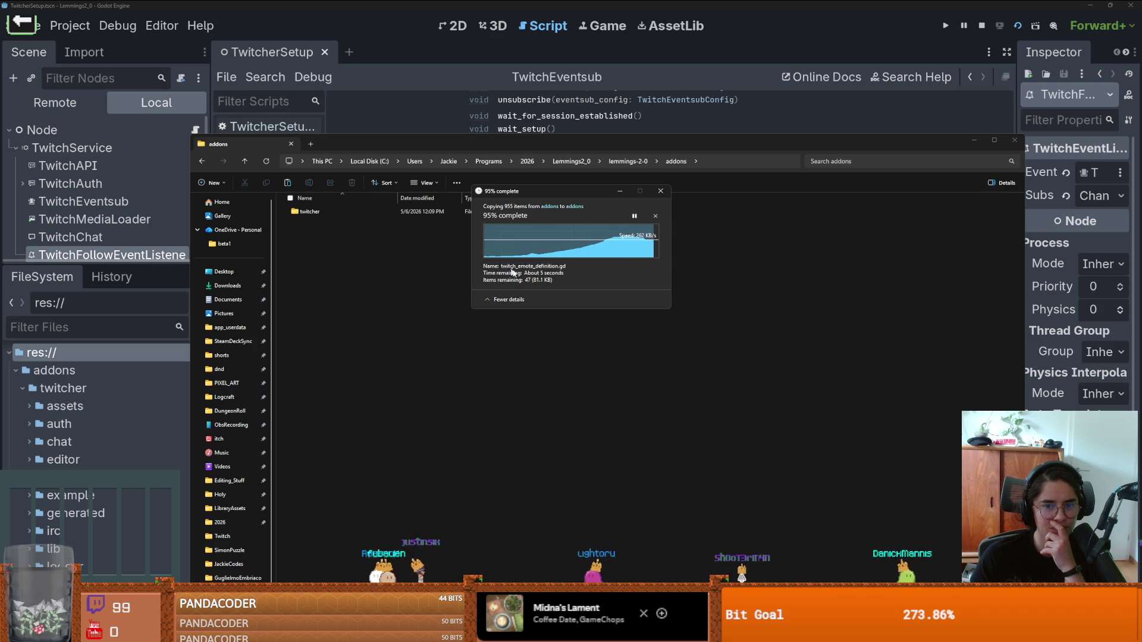
double_click(361, 208)
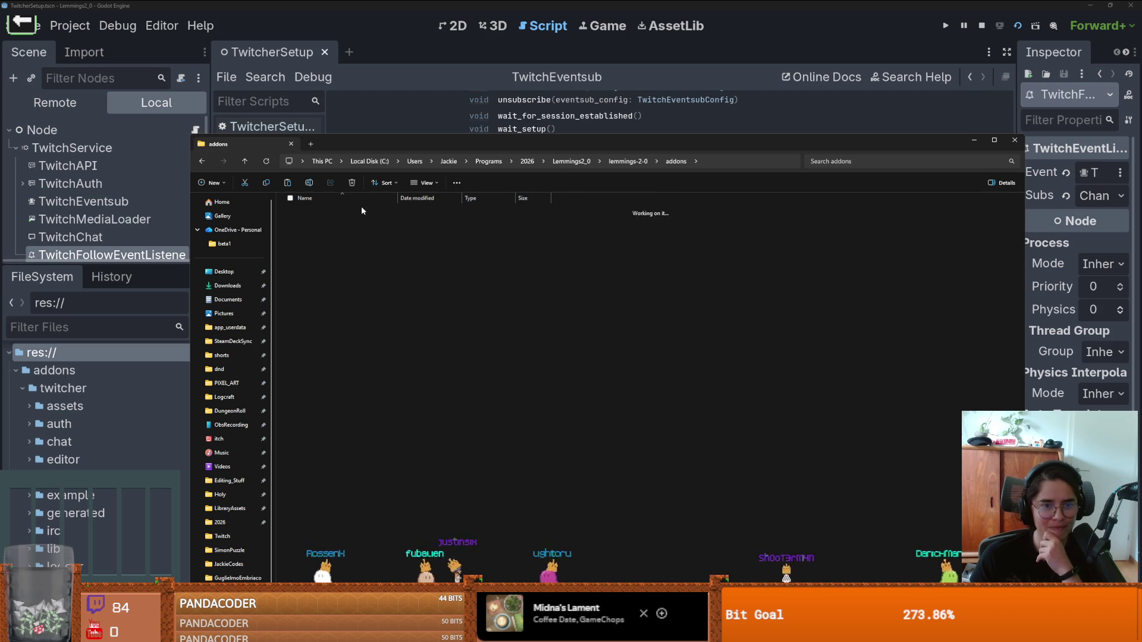
left_click(974, 140)
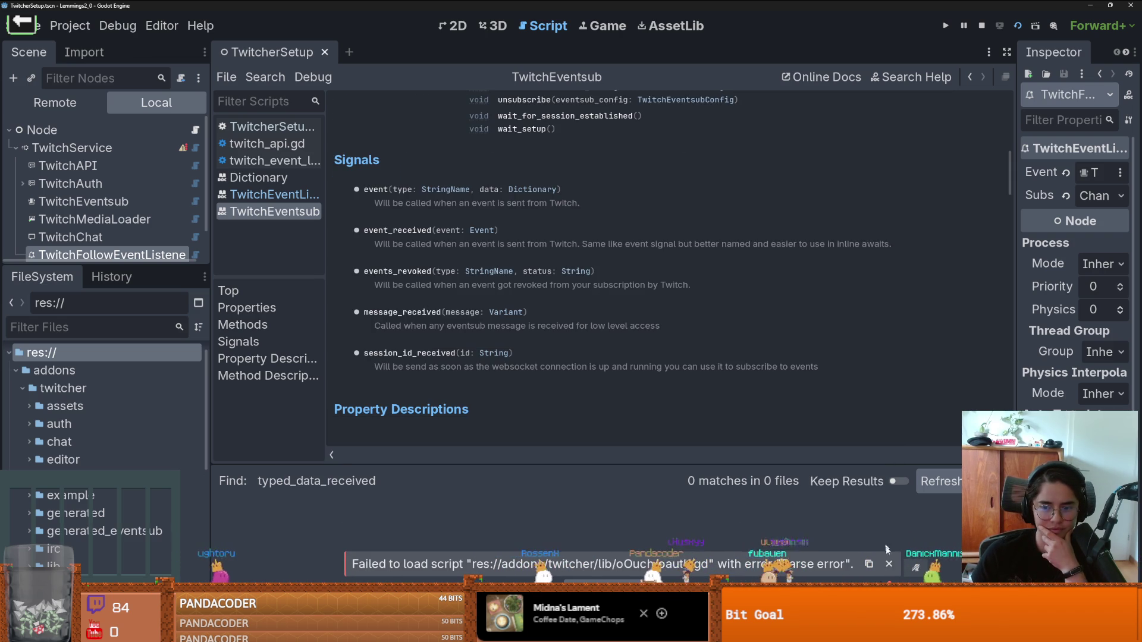
Step: Reload the current project and close the Setup Twitcher wizard
left_click_drag(157, 268, 186, 426)
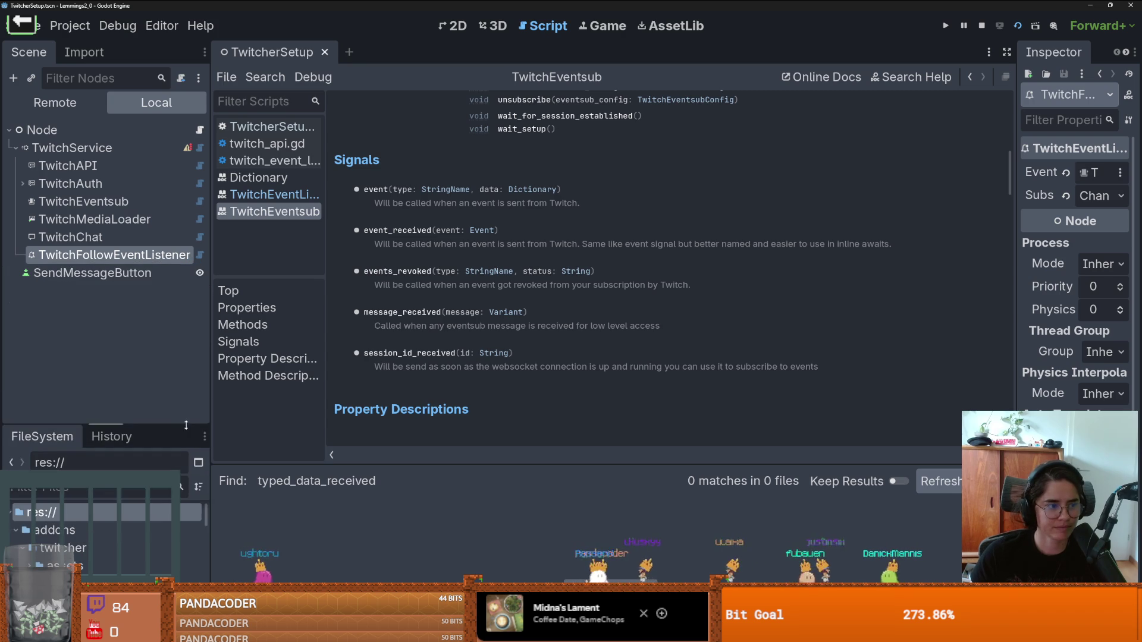
left_click(70, 25)
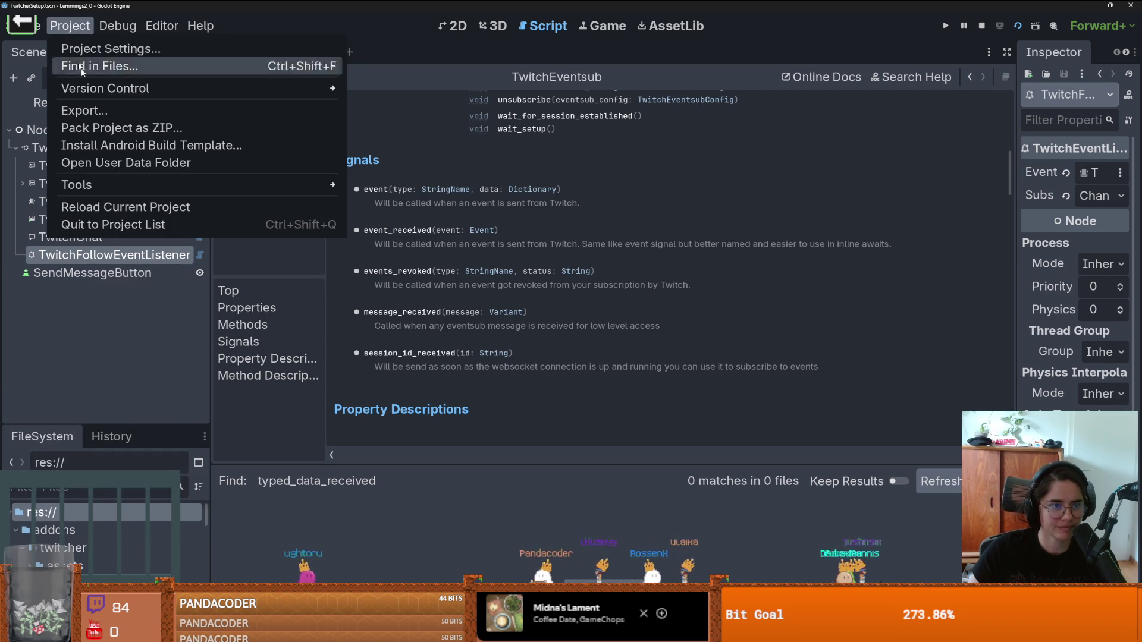
left_click(125, 208)
left_click(539, 322)
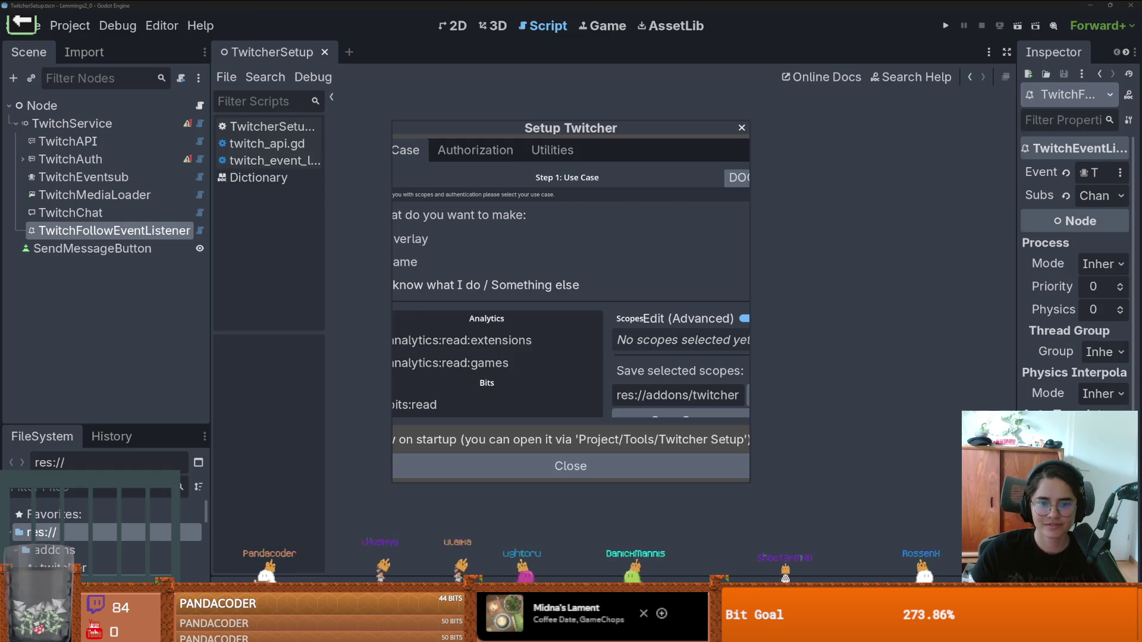
left_click(570, 470)
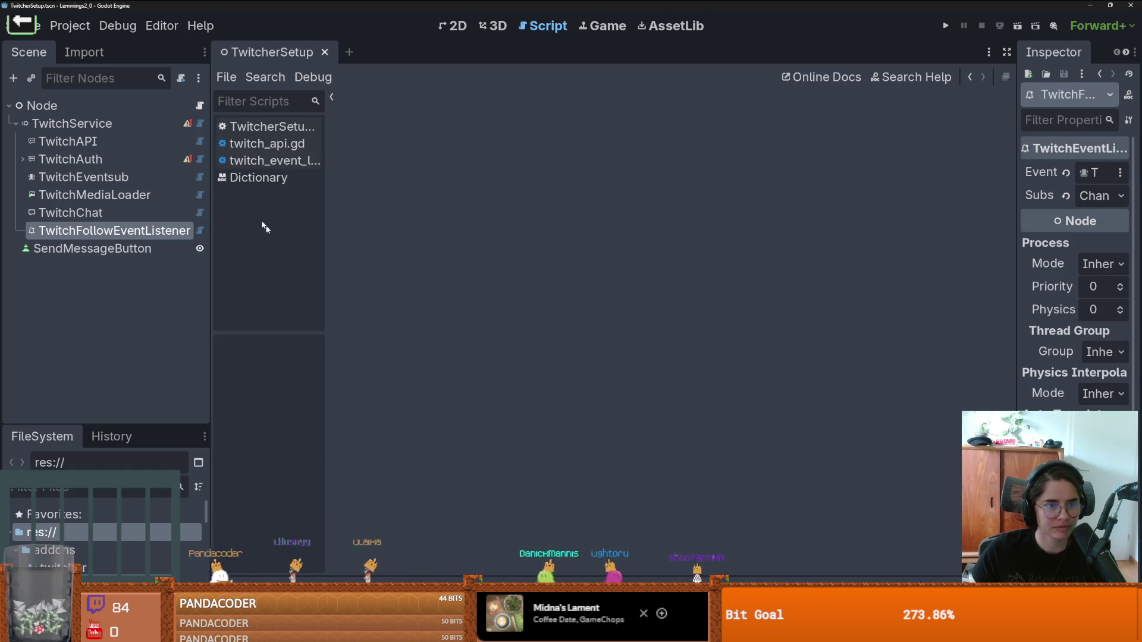
Step: Validate TwitchService's scopes and review its missing Client ID and Secret warning
left_click(127, 121)
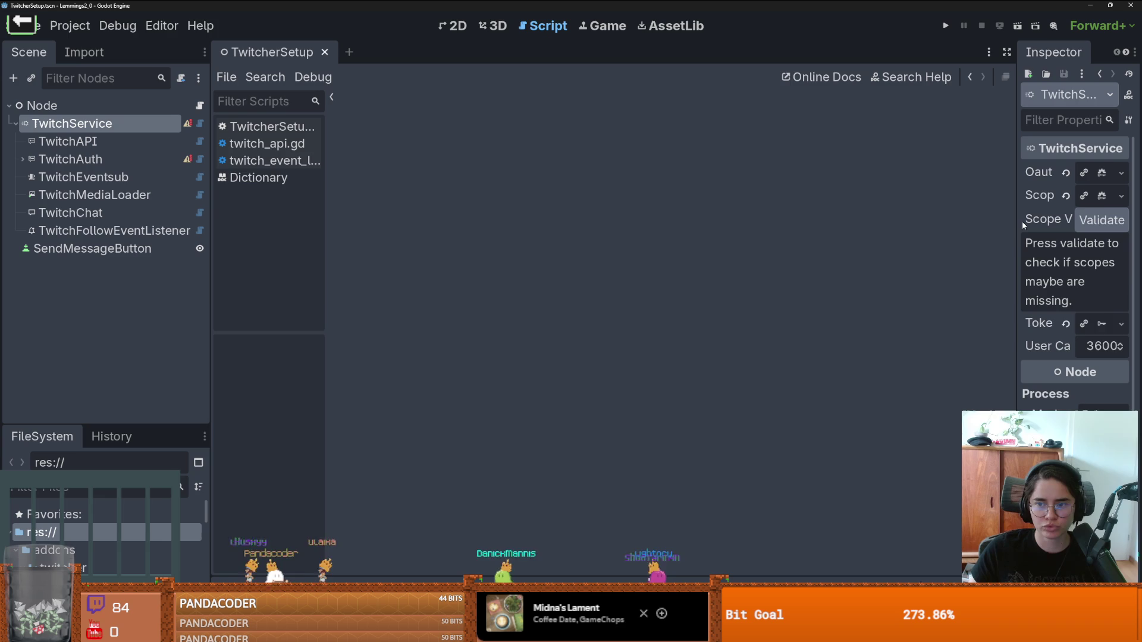
left_click_drag(1018, 221, 706, 236)
left_click(901, 225)
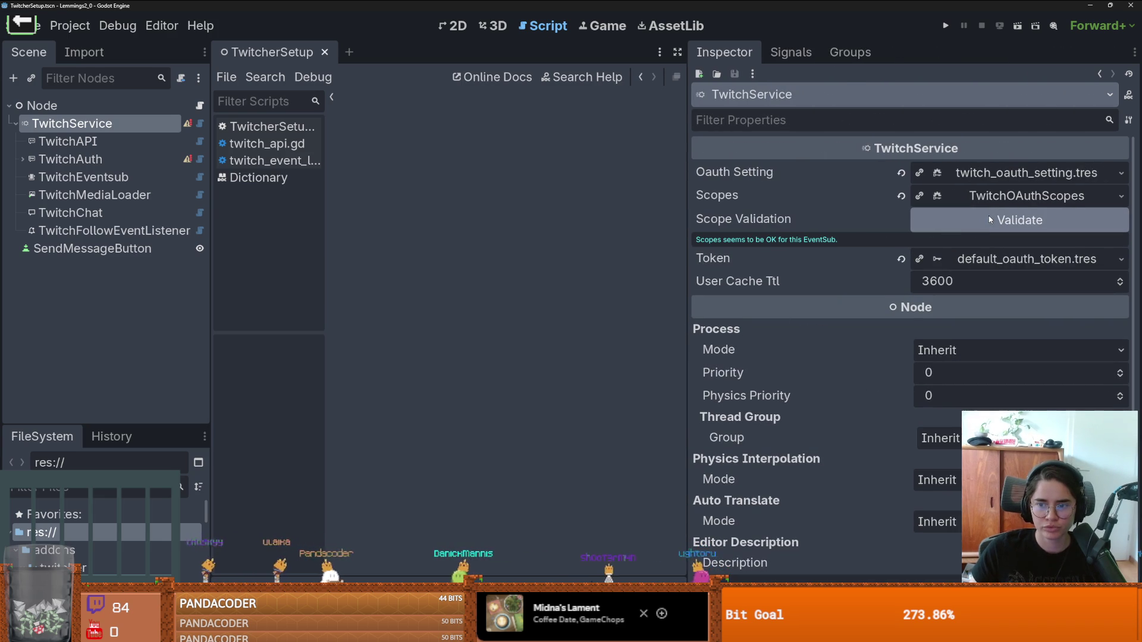
left_click(188, 125)
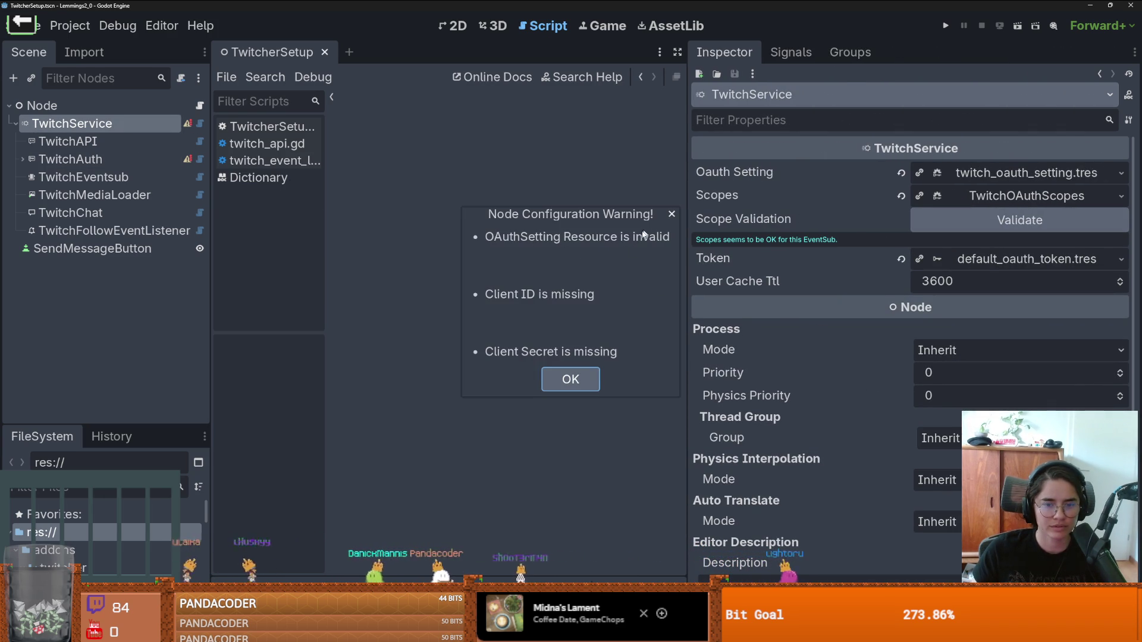
left_click(670, 216)
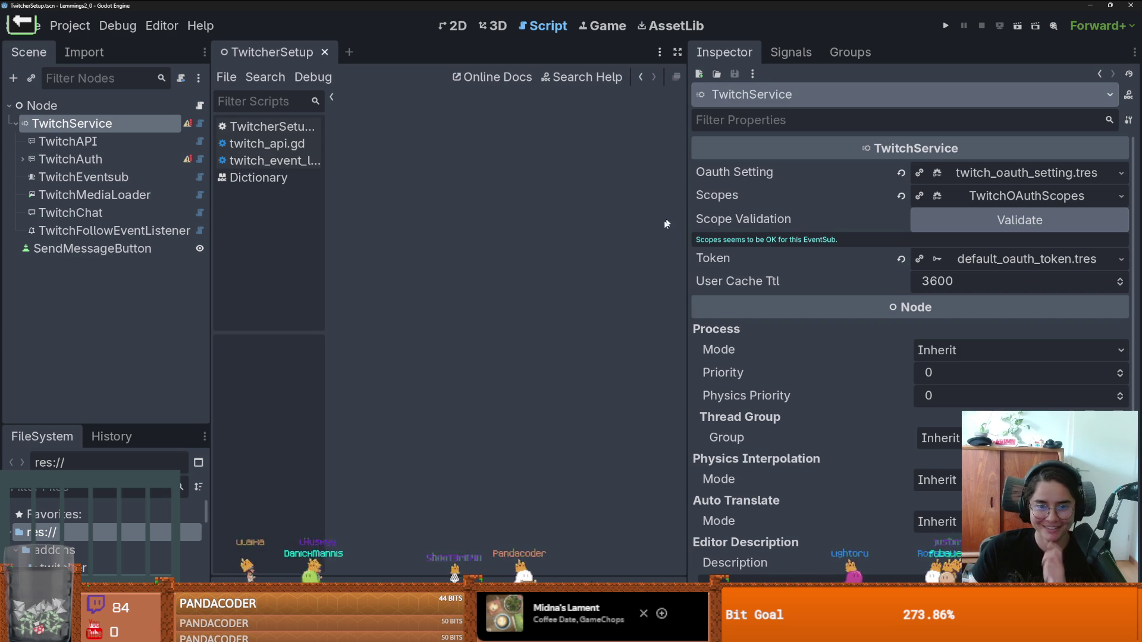
Step: Inspect TwitchAuth's OAuth Setting resource fields
left_click(146, 166)
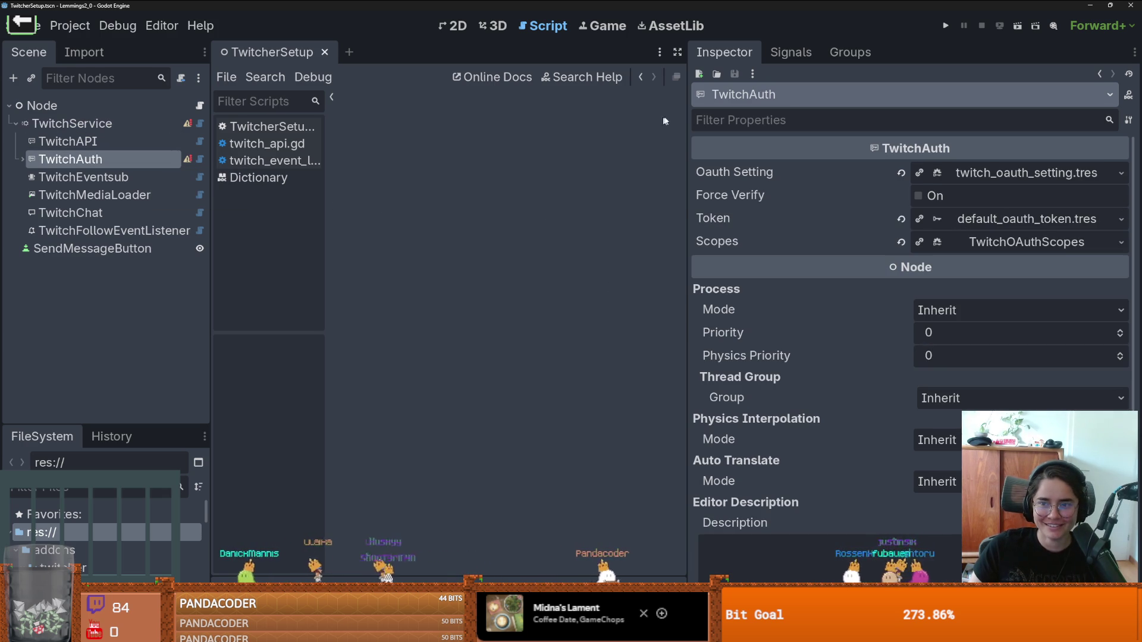
left_click(978, 173)
left_click(982, 174)
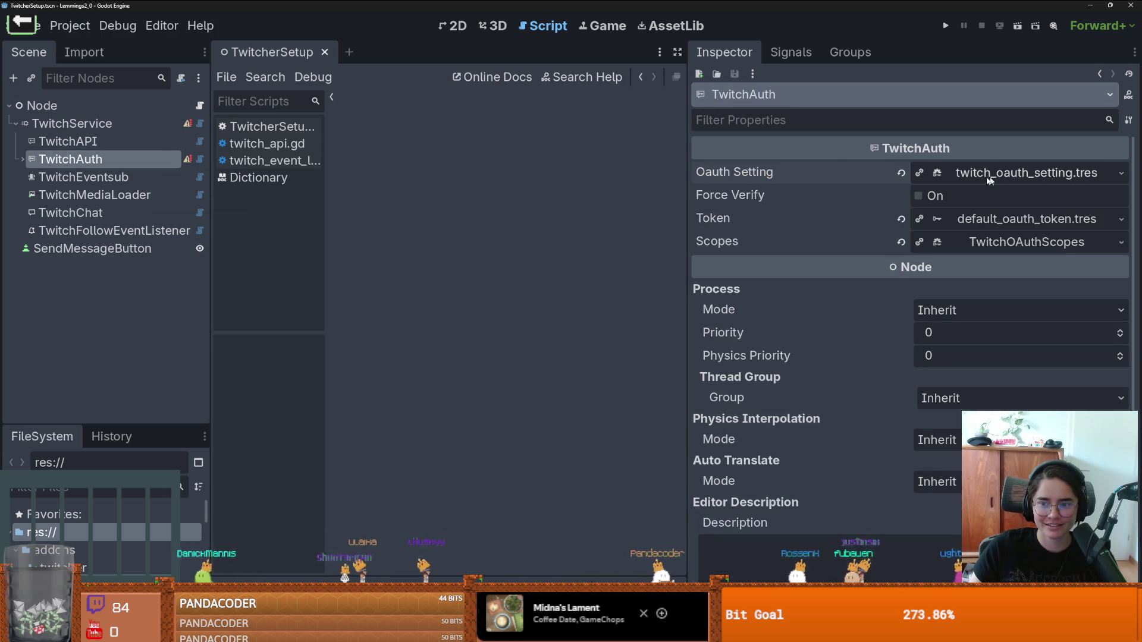
left_click(1035, 174)
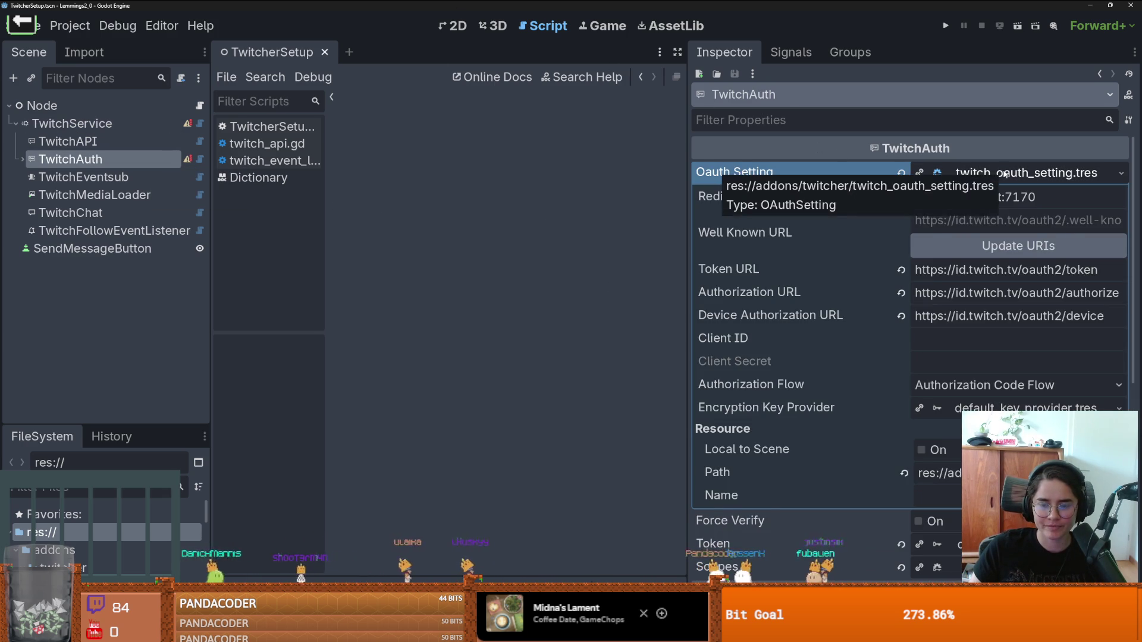
left_click(1011, 174)
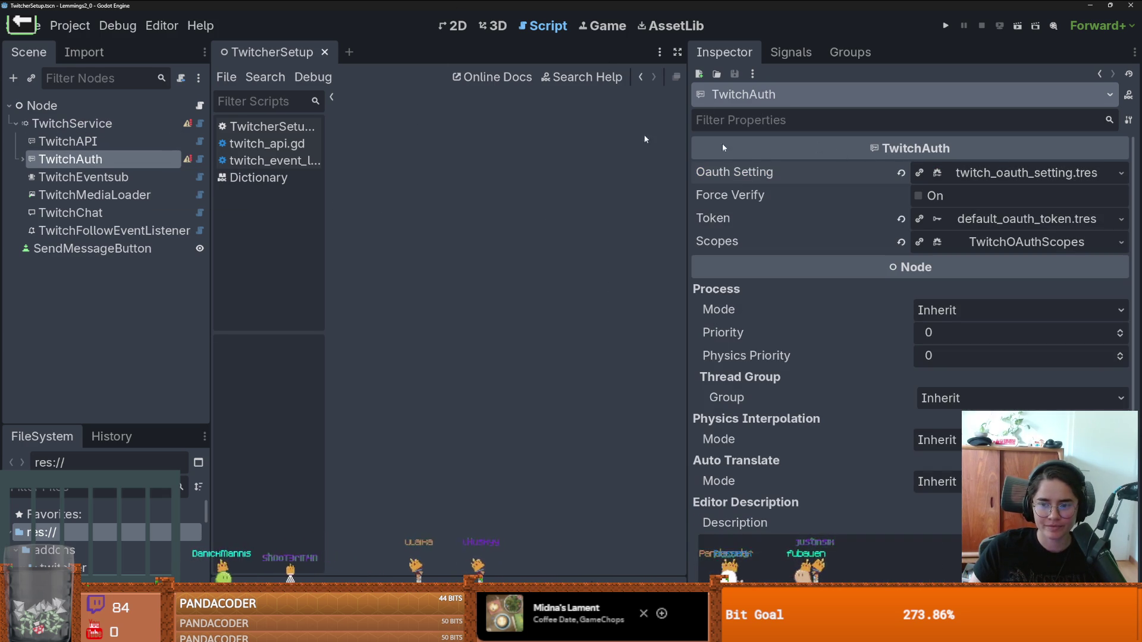
left_click(71, 26)
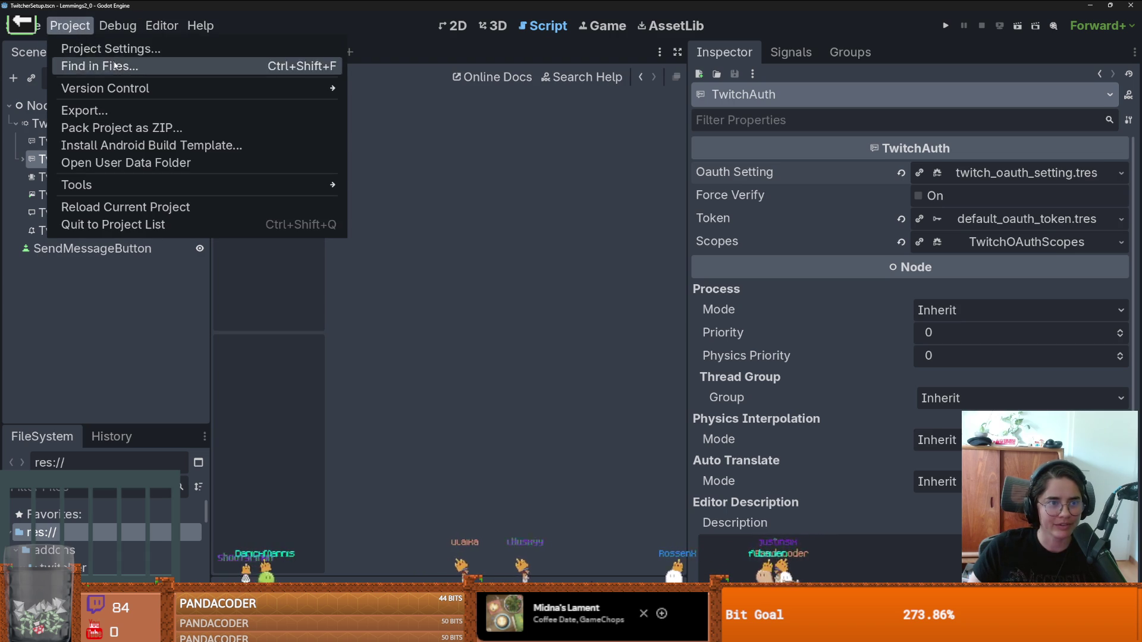
Step: Reload the project again so the editor reopens with TwitcherSetup.gd
left_click(138, 210)
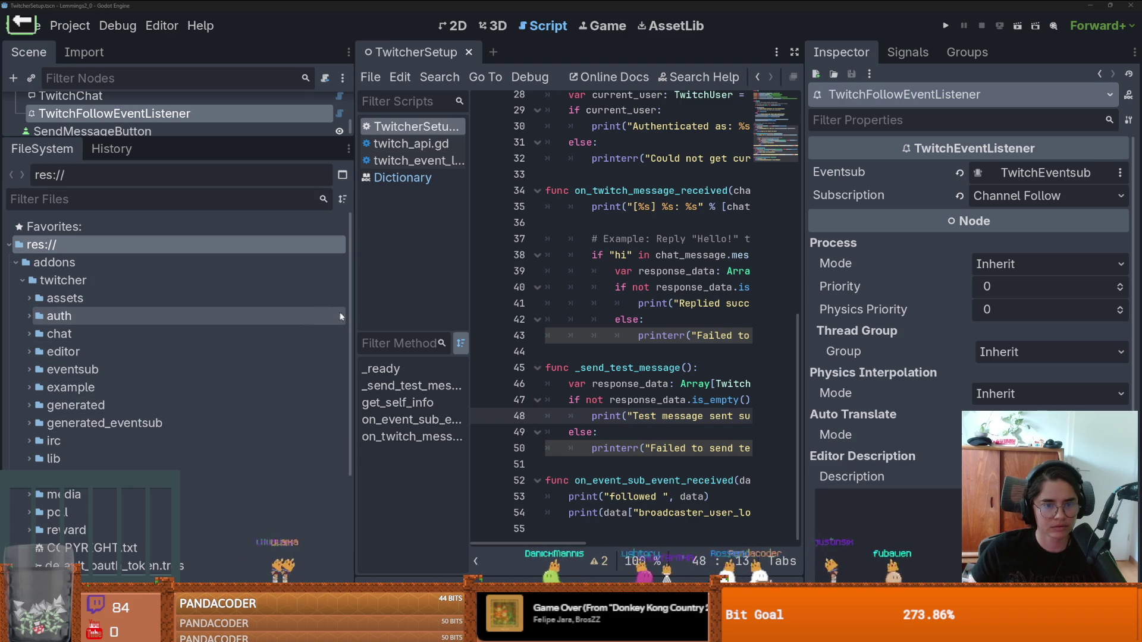
Step: Resize the docks and check TwitchService's configuration warning
left_click_drag(353, 310, 109, 311)
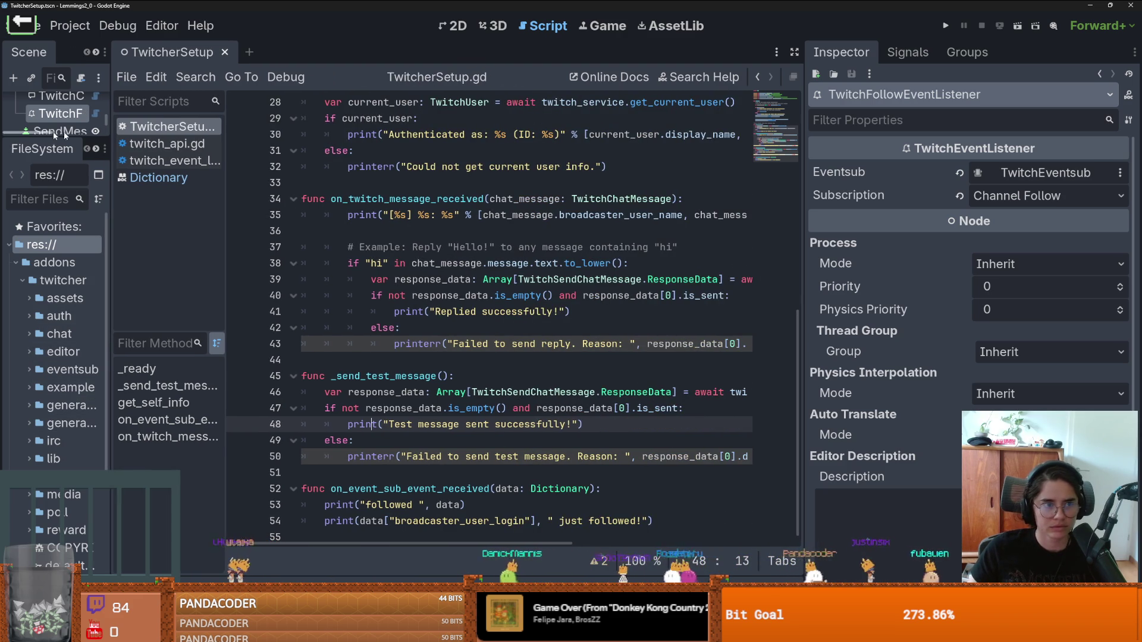
left_click_drag(110, 196, 279, 178)
left_click_drag(154, 138, 154, 344)
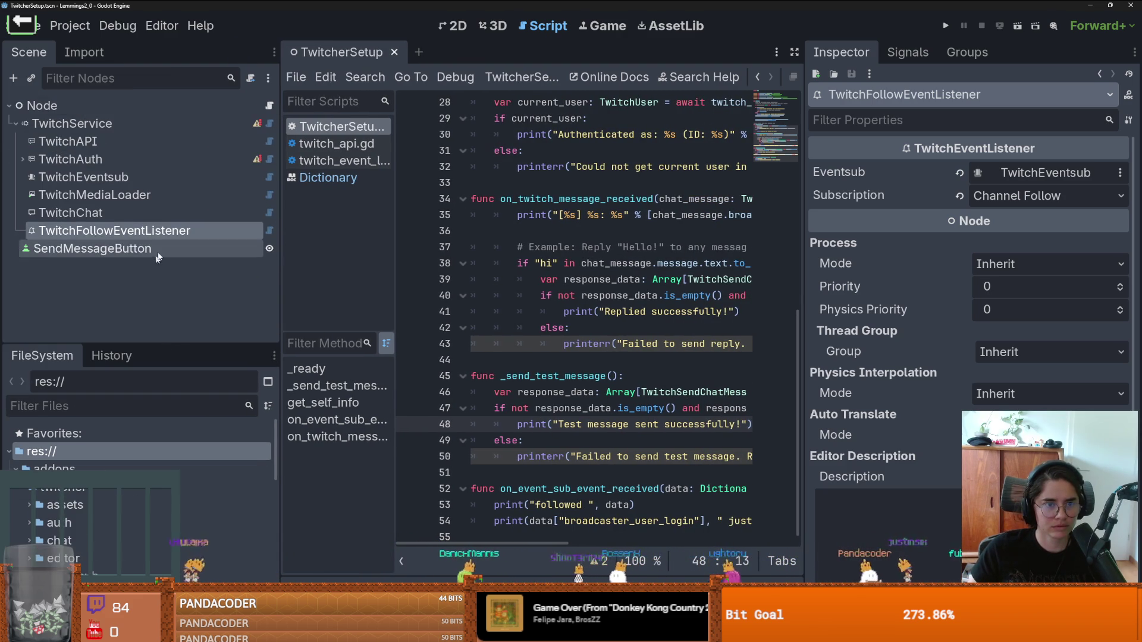
left_click(257, 125)
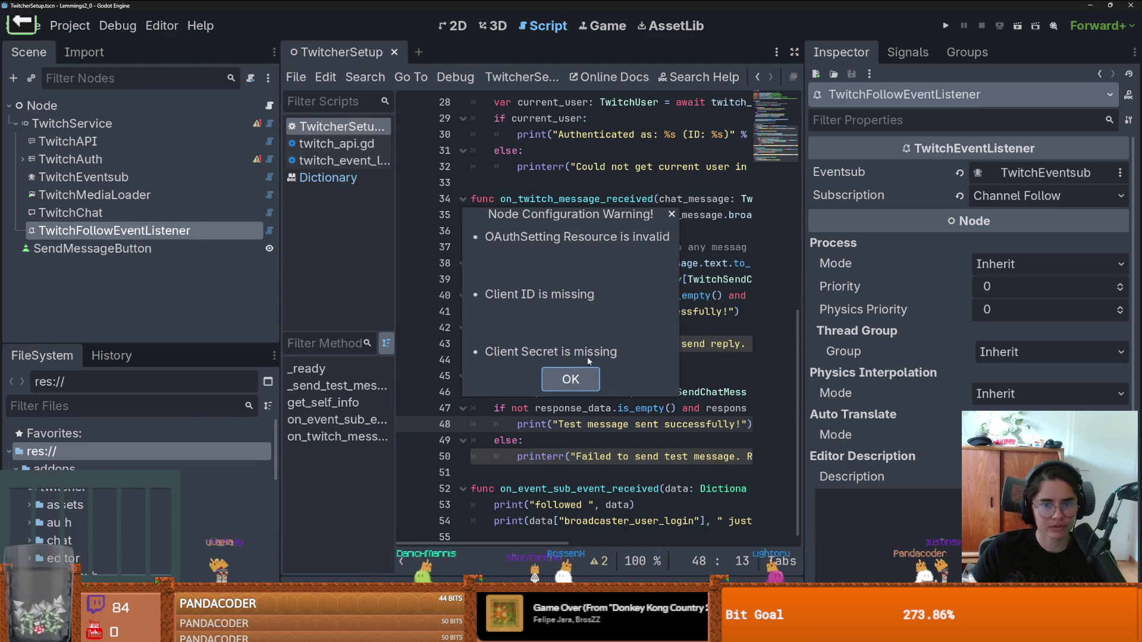
key("Return")
Step: Expand TwitchService's Scopes and OAuth setting to reach the empty Client ID field
left_click(175, 108)
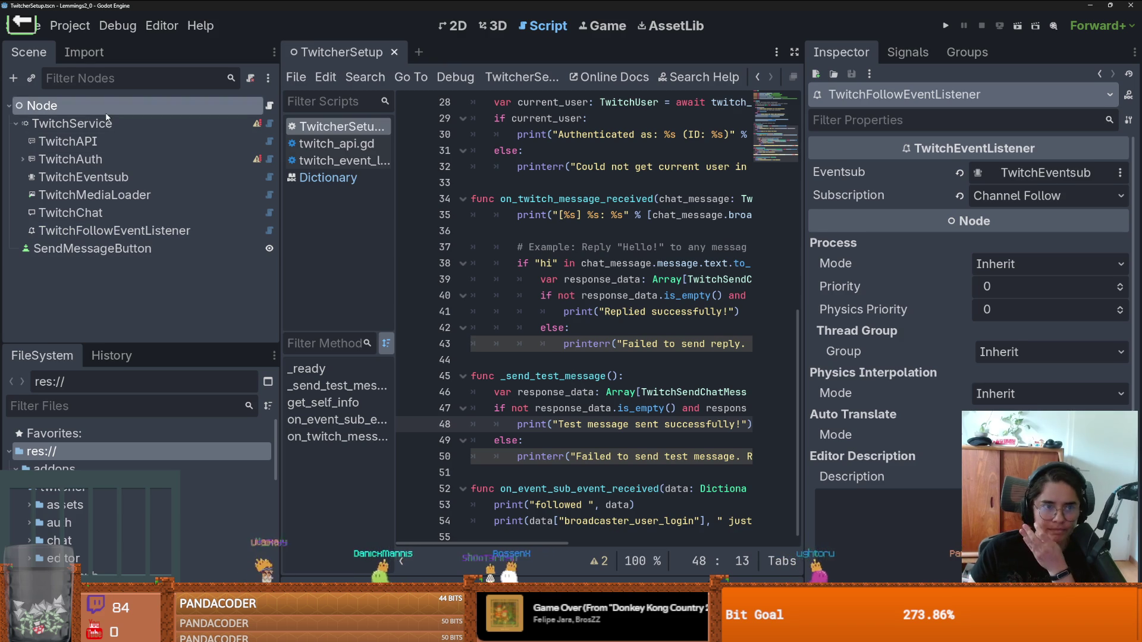
left_click(238, 124)
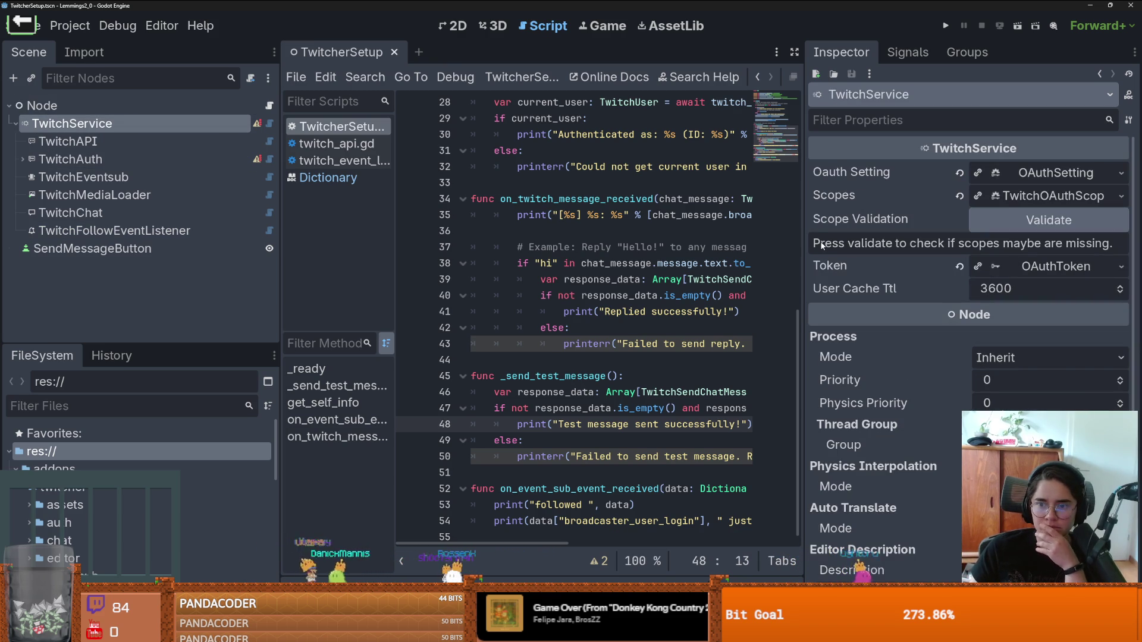
mouse_move(808, 240)
left_mouse_down()
mouse_move(961, 238)
mouse_move(633, 238)
left_mouse_up()
left_click(1005, 196)
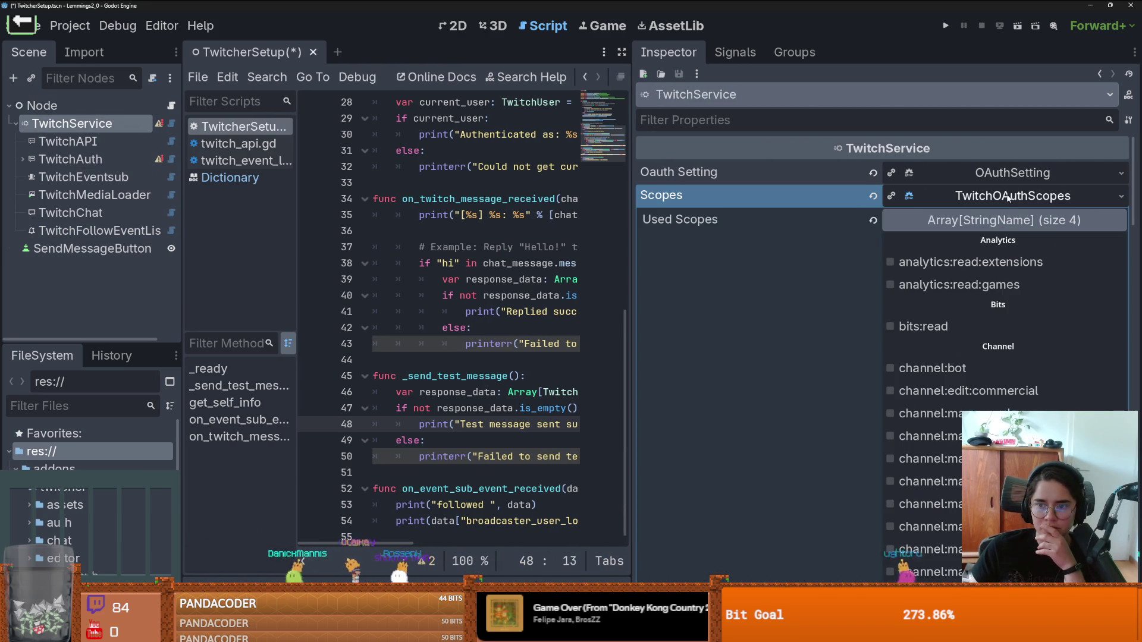
left_click(1011, 174)
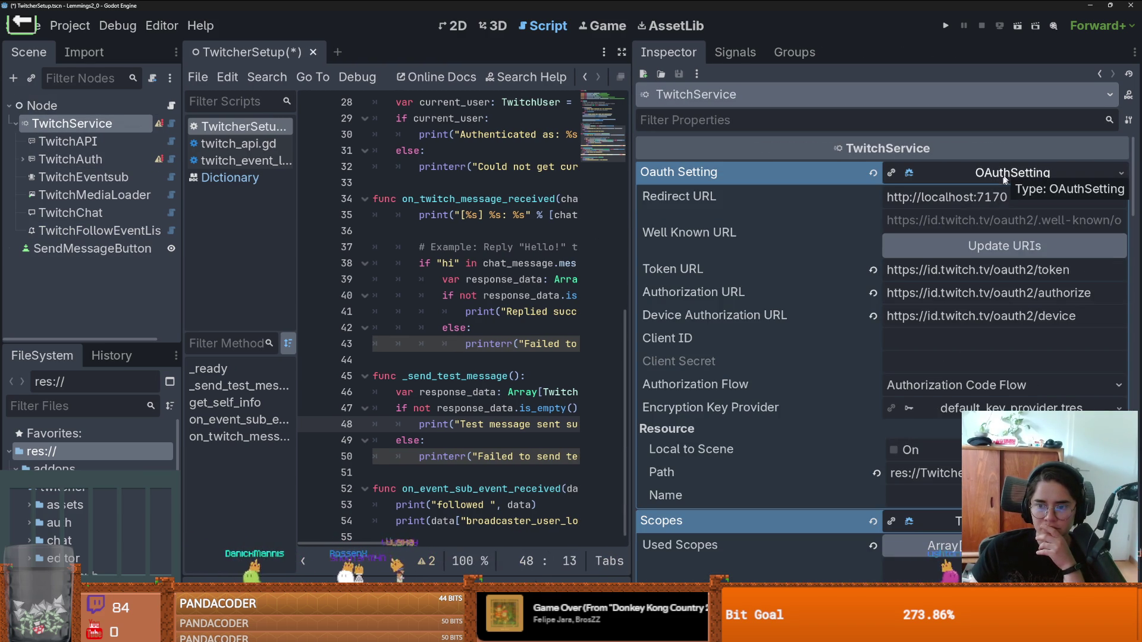
left_click(917, 339)
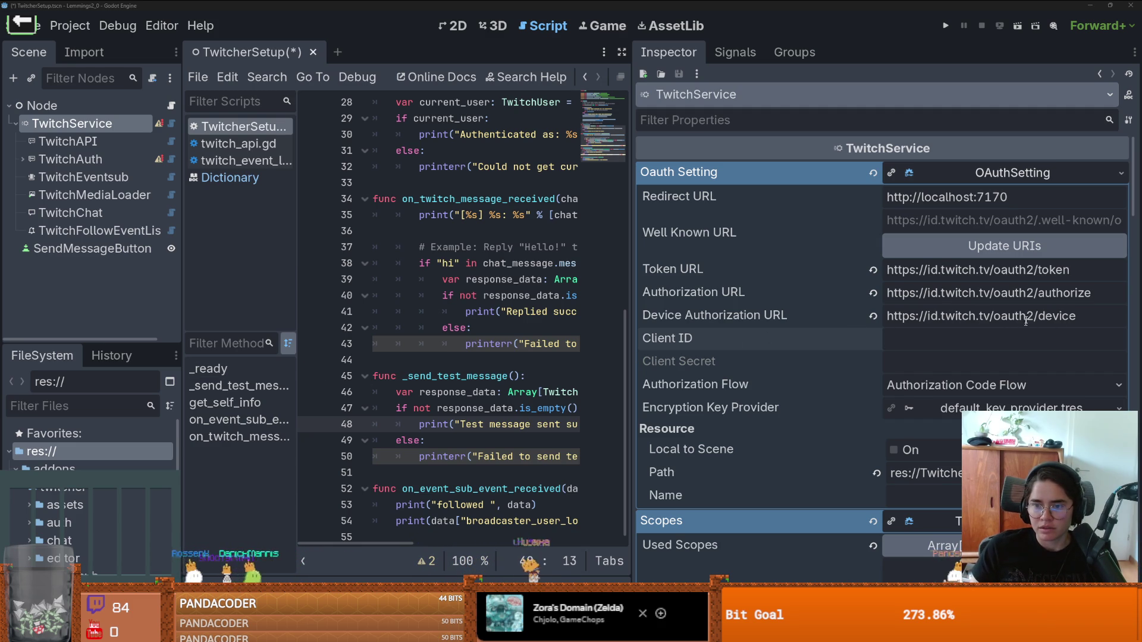
left_click(1023, 254)
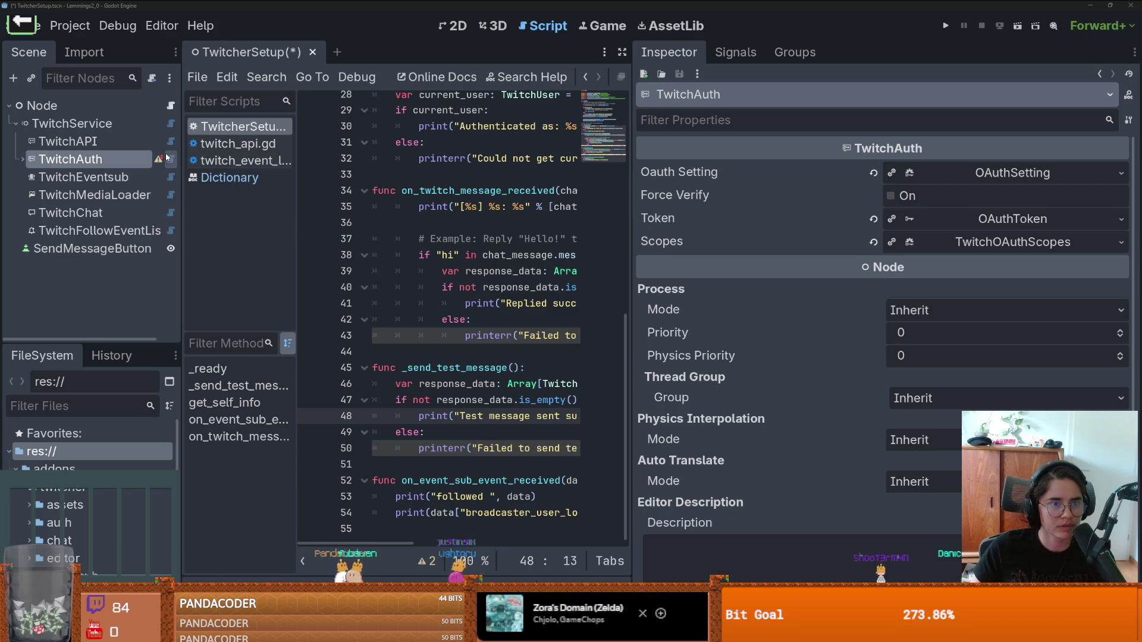
Step: Open twitch_auth.gd and expand TwitchAuth to show its OAuth and TokenHandler children
left_click(169, 159)
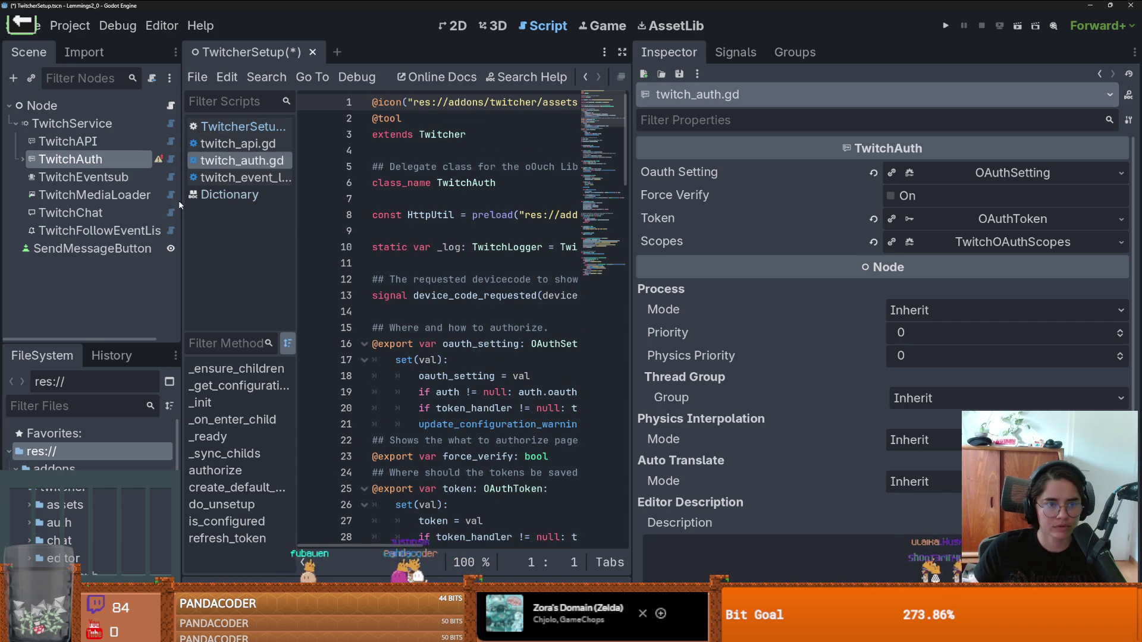
left_click_drag(183, 199, 258, 196)
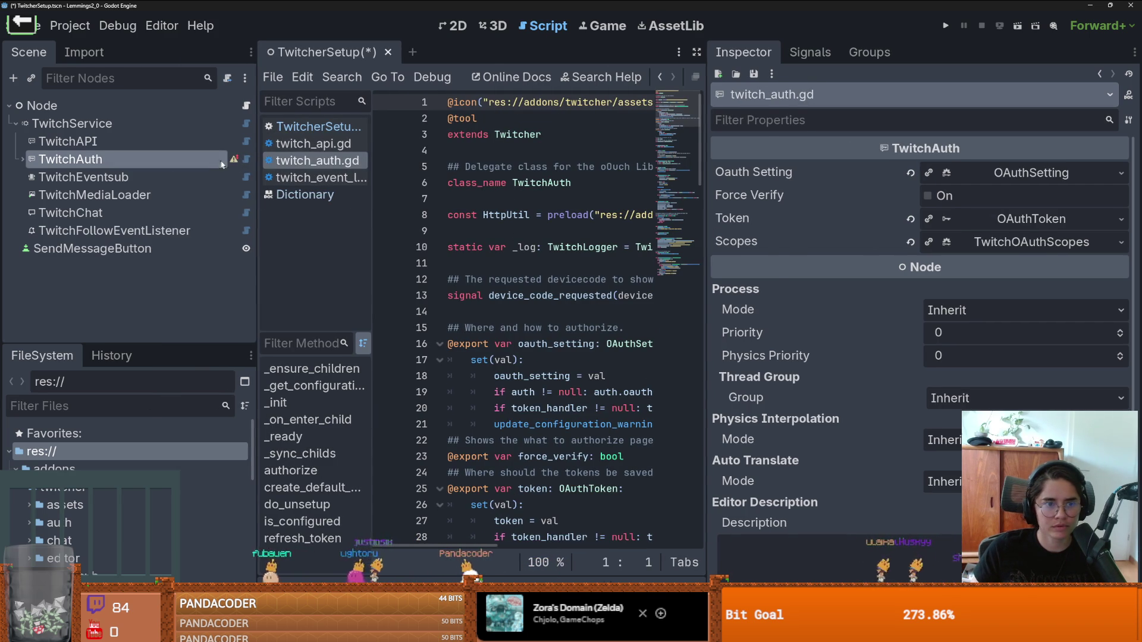
left_click(22, 159)
left_click(59, 175)
left_click(66, 193)
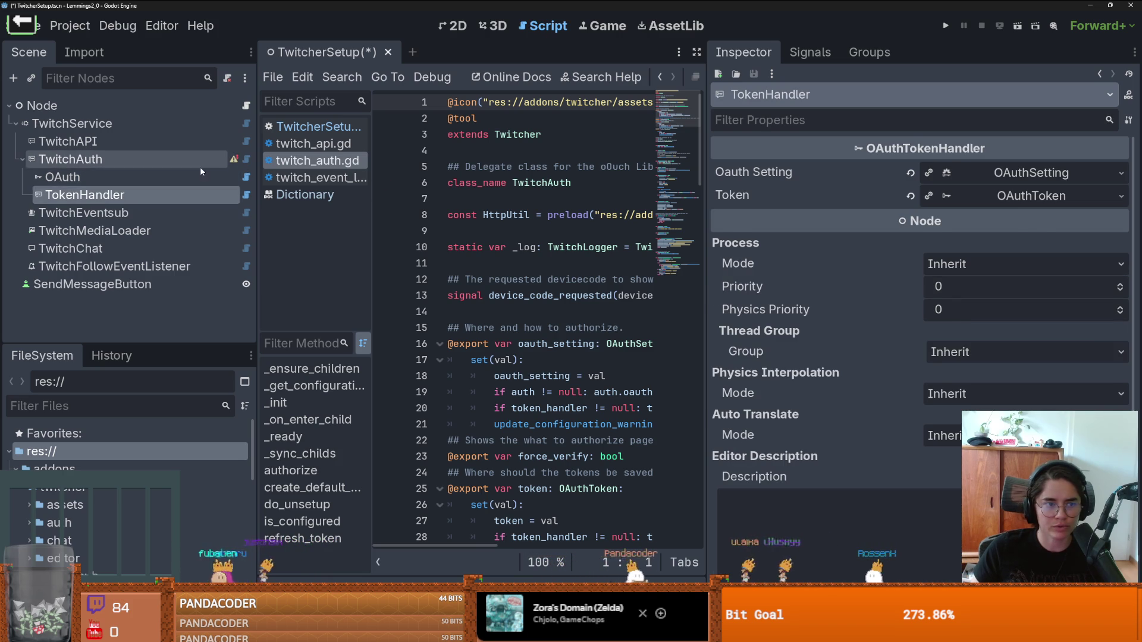
Step: Expand TwitchAuth's token details and reload its token info
left_click(200, 163)
left_click(1021, 174)
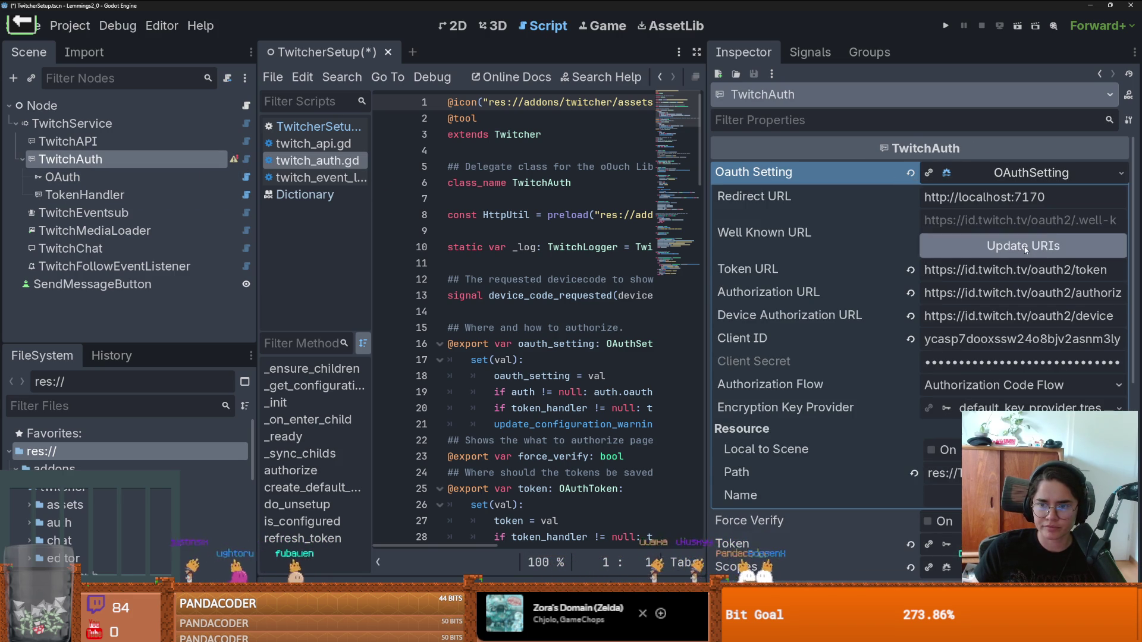
left_click(1016, 177)
left_click(976, 219)
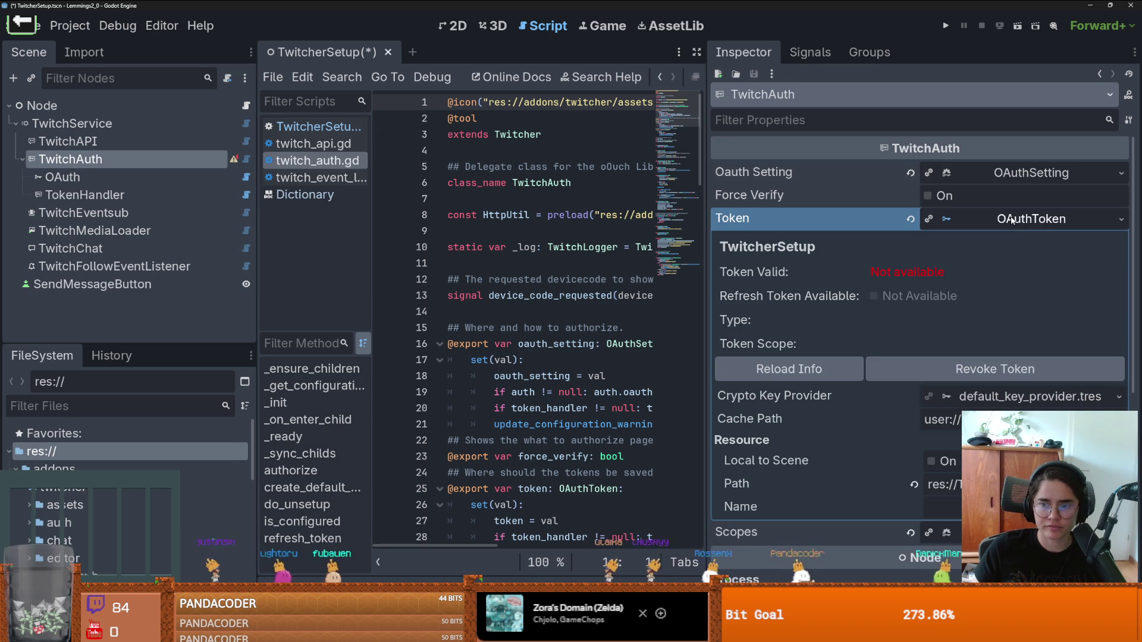
left_click(809, 370)
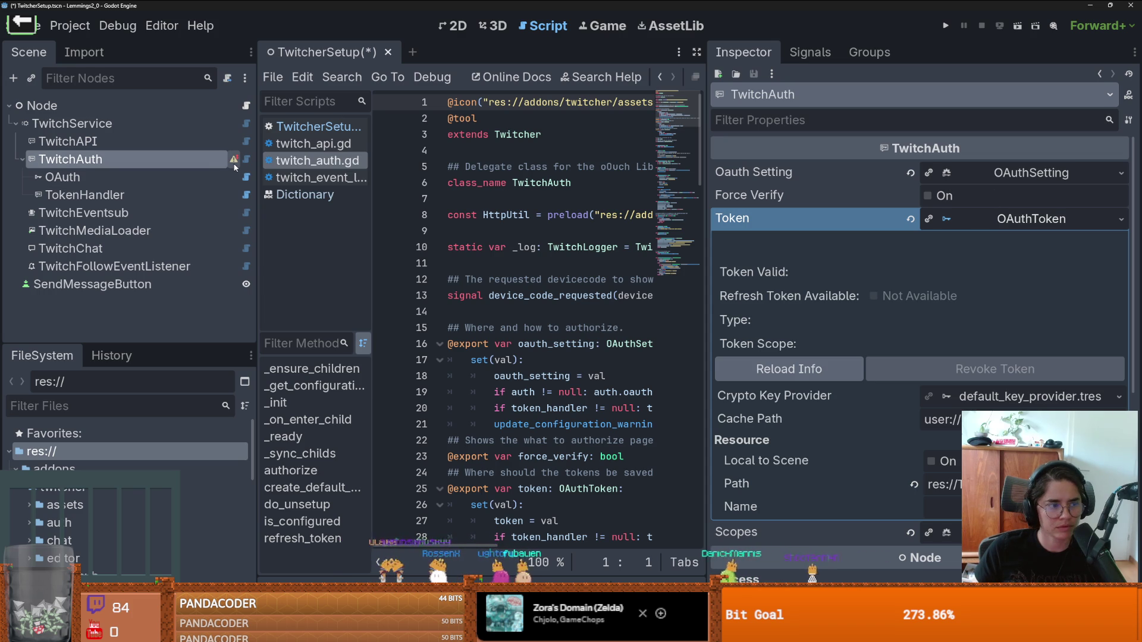
Step: Reload the TokenHandler's token info after checking its OAuth setting
mouse_move(234, 168)
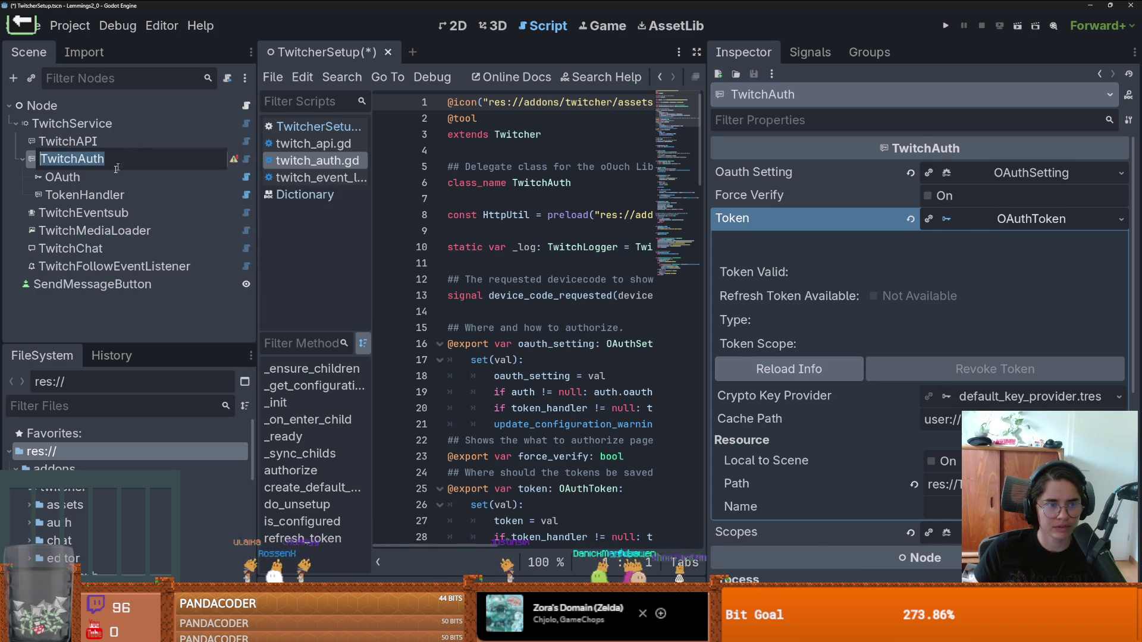
left_click(161, 178)
left_click(121, 196)
left_click(1013, 176)
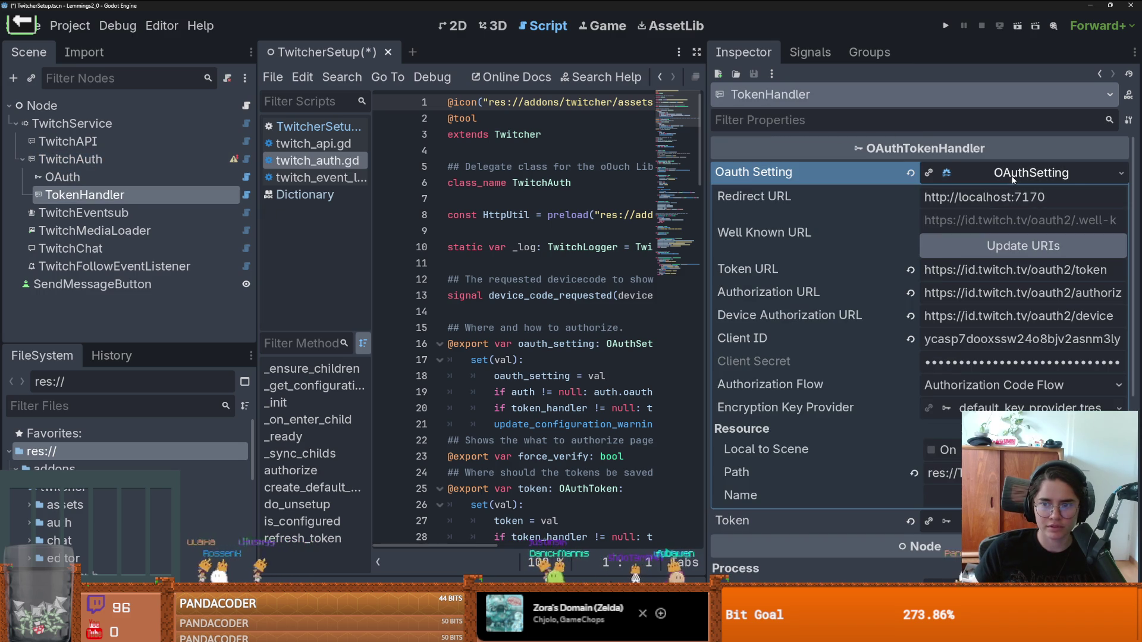
left_click(1012, 176)
left_click(1009, 197)
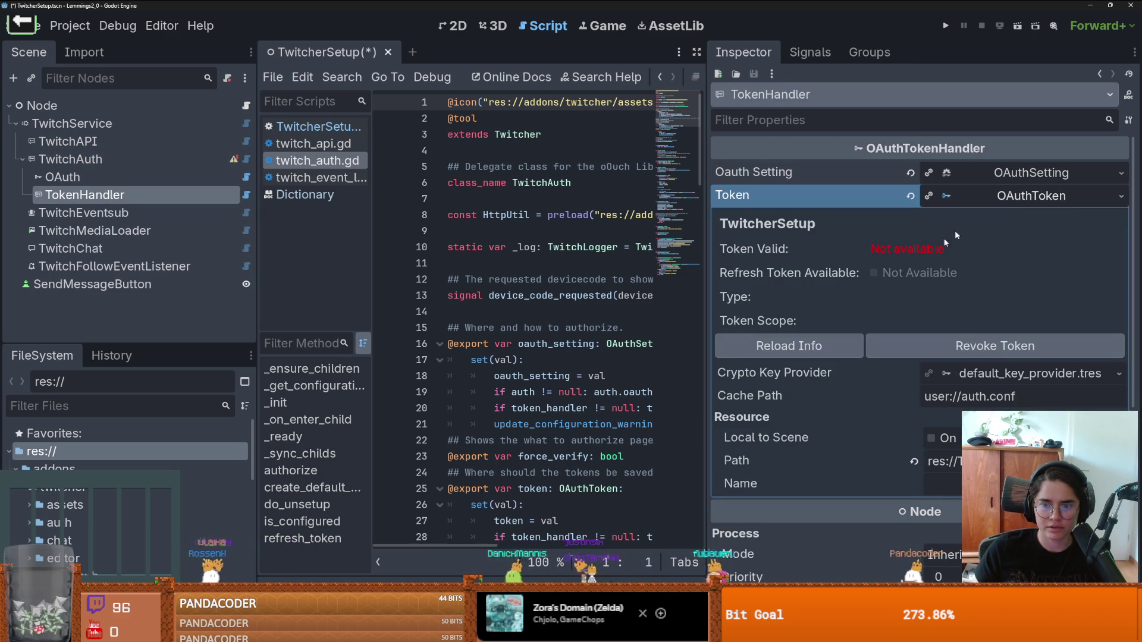
left_click(801, 344)
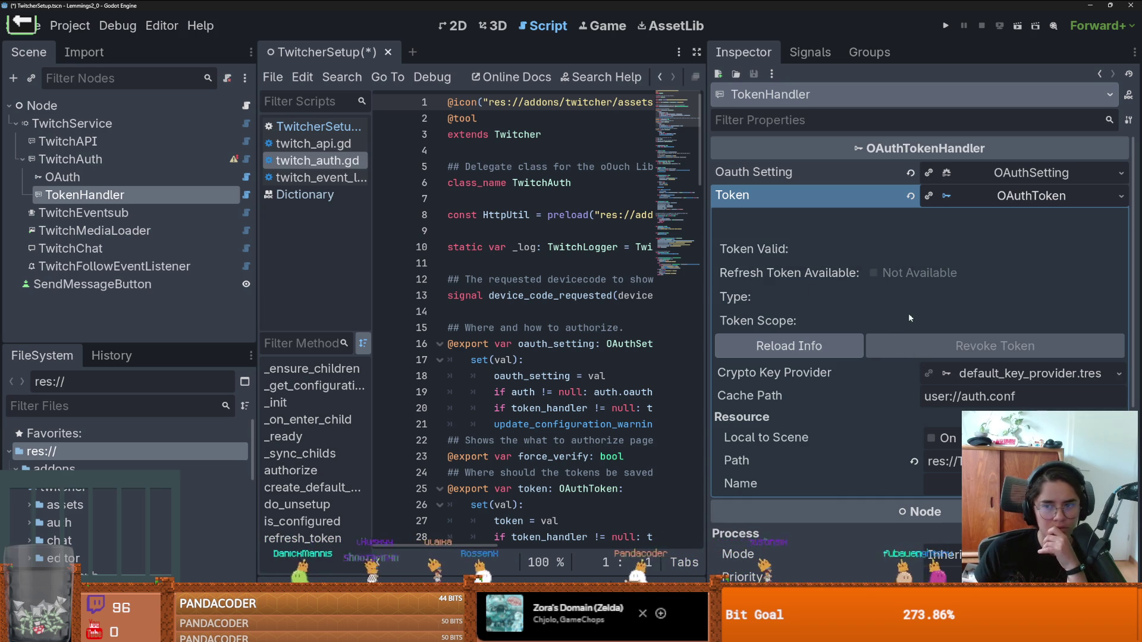
Step: Collapse TokenHandler's token details, then start revoking TwitchAuth's token and move the dialog aside
left_click(974, 205)
left_click(973, 205)
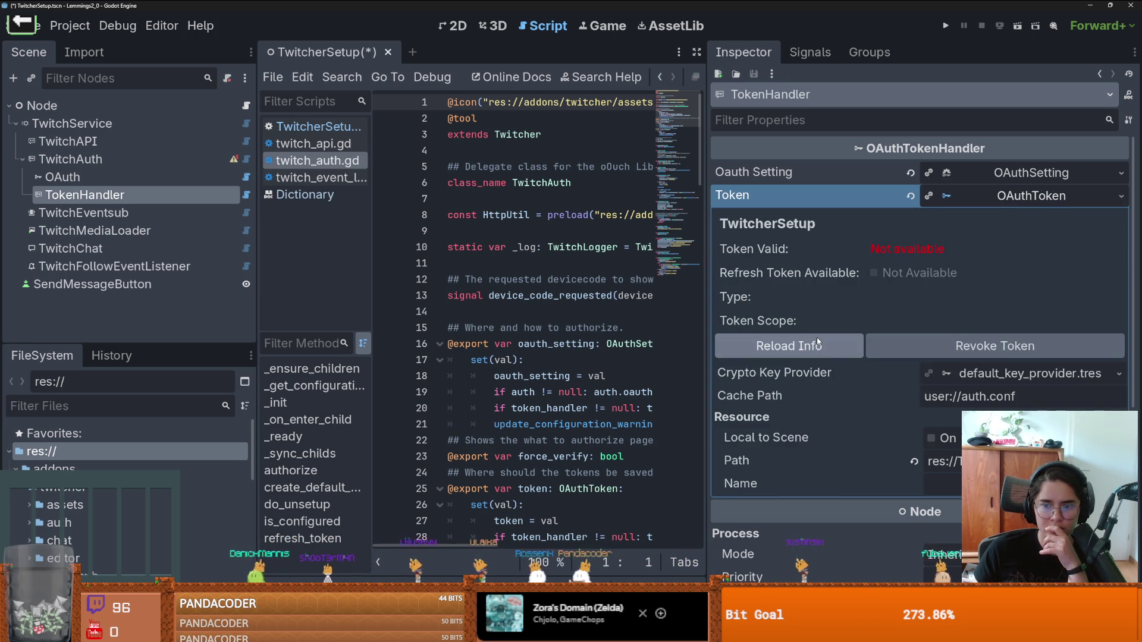
left_click(987, 191)
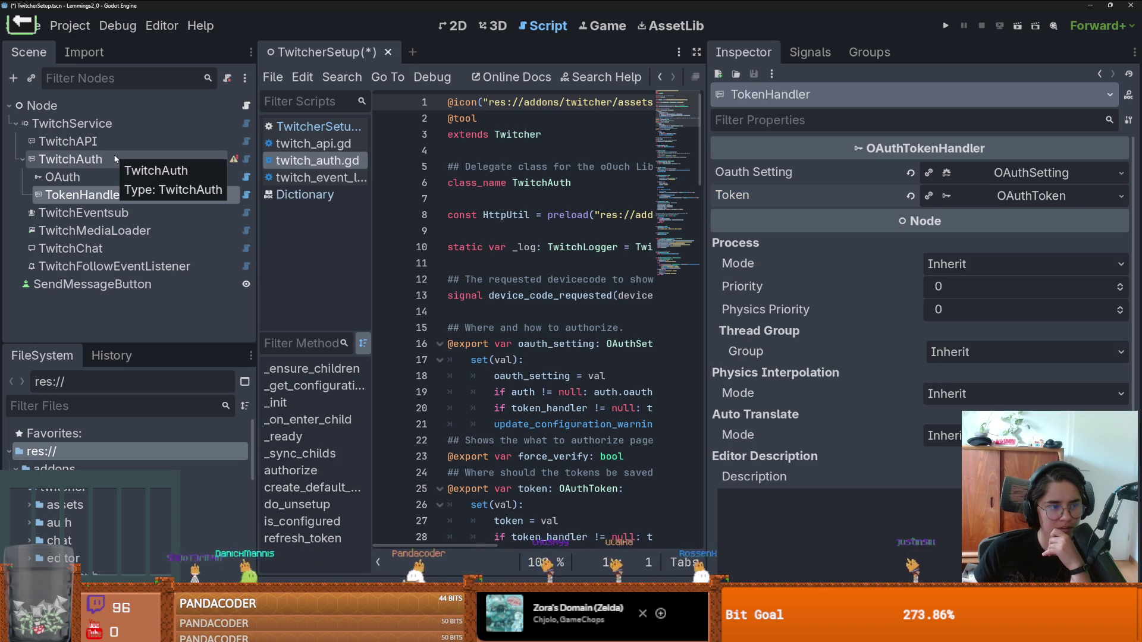
left_click(115, 159)
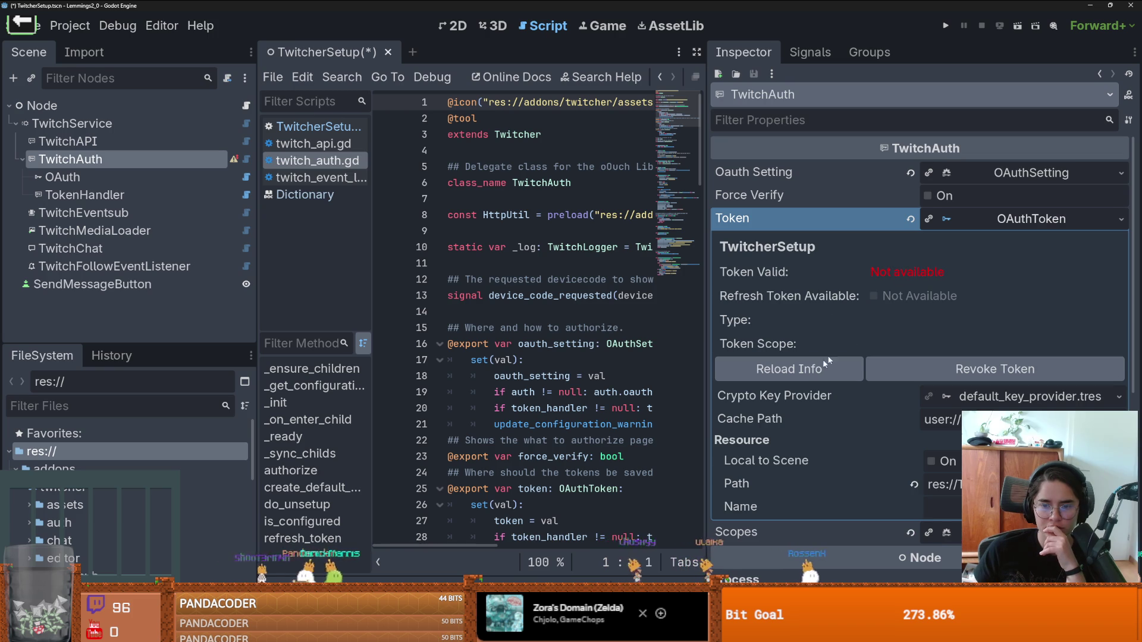
left_click(893, 366)
left_click_drag(572, 236, 477, 174)
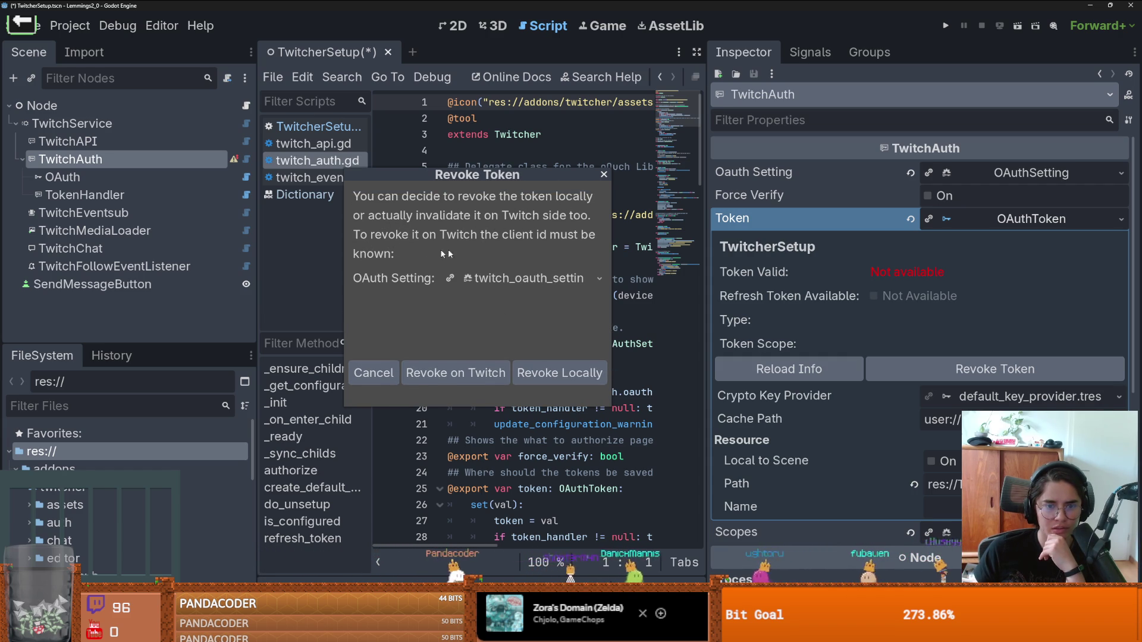
Step: Close the revoke dialog unchanged, collapse addons and TwitcherUtil in FileSystem, and reload token info
left_click(604, 176)
left_click_drag(177, 345, 177, 116)
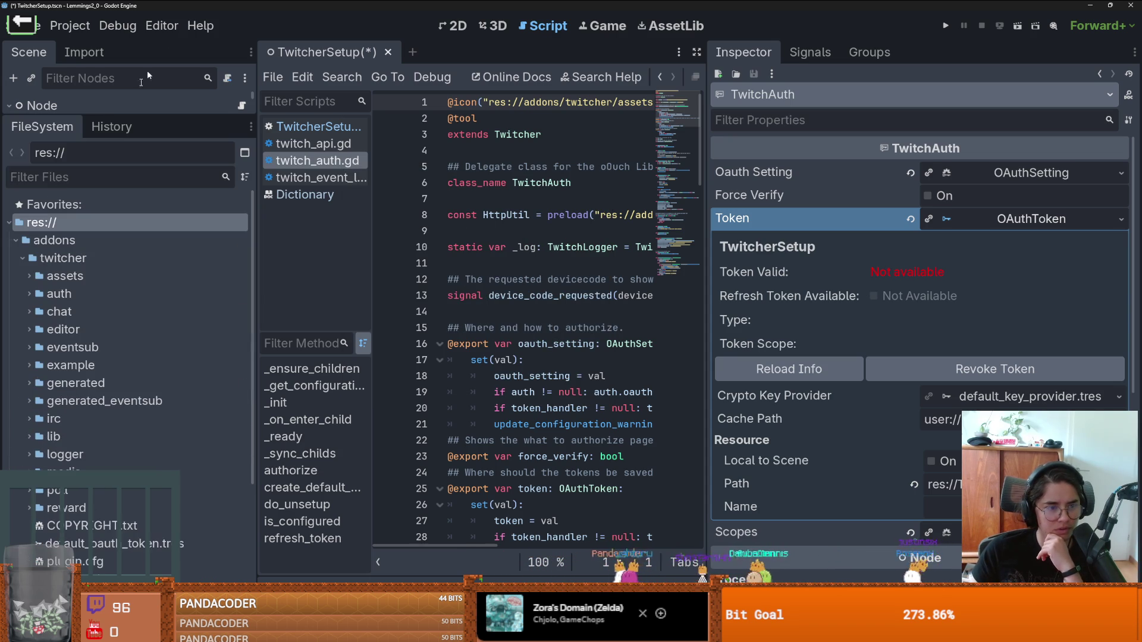
left_click(17, 239)
left_click(16, 258)
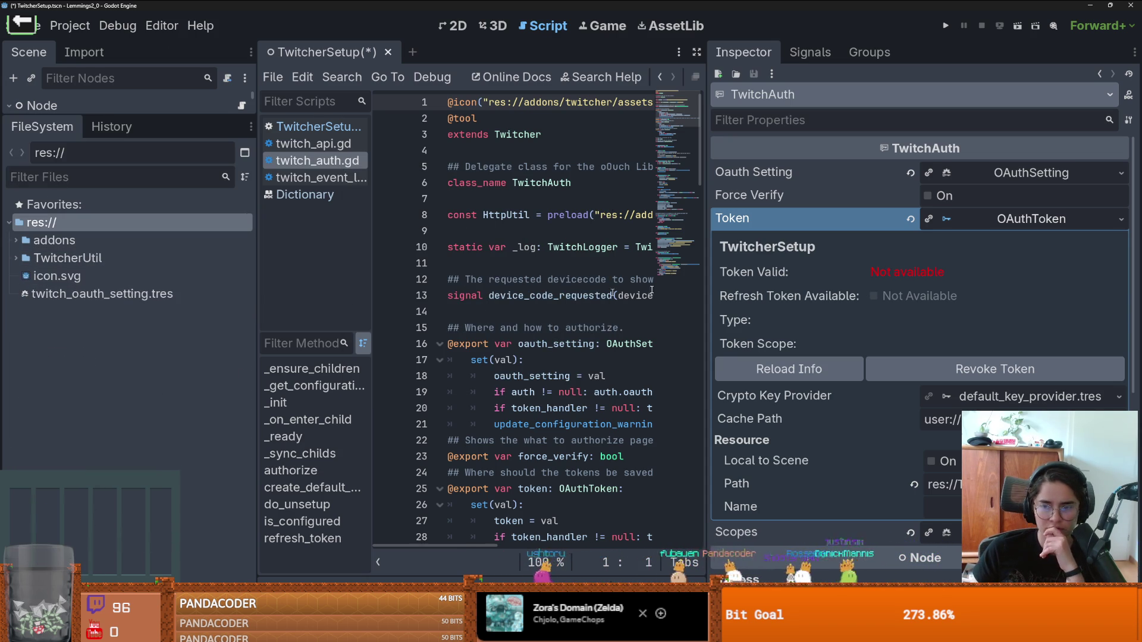
left_click(815, 368)
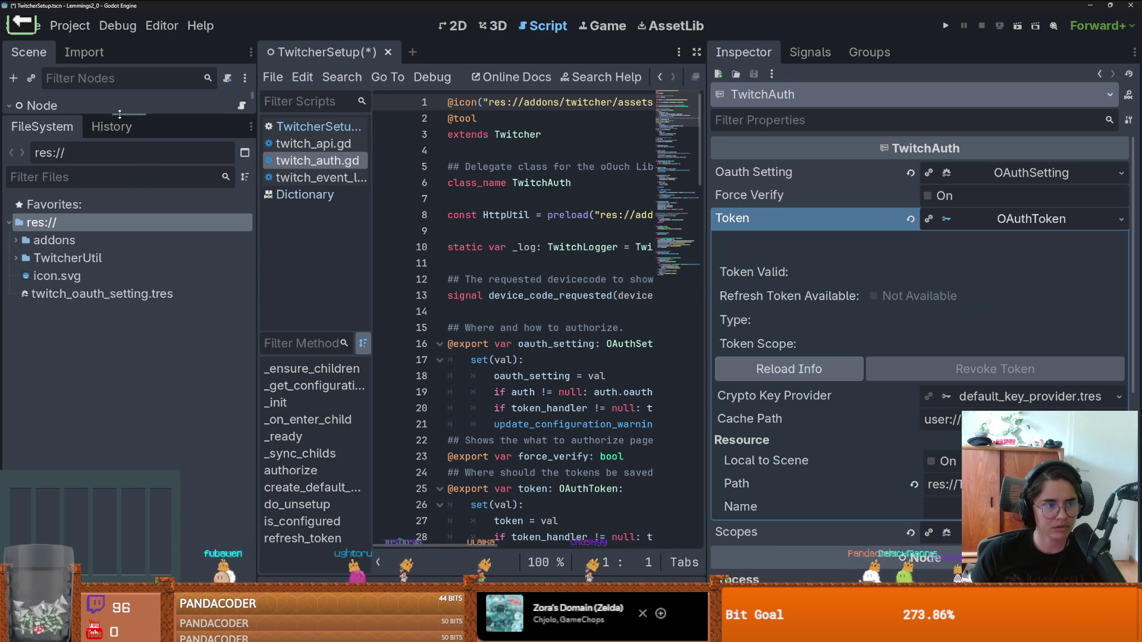
Step: Validate TwitchService's EventSub scopes and reload its token information
left_click_drag(120, 114, 120, 376)
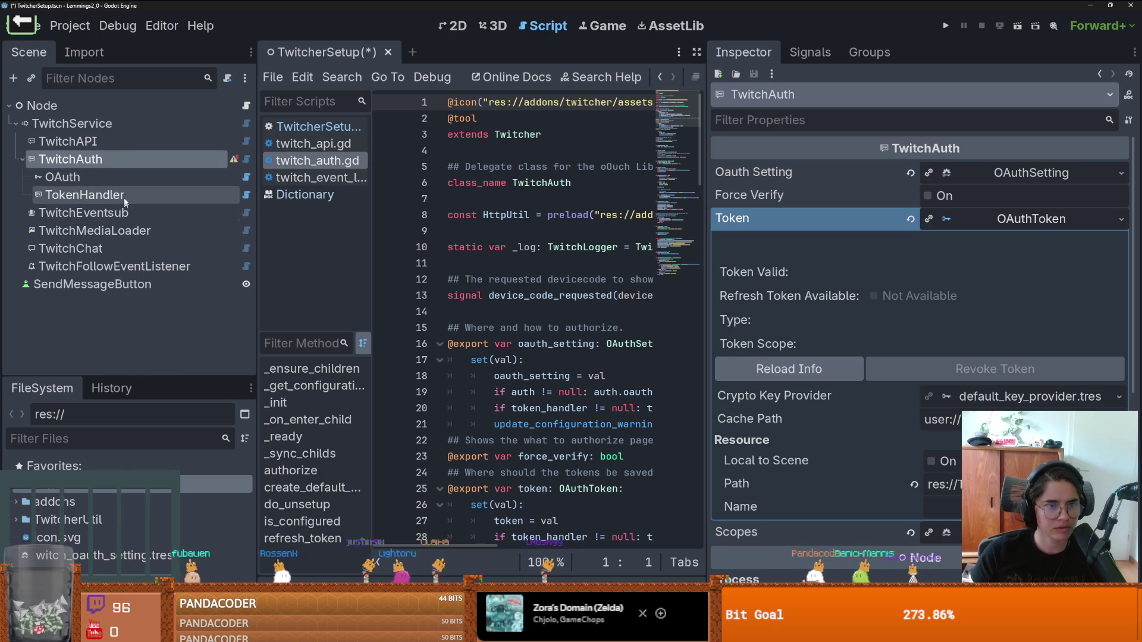
left_click(71, 123)
left_click(1032, 196)
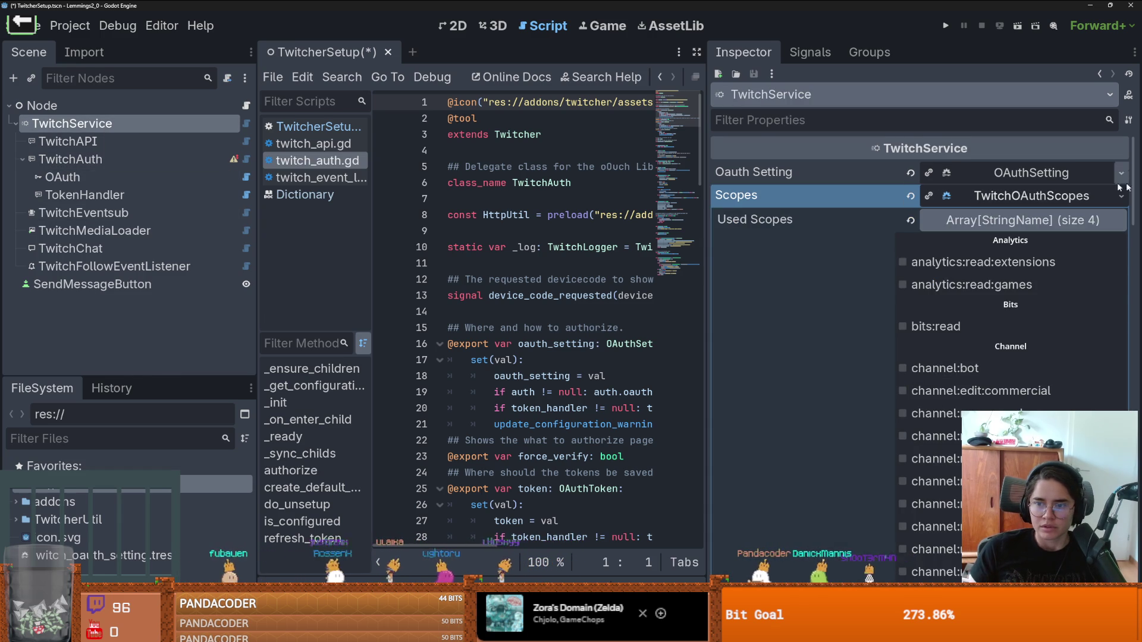
left_click(1071, 195)
left_click(1041, 173)
left_click(1041, 173)
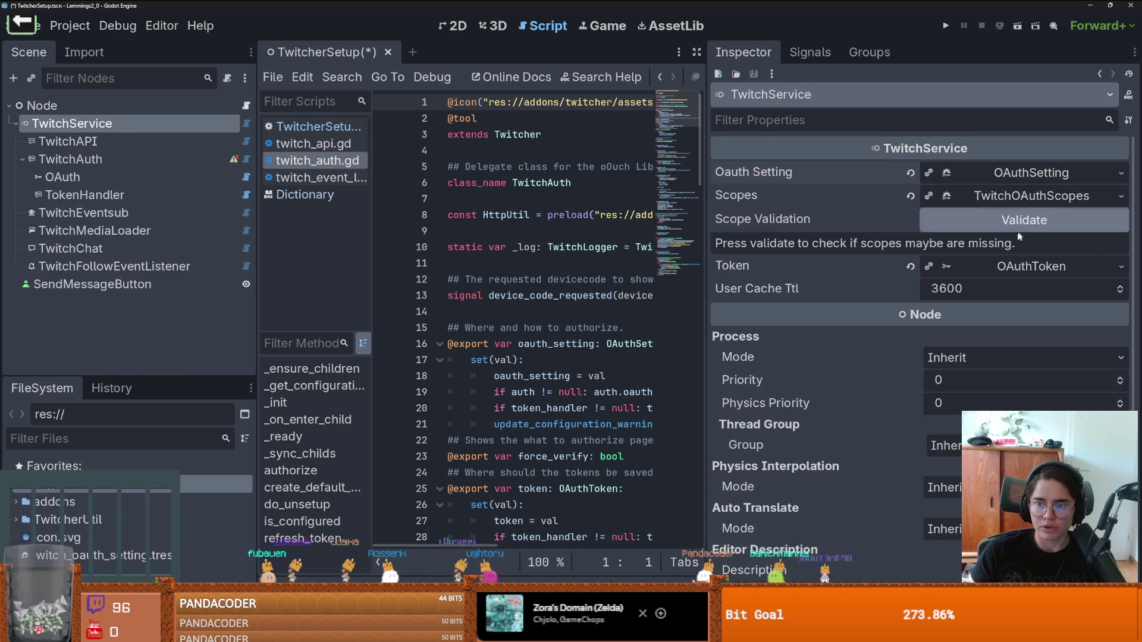
left_click(1019, 229)
left_click(1028, 260)
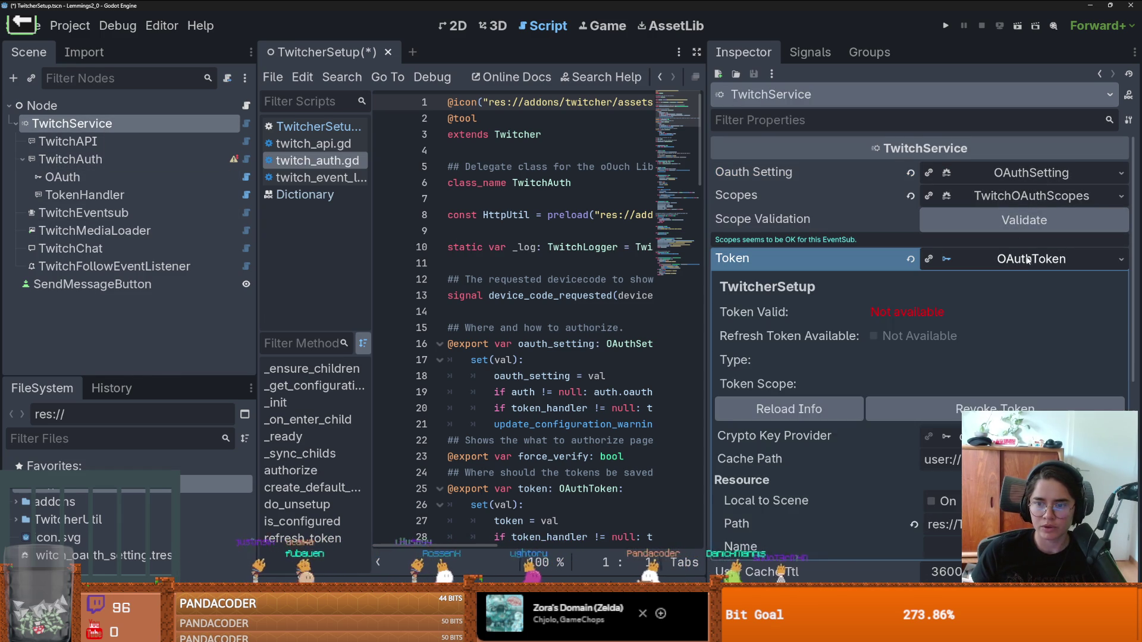
left_click(844, 408)
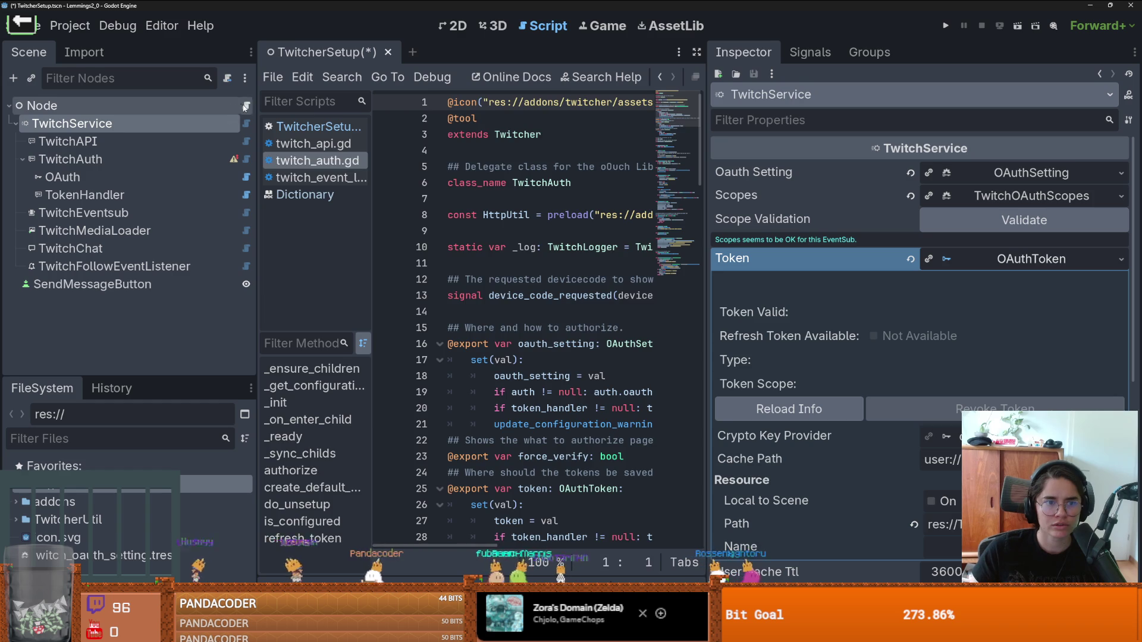
Step: Open TwitcherSetup.gd and scroll to its first line
left_click(245, 105)
left_click_drag(708, 278, 871, 278)
scroll(586, 330, "up", 5)
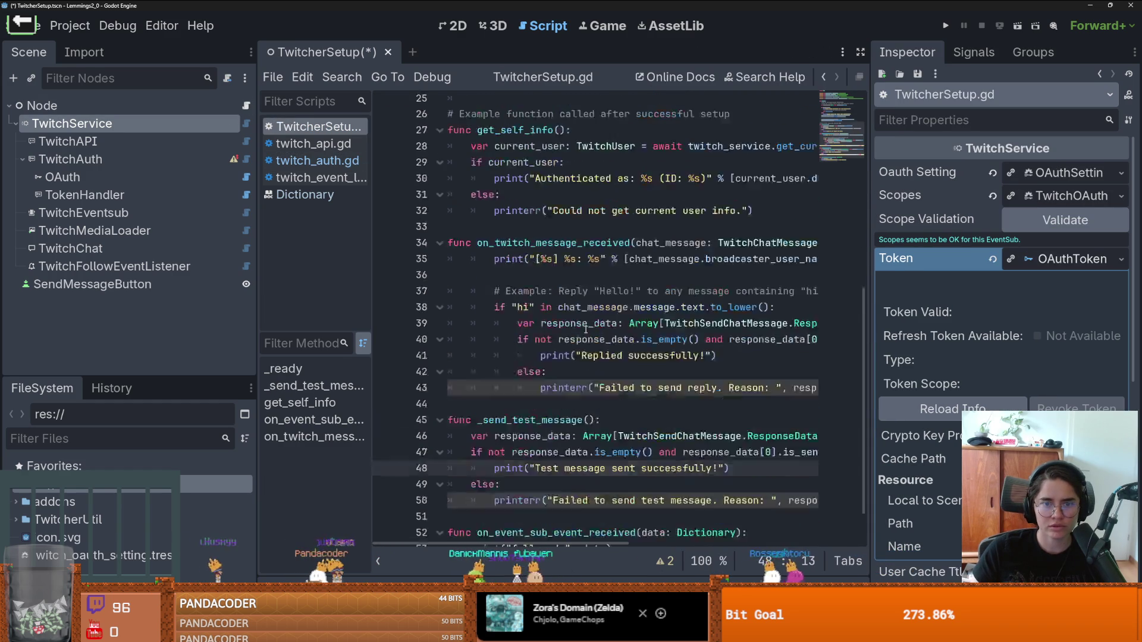
scroll(544, 326, "up", 4)
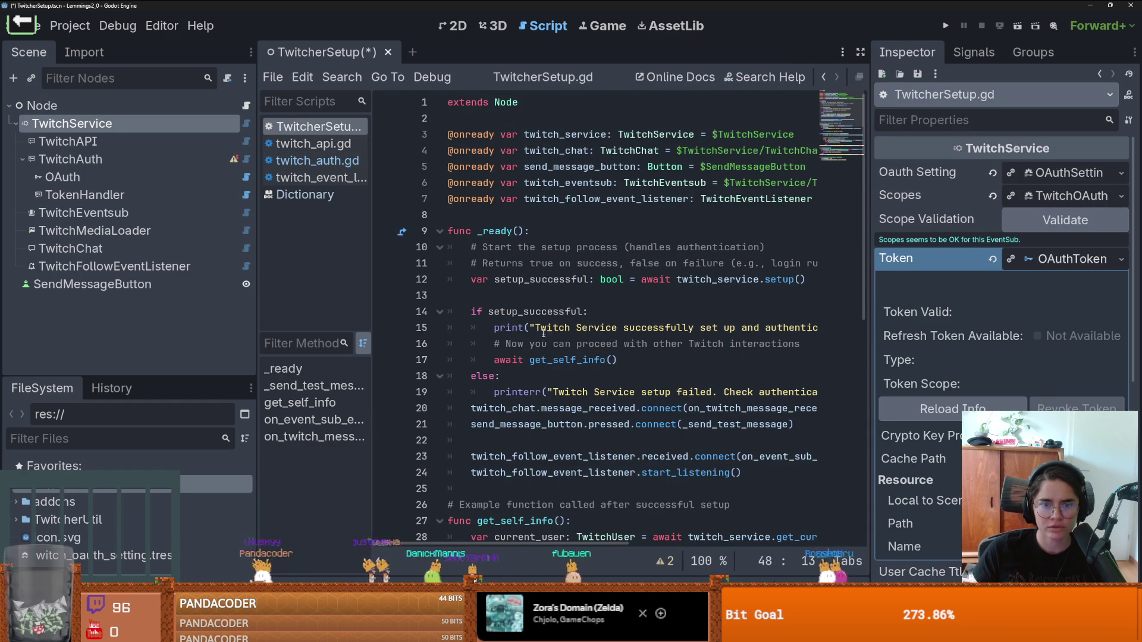
Step: Run the project, stop the game, and reload TwitchAuth's token info
left_click(945, 26)
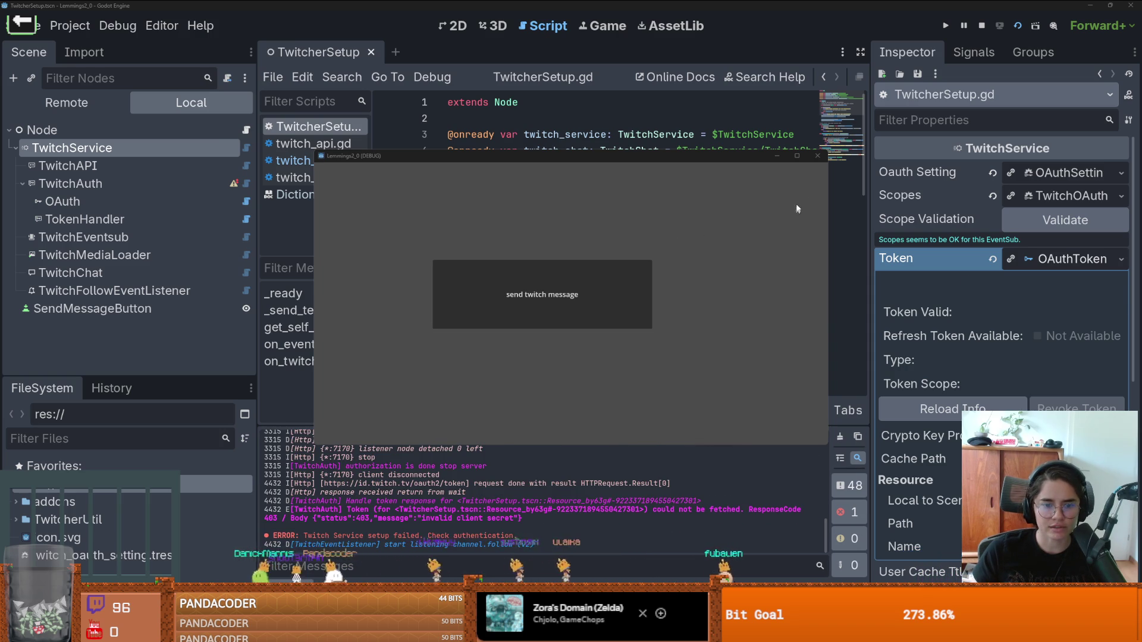
left_click(818, 156)
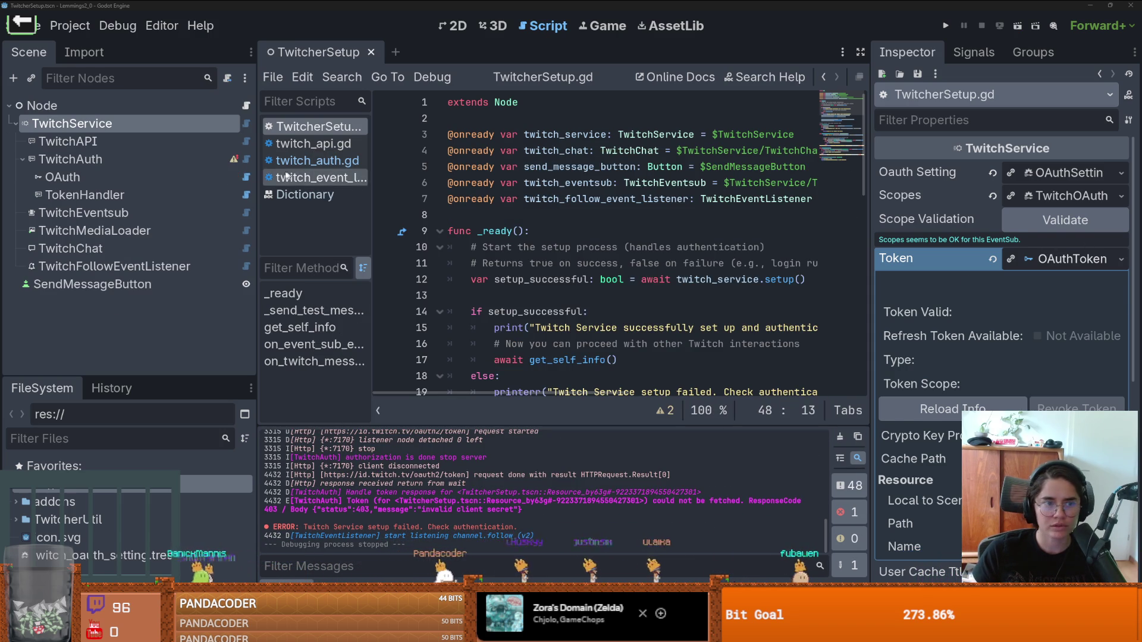
left_click(70, 159)
left_click(947, 370)
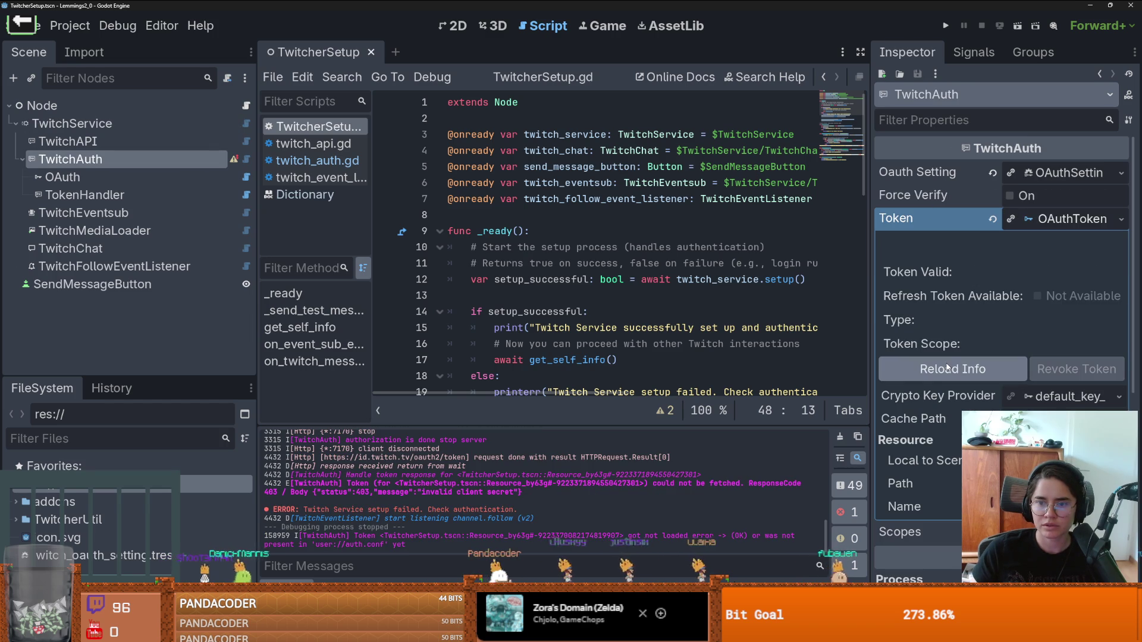
Step: Run the scene again, return to the editor, reload TwitchAuth's token info, and place the caret on line 11
left_click(1017, 26)
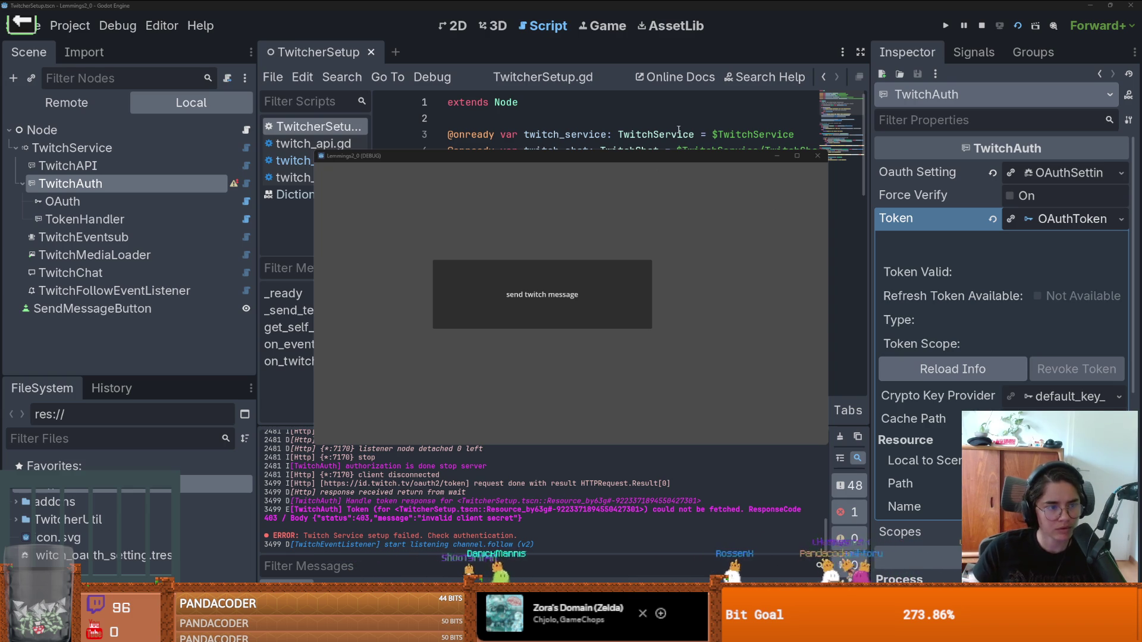
left_click(654, 123)
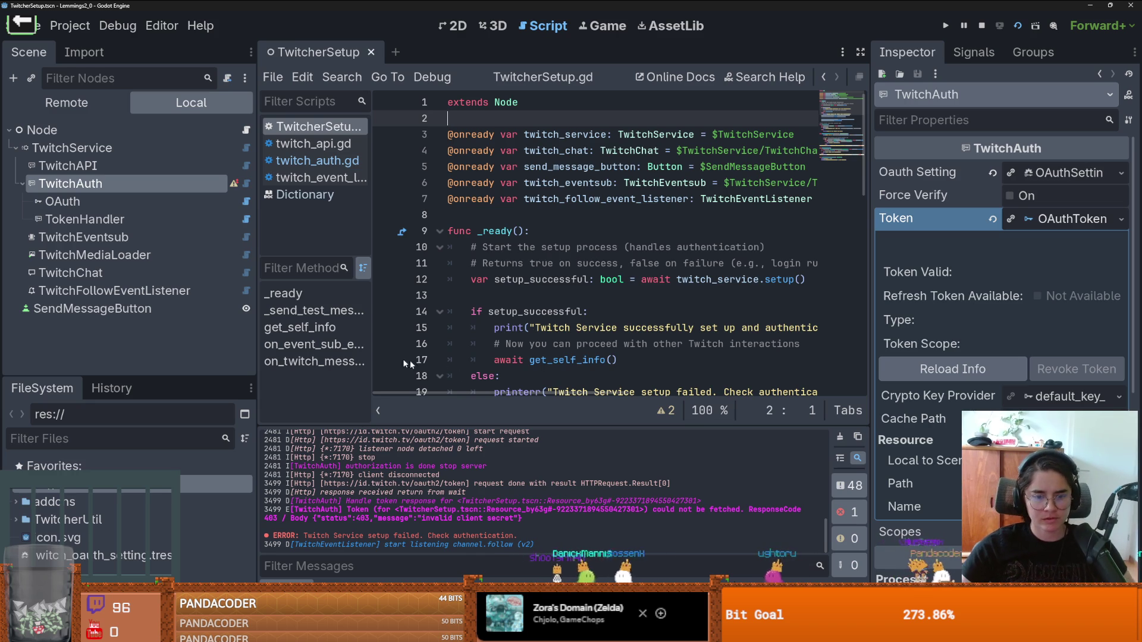
left_click_drag(259, 284, 205, 282)
left_click(943, 369)
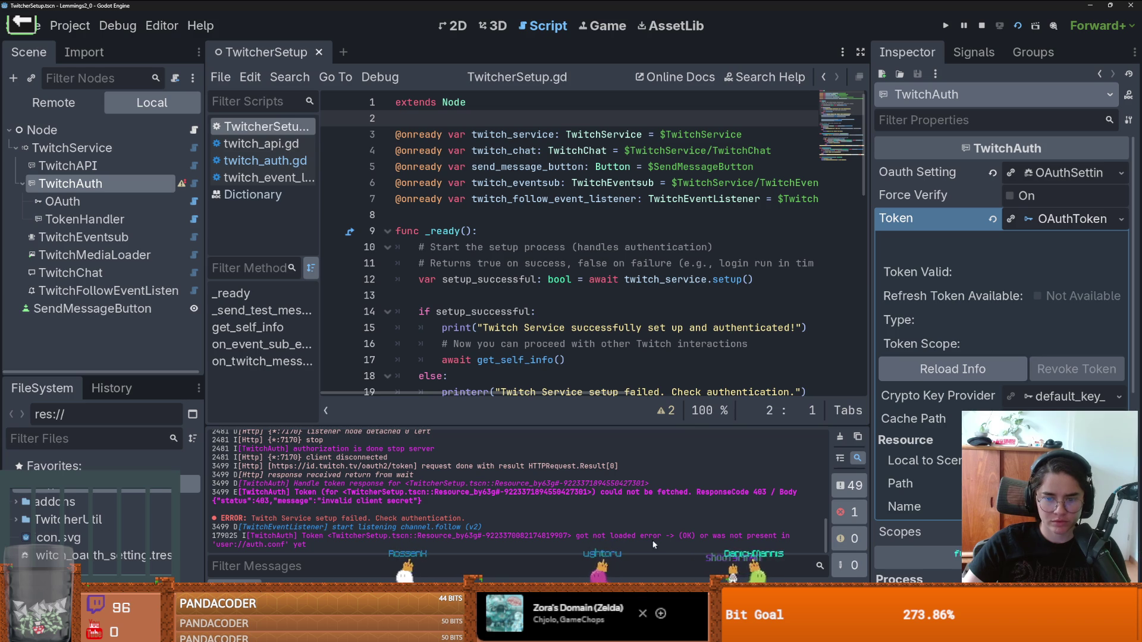
left_click(548, 262)
Step: Reload the current project after stopping the running game, then enlarge the Setup Twitcher wizard
left_click(69, 26)
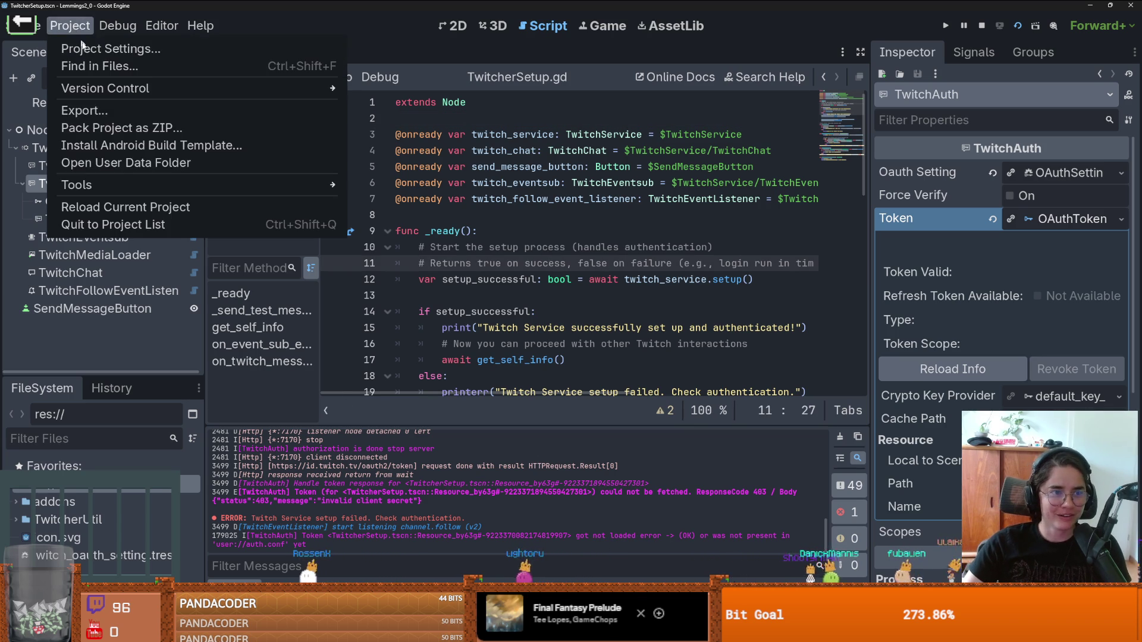
left_click(119, 204)
left_click(510, 314)
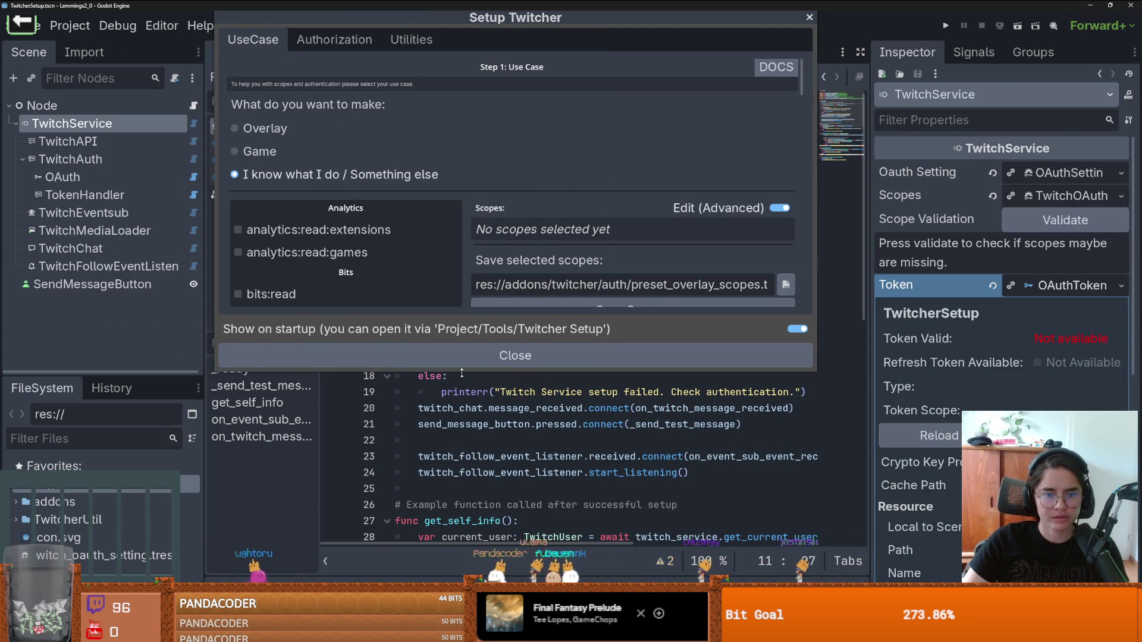
left_click_drag(462, 373, 461, 552)
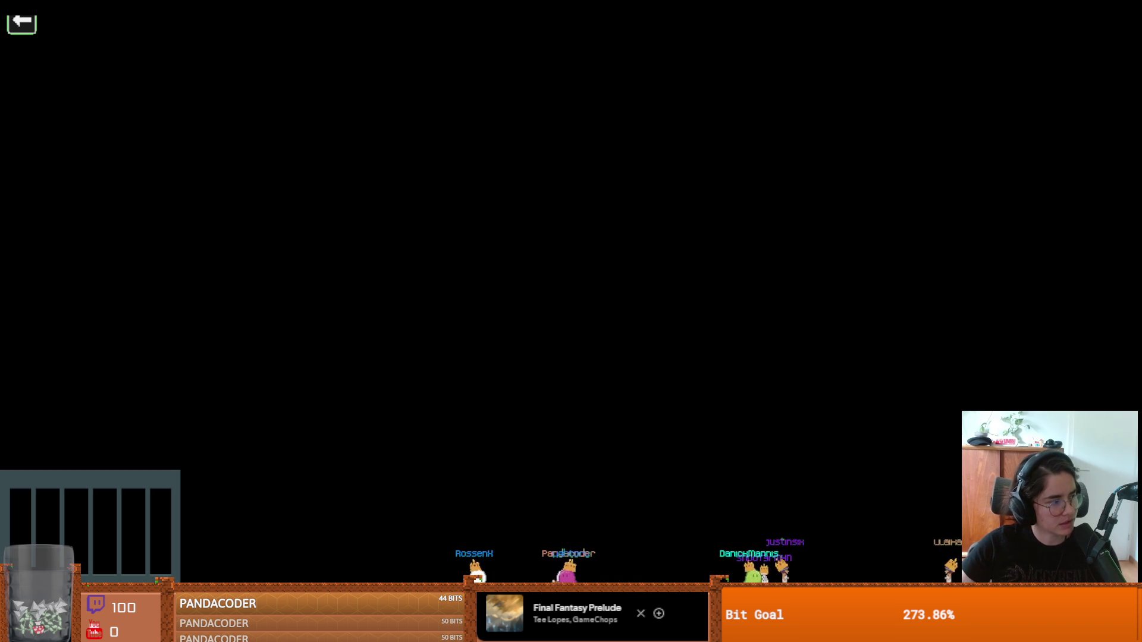
Step: Run the current scene, stop it, and run it again to recheck the token log
key("F6")
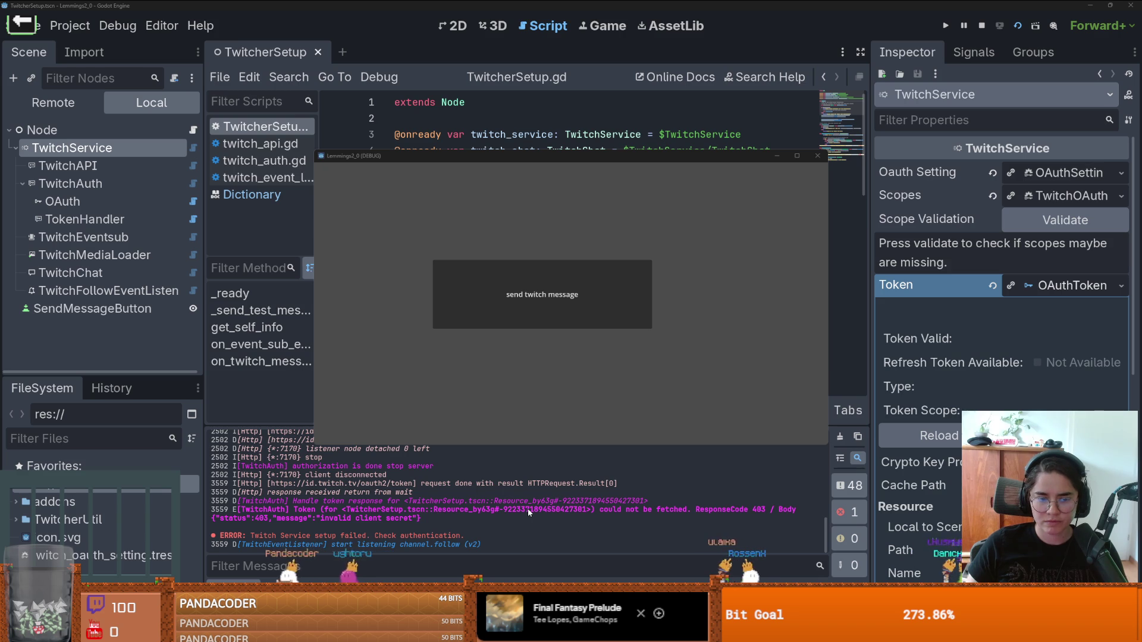
key("F8")
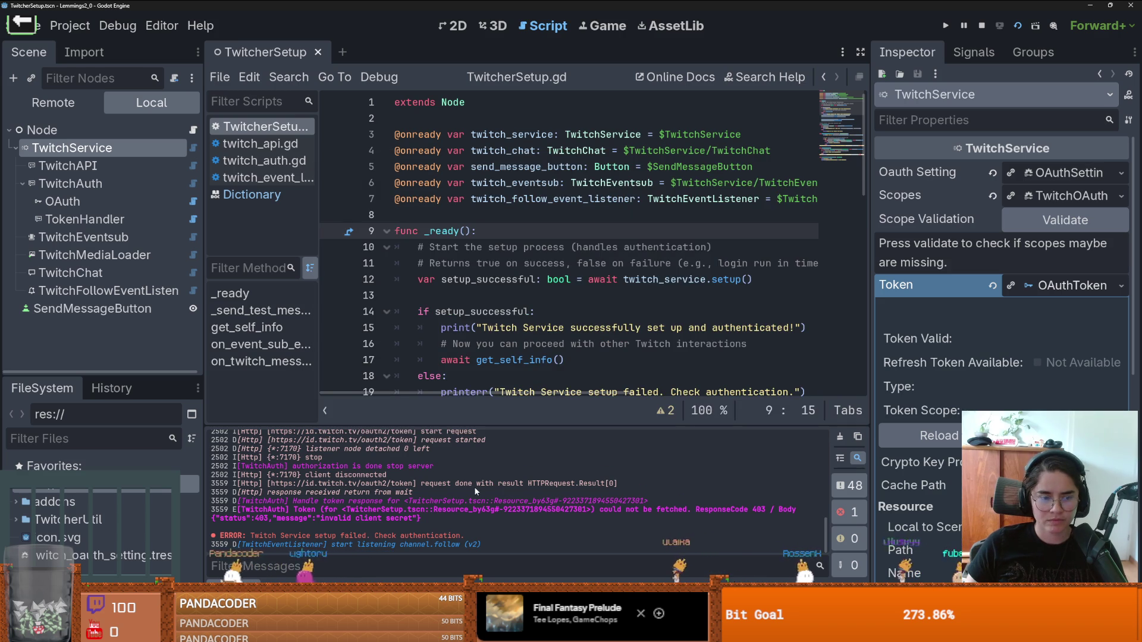
key("F6")
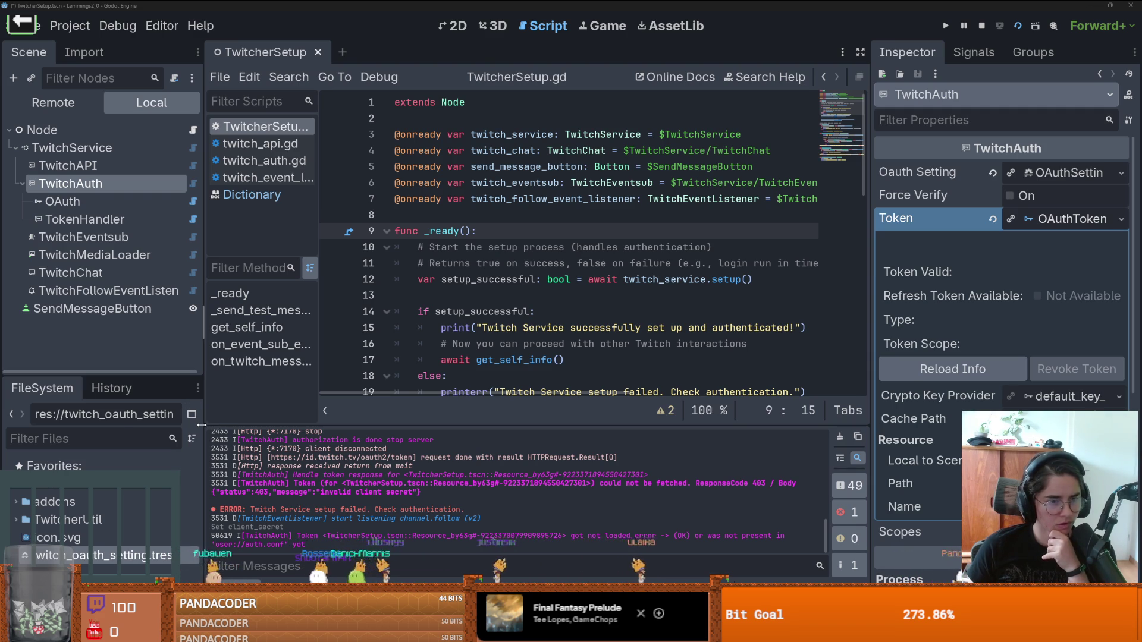
Step: Widen the left docks and filter the FileSystem by 'scope'
left_click_drag(204, 420, 381, 419)
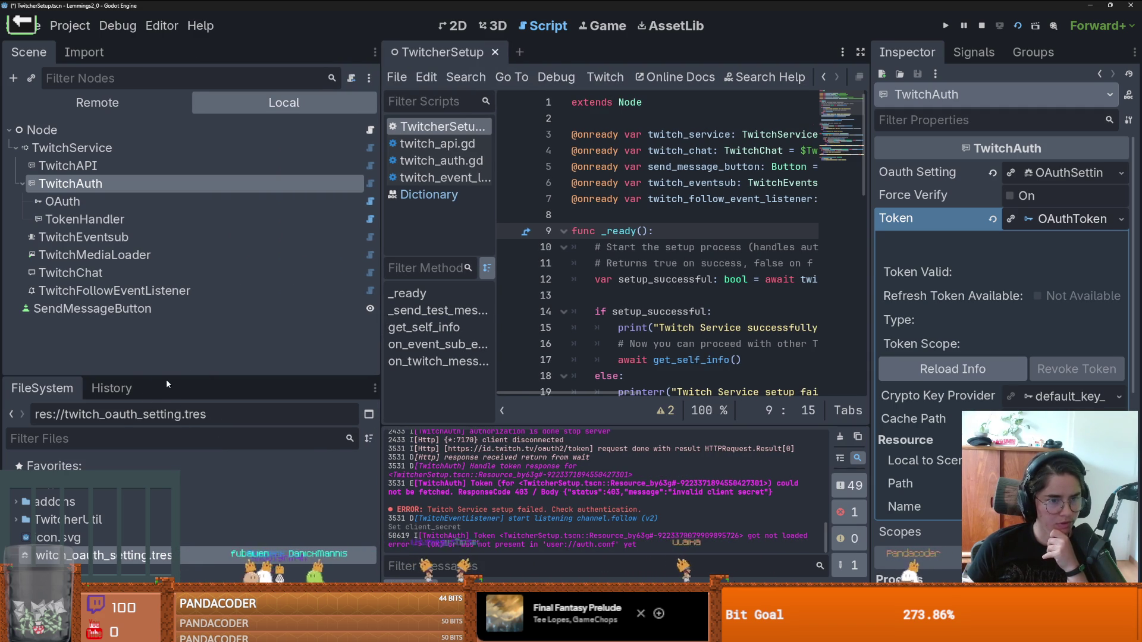
left_click_drag(167, 378, 149, 165)
left_click(126, 227)
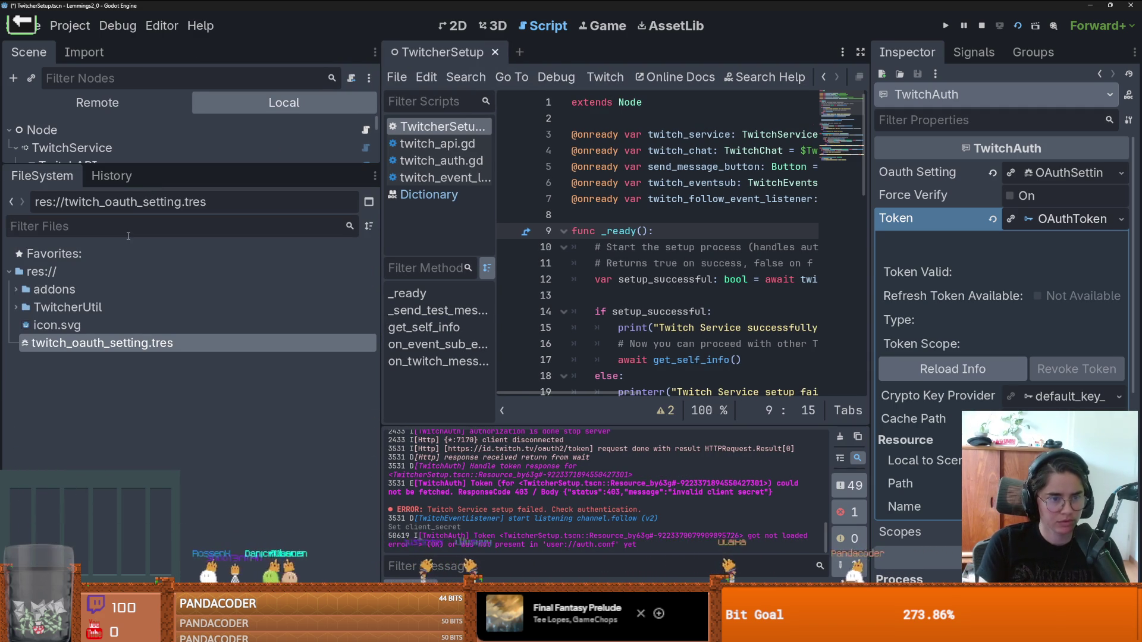
type("oath")
key("ctrl+a")
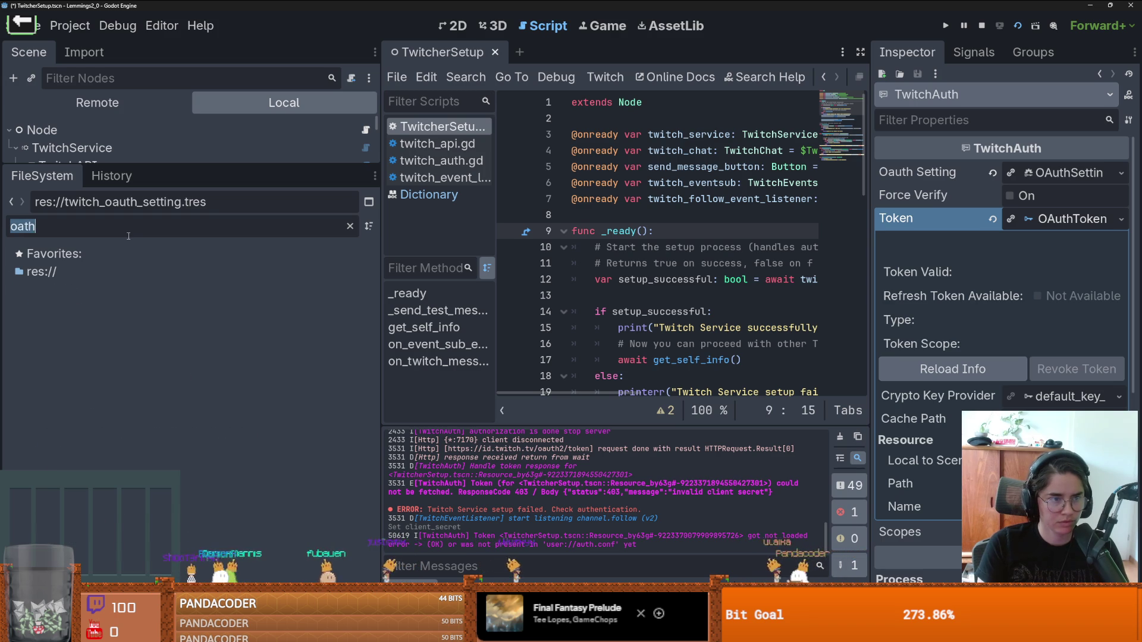
type("scope")
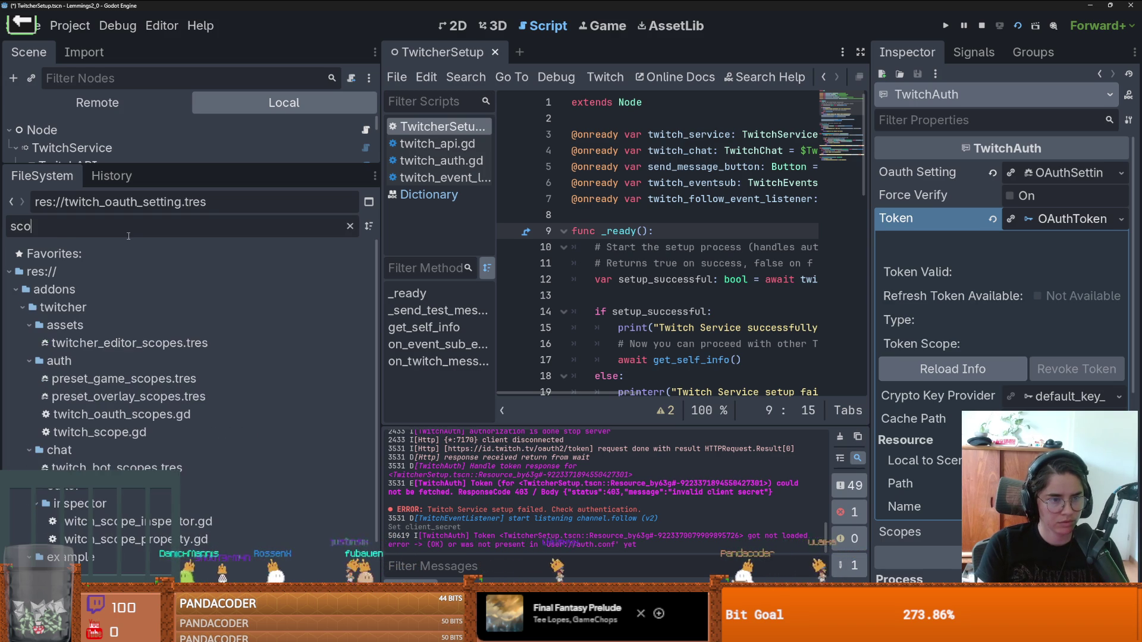
Step: Open twitcher_editor_scopes.tres in the Inspector, then clear the file filter
left_click_drag(128, 165, 119, 376)
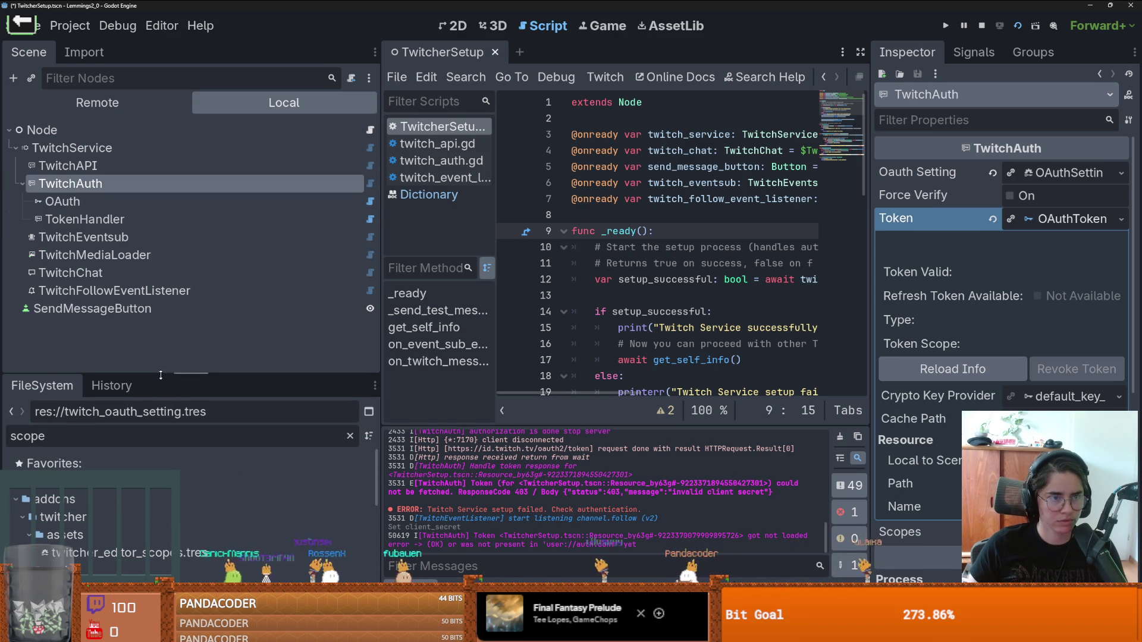
scroll(194, 541, "down", 5)
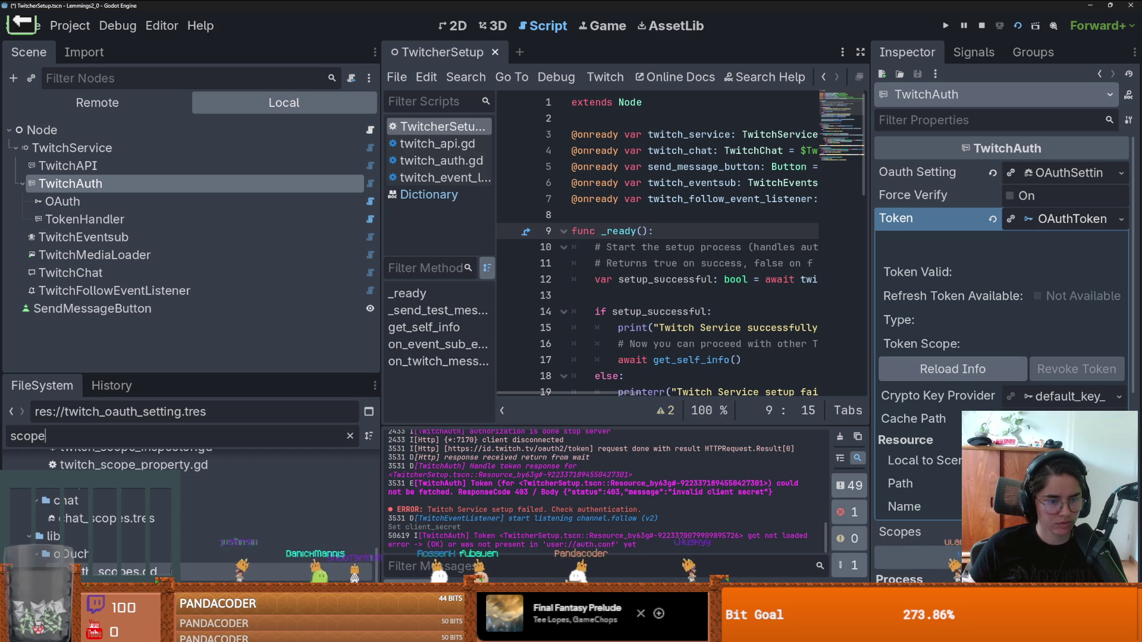
scroll(181, 558, "up", 2)
left_click(153, 555)
scroll(152, 559, "up", 3)
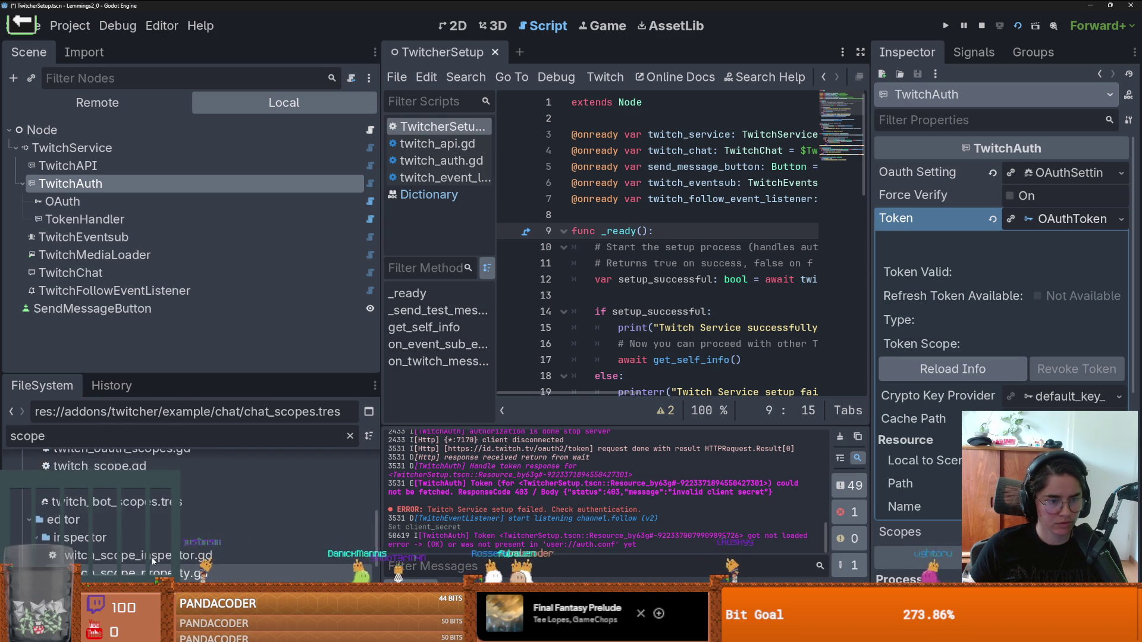
scroll(152, 560, "up", 1)
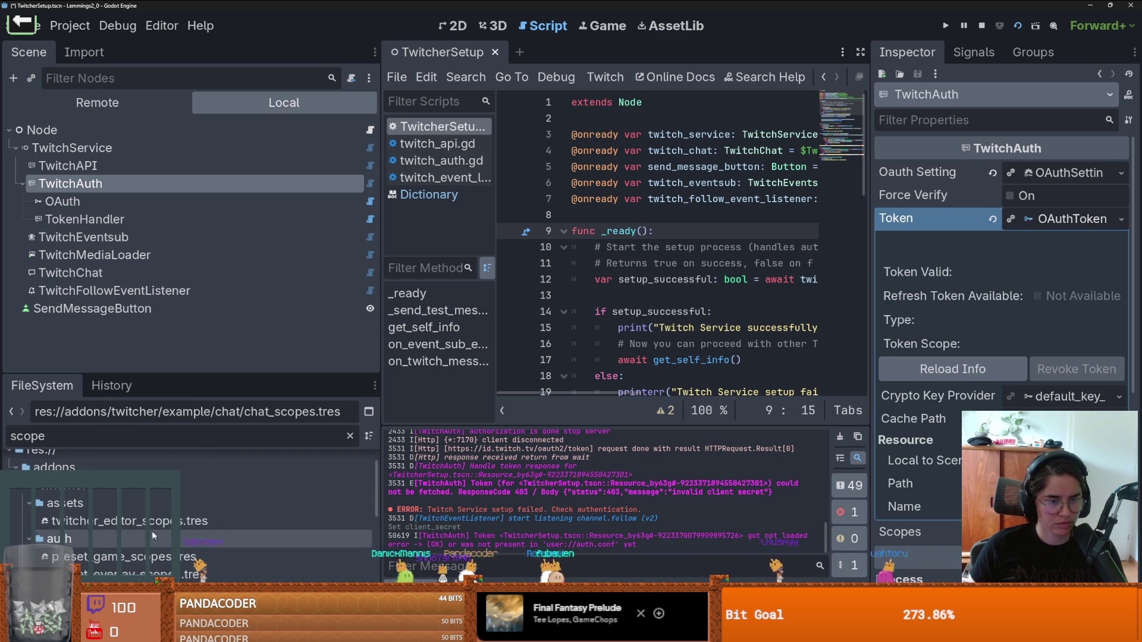
left_click(150, 522)
double_click(151, 521)
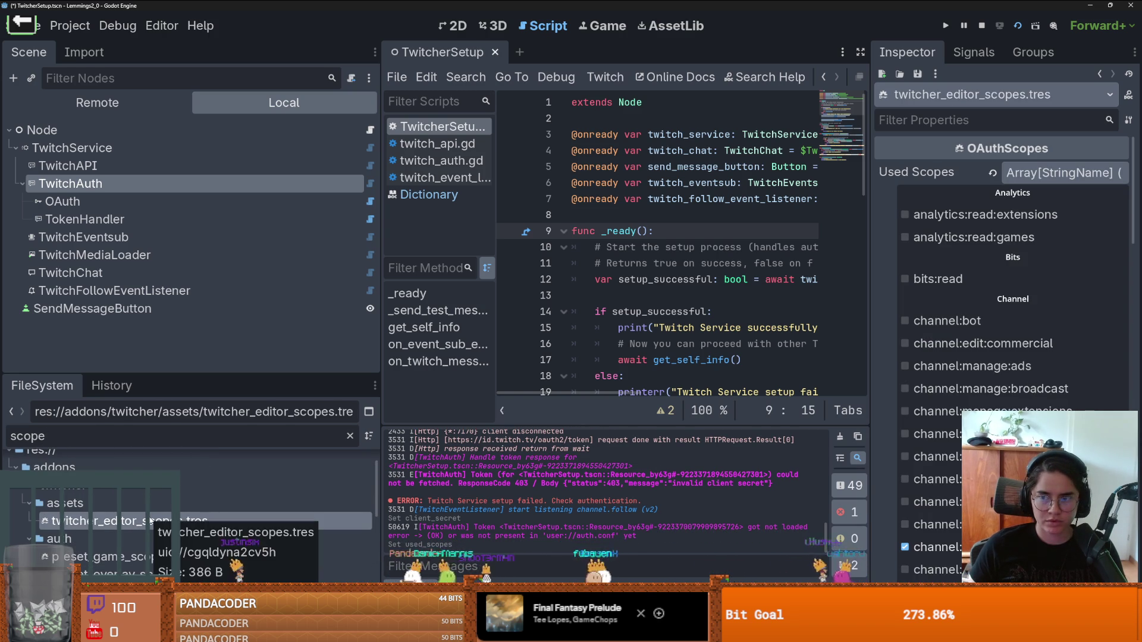
scroll(150, 522, "down", 2)
left_click_drag(159, 384, 119, 128)
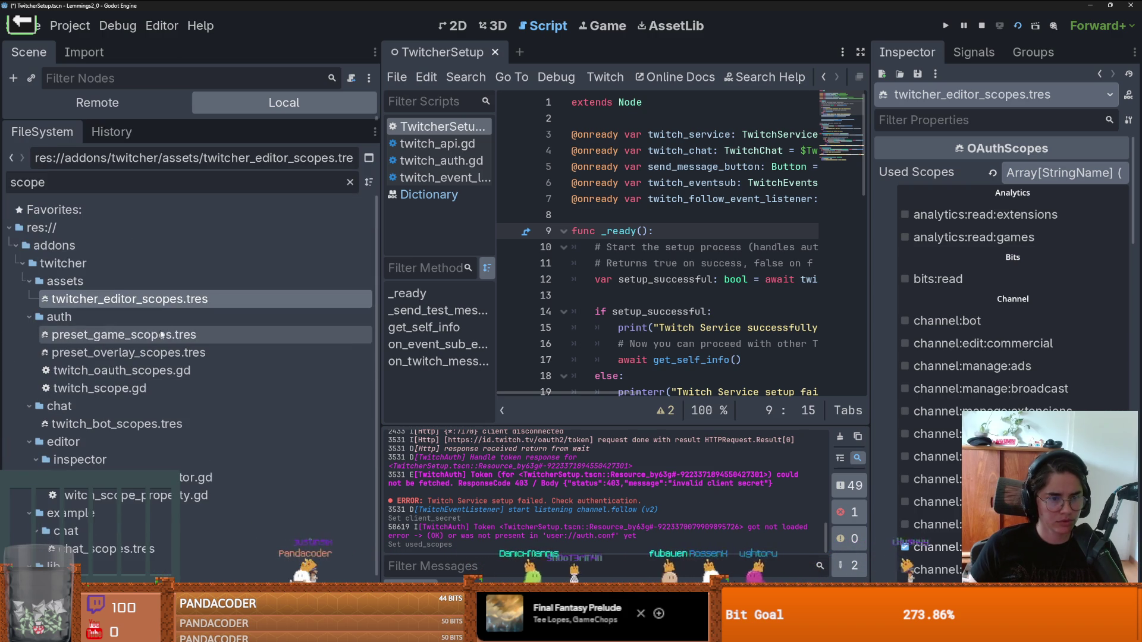
scroll(128, 304, "down", 1)
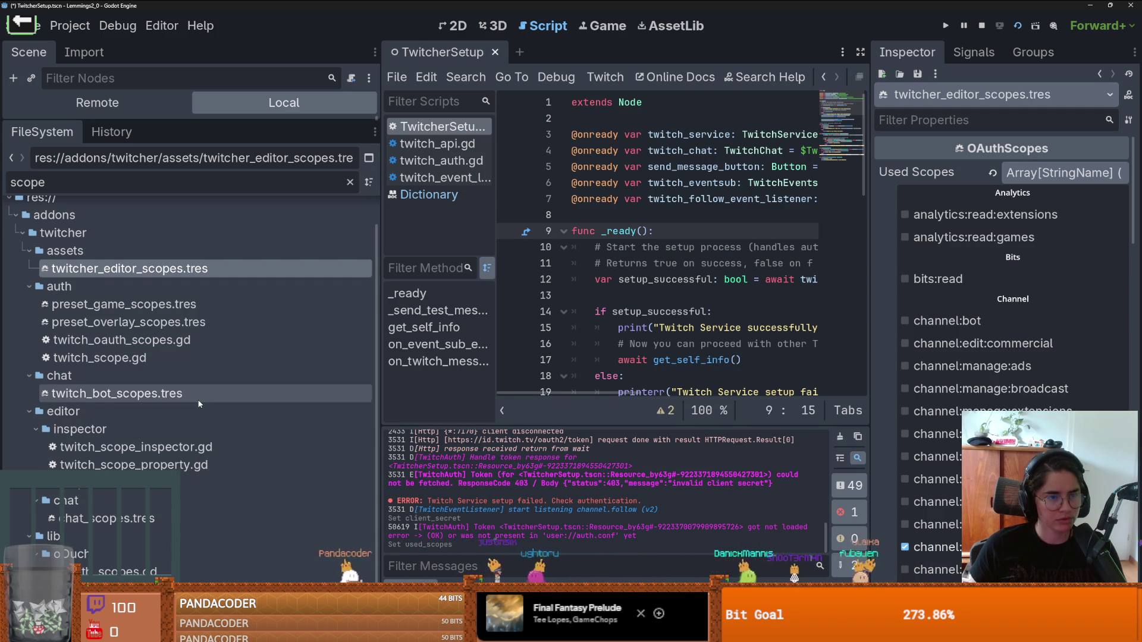
left_click(350, 182)
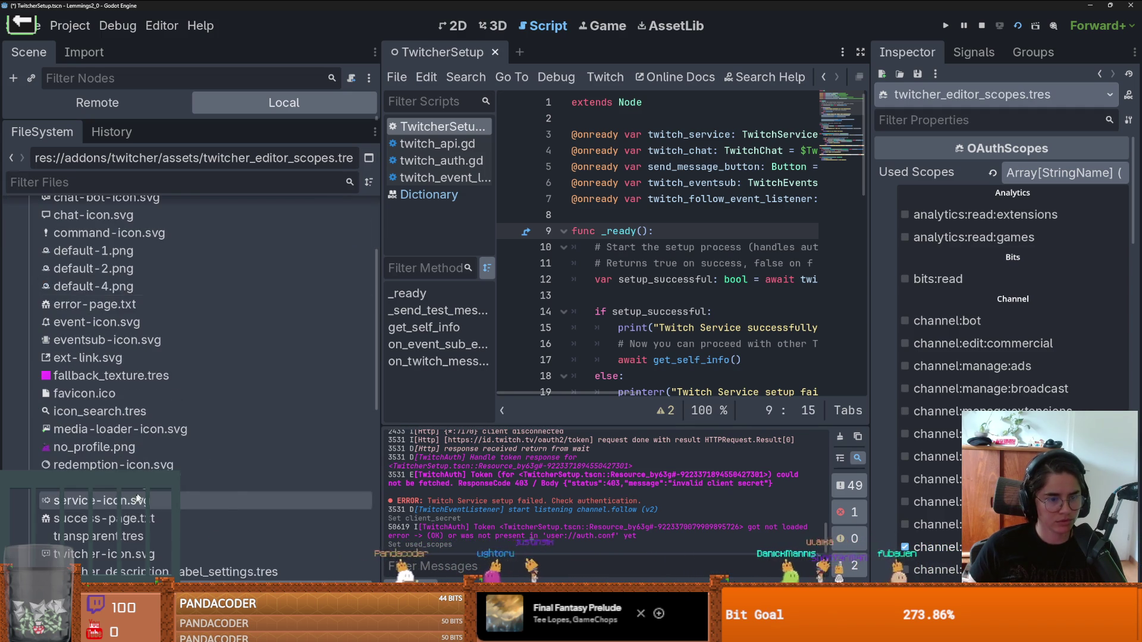
Step: Review the Twitcher Editor project settings, then collapse the addons folder
left_click(69, 32)
left_click(83, 50)
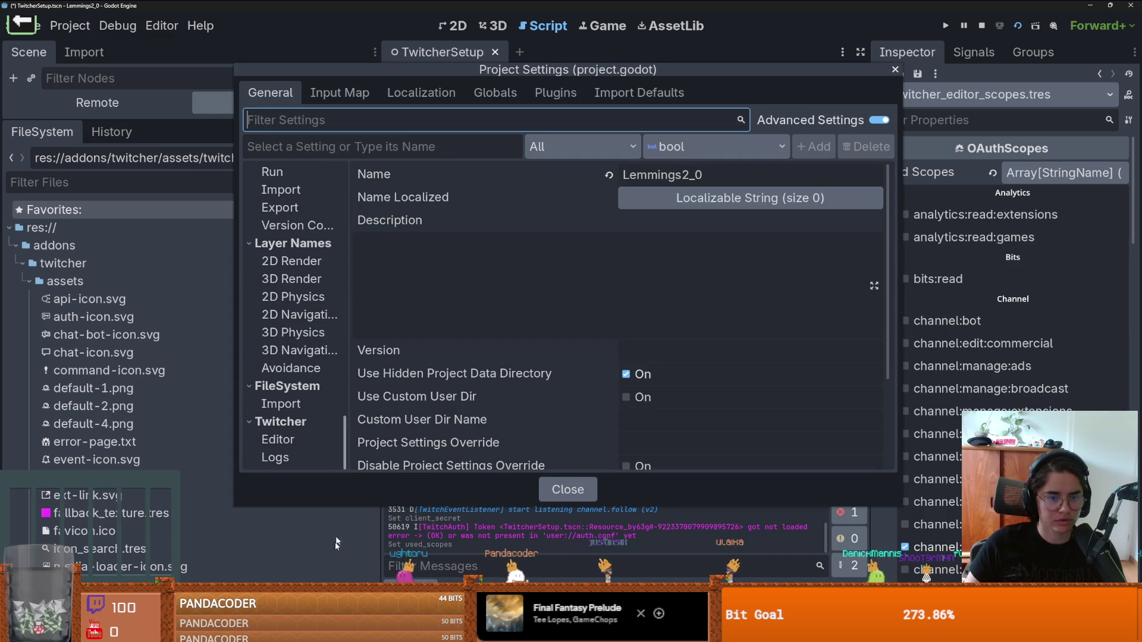
left_click(296, 446)
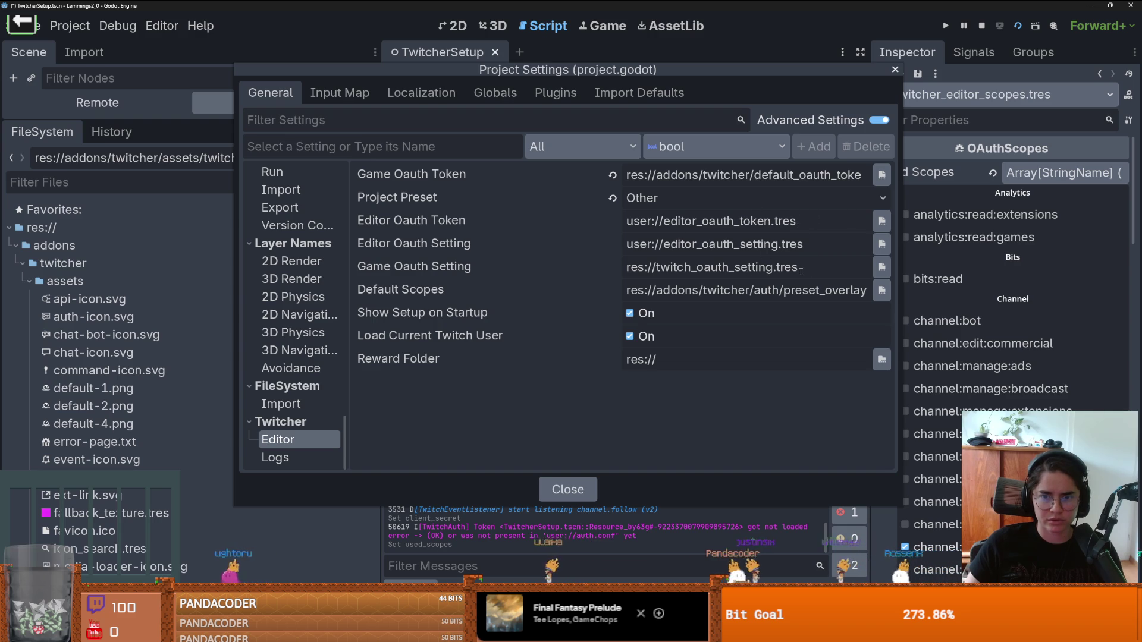
key("Escape")
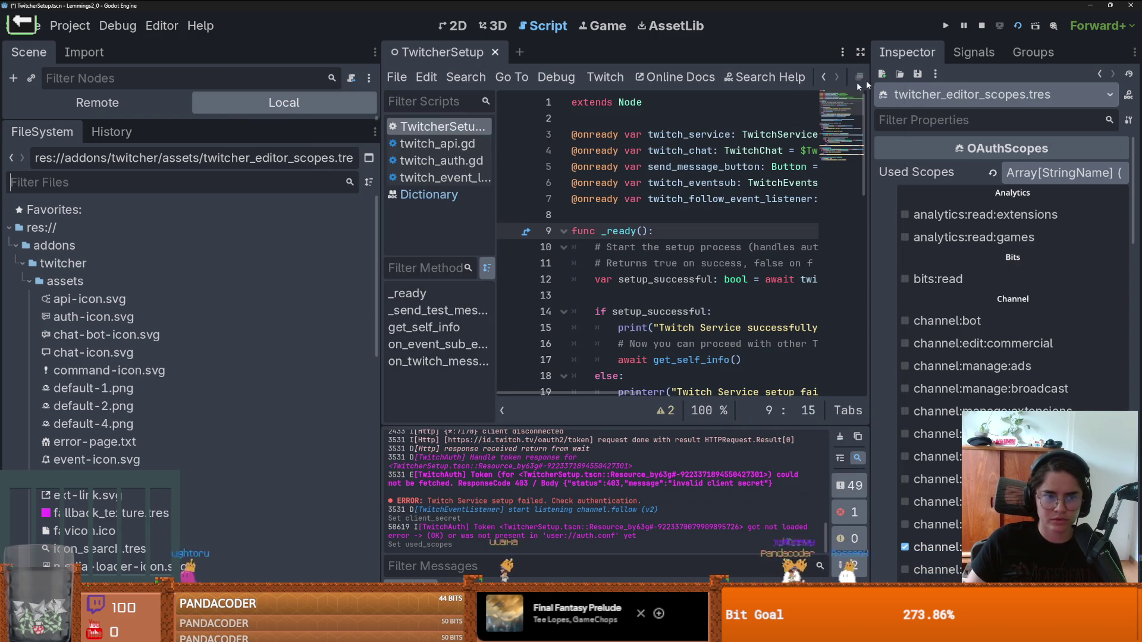
left_click(53, 245)
left_click(15, 245)
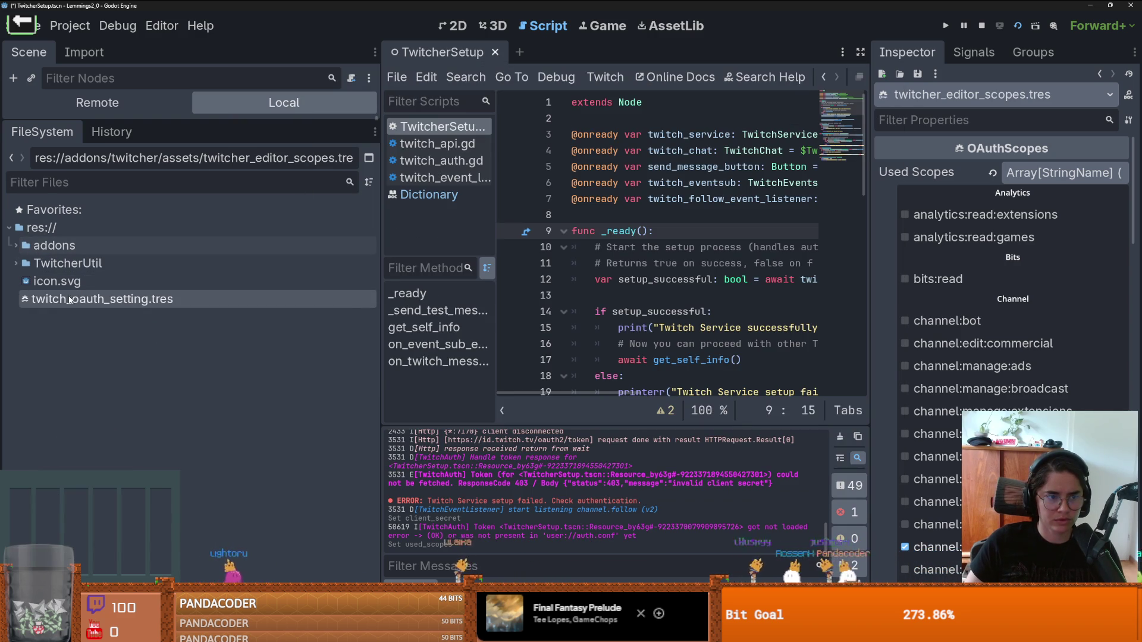
Step: Set Game Oauth Setting to res://twitch_oauth_setting.tres in Project Settings and enlarge the scene tree
left_click(66, 26)
left_click(89, 46)
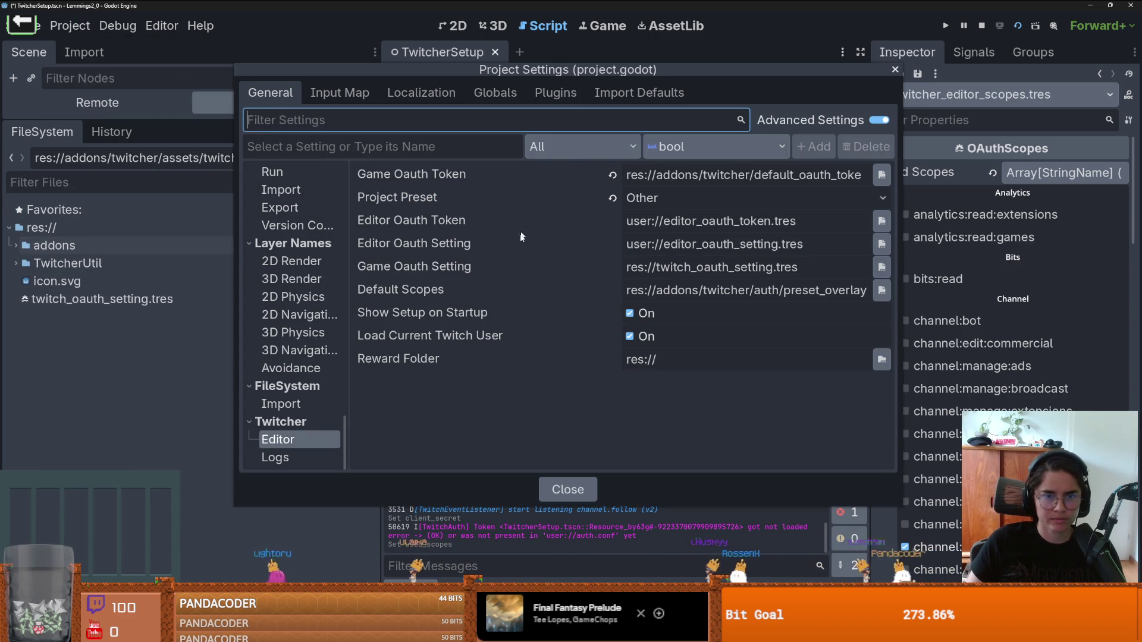
left_click(882, 265)
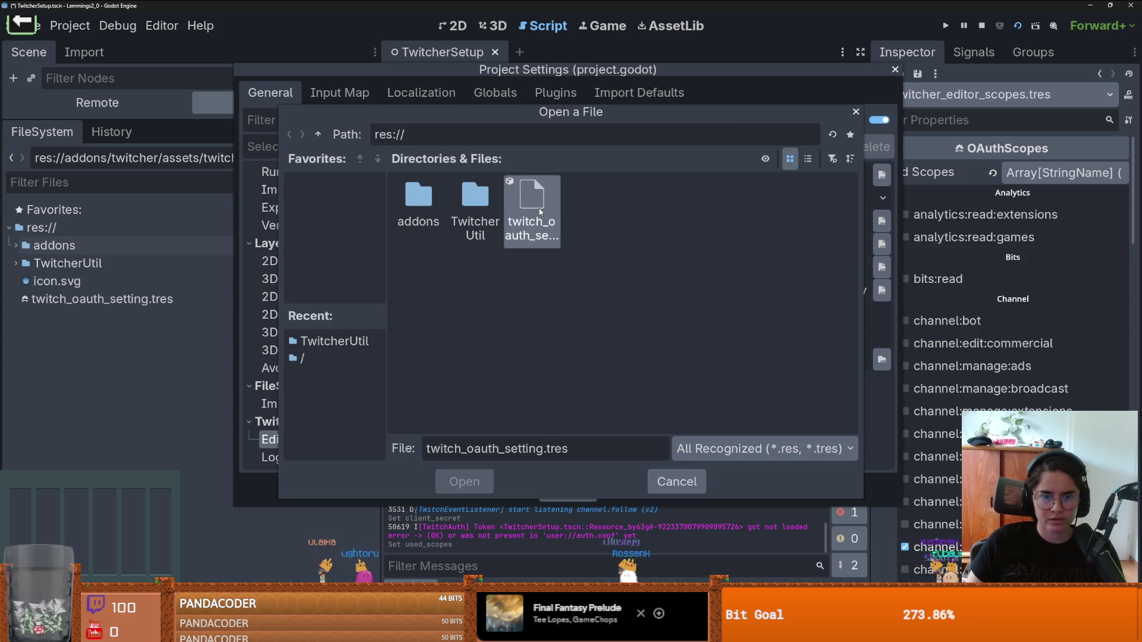
double_click(535, 211)
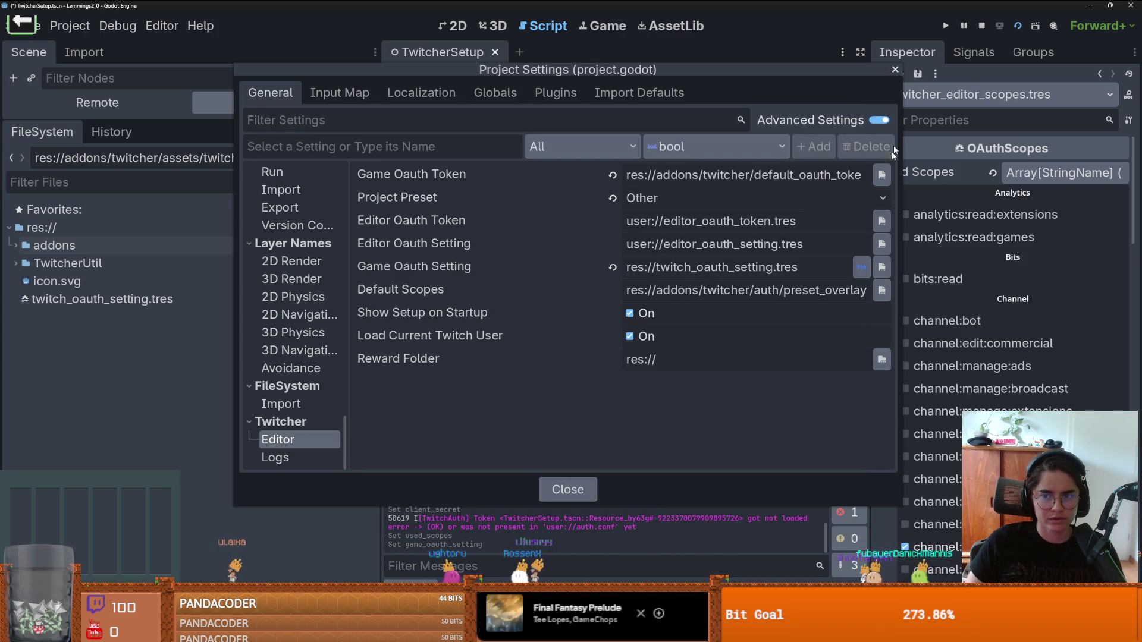
left_click(893, 71)
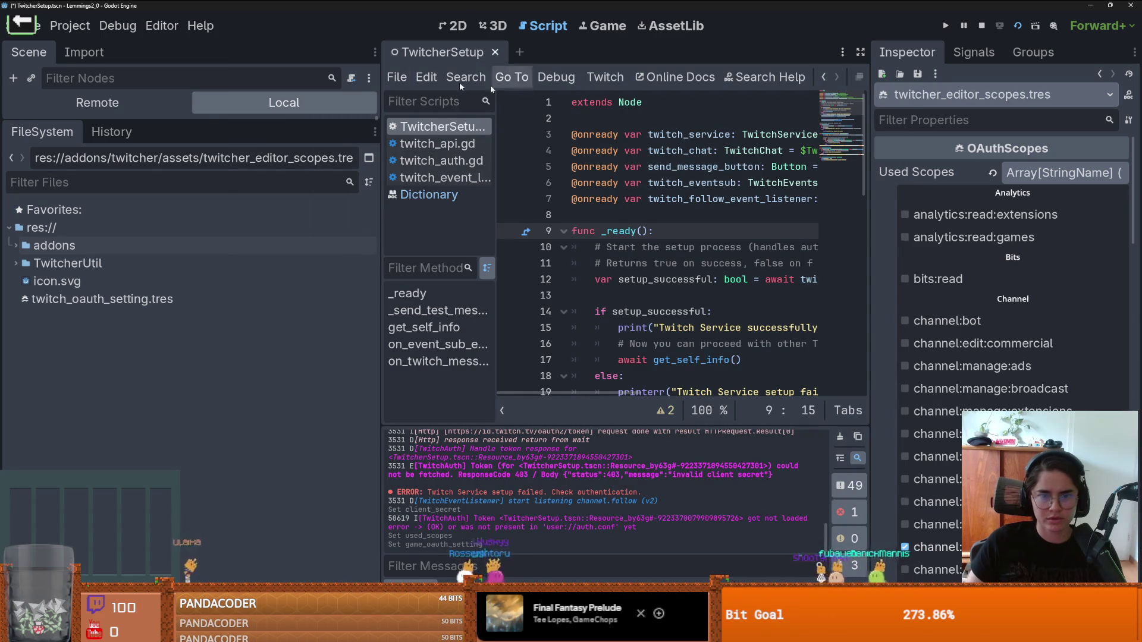
left_click_drag(169, 120, 168, 419)
Step: Select TwitchService, test-run the scene, and close the game window
left_click(135, 153)
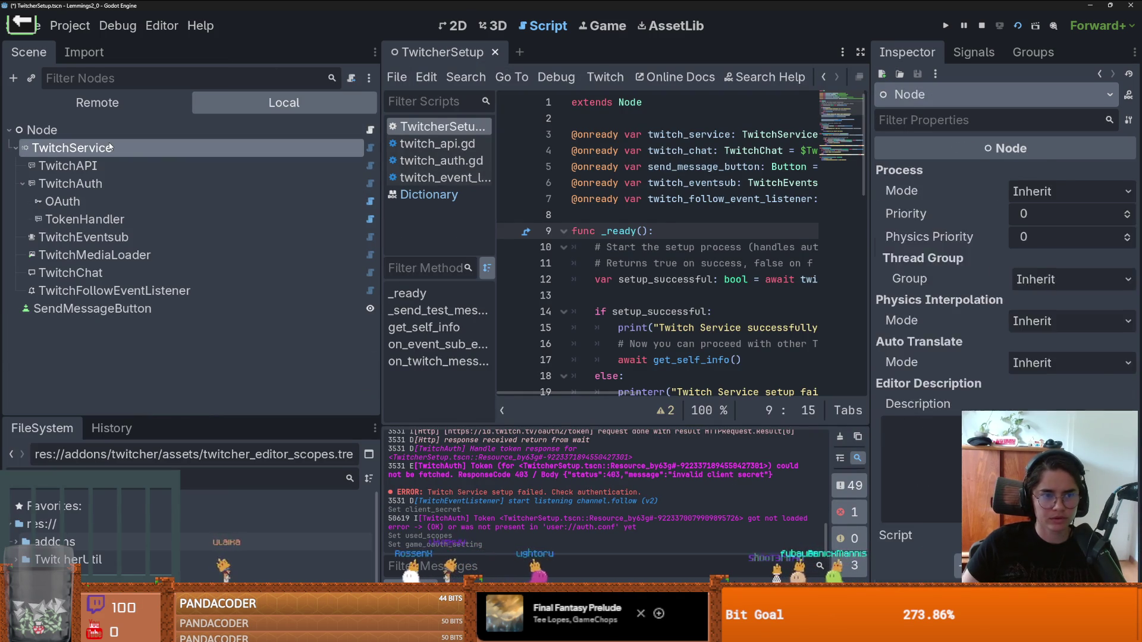
key("F6")
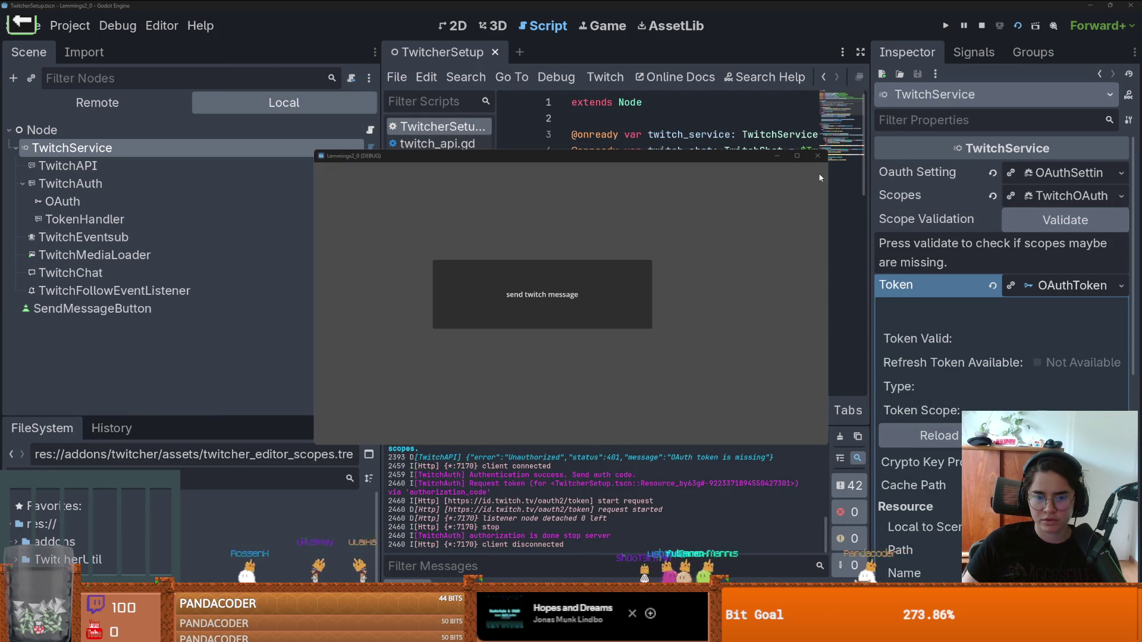
left_click(822, 160)
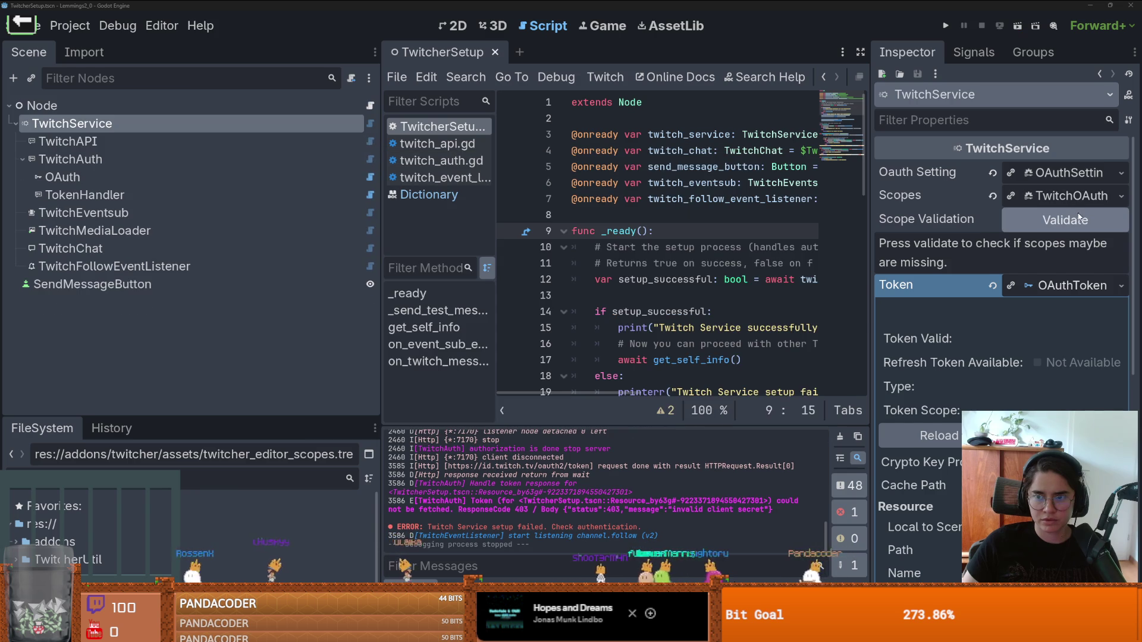
Step: Validate TwitchService's scopes and reload its token info
left_click(1064, 220)
left_click(958, 410)
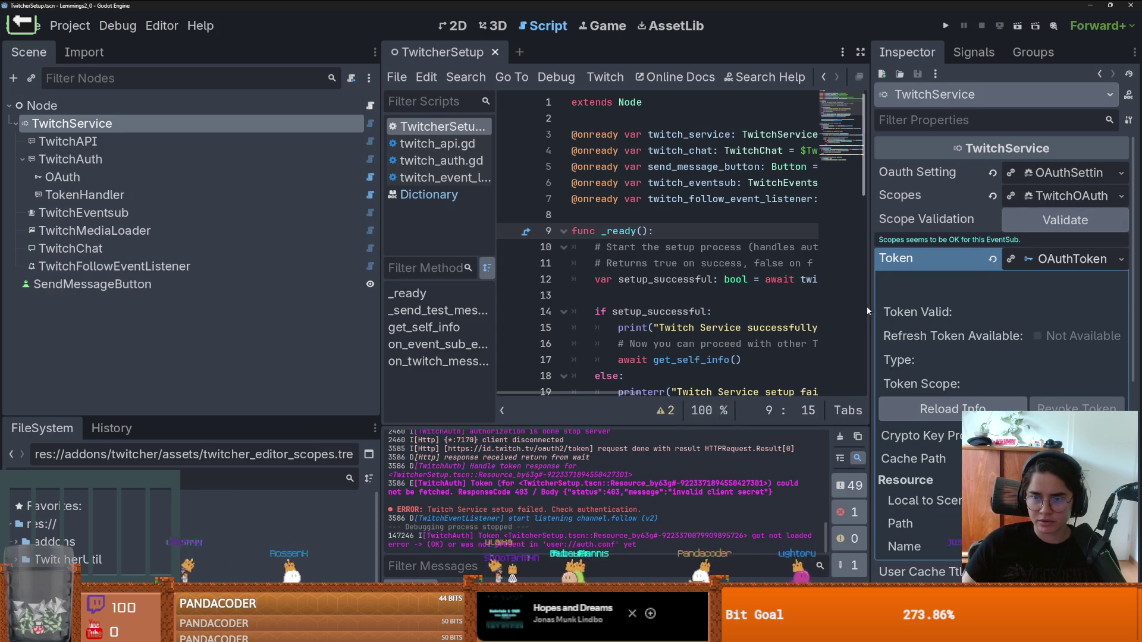
left_click_drag(870, 308, 729, 308)
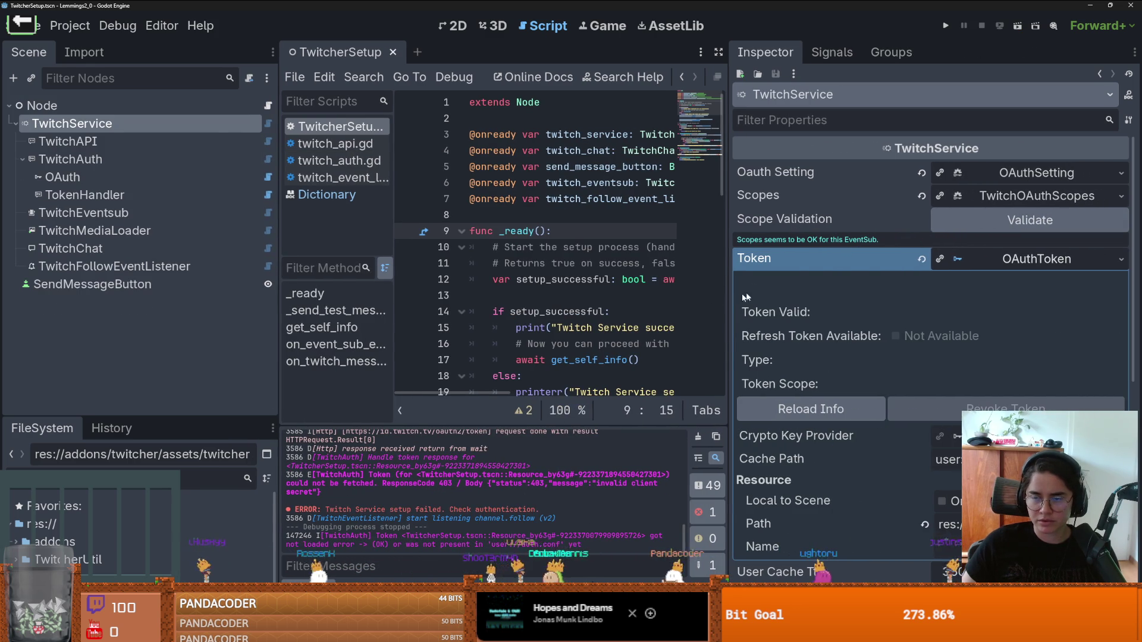
Step: Review TwitchService's Scopes list and save the resource as twitch_auth_scopes.tres
left_click(1033, 198)
scroll(1033, 201, "down", 15)
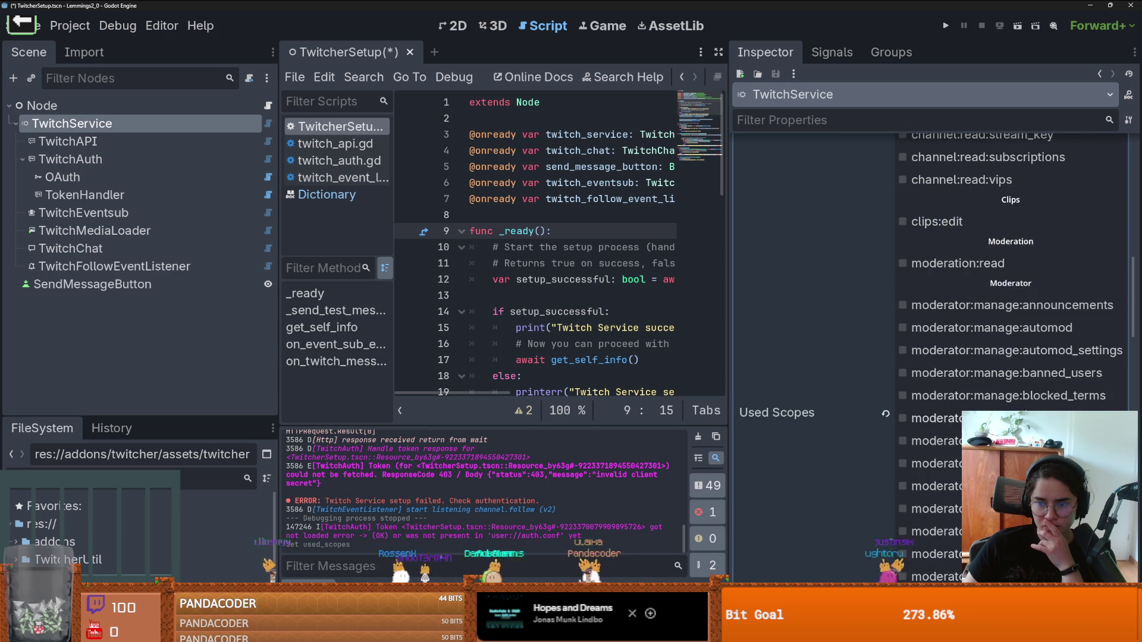
scroll(1025, 411, "down", 5)
scroll(1025, 410, "up", 15)
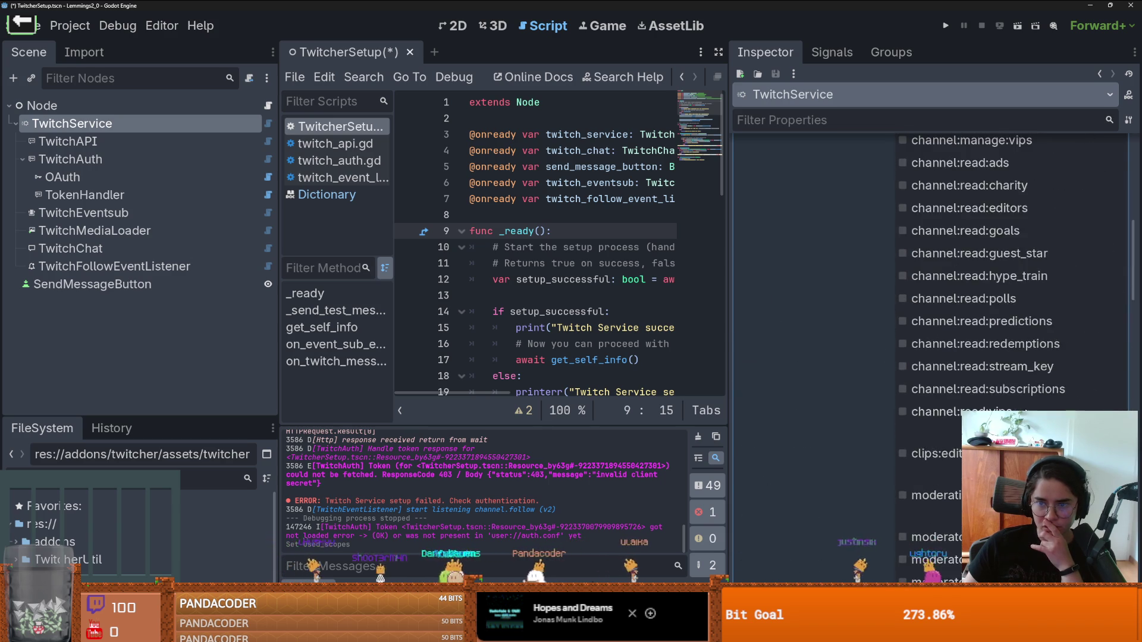
scroll(1025, 410, "up", 10)
left_click(1037, 196)
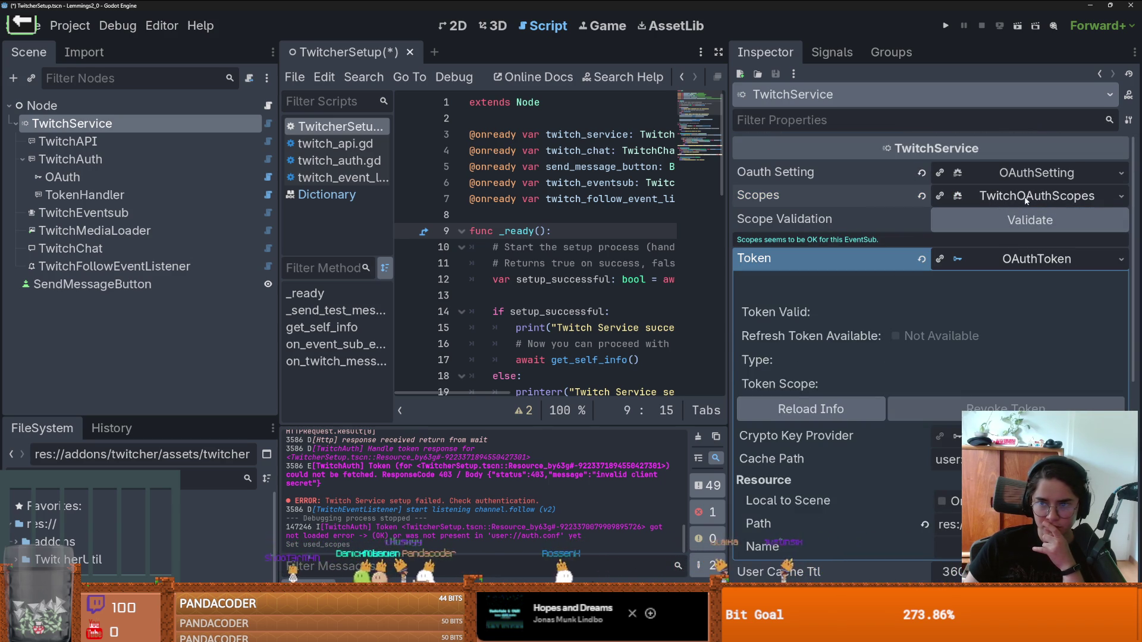
left_click(1121, 198)
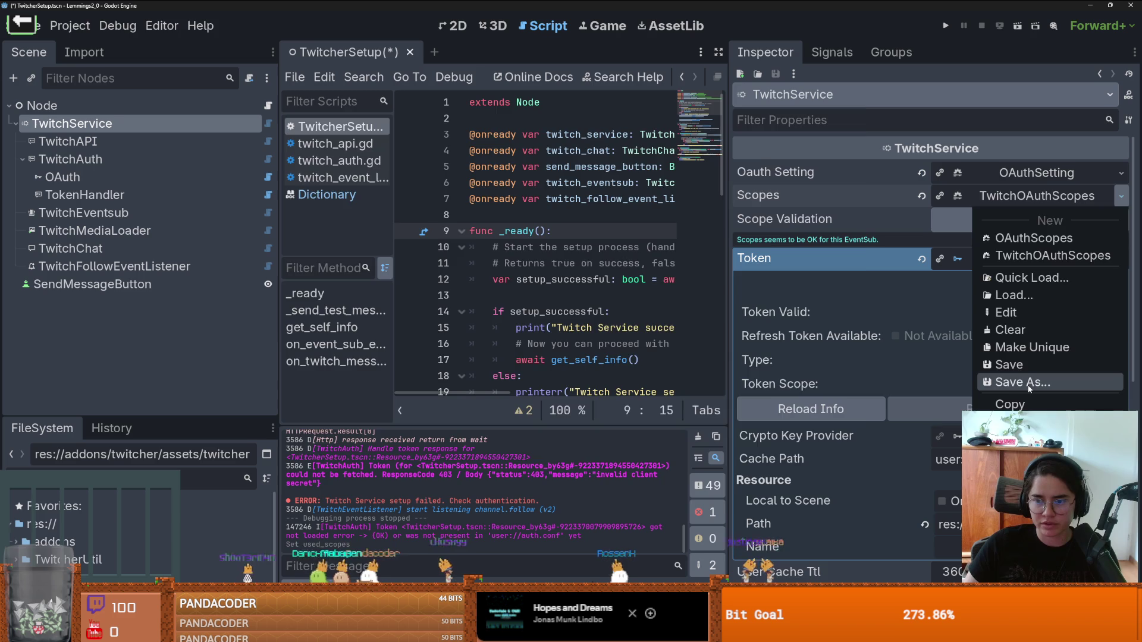
left_click(1018, 382)
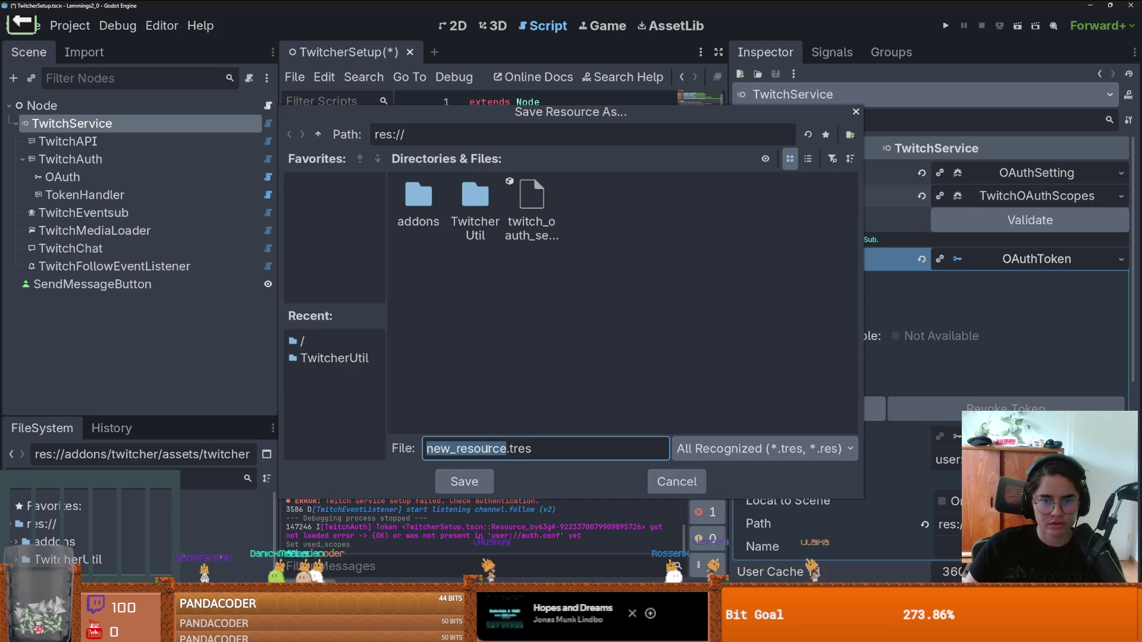
type("twitch")
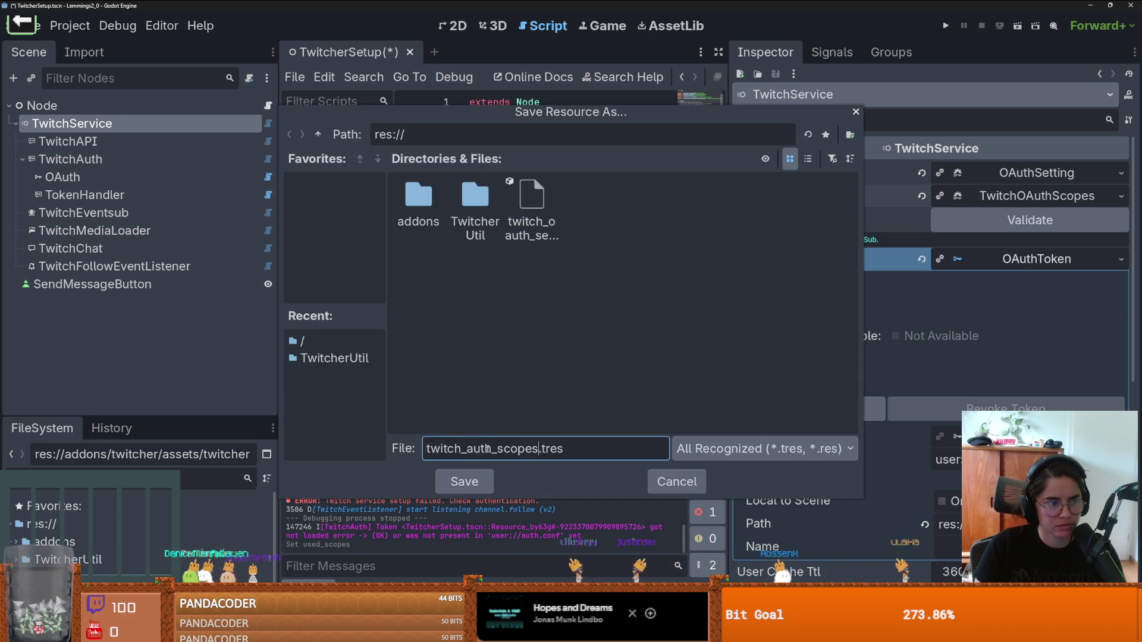
key("Return")
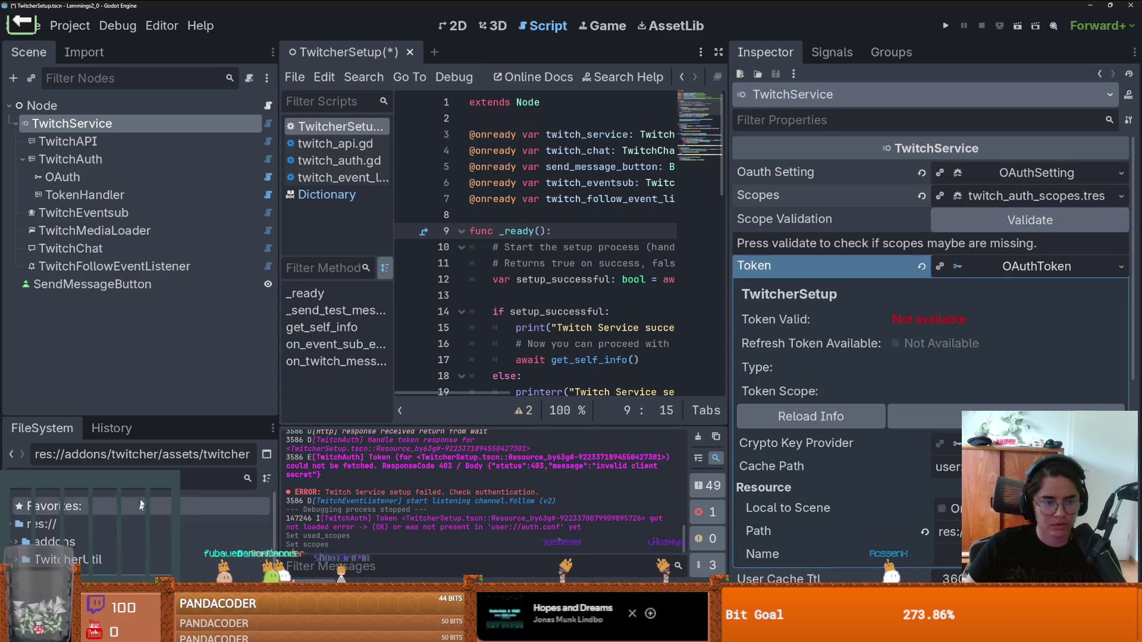
mouse_move(153, 415)
left_mouse_down()
mouse_move(152, 179)
mouse_move(152, 246)
left_mouse_up()
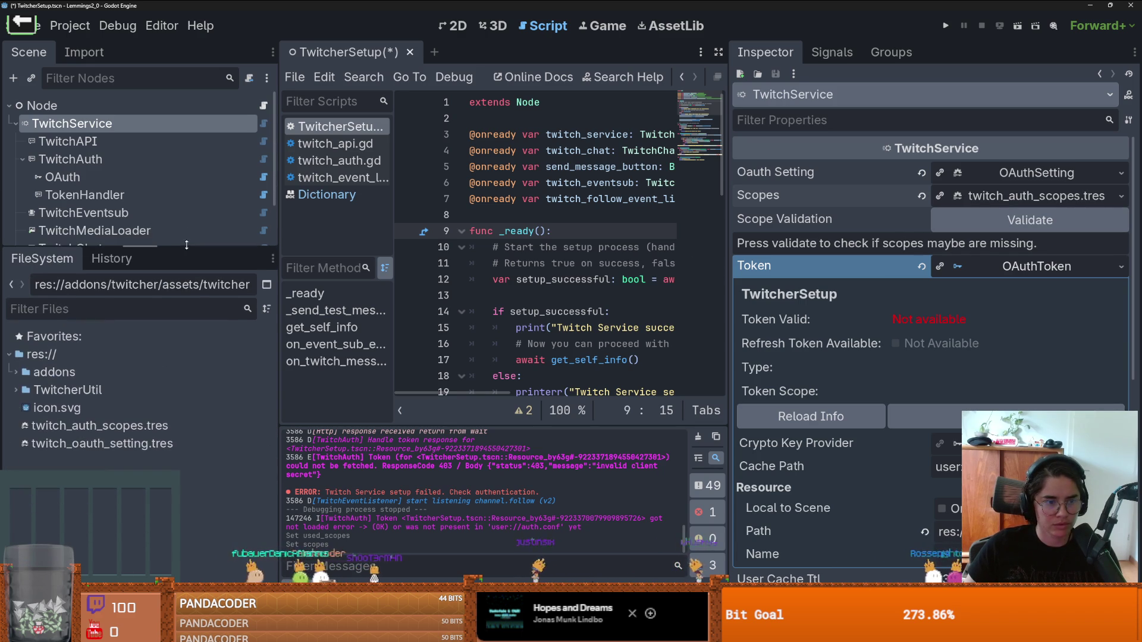
left_click(67, 26)
left_click(89, 46)
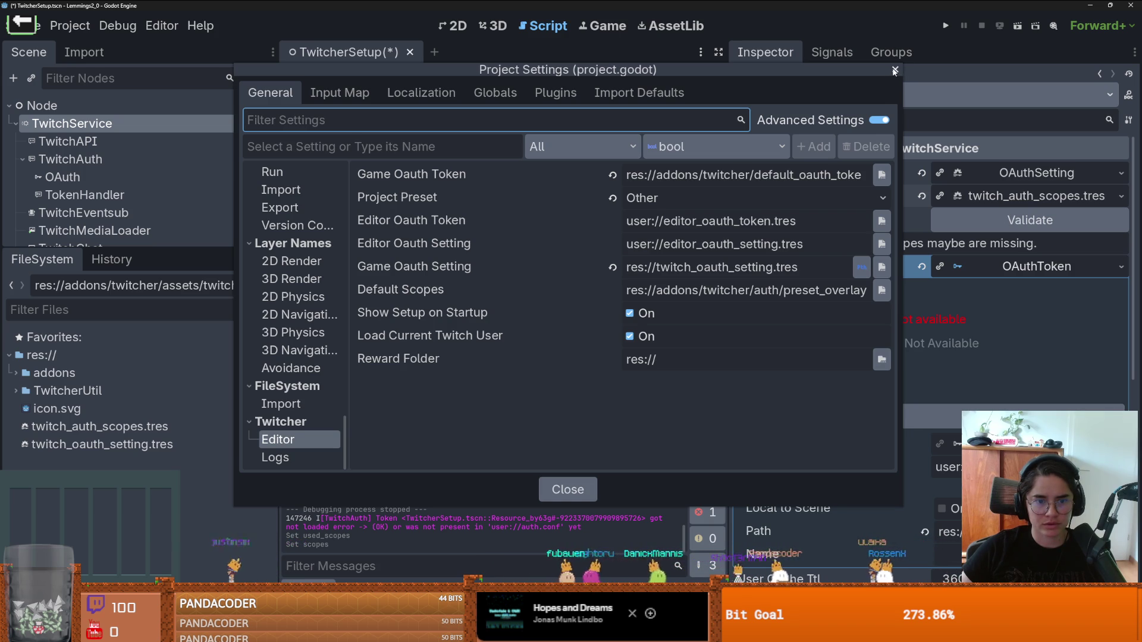
left_click(308, 458)
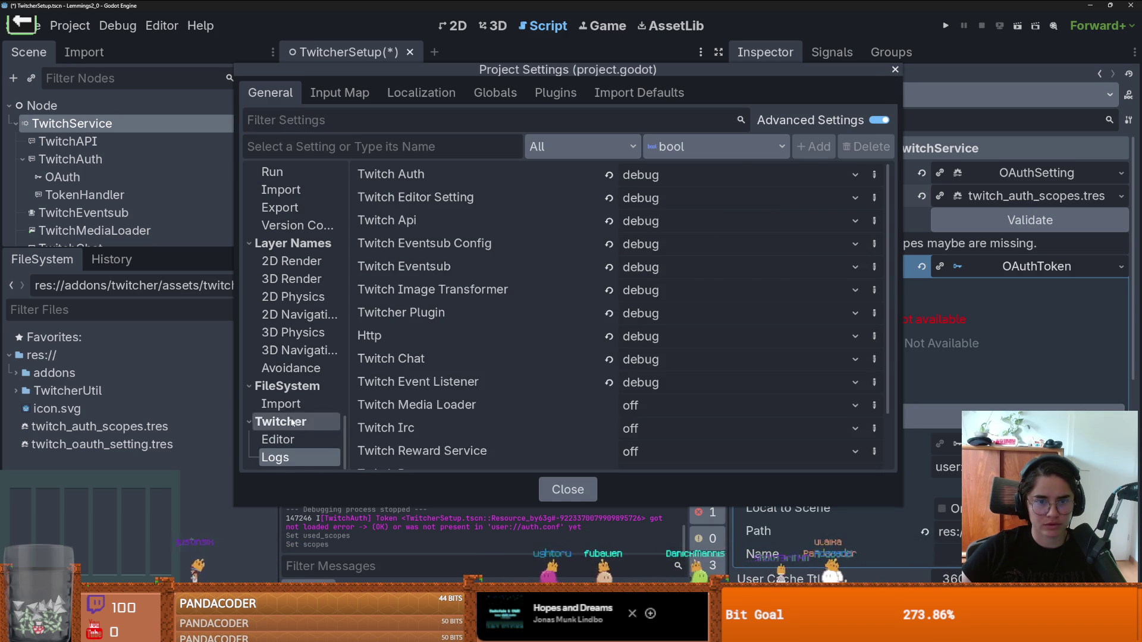
left_click(286, 440)
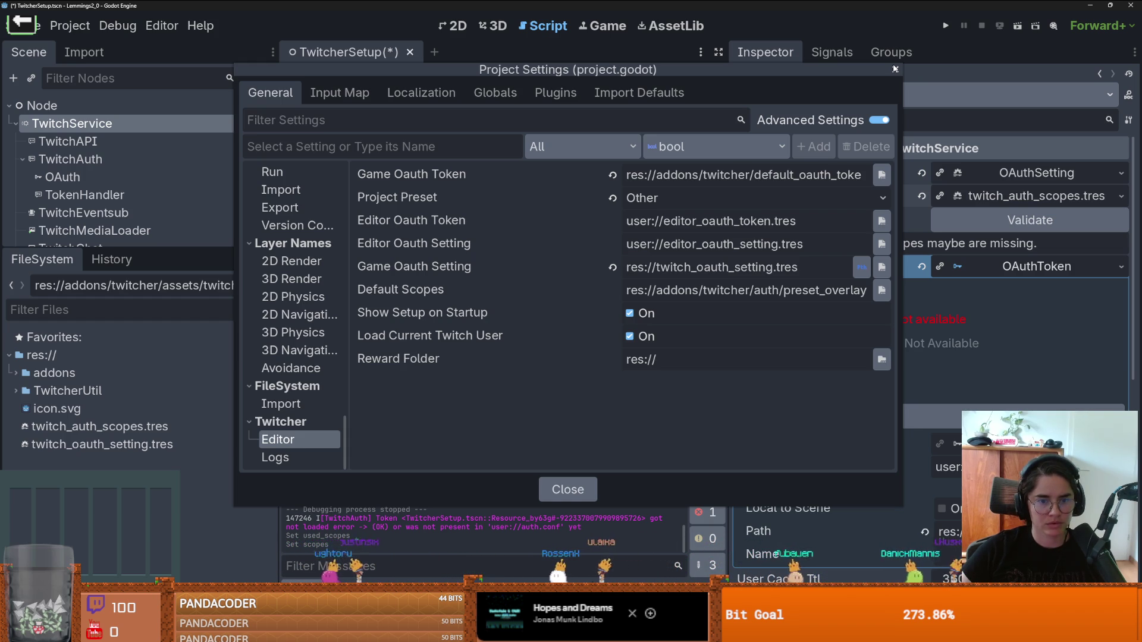
left_click(895, 69)
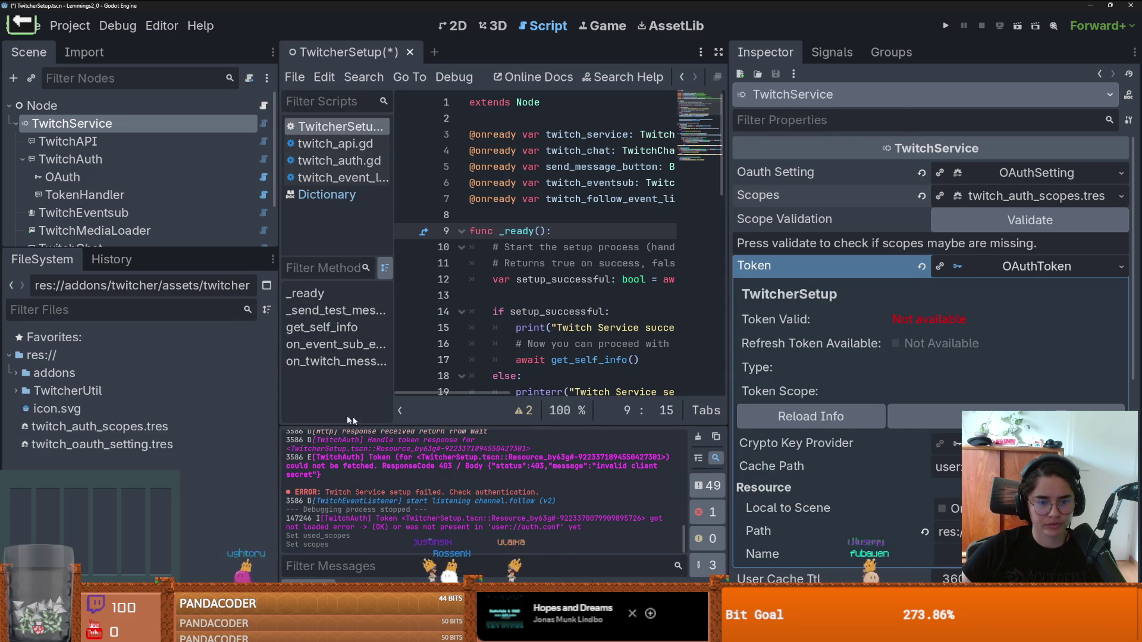
Step: Rearrange the docks, filter FileSystem to 'twitch' files, and reselect TwitchService
left_click_drag(280, 396, 305, 396)
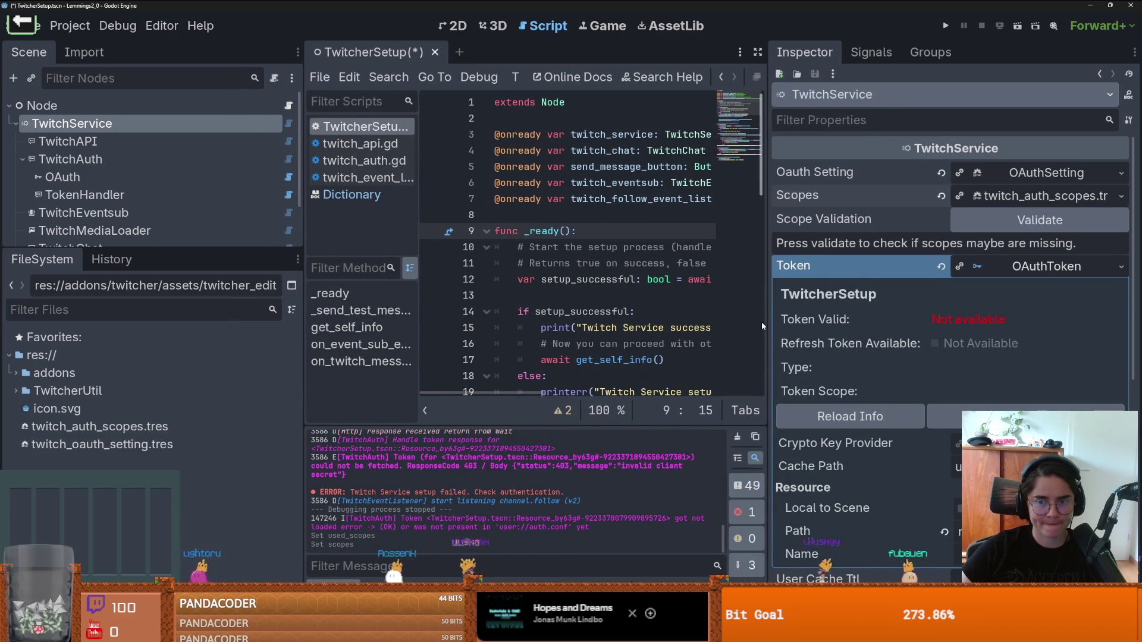
left_click_drag(731, 357, 872, 356)
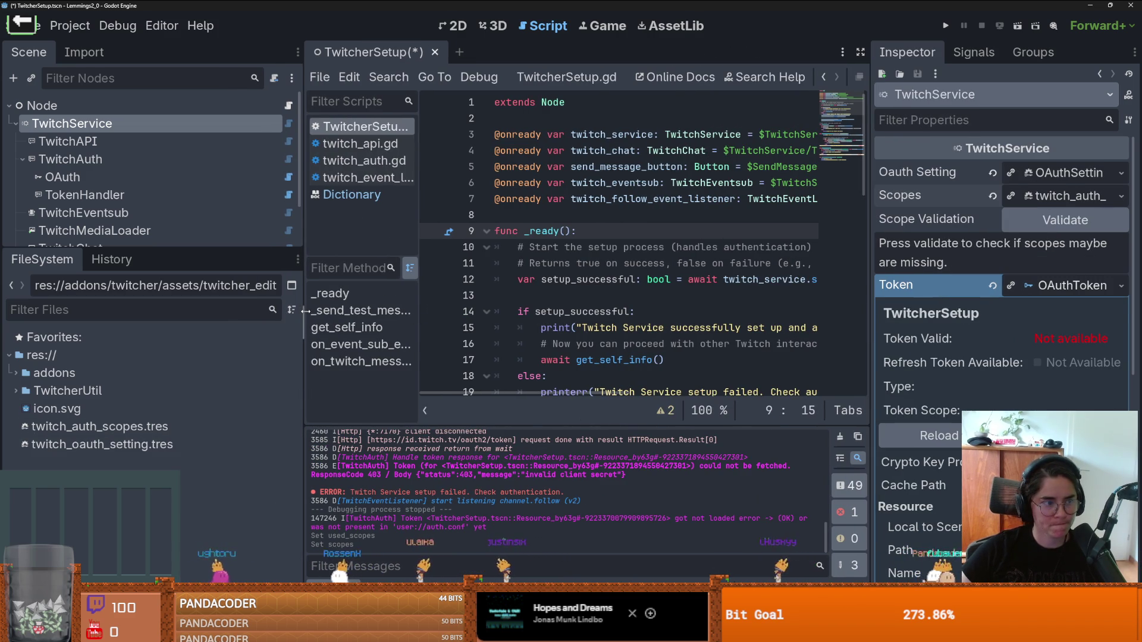
left_click_drag(305, 310, 273, 310)
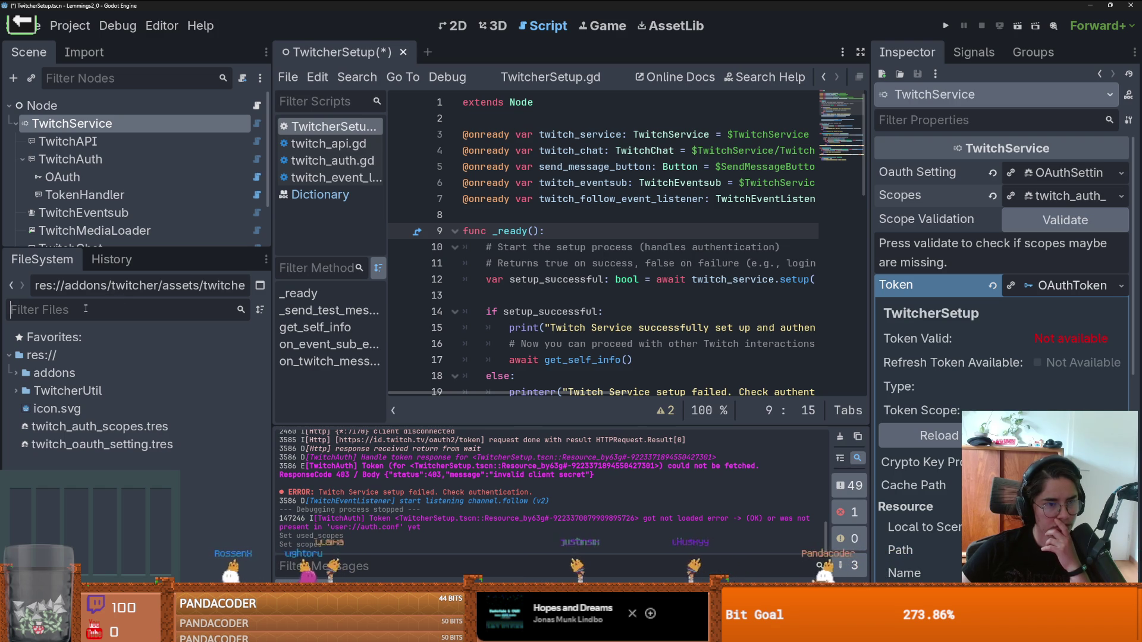
type("twitch")
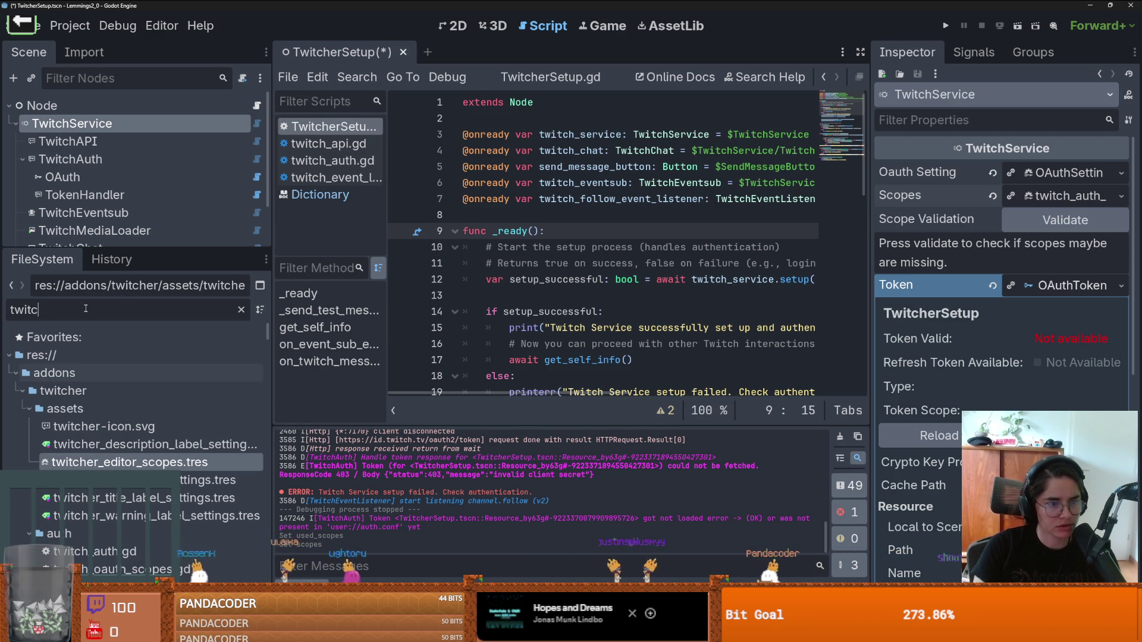
left_click(95, 141)
left_click(106, 127)
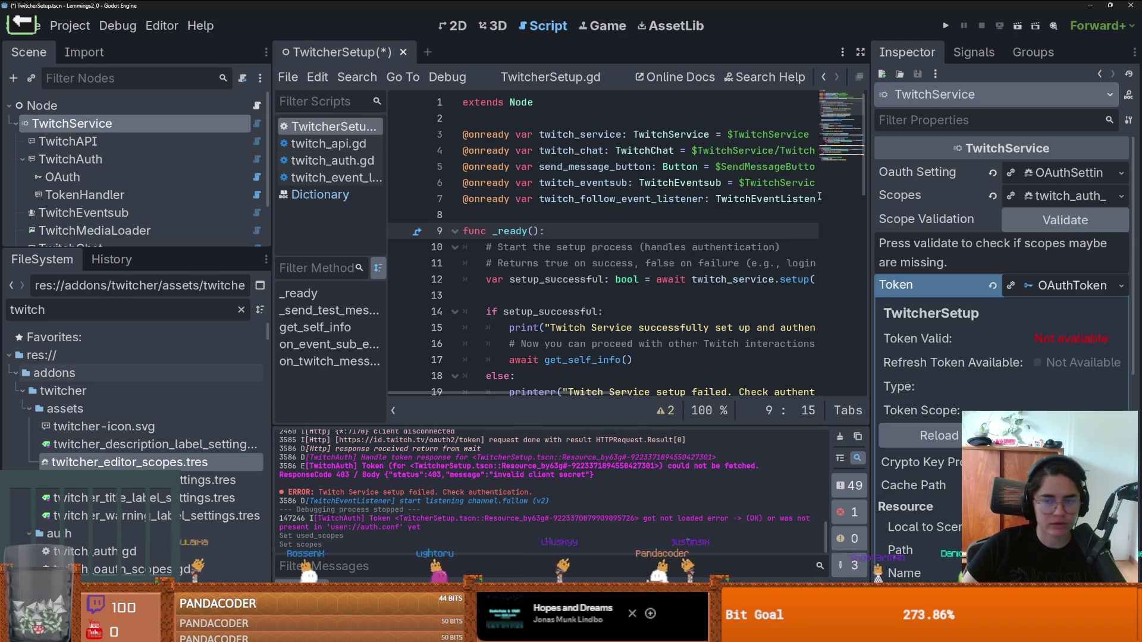
Step: Re-validate TwitchService's scopes, collapse addons, and expand its OAuth Setting details
left_click_drag(868, 220, 624, 202)
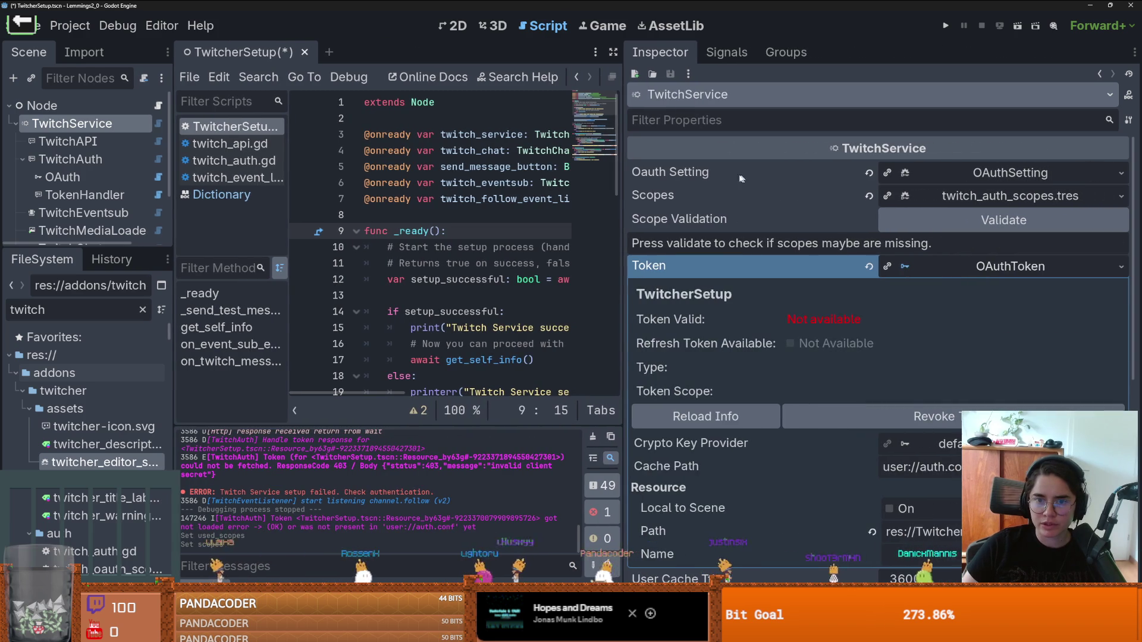
left_click(965, 221)
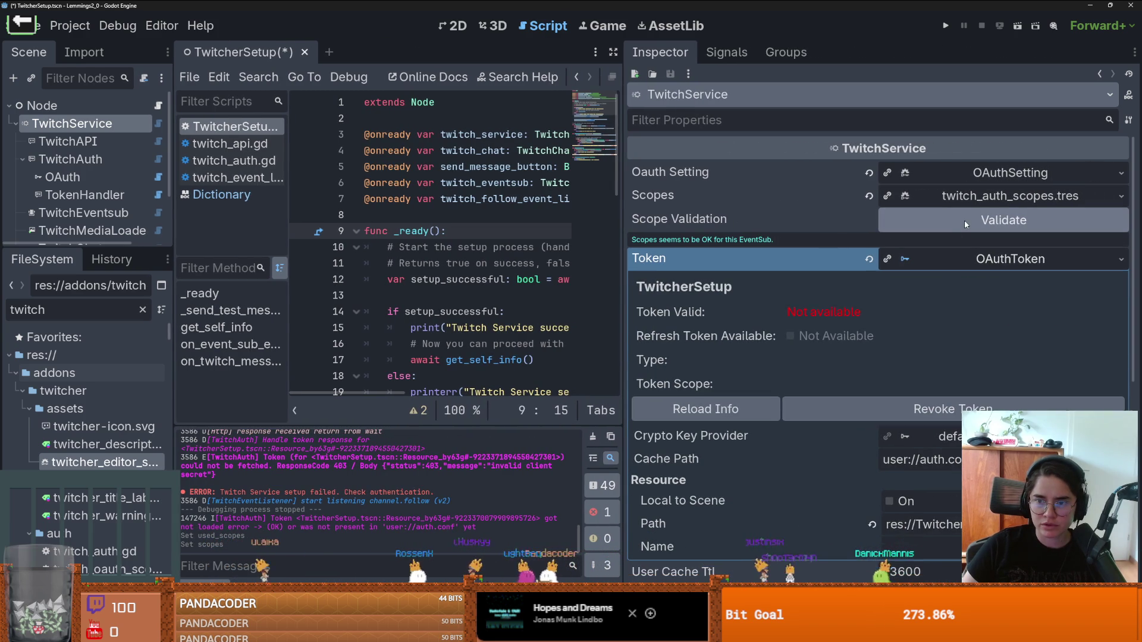
left_click(961, 257)
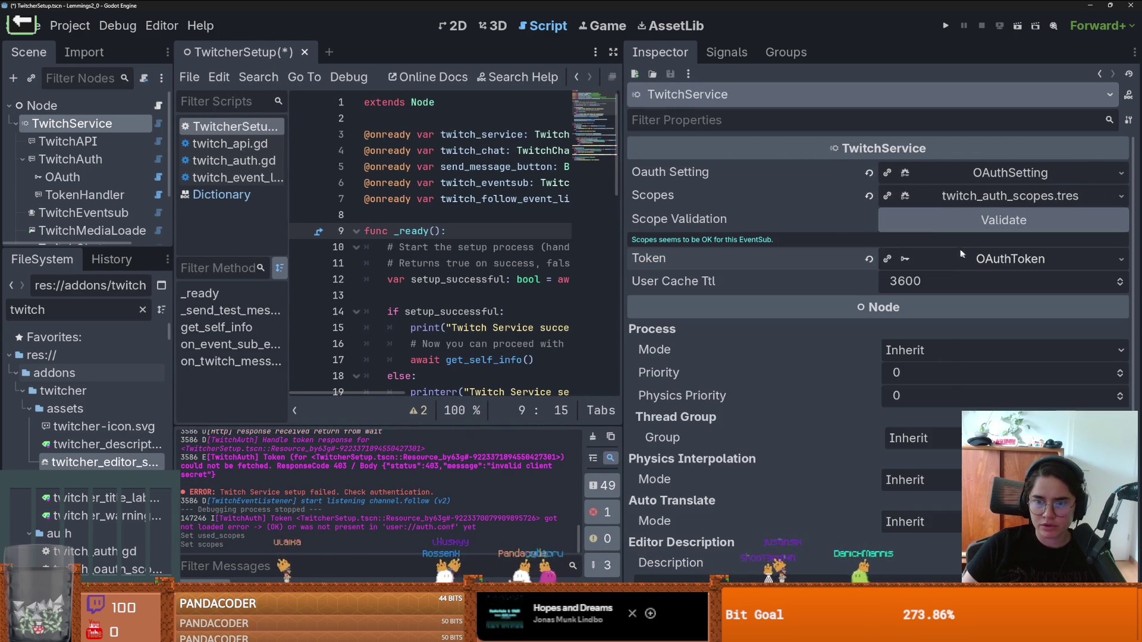
left_click(994, 263)
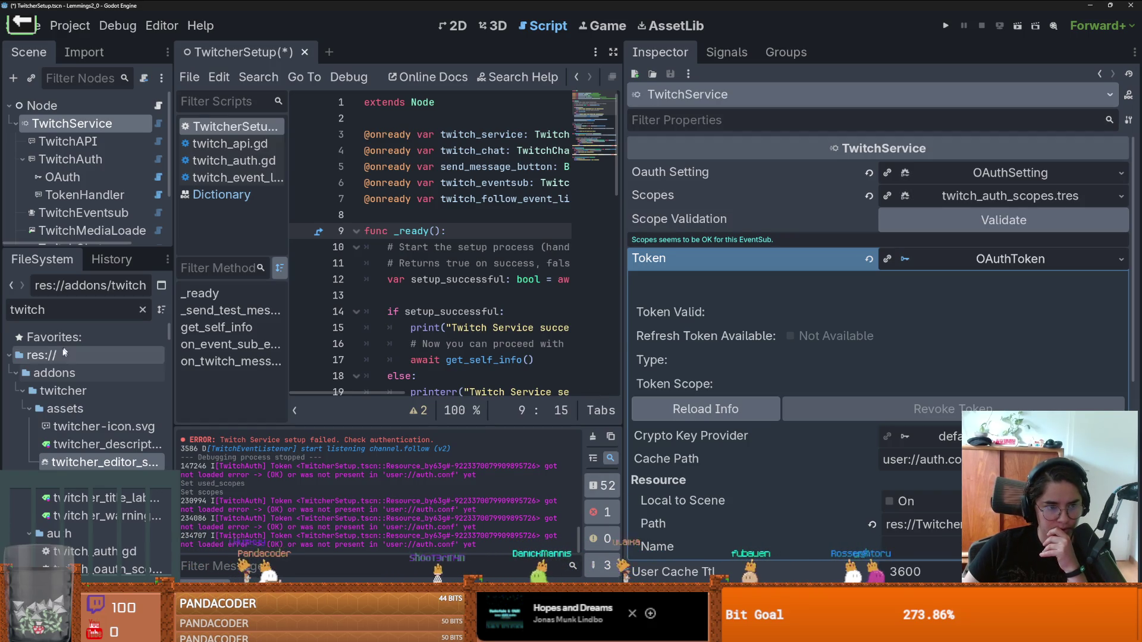
left_click(15, 373)
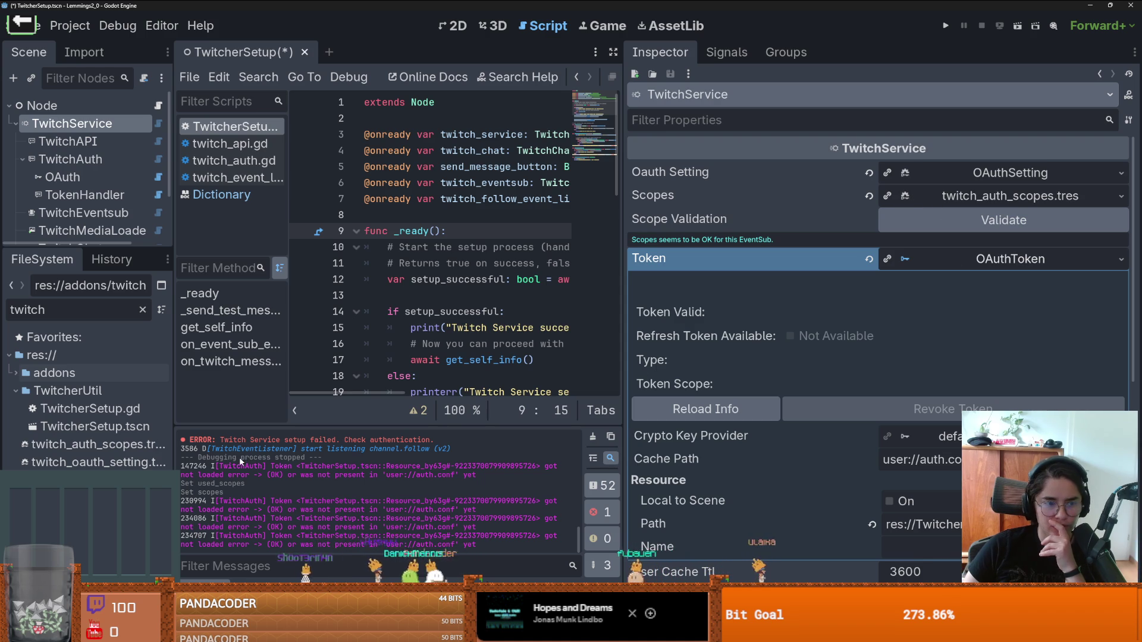
mouse_move(174, 455)
left_mouse_down()
mouse_move(240, 455)
mouse_move(224, 455)
left_mouse_up()
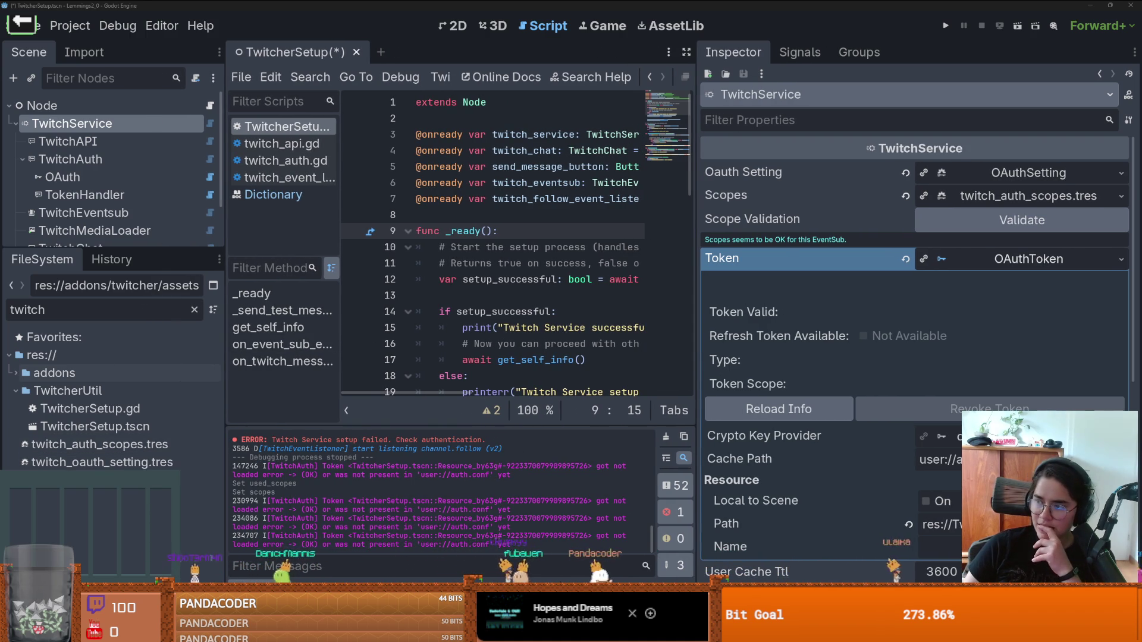
left_click(987, 172)
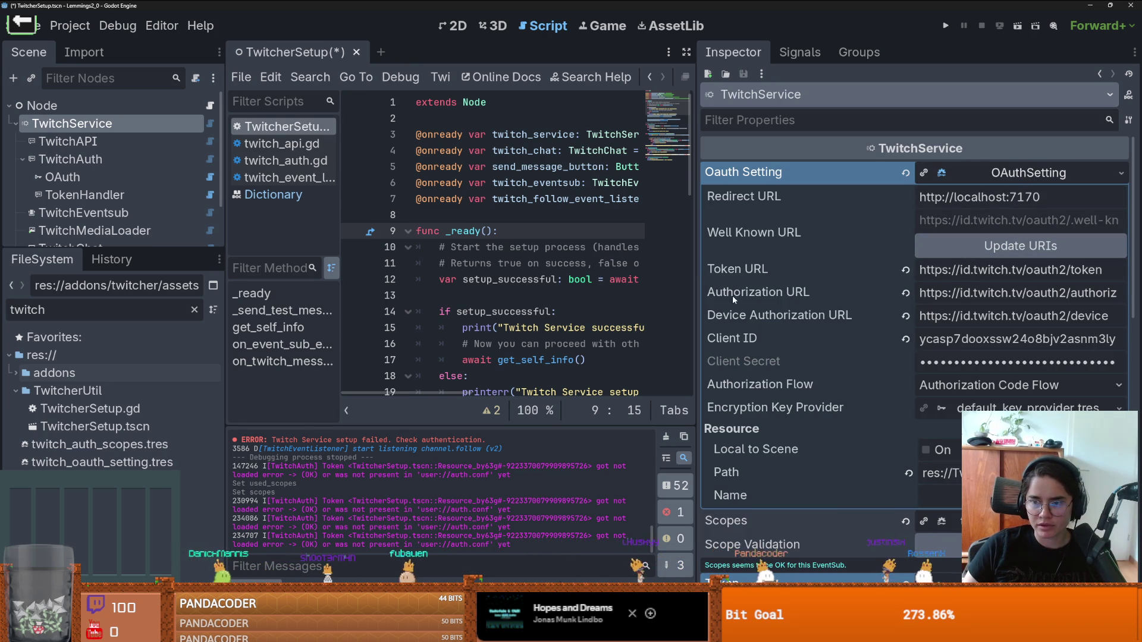
left_click_drag(700, 293, 594, 293)
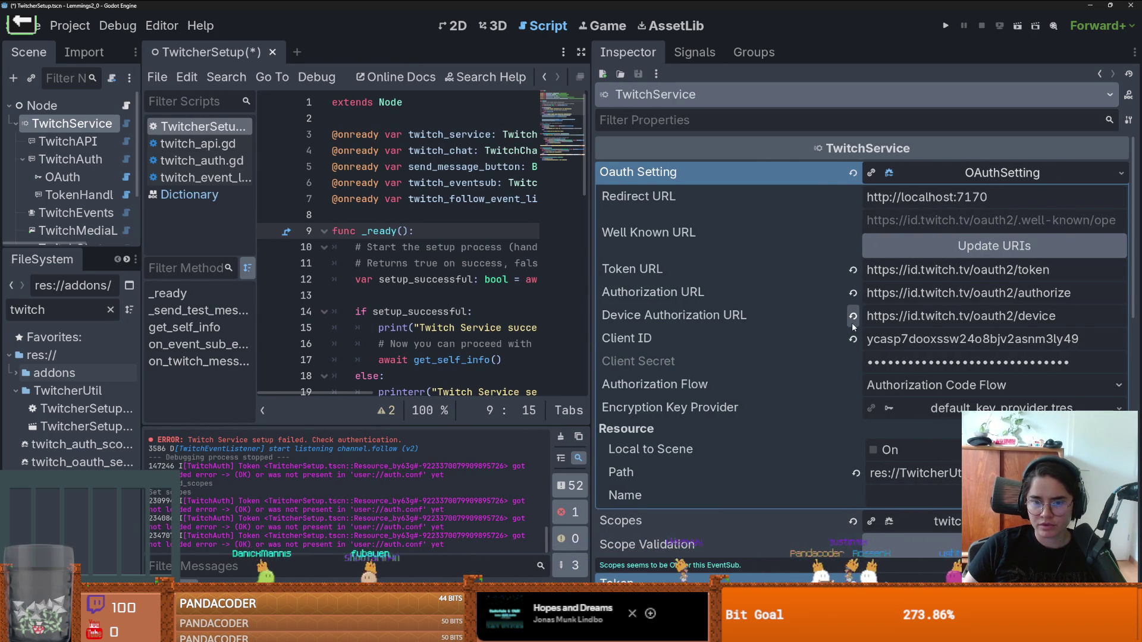
scroll(833, 326, "down", 2)
scroll(832, 326, "up", 2)
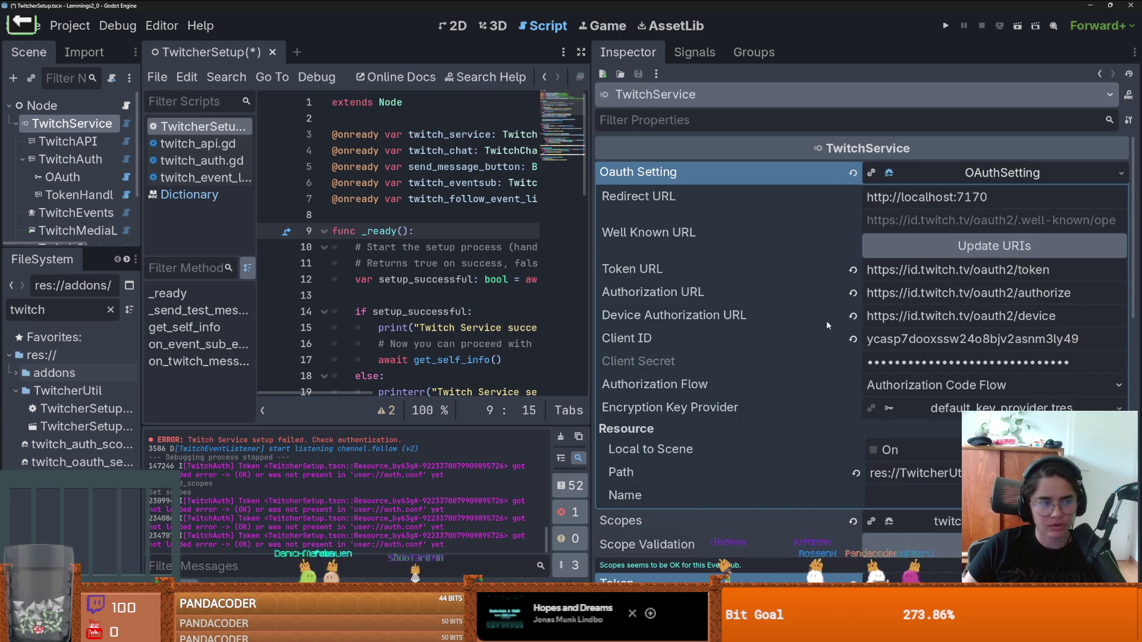
mouse_move(820, 316)
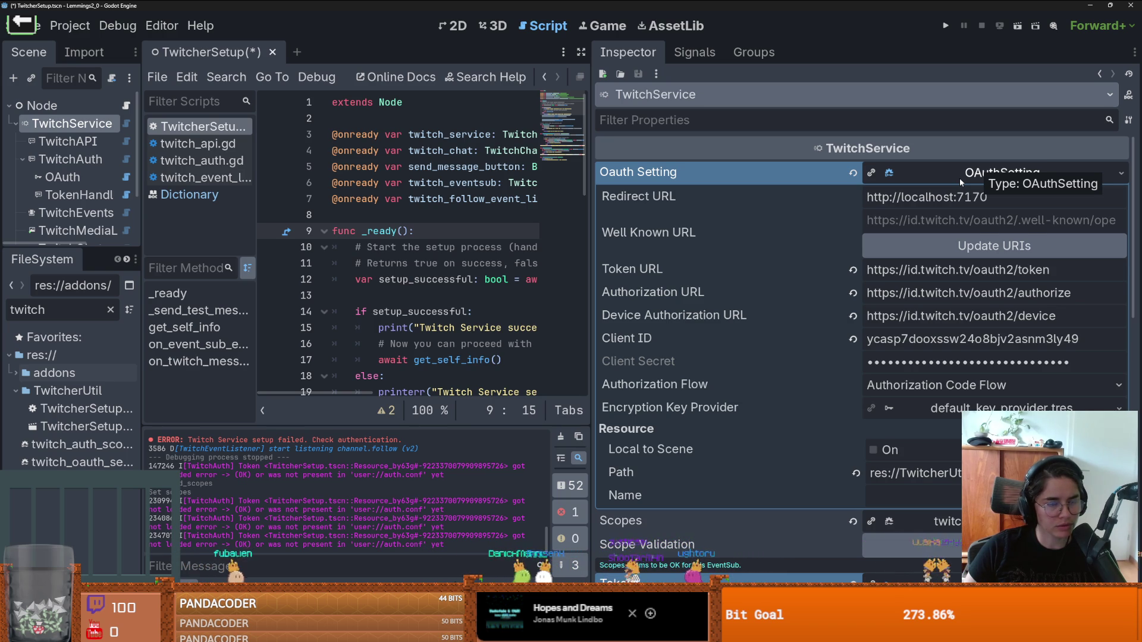
left_click(1121, 173)
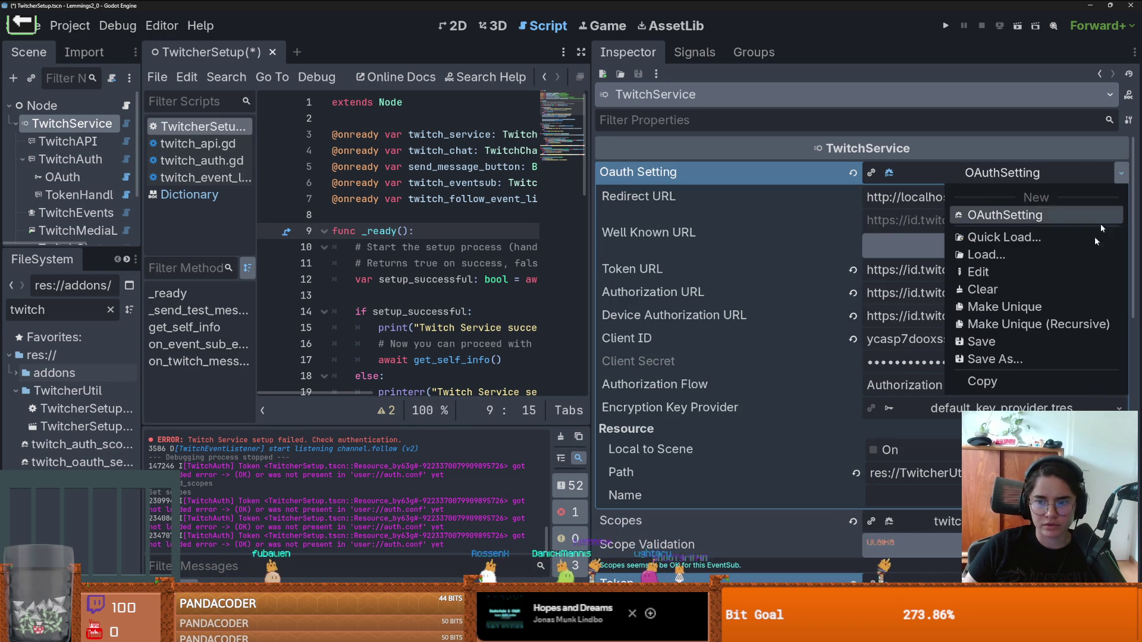
left_click(889, 180)
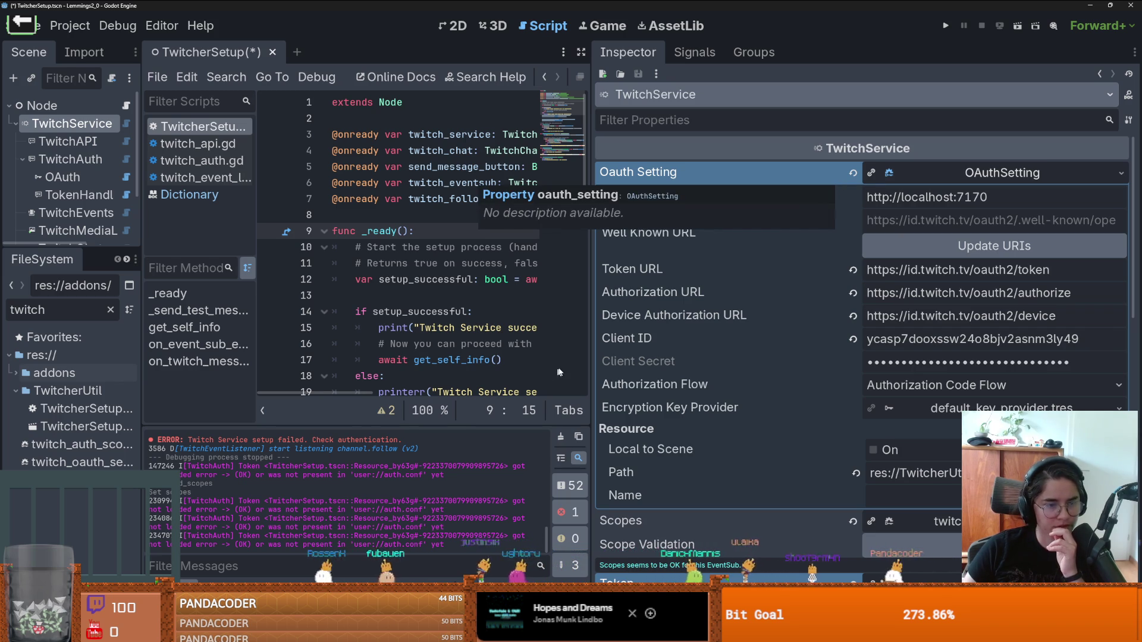
left_click_drag(143, 379, 198, 379)
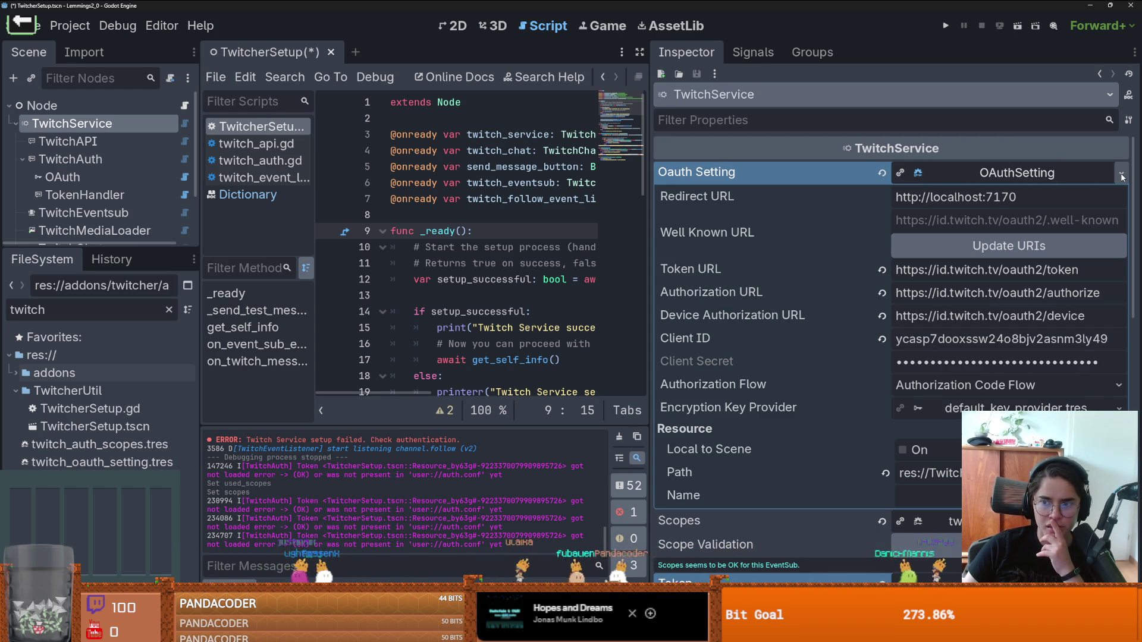
left_click(70, 26)
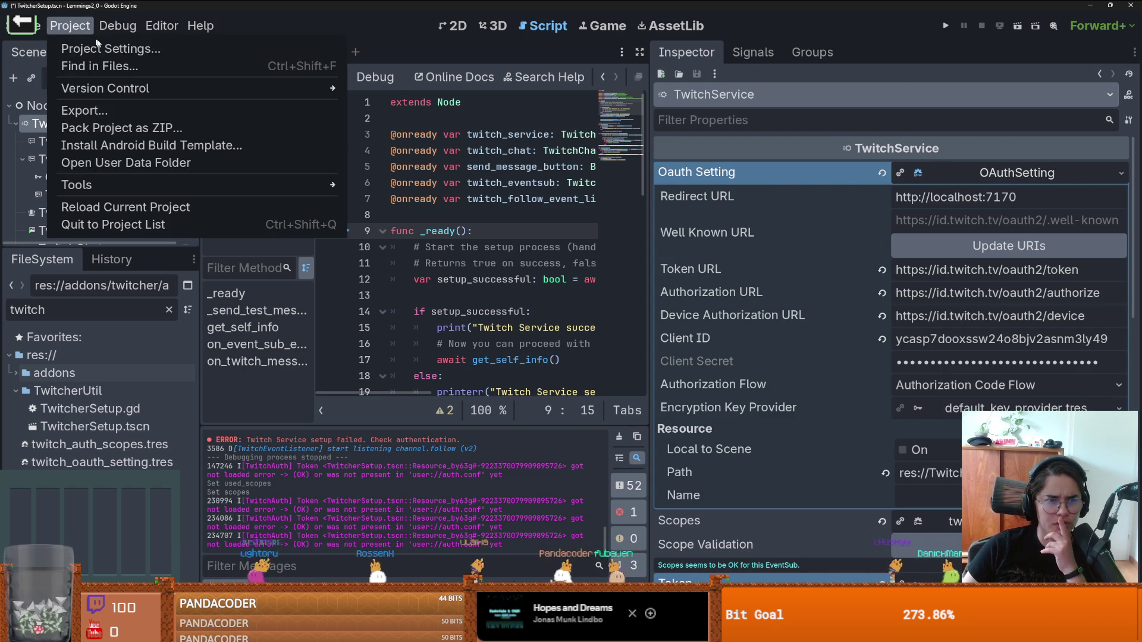
left_click(140, 47)
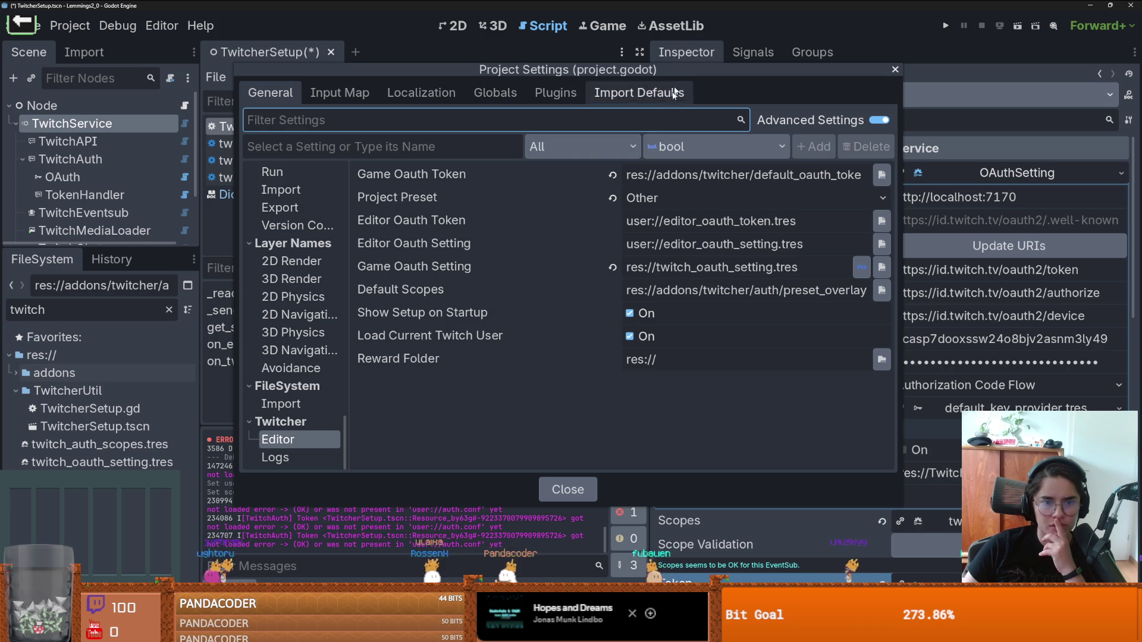
left_click_drag(656, 70, 489, 54)
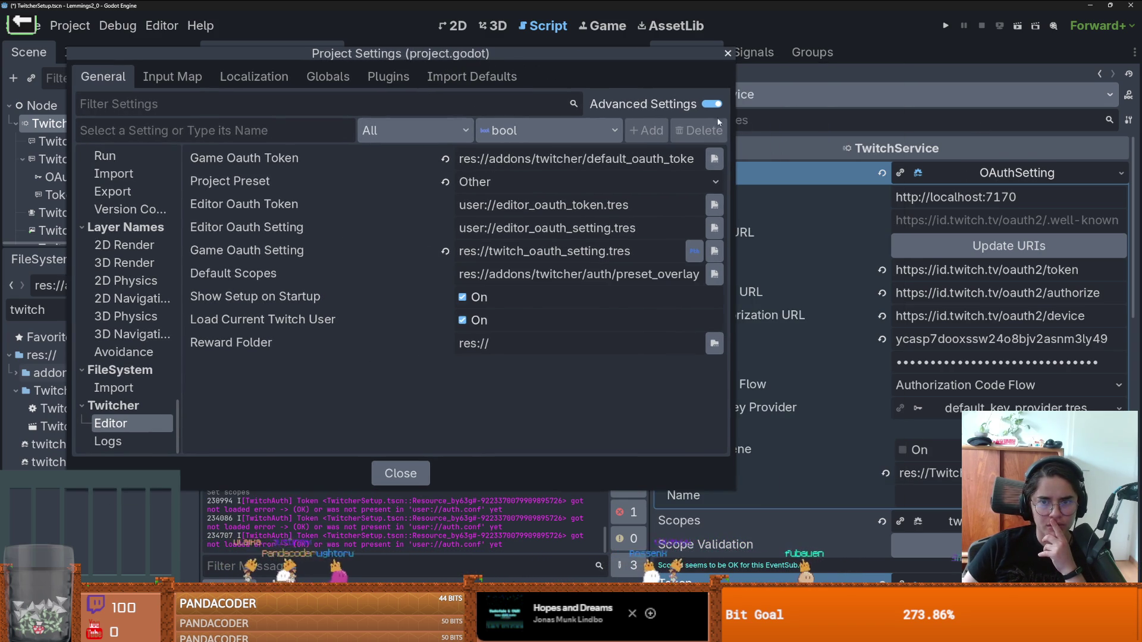
left_click(728, 55)
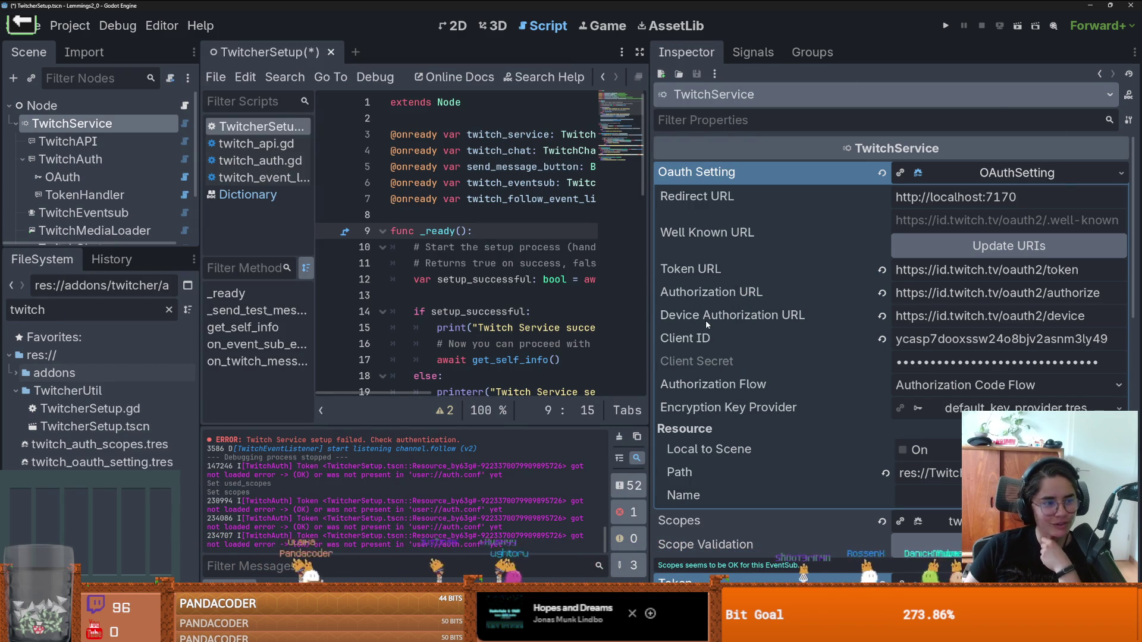
Step: Assign twitch_oauth_setting.tres to TwitchService's Oauth Setting slot and reload the token info
left_click(83, 465)
mouse_move(83, 465)
left_mouse_down()
mouse_move(896, 221)
mouse_move(949, 178)
mouse_move(975, 174)
left_mouse_up()
left_click(976, 173)
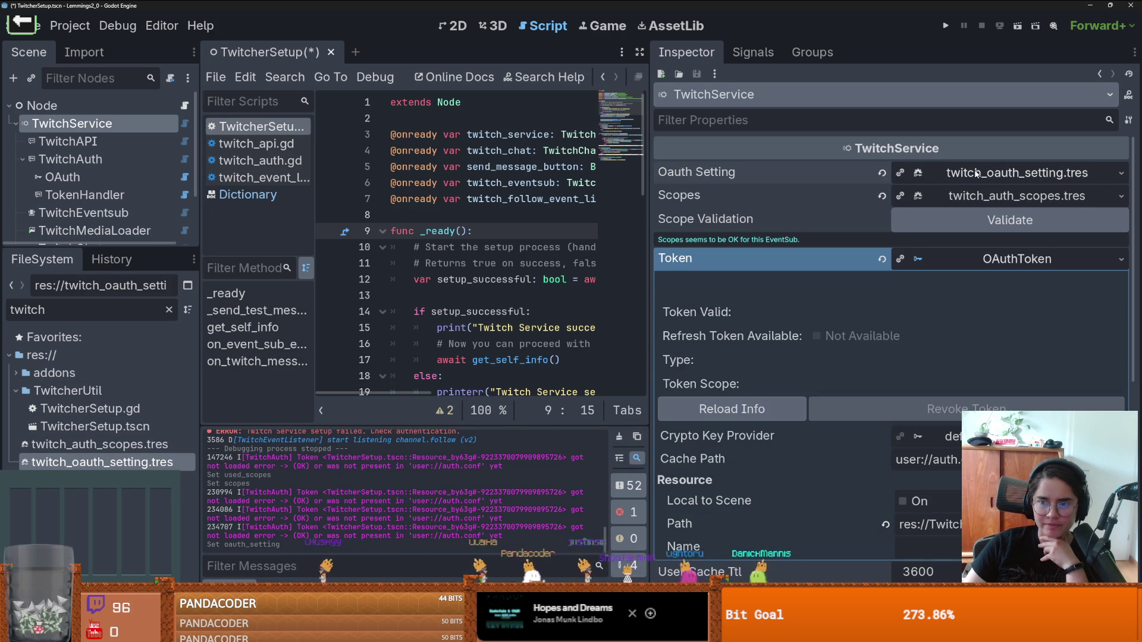
left_click(743, 409)
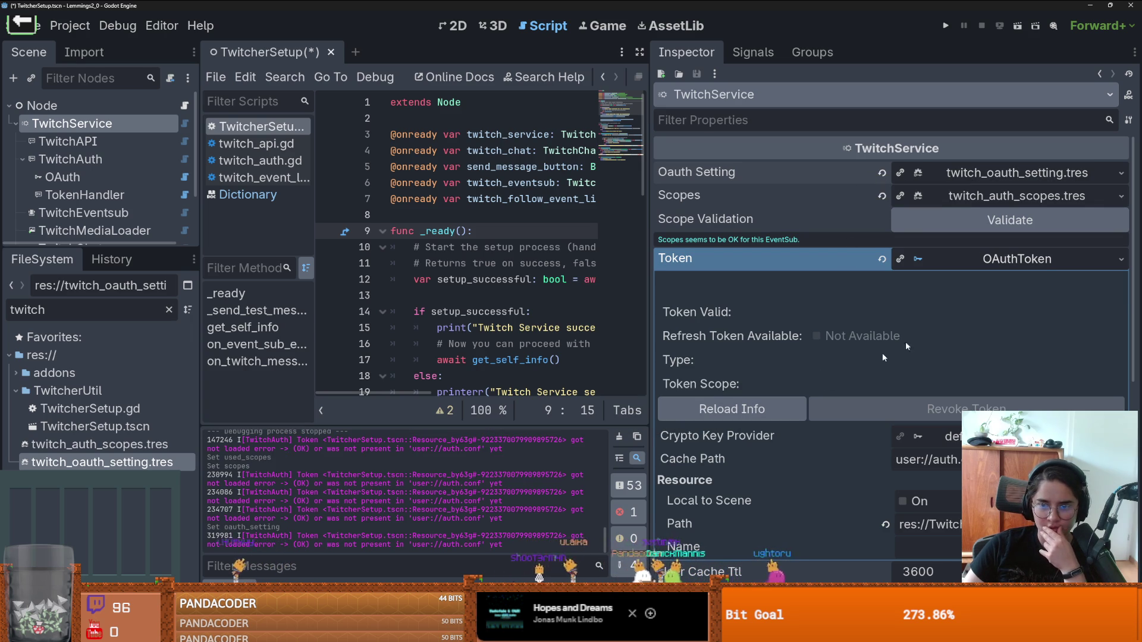
left_click(1024, 258)
left_click(1011, 171)
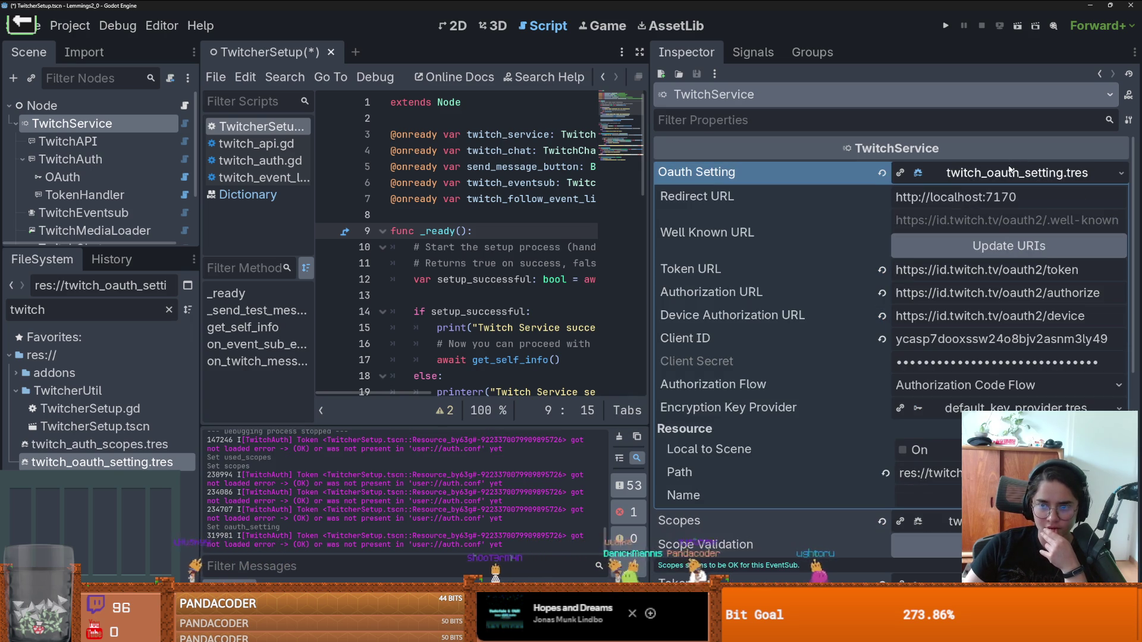
left_click(1009, 171)
Step: Inspect the scope and OAuth resources and Twitch nodes, then save and run the scene
left_click(100, 445)
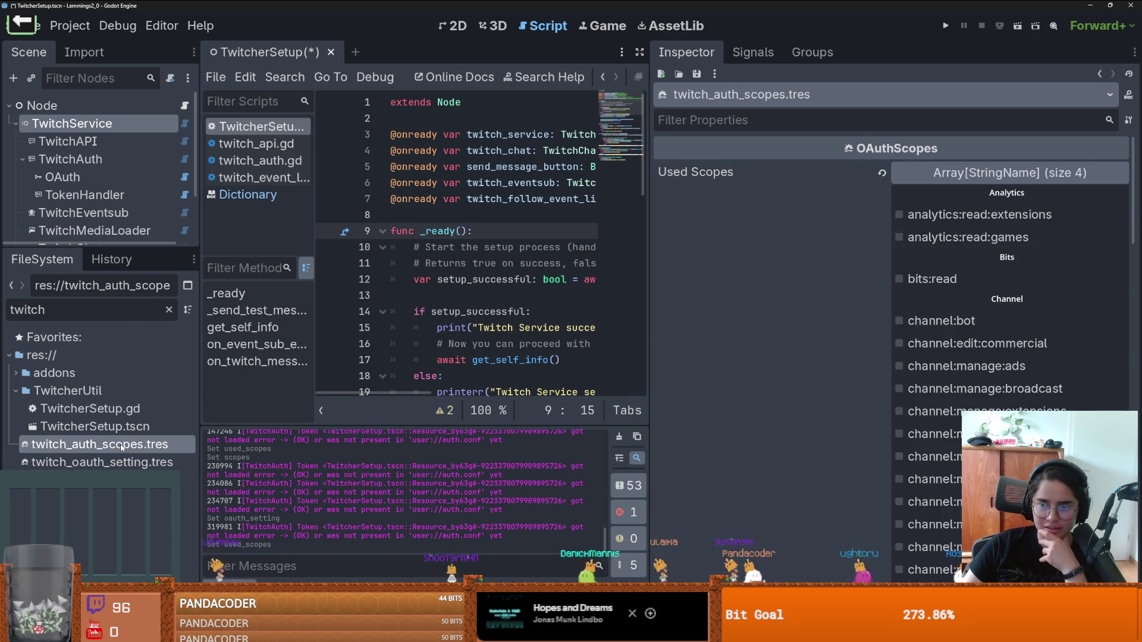
left_click(113, 463)
left_click(101, 123)
left_click(103, 158)
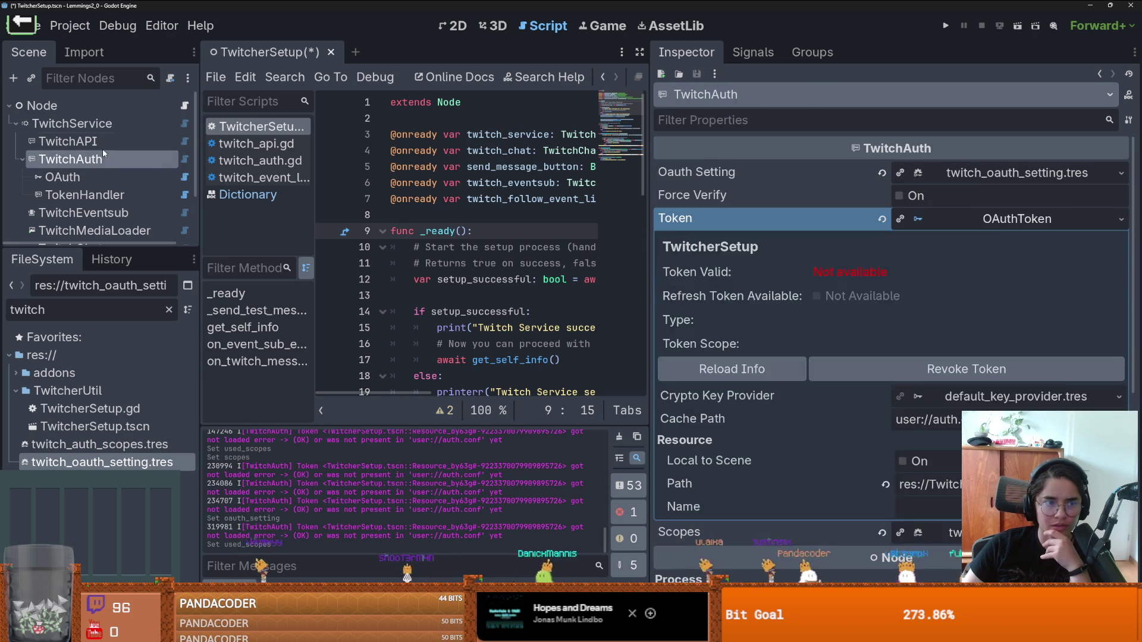
left_click(101, 141)
left_click(100, 124)
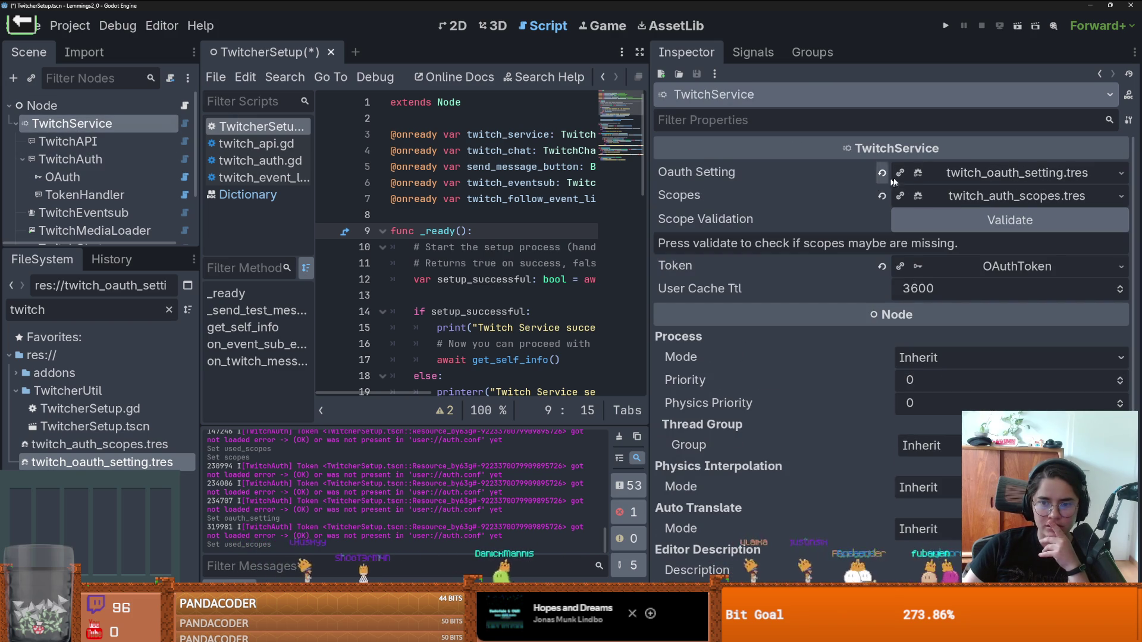
key("F6")
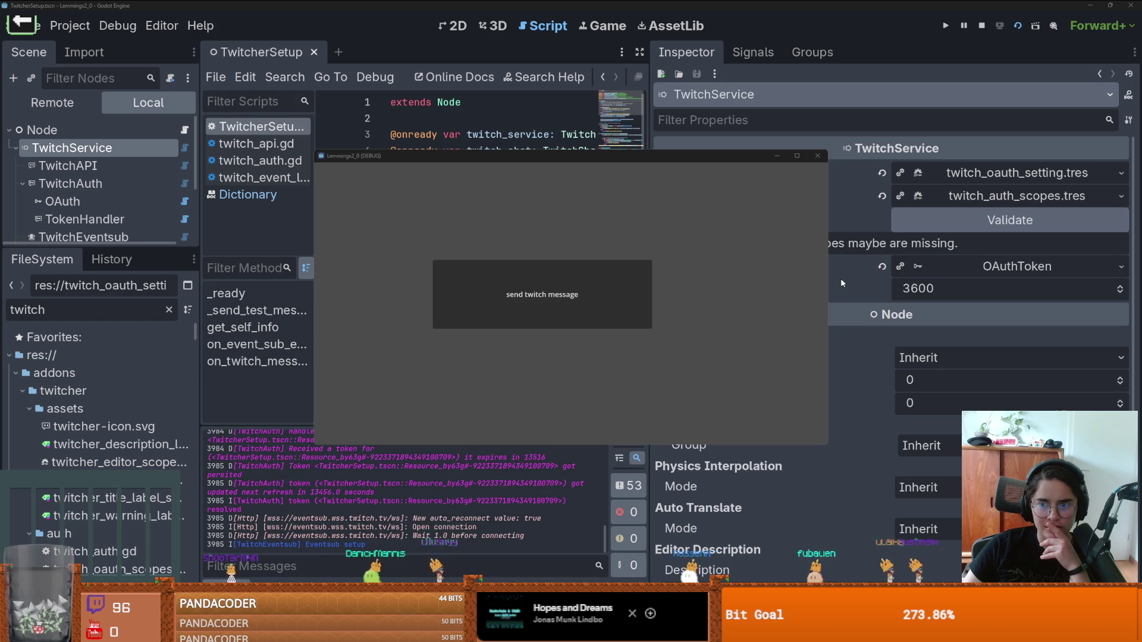
Step: Return to the editor, expand TwitchService's token, and reload its validity and scope info
left_click(880, 286)
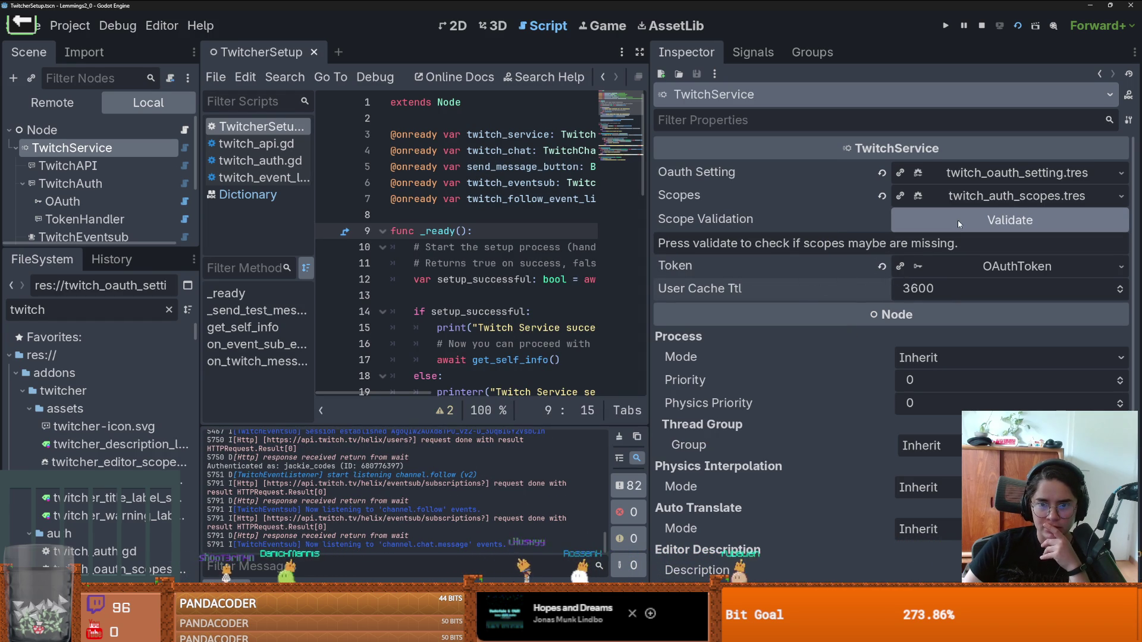
left_click(969, 267)
left_click(765, 410)
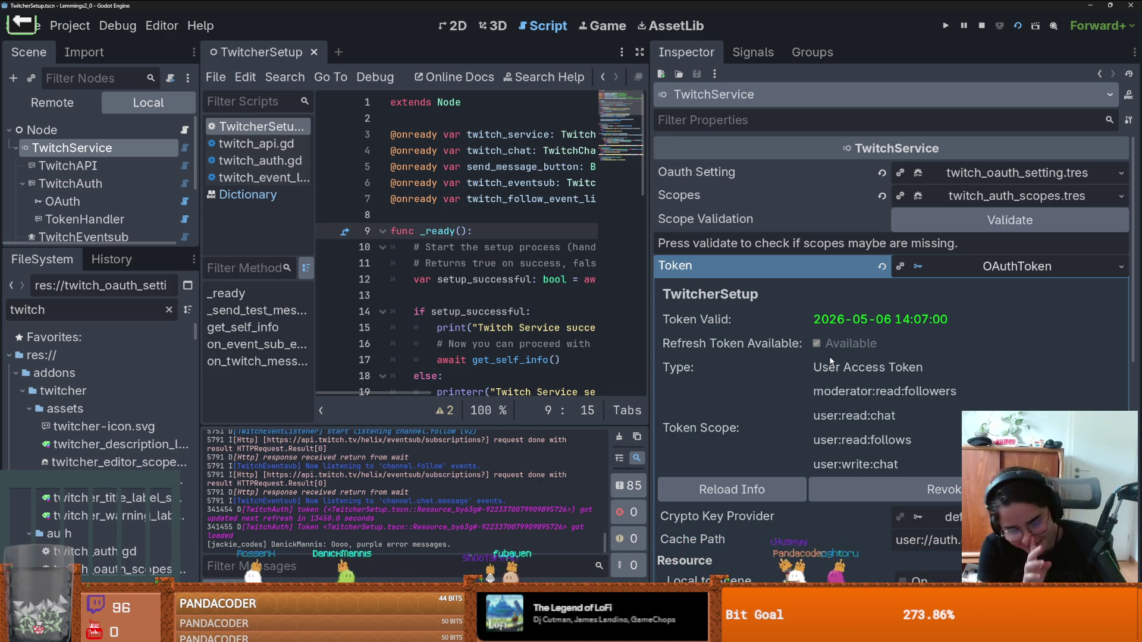
Step: Collapse the token and TwitcherUtil folder, select twitch_auth_scopes.tres, and validate TwitchService's scopes
left_click(962, 268)
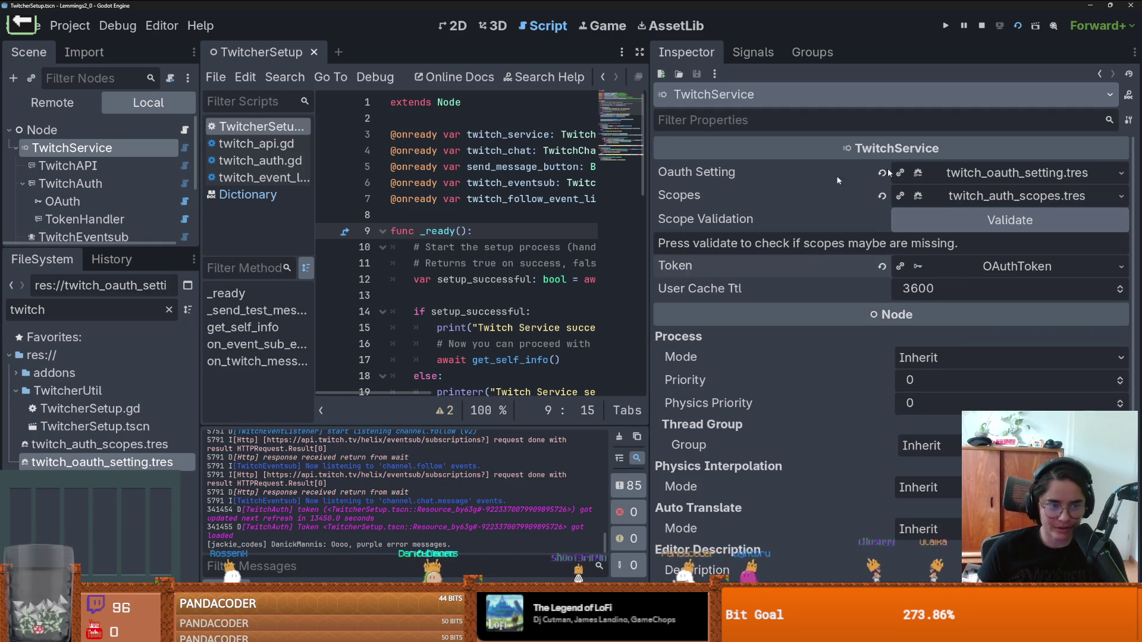
left_click(972, 180)
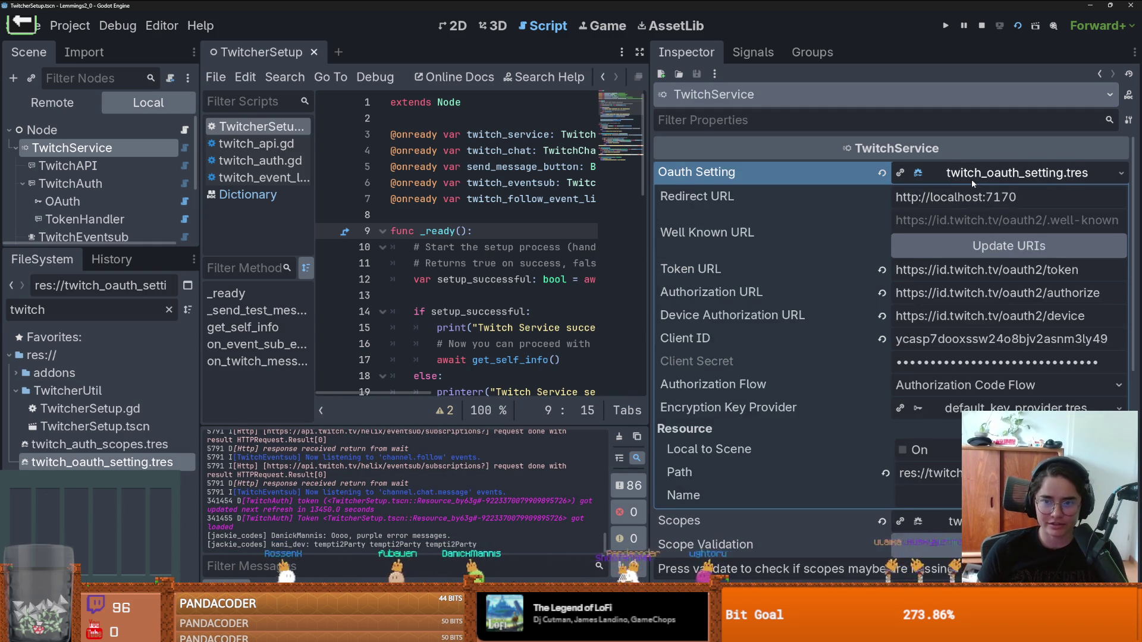
left_click(972, 179)
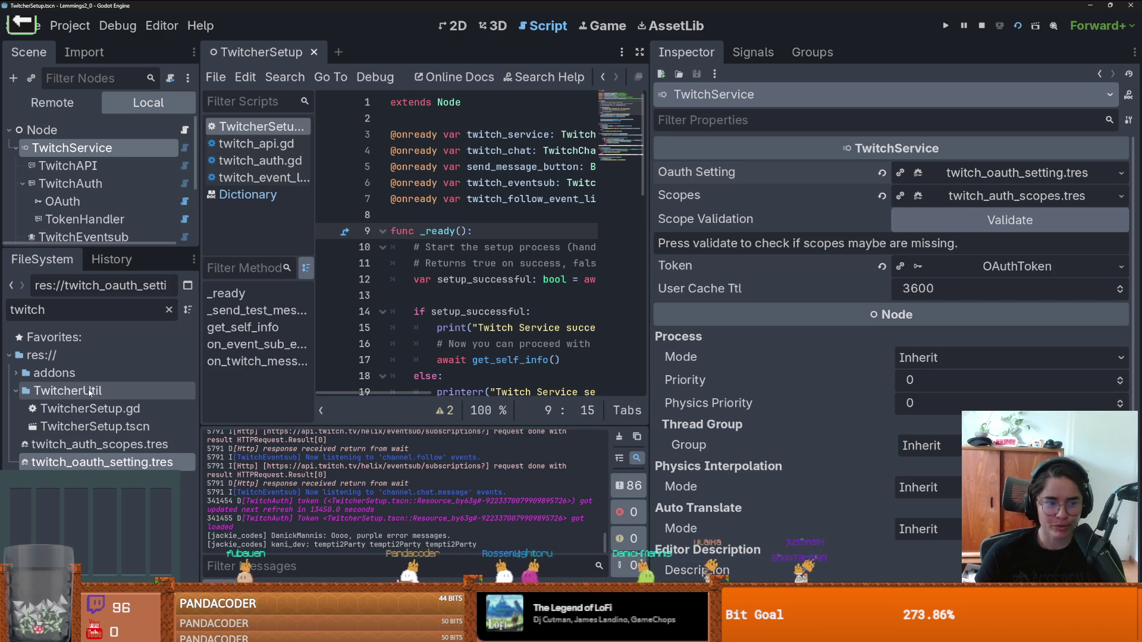
left_click(14, 391)
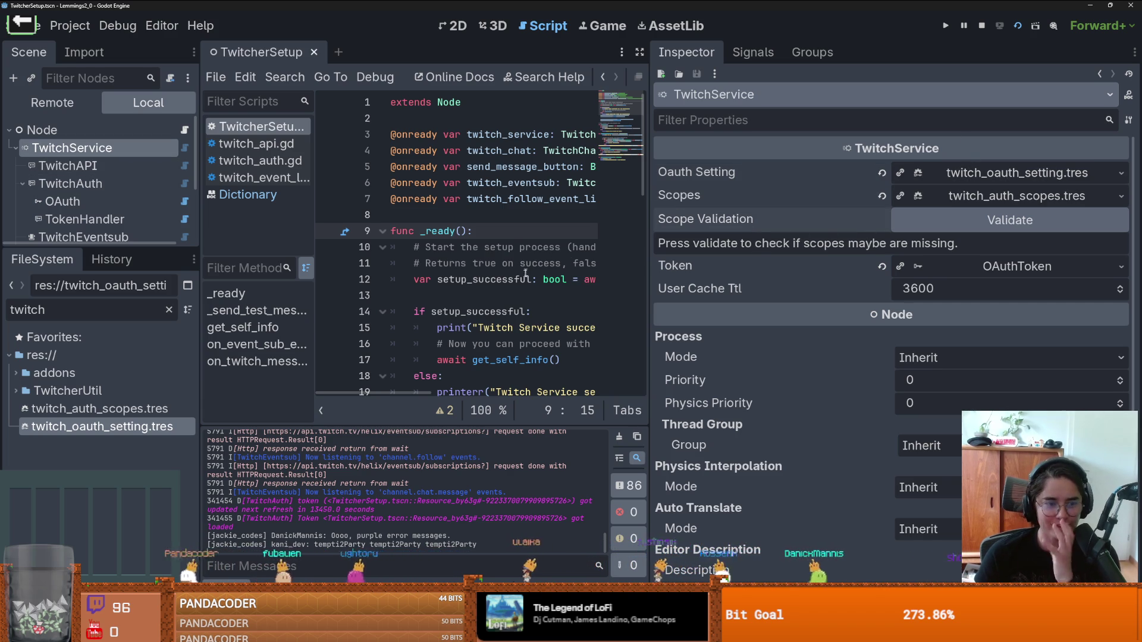
left_click(119, 410)
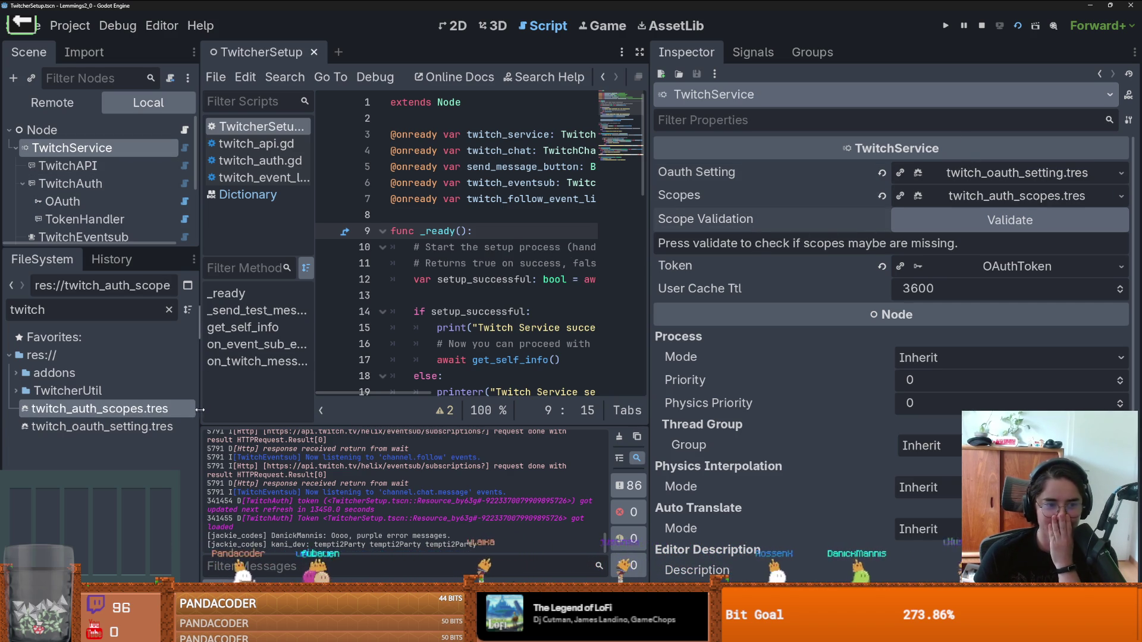
left_click(122, 425)
left_click(119, 409)
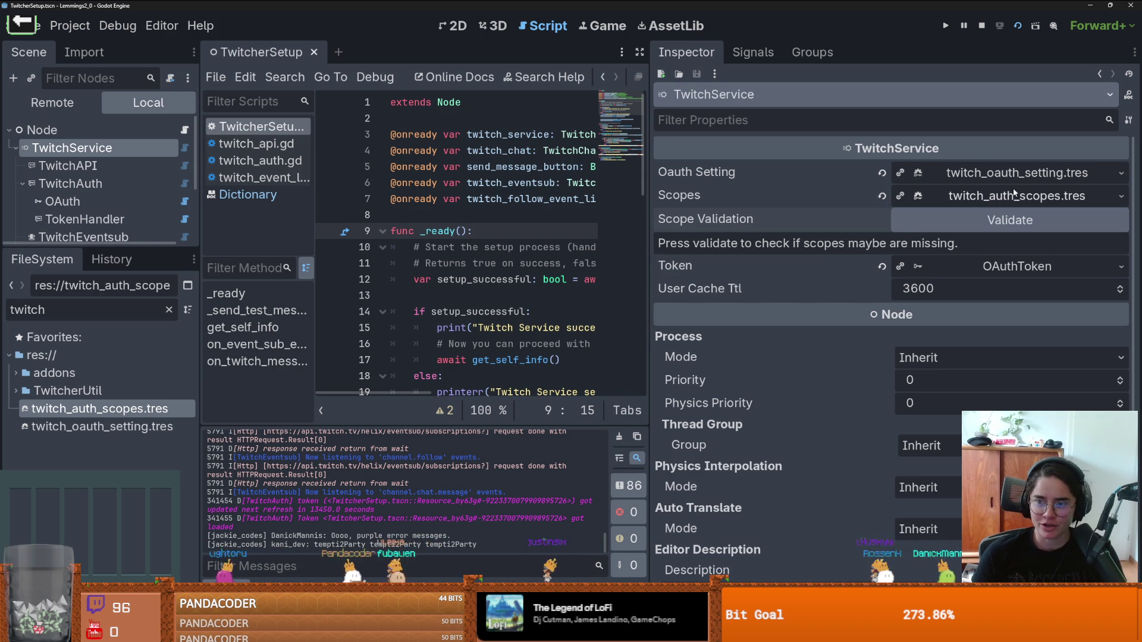
left_click(997, 173)
left_click(997, 173)
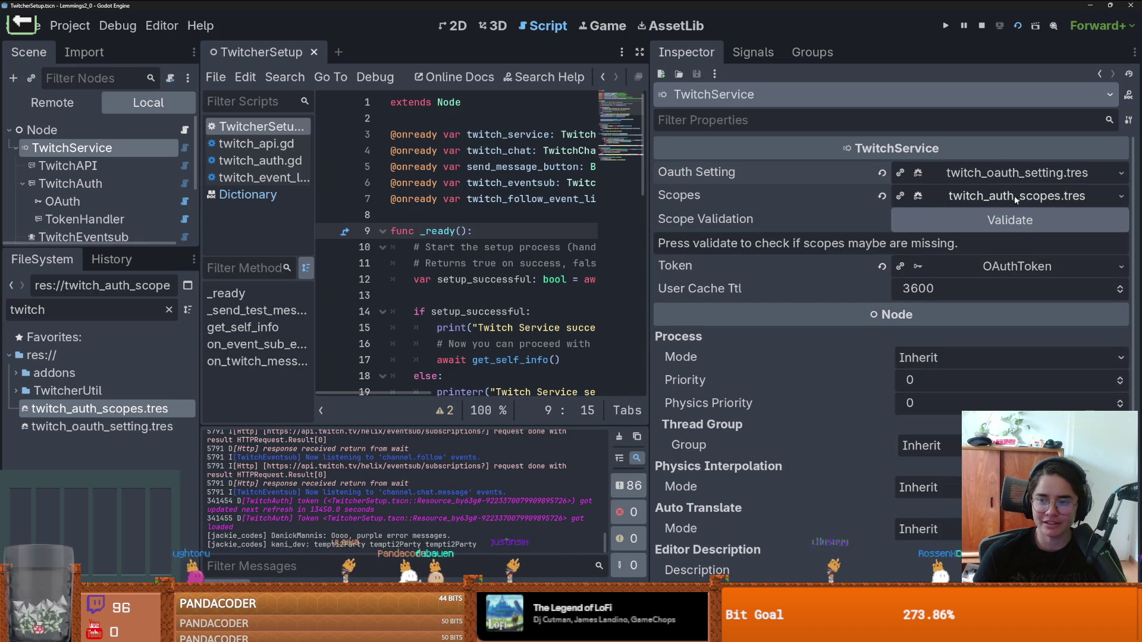
left_click(1011, 220)
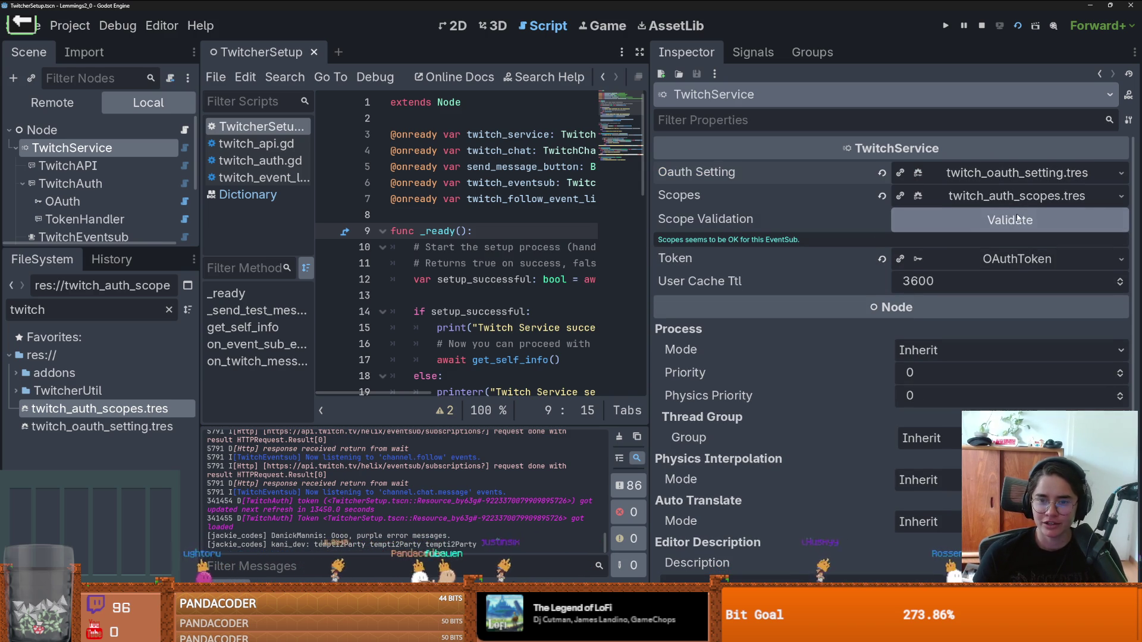
Step: Restart the running scene with F5, then widen the script editor by dragging the Inspector splitter right
left_click(982, 26)
key("F5")
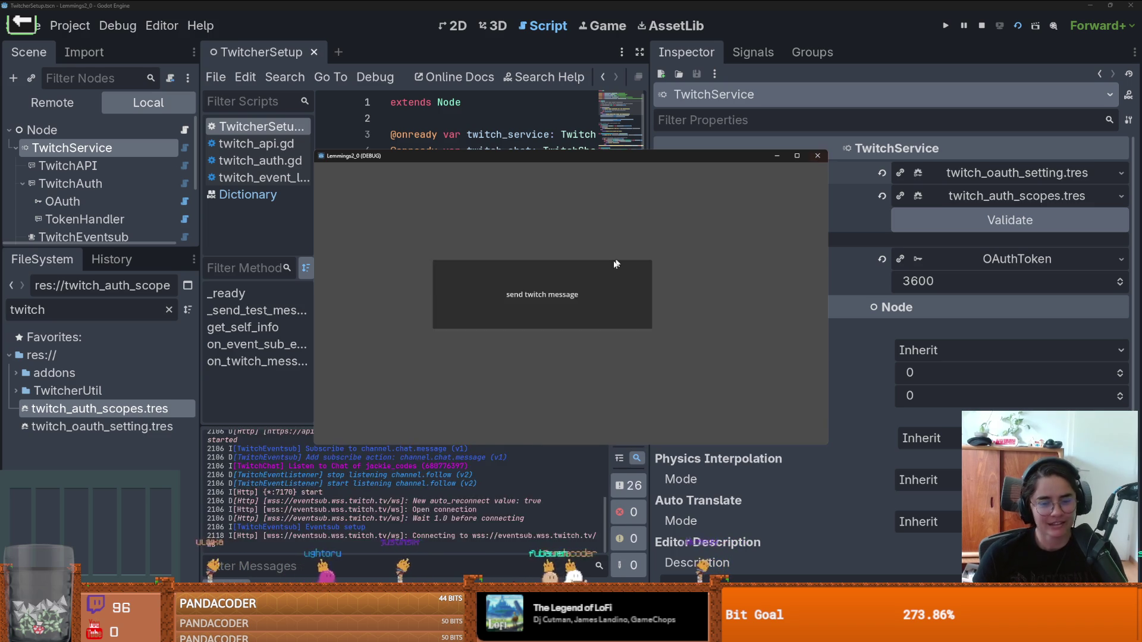
left_click(249, 268)
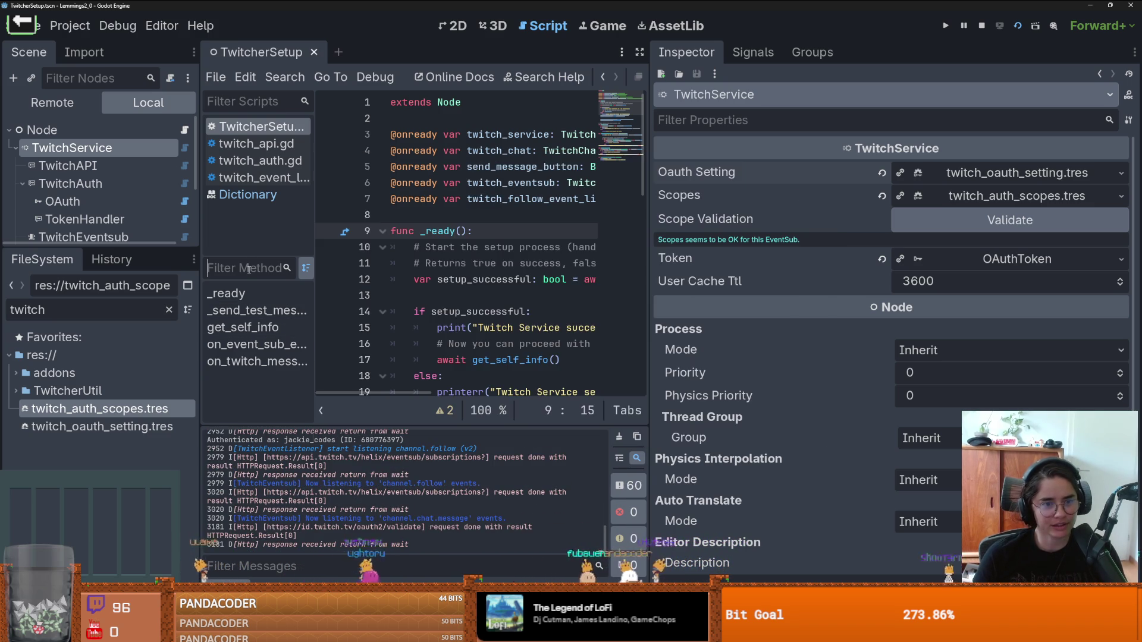
left_click_drag(651, 250, 834, 250)
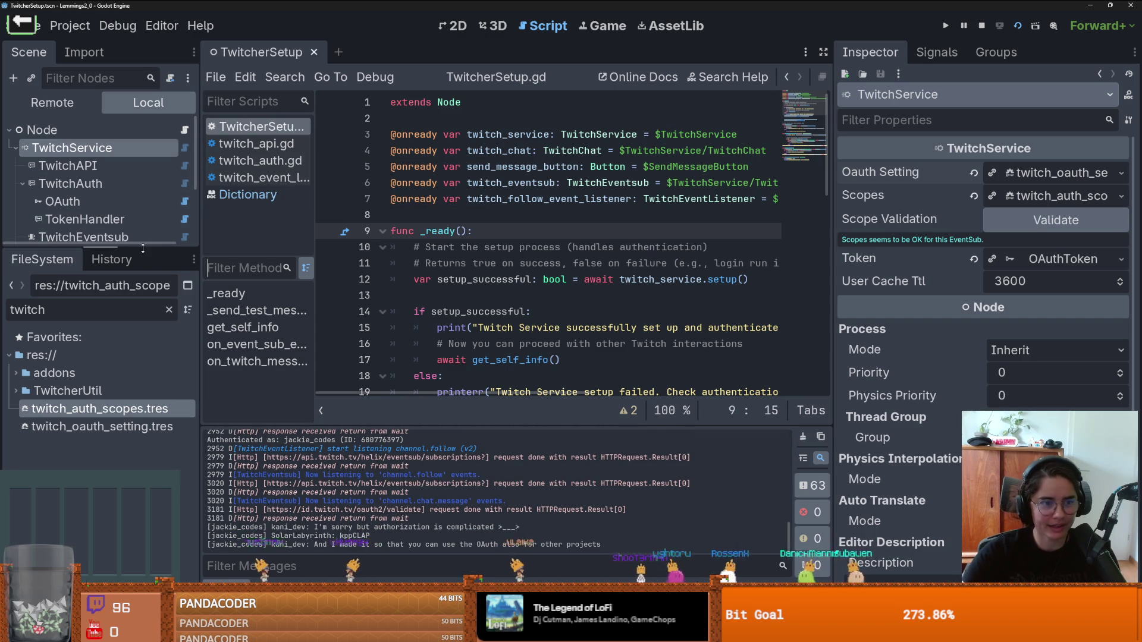
Step: Enlarge the scene tree, narrow the left docks and widen the code editor further
mouse_move(136, 248)
left_mouse_down()
mouse_move(136, 343)
mouse_move(140, 331)
left_mouse_up()
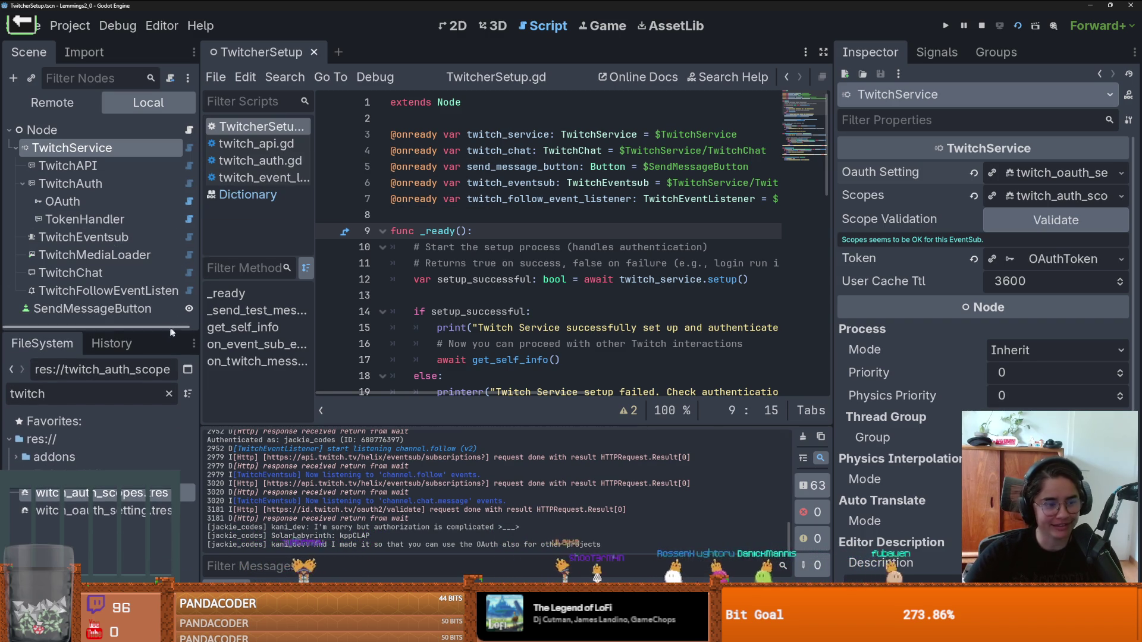
left_click_drag(199, 308, 172, 308)
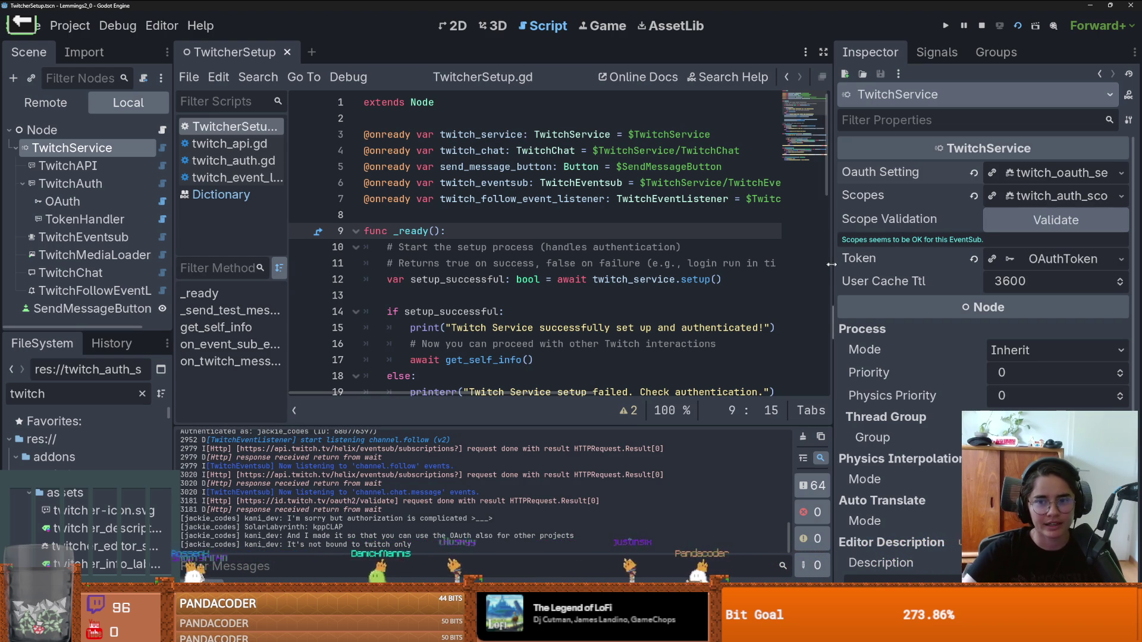
left_click_drag(832, 264, 897, 264)
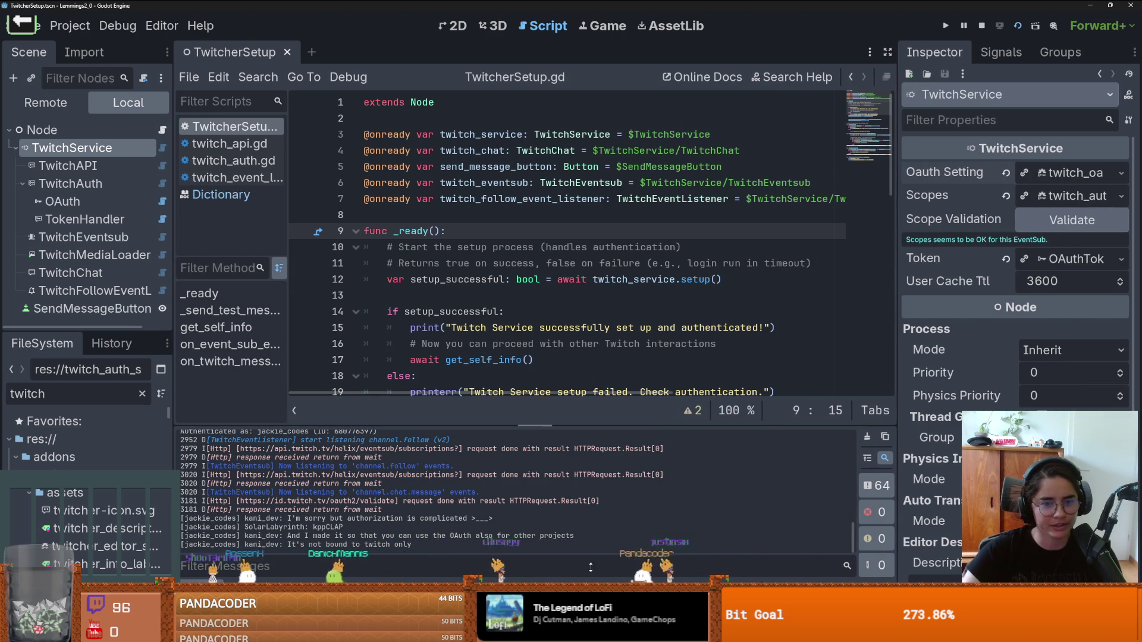
scroll(499, 325, "down", 4)
scroll(499, 325, "up", 1)
Step: Save the scene and select the on_event_sub_event_received function name in TwitcherSetup.gd
key("ctrl+s")
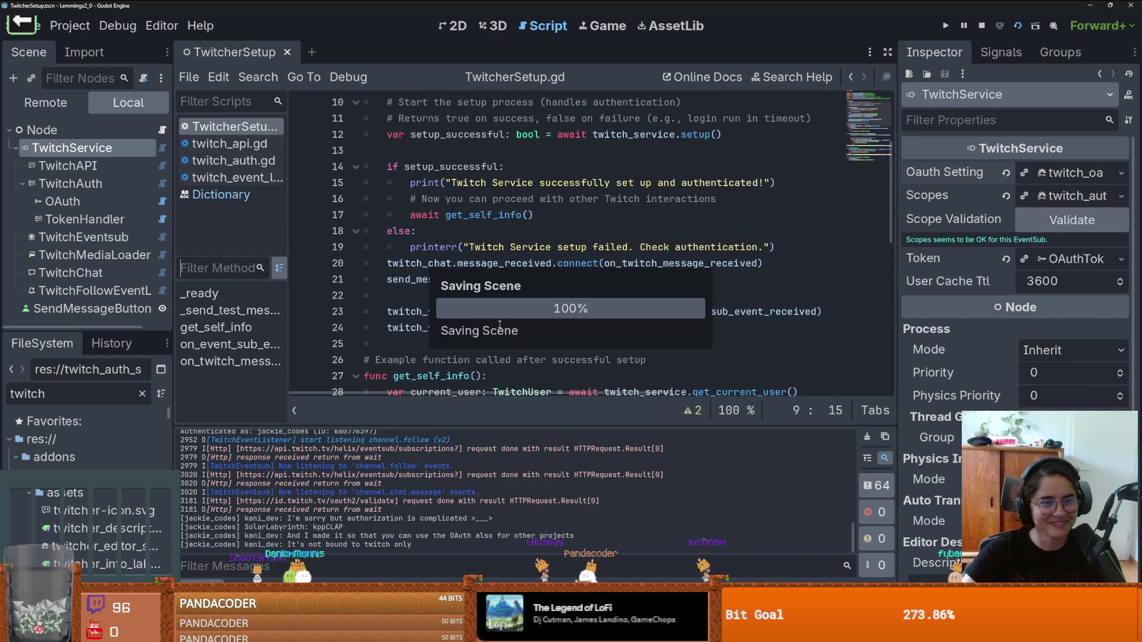
scroll(499, 325, "up", 3)
scroll(475, 291, "down", 12)
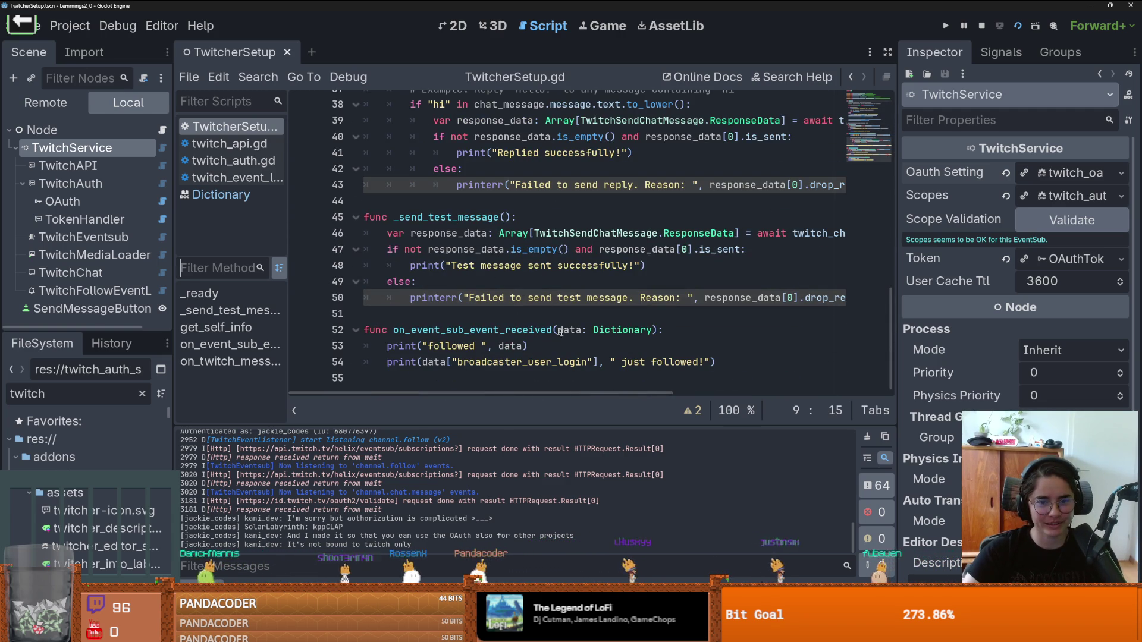
left_click_drag(175, 312, 177, 312)
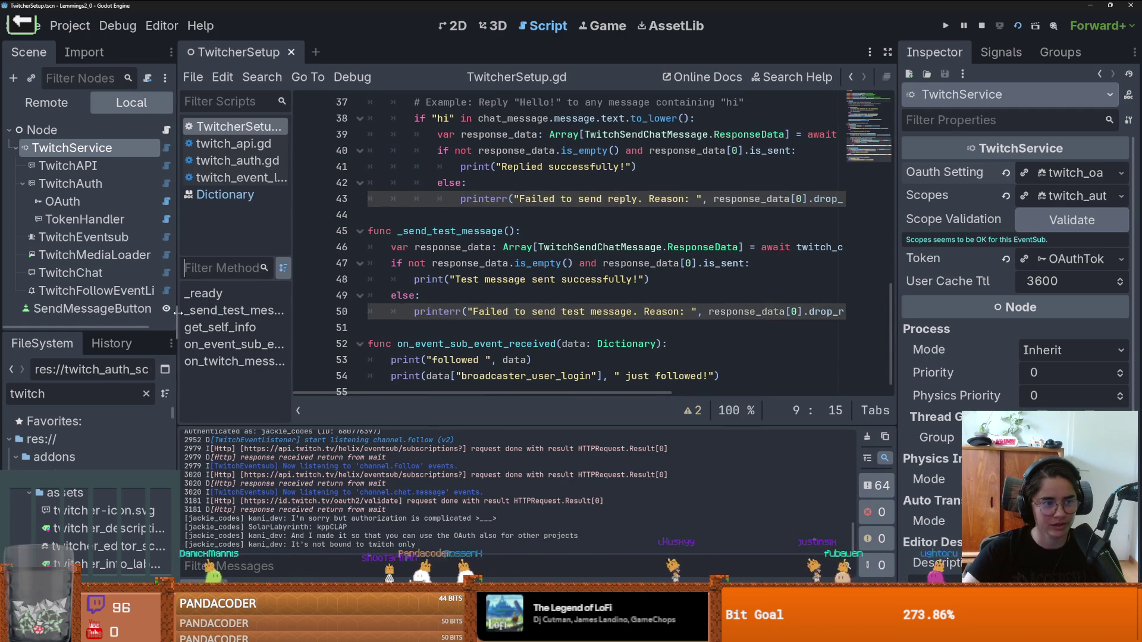
double_click(542, 345)
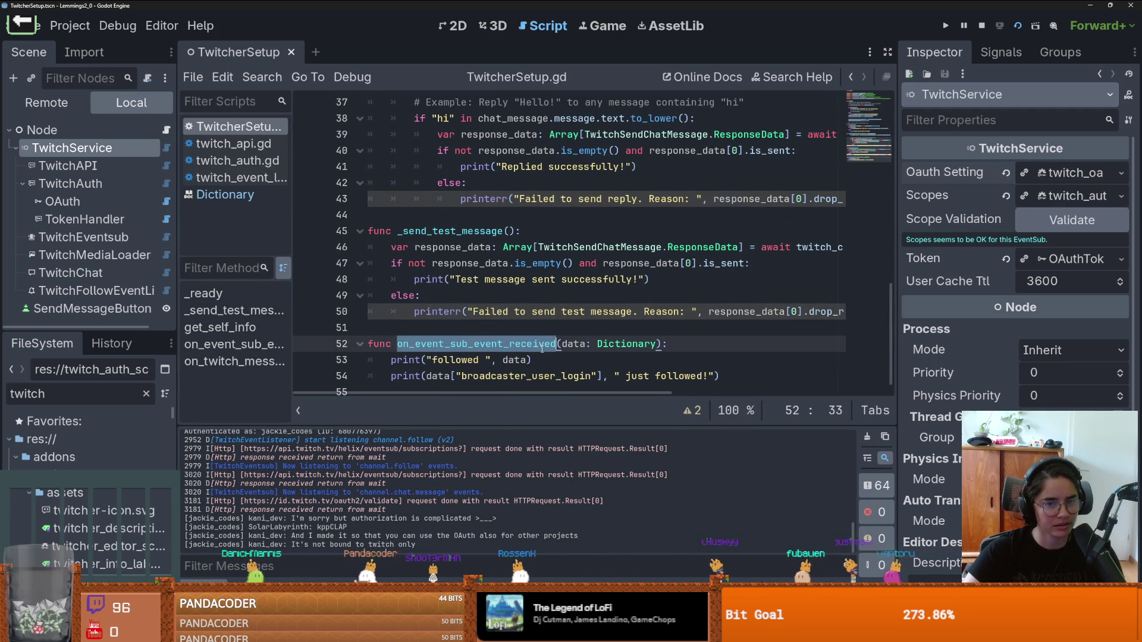
left_click(604, 348)
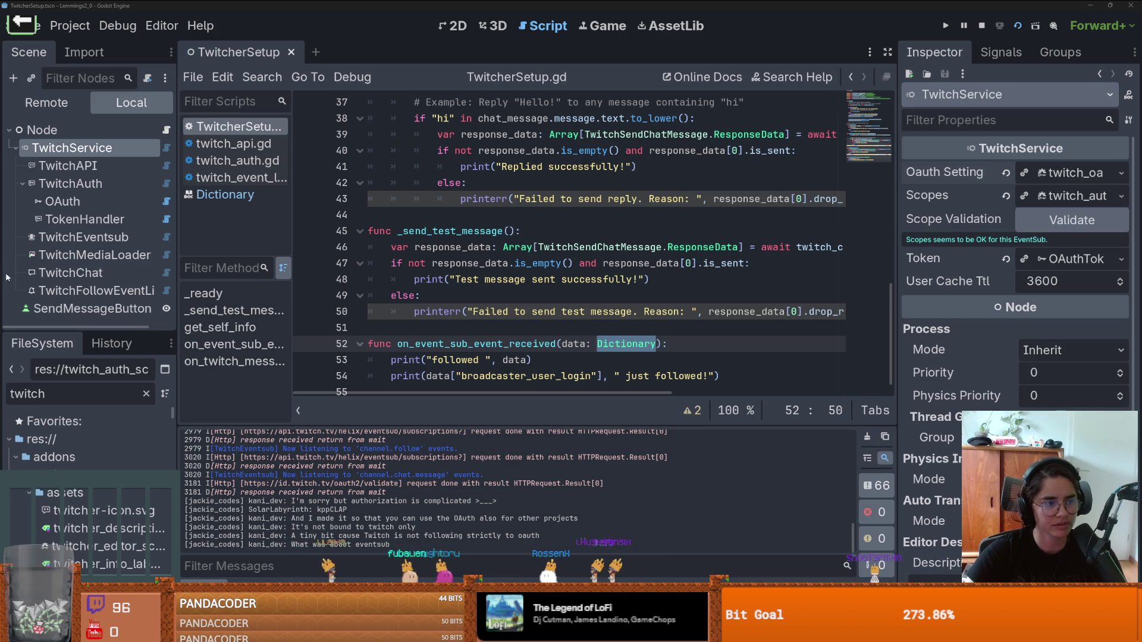
Step: Open the TwitchEventsub node's class documentation and scroll through it
left_click(262, 77)
left_click(369, 342)
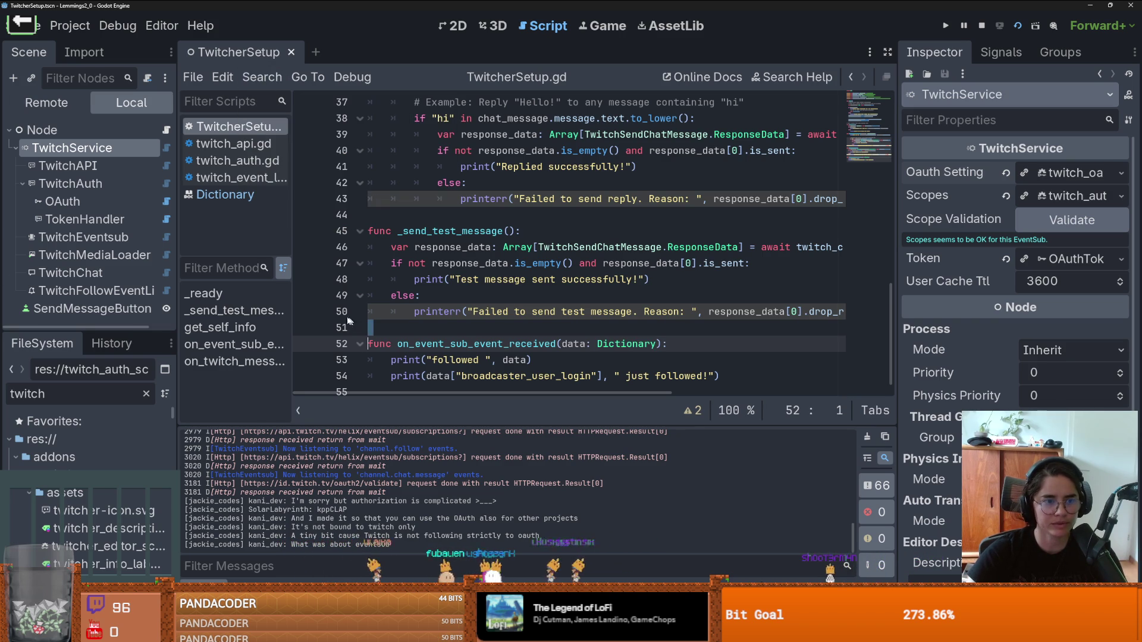
right_click(113, 237)
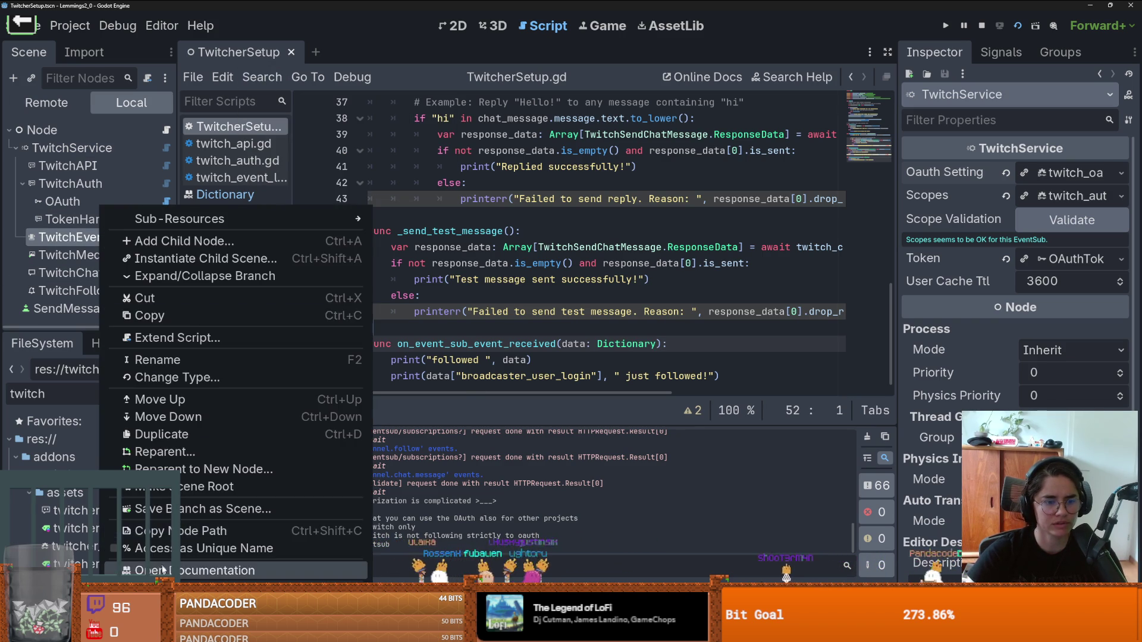
left_click(178, 565)
scroll(520, 251, "down", 10)
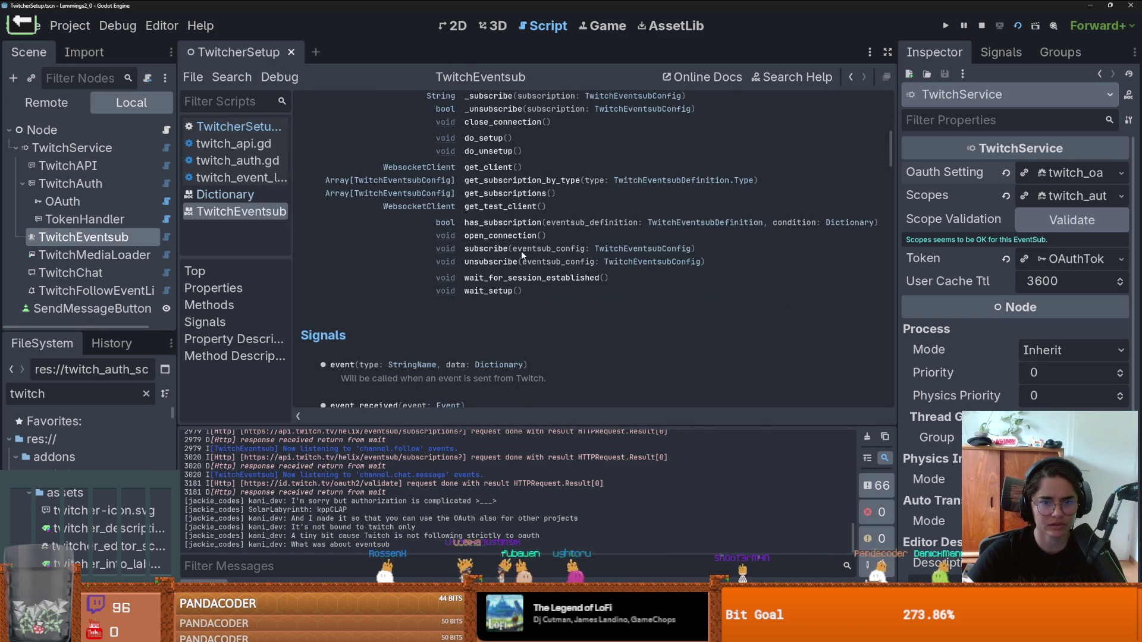
scroll(521, 251, "down", 3)
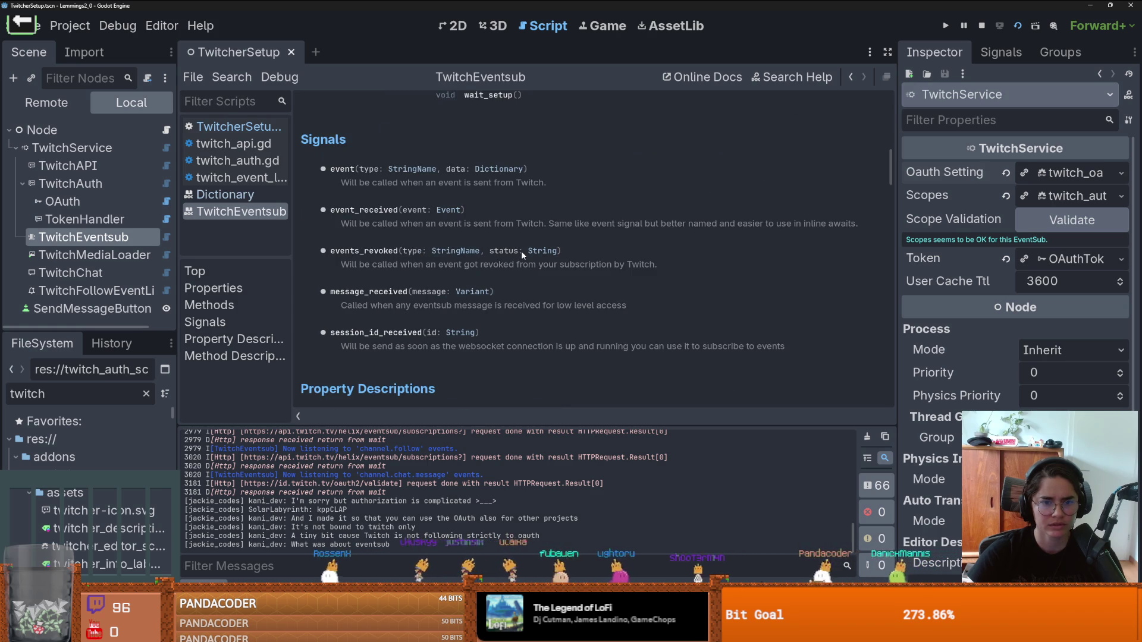
Step: Open the TwitchEventListener documentation, highlight typed_data_received, and widen the Scene dock to show full node names
right_click(119, 291)
left_click(266, 551)
scroll(402, 224, "down", 8)
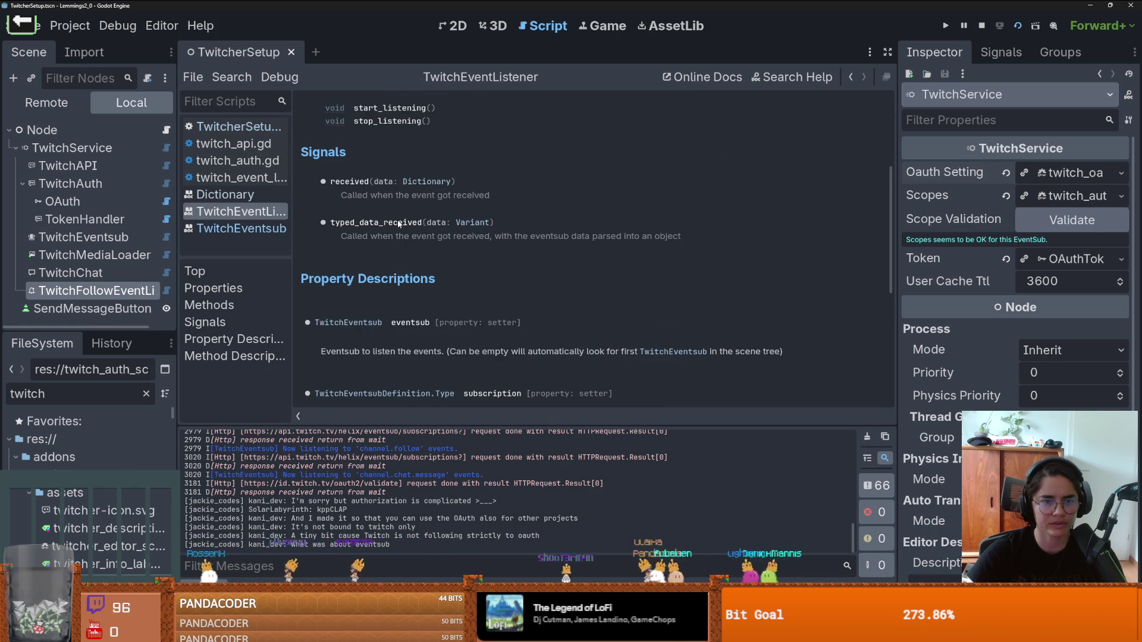
left_click_drag(383, 236, 490, 236)
left_click(523, 238)
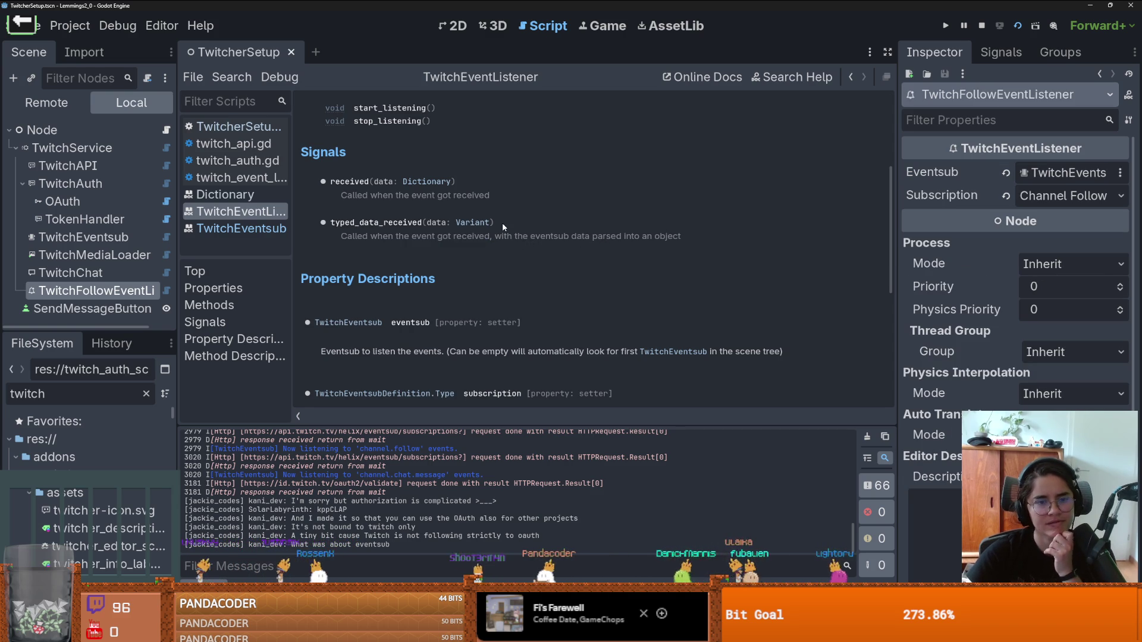
left_click_drag(423, 223, 331, 224)
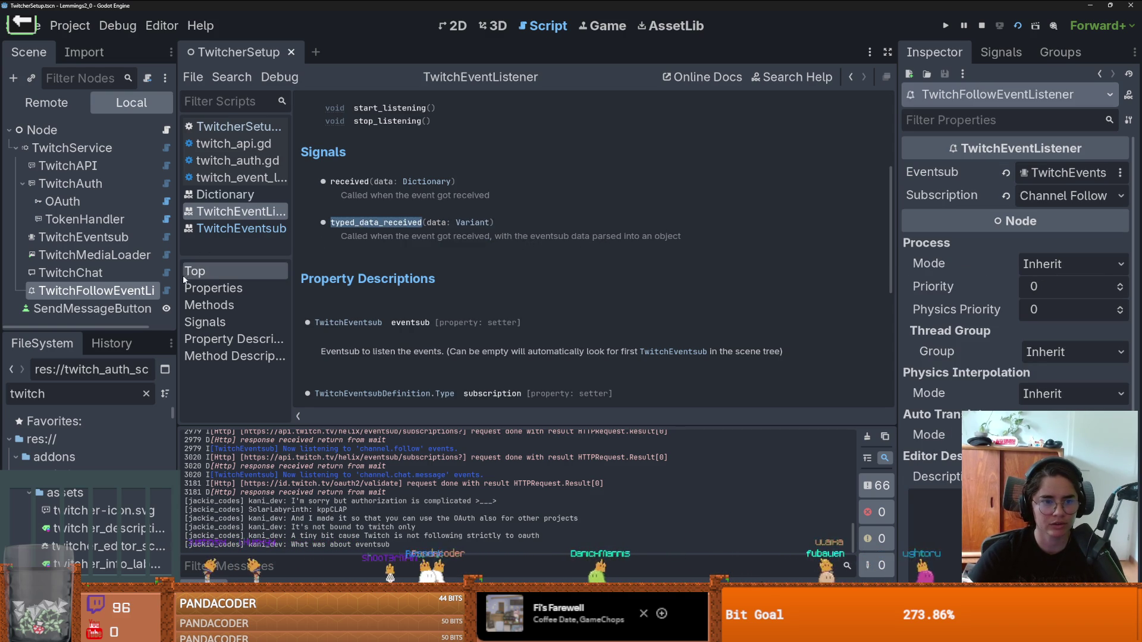
left_click_drag(177, 275, 234, 277)
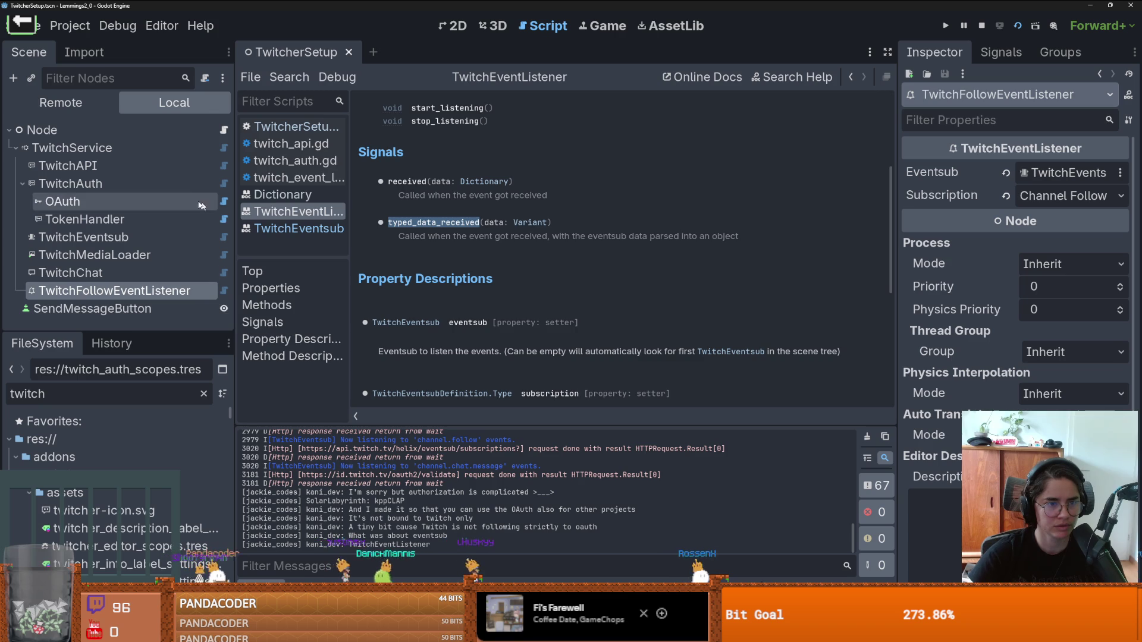
Step: Replace received with typed_data_received on line 23 and jump to that signal's definition
left_click(224, 130)
scroll(577, 278, "up", 10)
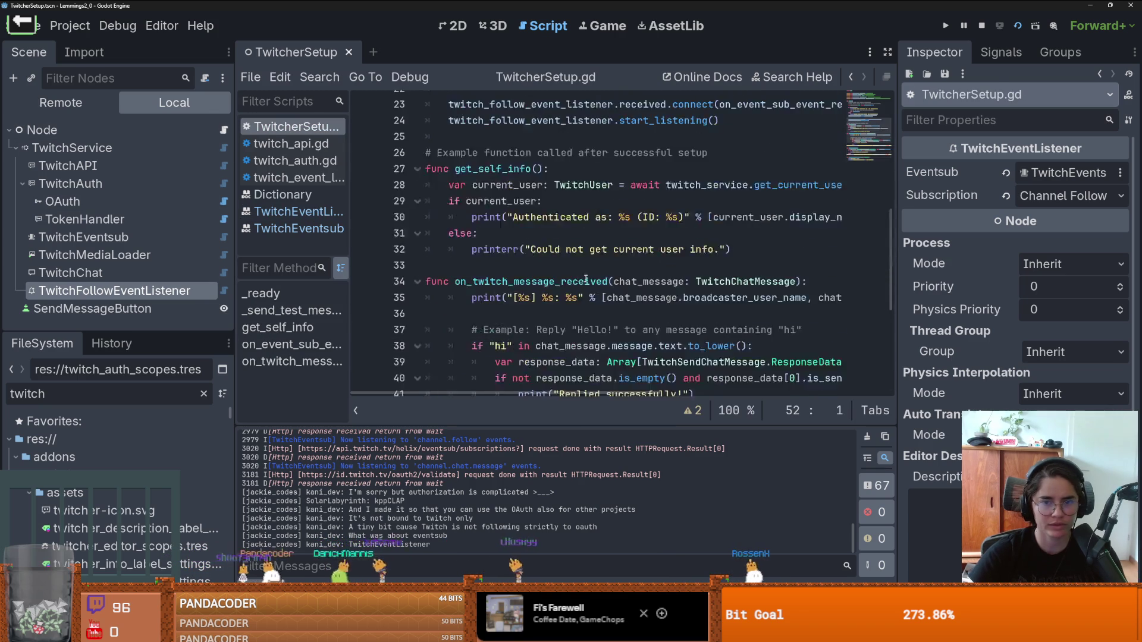
scroll(601, 280, "down", 2)
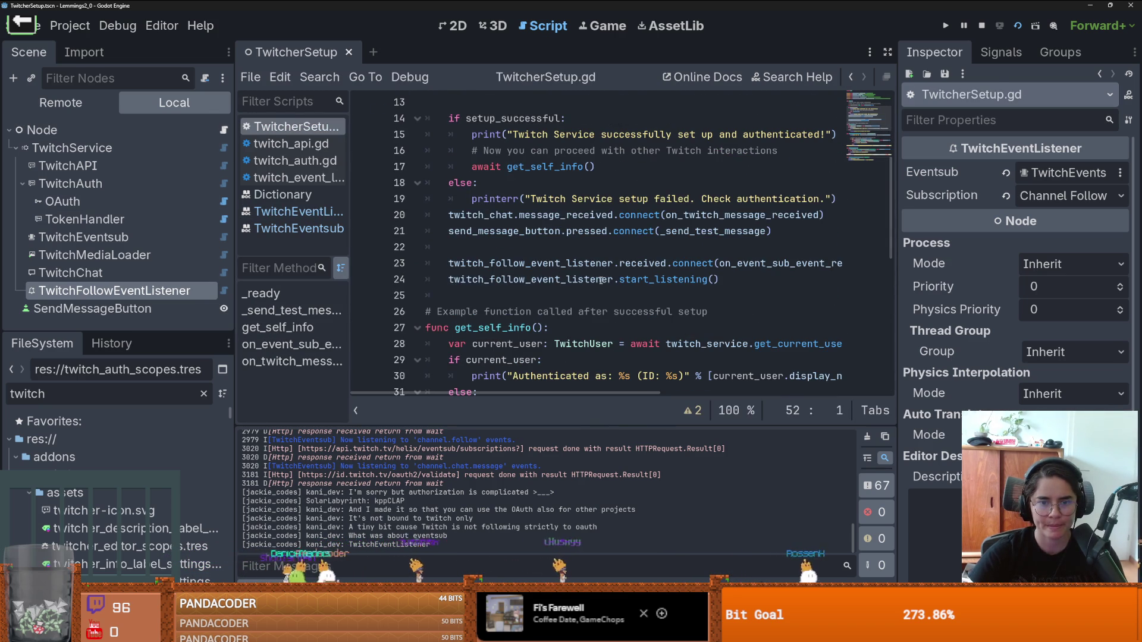
left_click(627, 279)
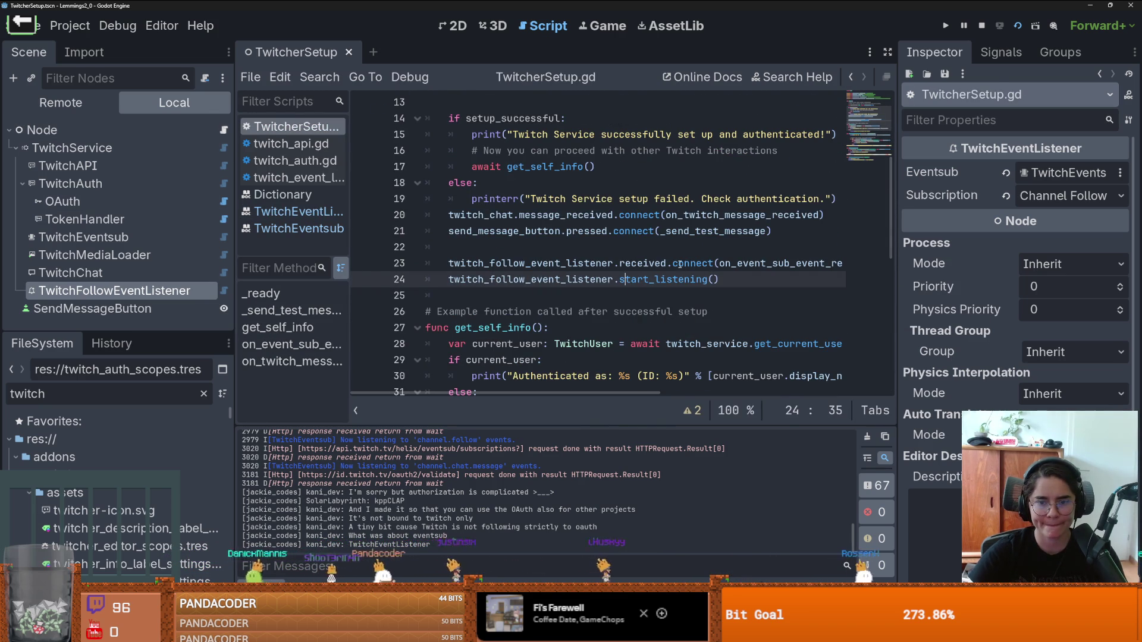
scroll(709, 264, "right", 3)
left_click(576, 263)
type("typed_data_received")
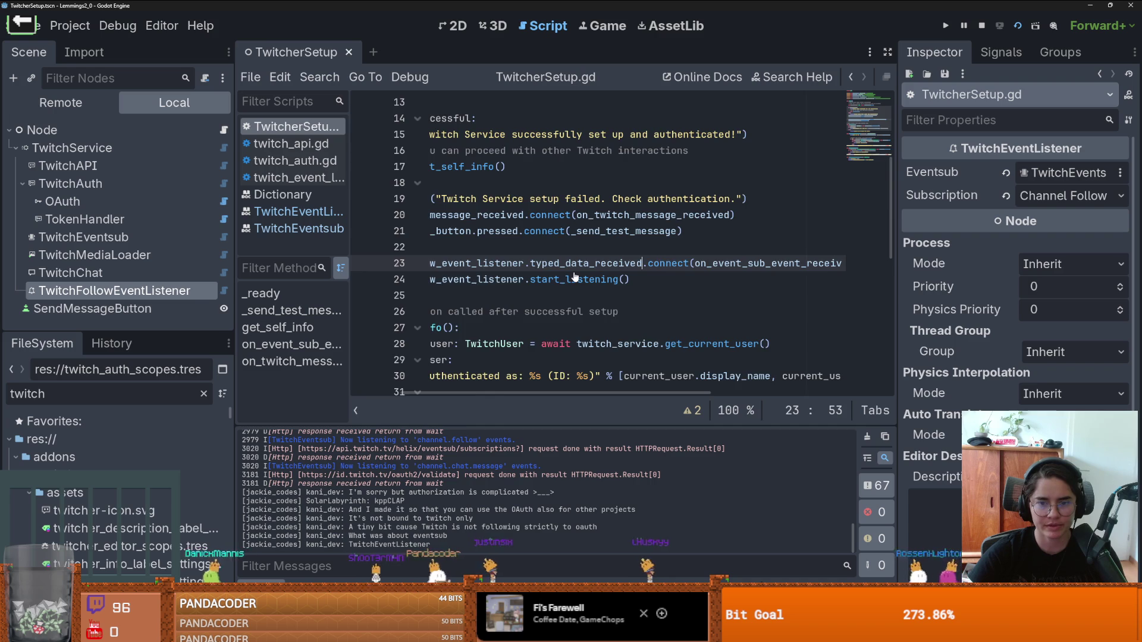
left_click(646, 264, "ctrl")
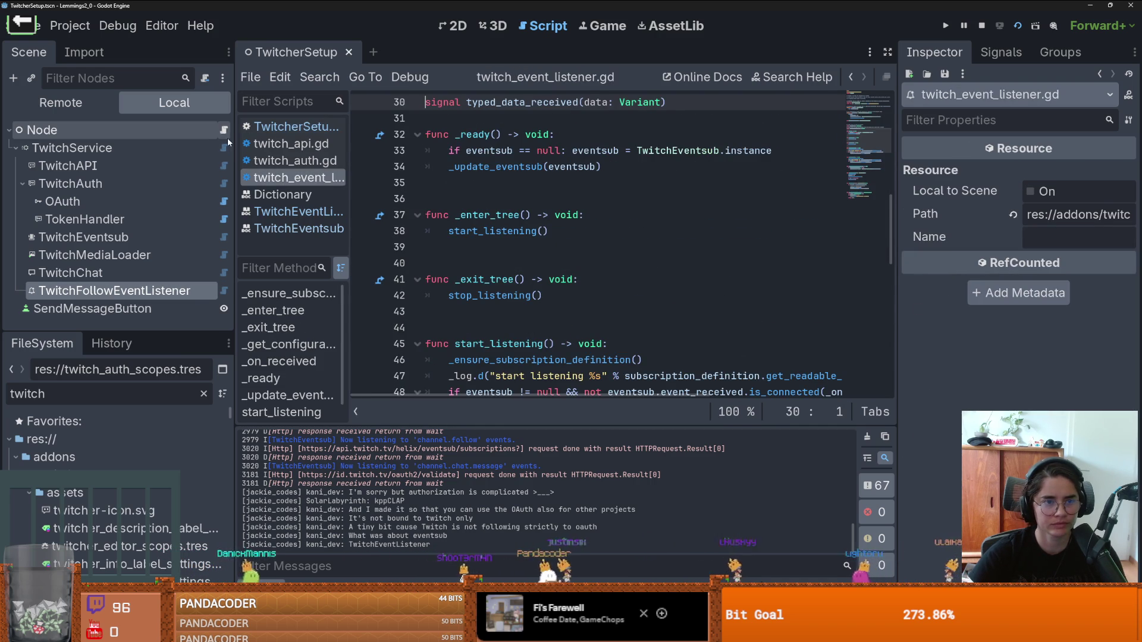
Step: Check the TwitchEventListener and Variant class documentation for the typed_data_received parameter type
left_click(292, 127)
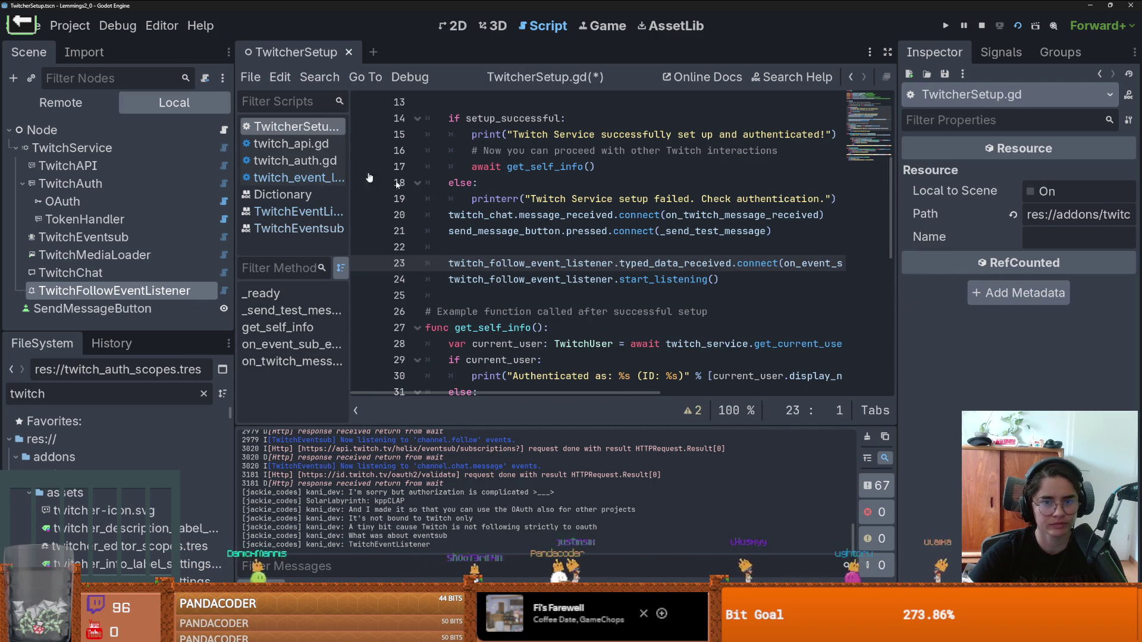
right_click(145, 290)
left_click(240, 571)
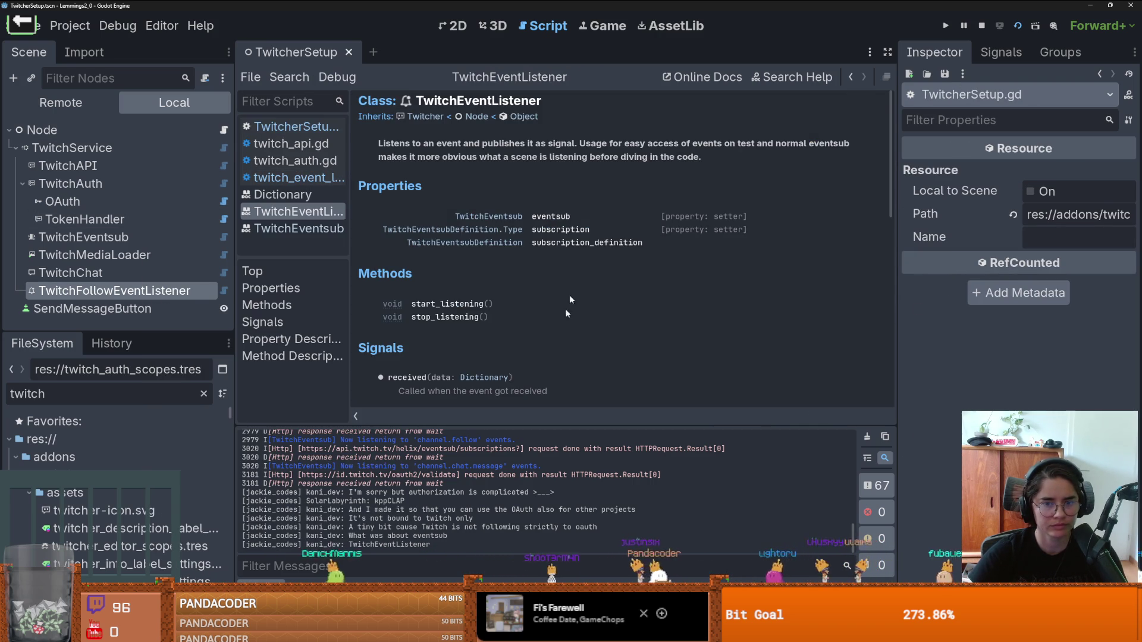
scroll(516, 280, "down", 3)
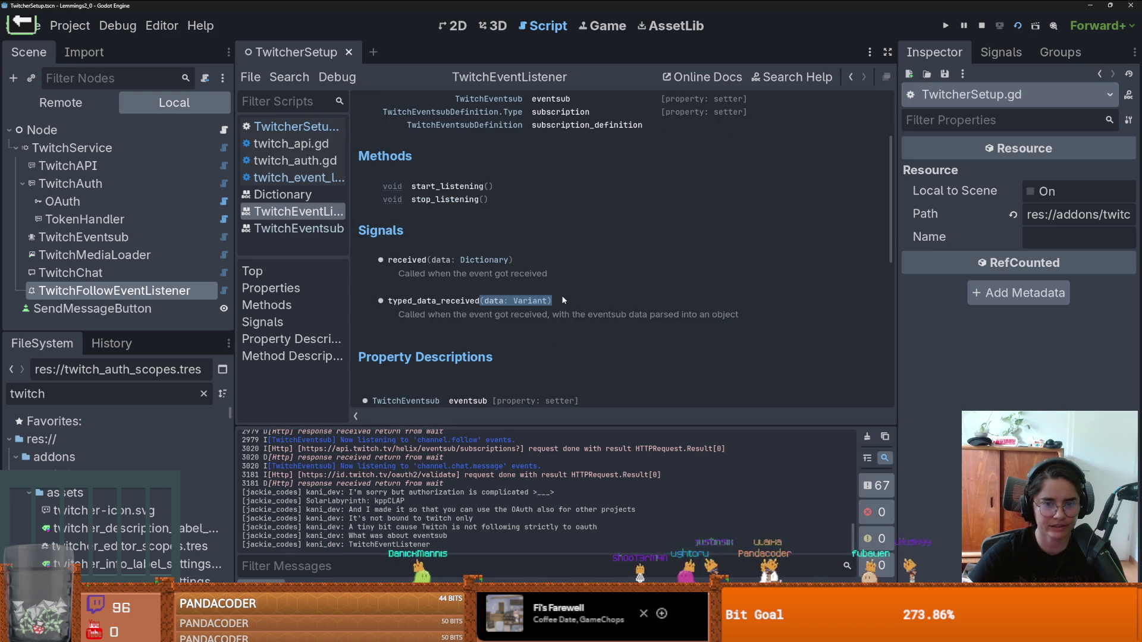
left_click(542, 301)
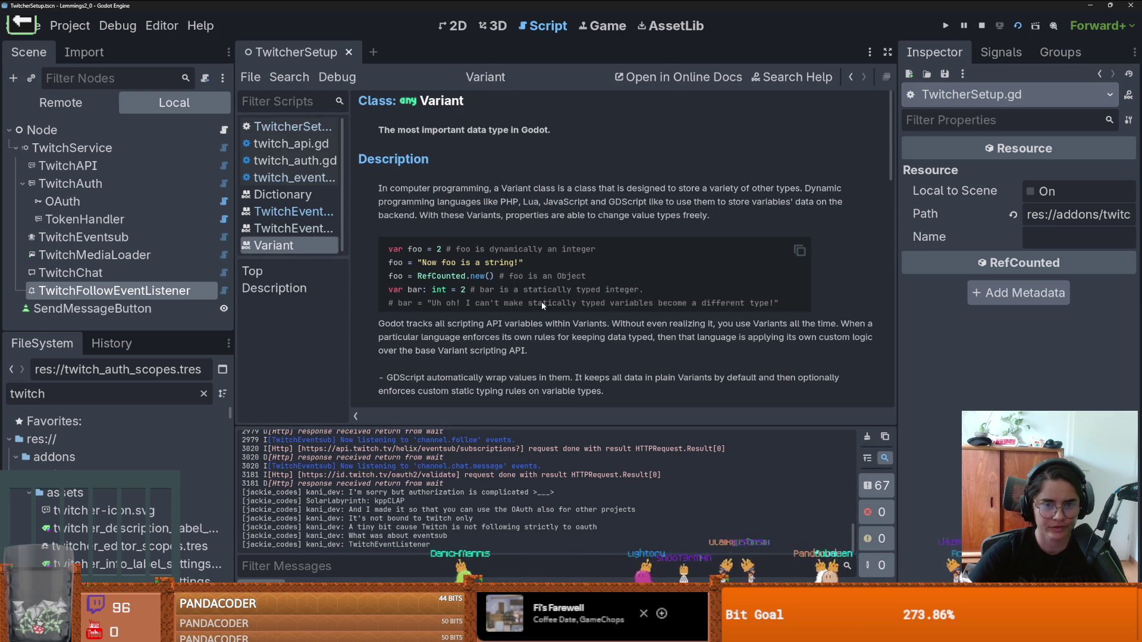
left_click(850, 76)
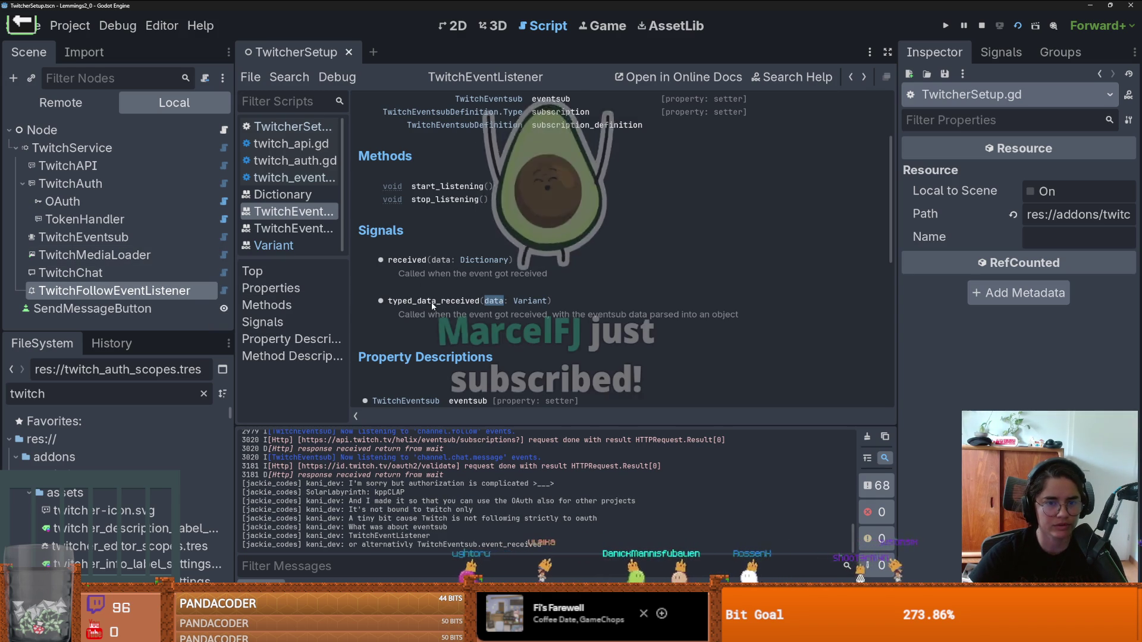
scroll(430, 302, "up", 3)
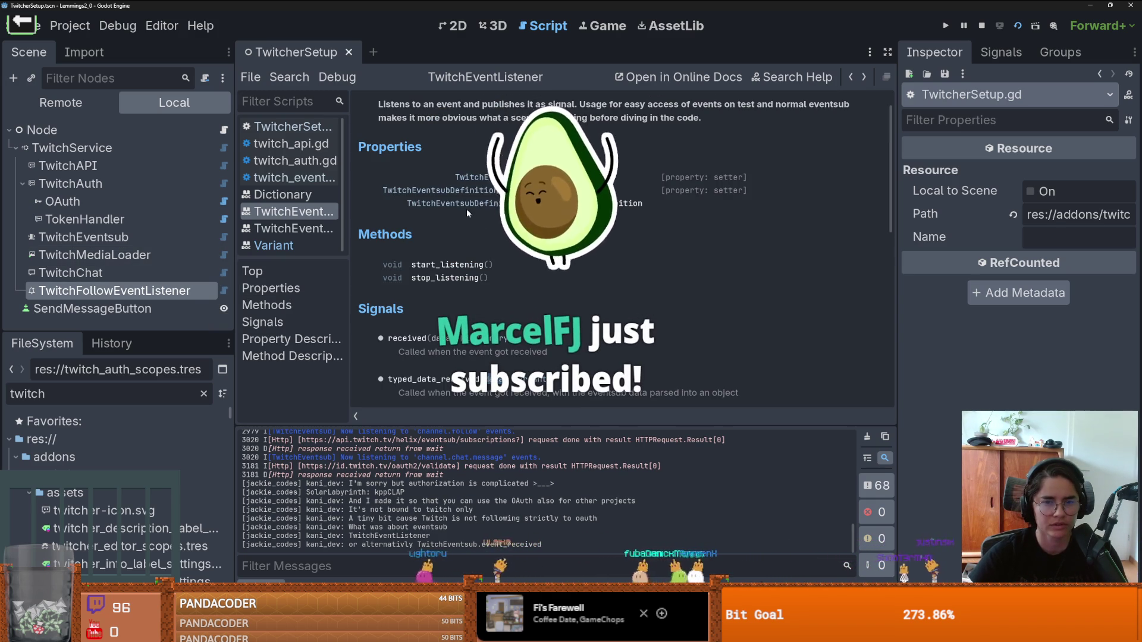
Step: Delete the Dictionary type from the handler's data parameter on line 52 and save the script
left_click(224, 129)
scroll(806, 328, "down", 5)
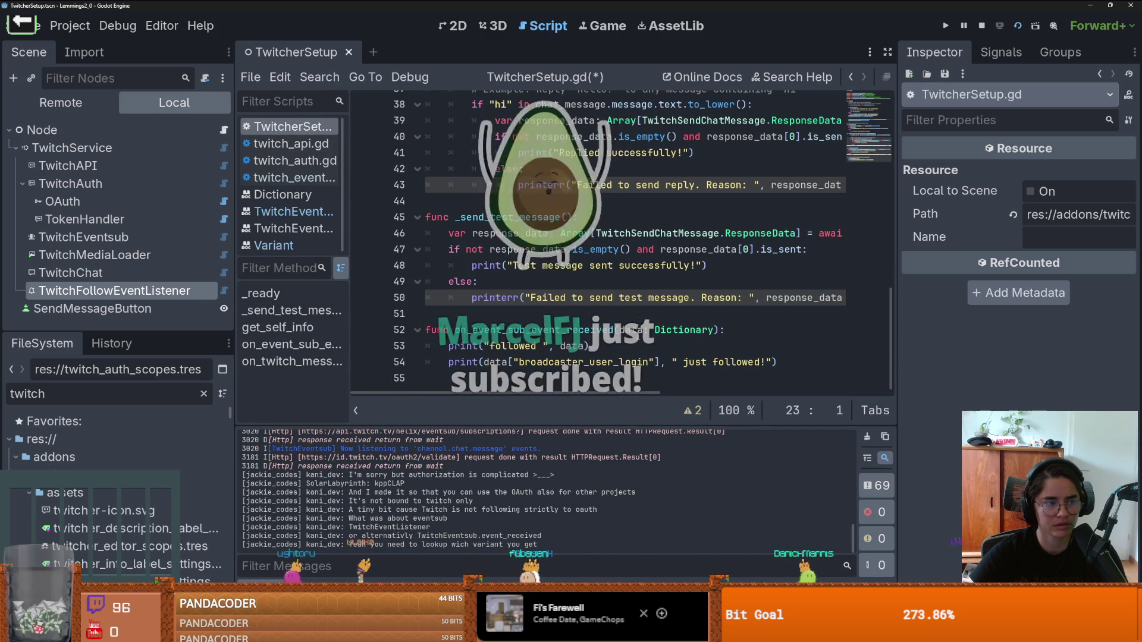
left_click(638, 331)
double_click(669, 331)
key("BackSpace")
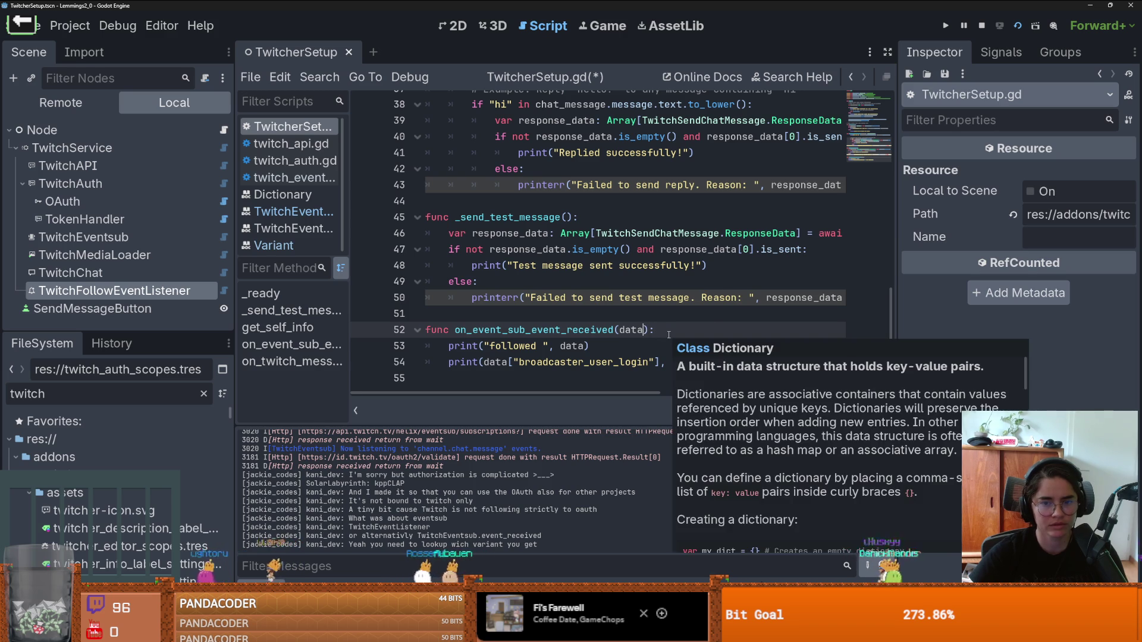
left_click(668, 331)
key("ctrl+s")
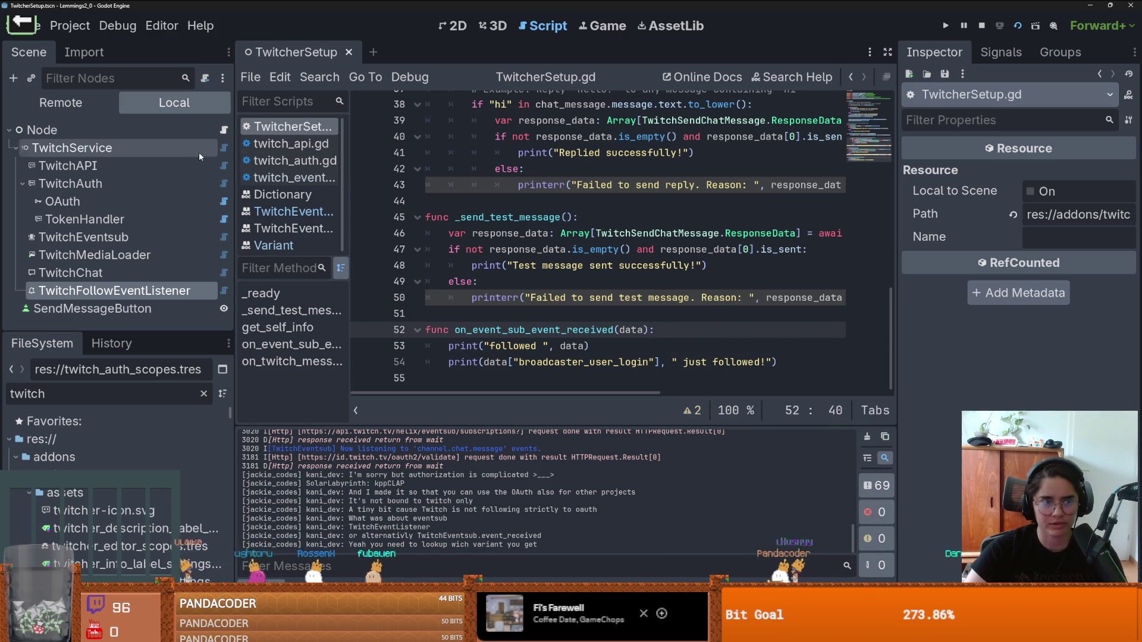
Step: Collapse the TwitchAuth branch in the Scene dock and switch to GitHub Desktop
left_click(138, 221)
left_click(23, 184)
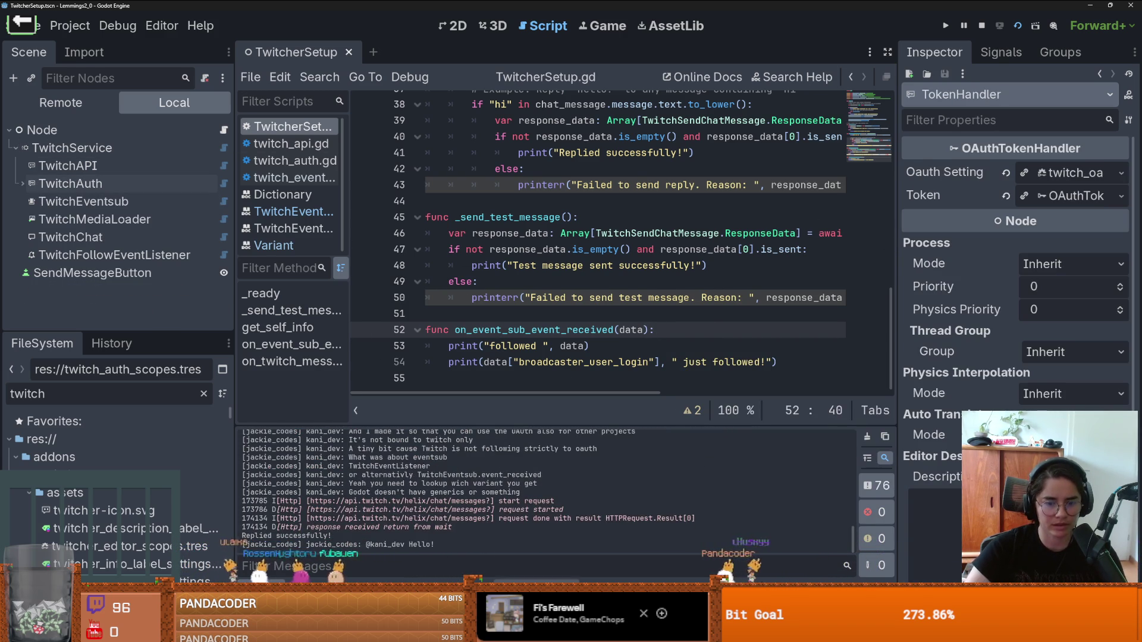
key("alt+Tab")
Step: Commit the changes in GitHub Desktop with message 'updated twitcher and reauth', then return to Godot
scroll(131, 489, "down", 10)
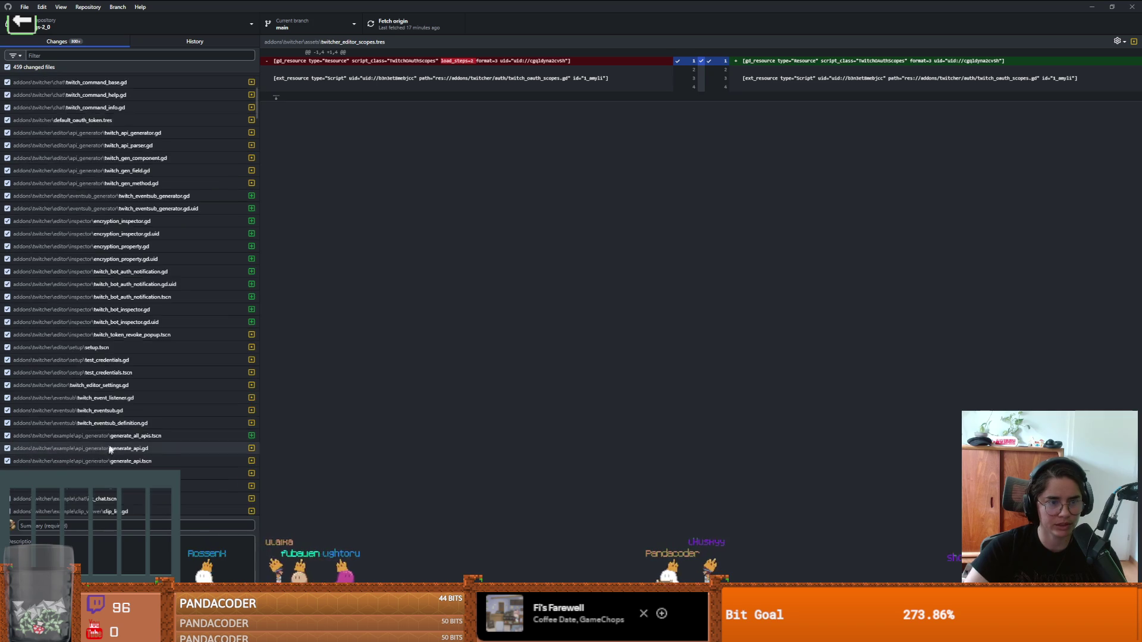
type("updated twitcher and reauth")
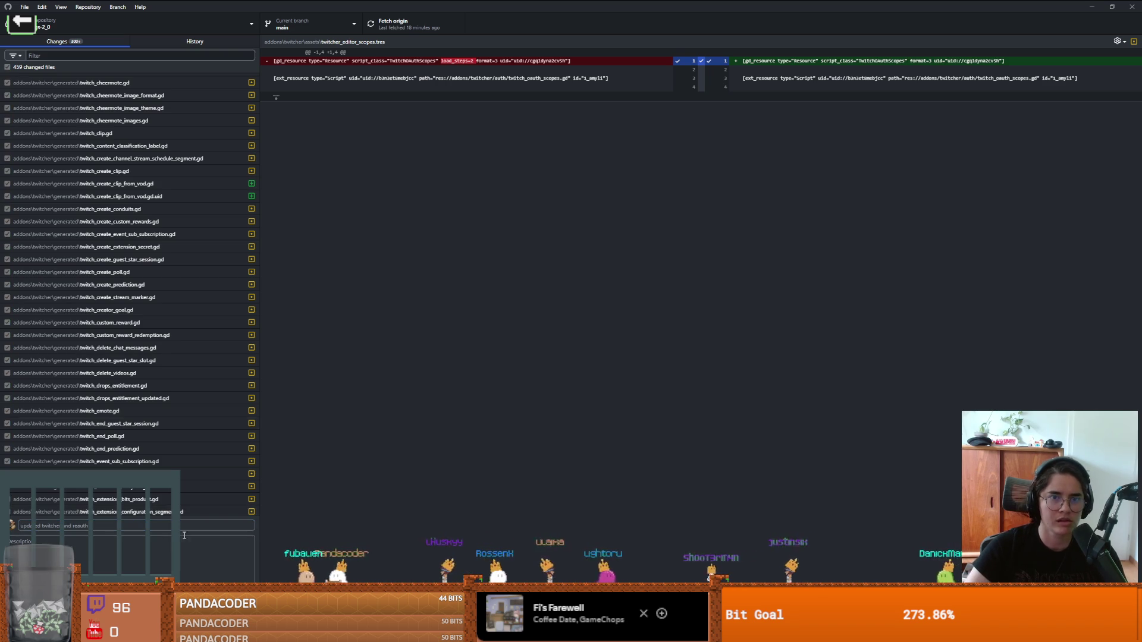
key("ctrl+Return")
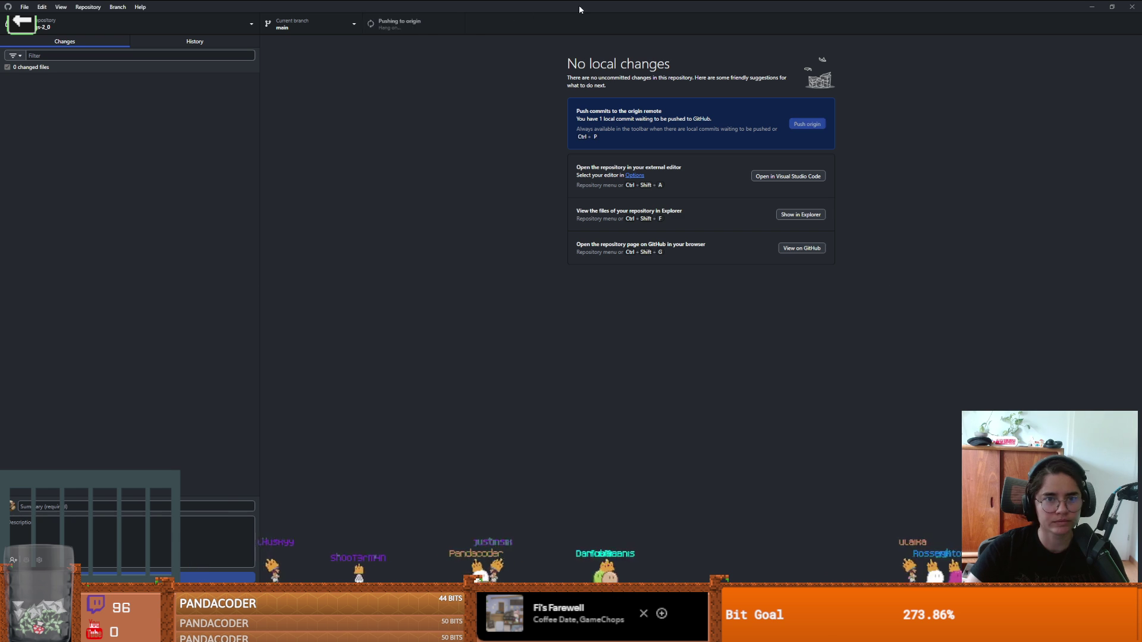
key("alt+Tab")
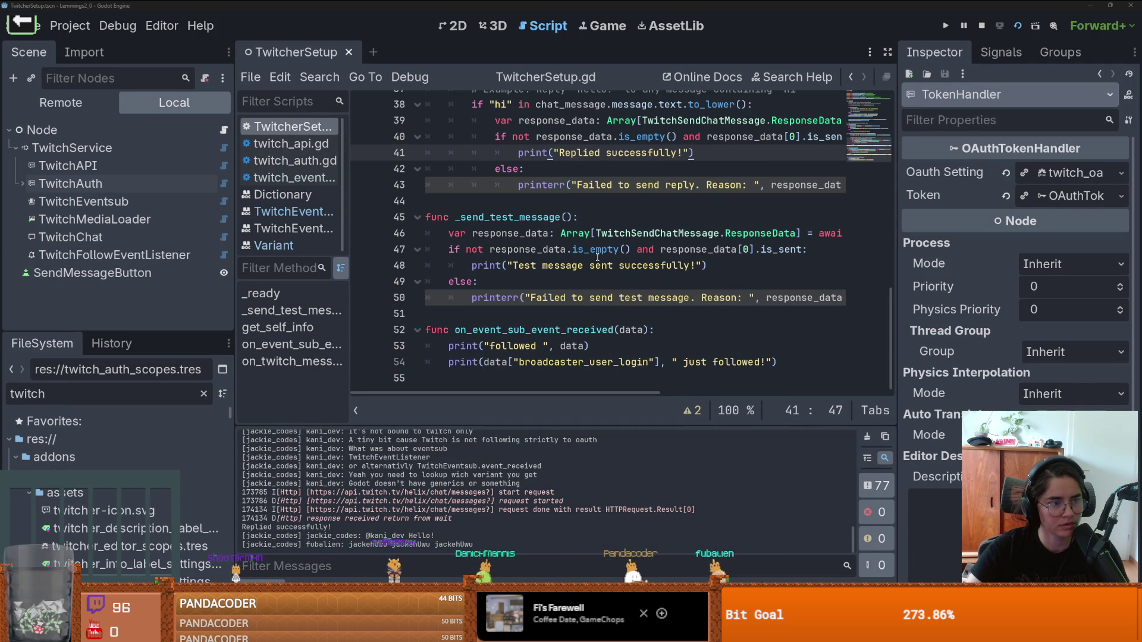
Step: Widen the code area and select the data argument on line 53
left_click(637, 265)
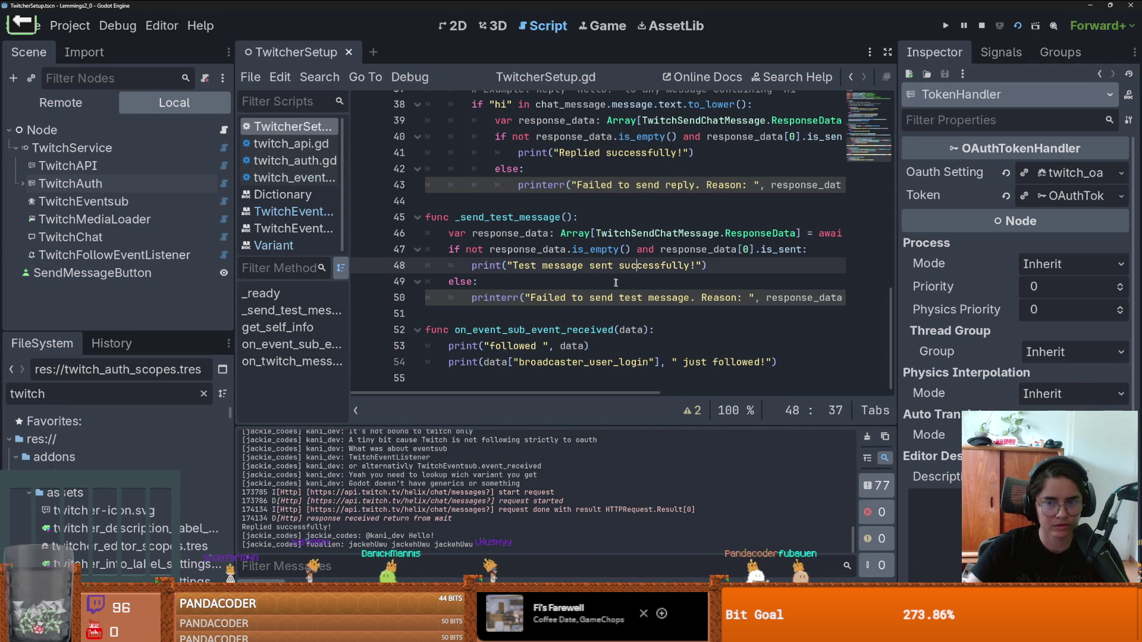
scroll(551, 265, "up", 2)
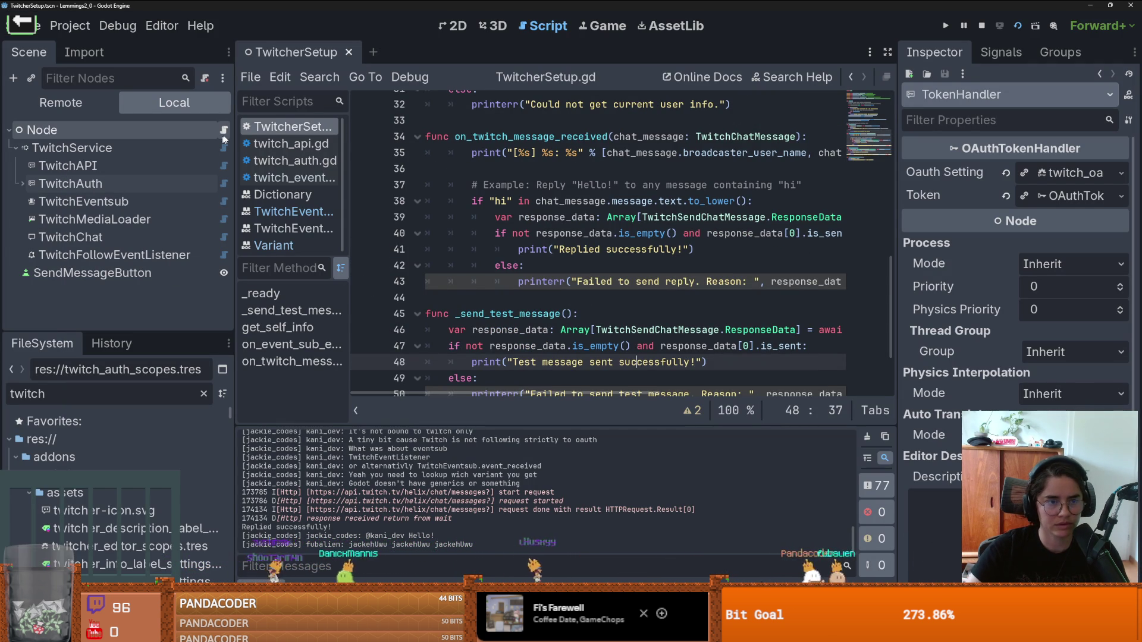
scroll(855, 306, "down", 2)
left_click_drag(896, 305, 1014, 305)
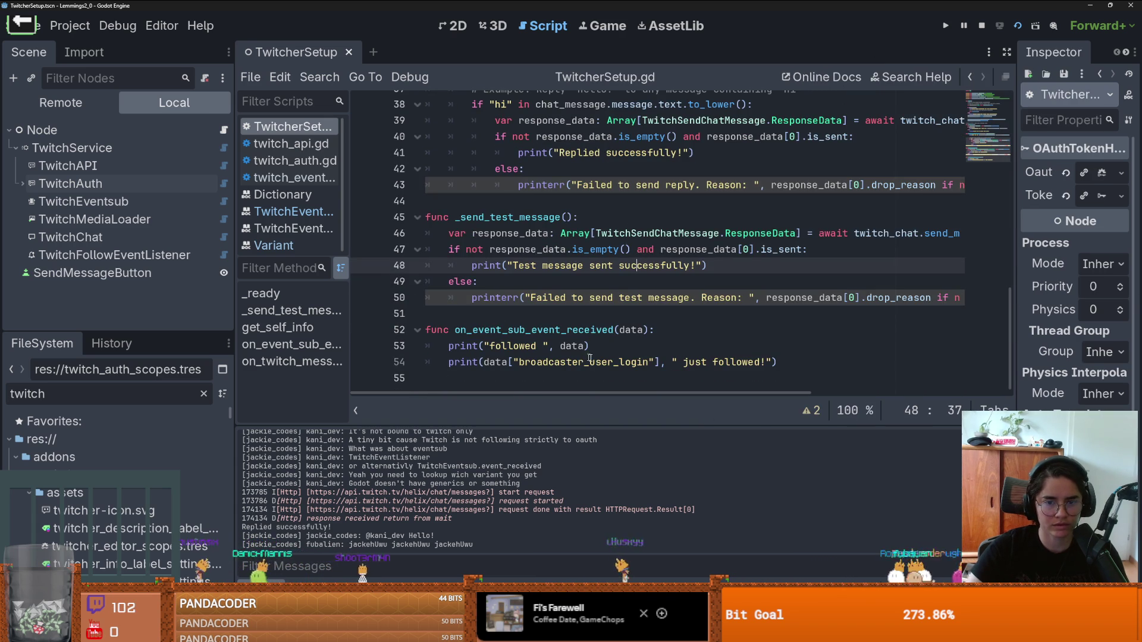
left_click(572, 345)
double_click(572, 345)
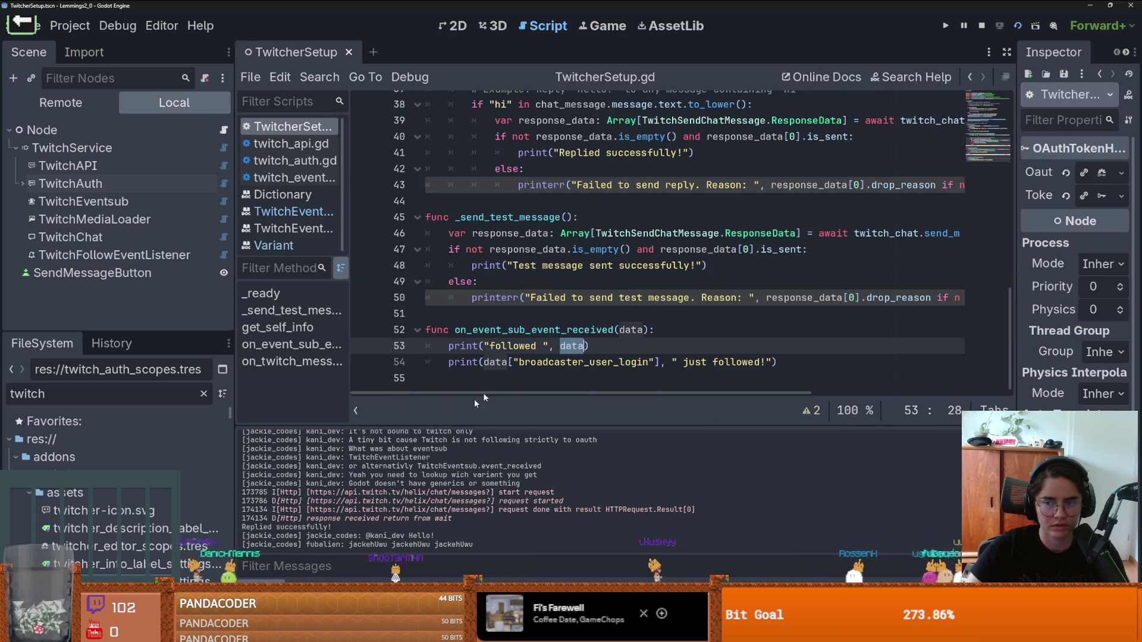
Step: Turn on Use Test Server for the TwitchEventsub node, then save and run the project
left_click(137, 201)
left_click_drag(1017, 261, 765, 261)
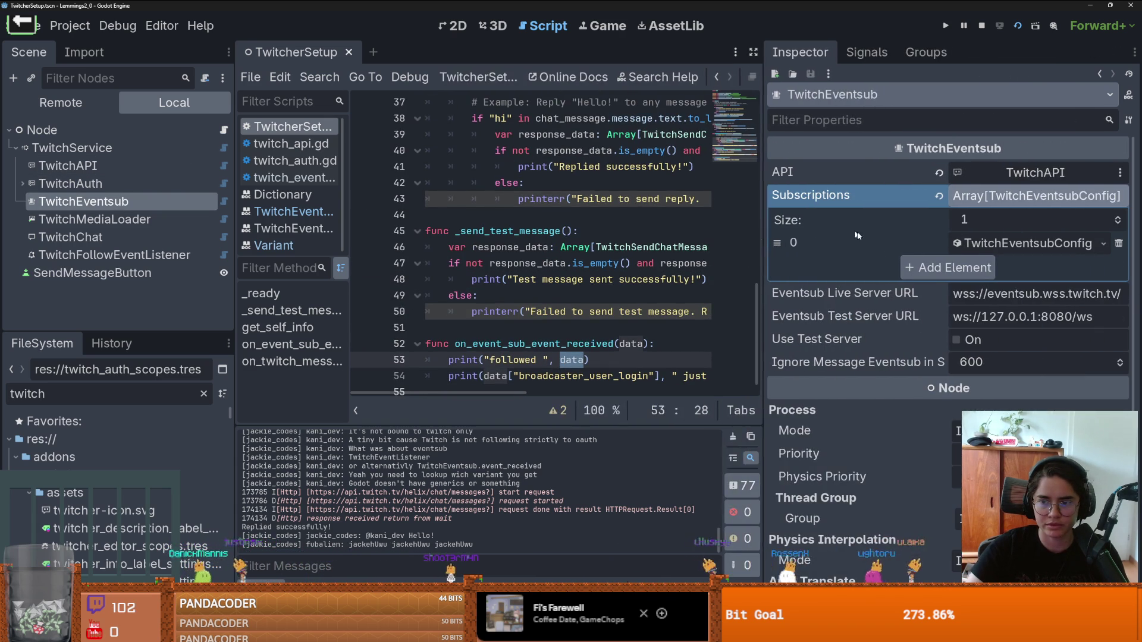
left_click(1021, 174)
left_click(661, 112)
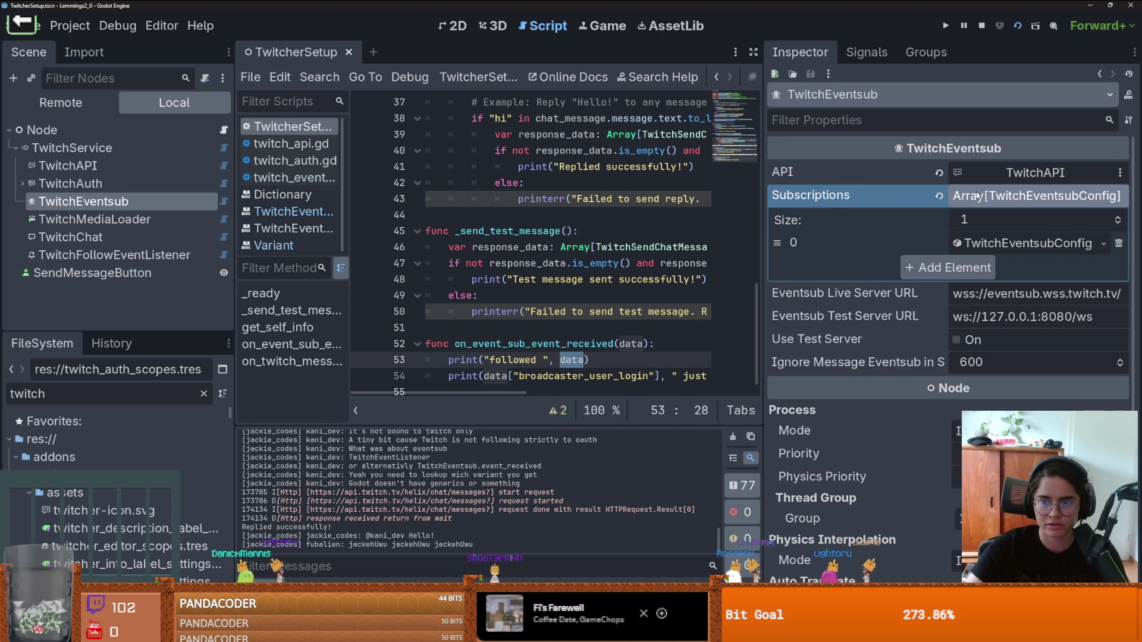
left_click(811, 196)
left_click(854, 269)
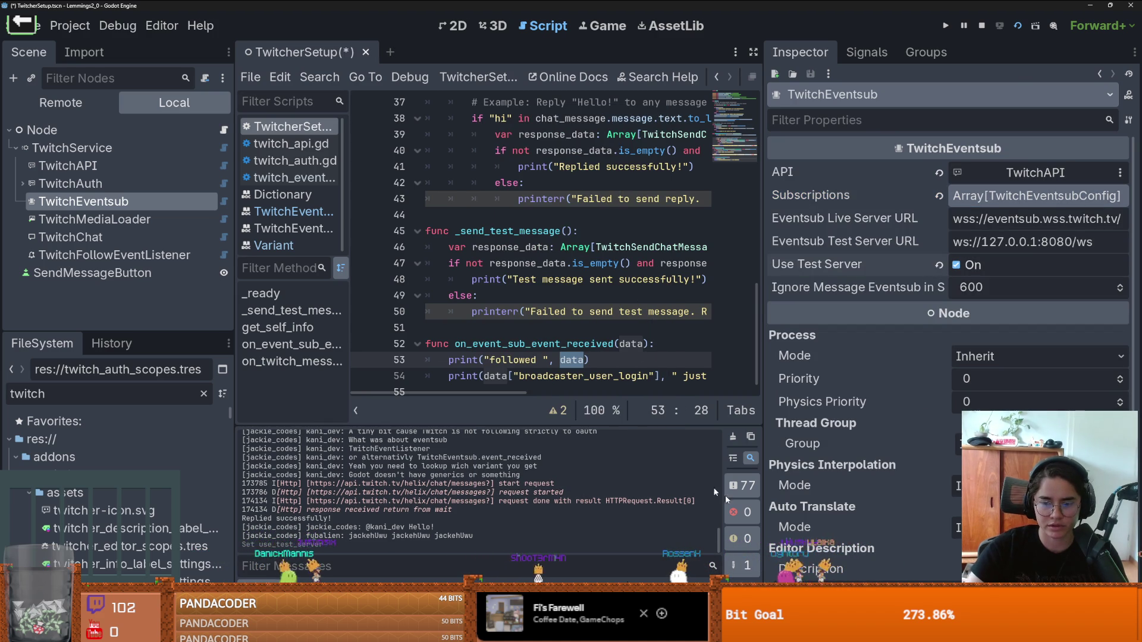
left_click(1018, 26)
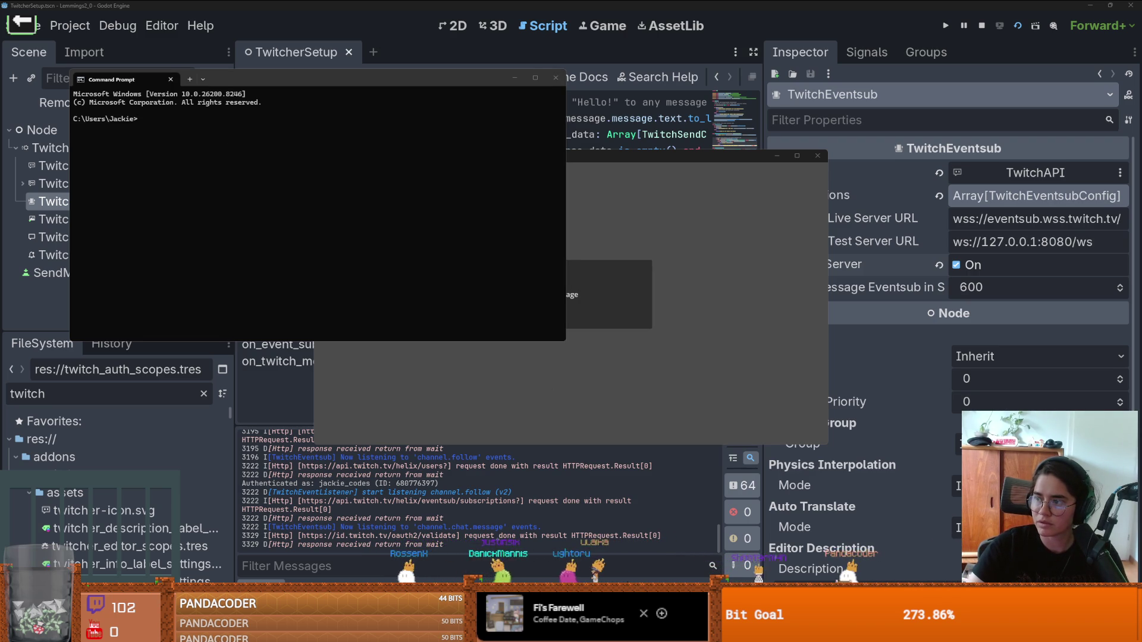
Step: Start the mock server with 'twitch event websocket start-server' and open a second PowerShell tab
type("twitch event websocket start-server")
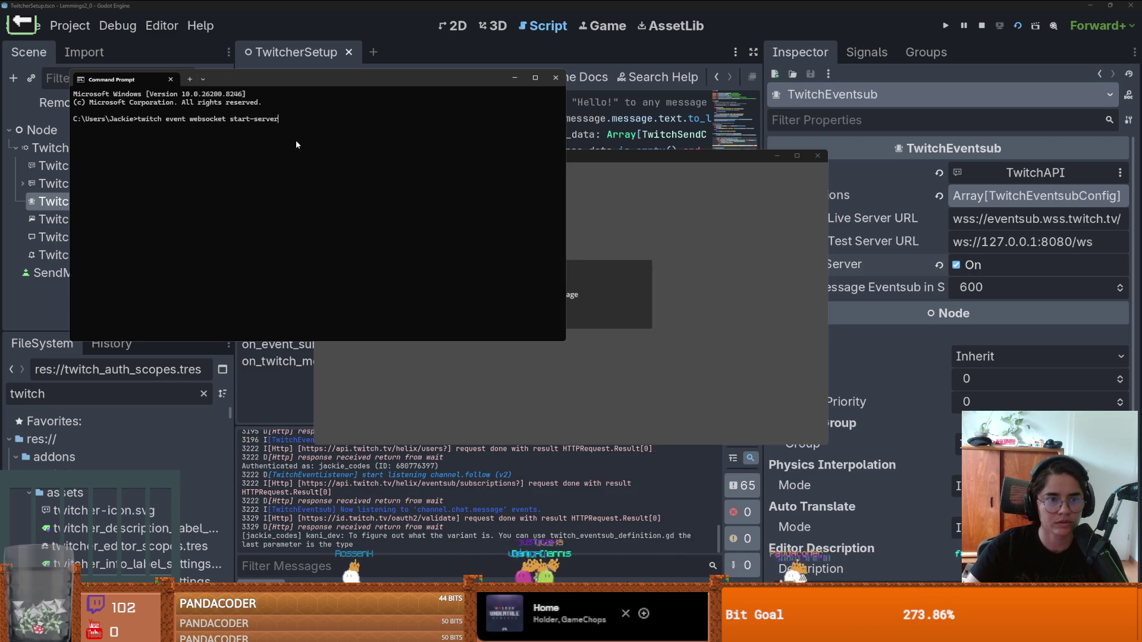
key("Return")
left_click(189, 80)
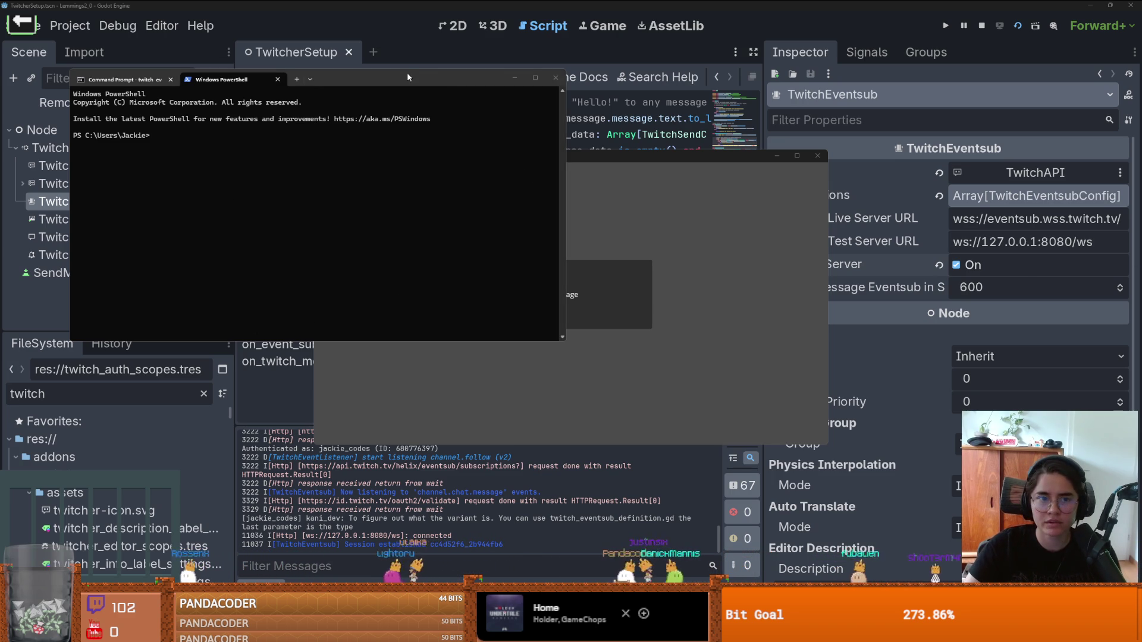
key("alt+Tab")
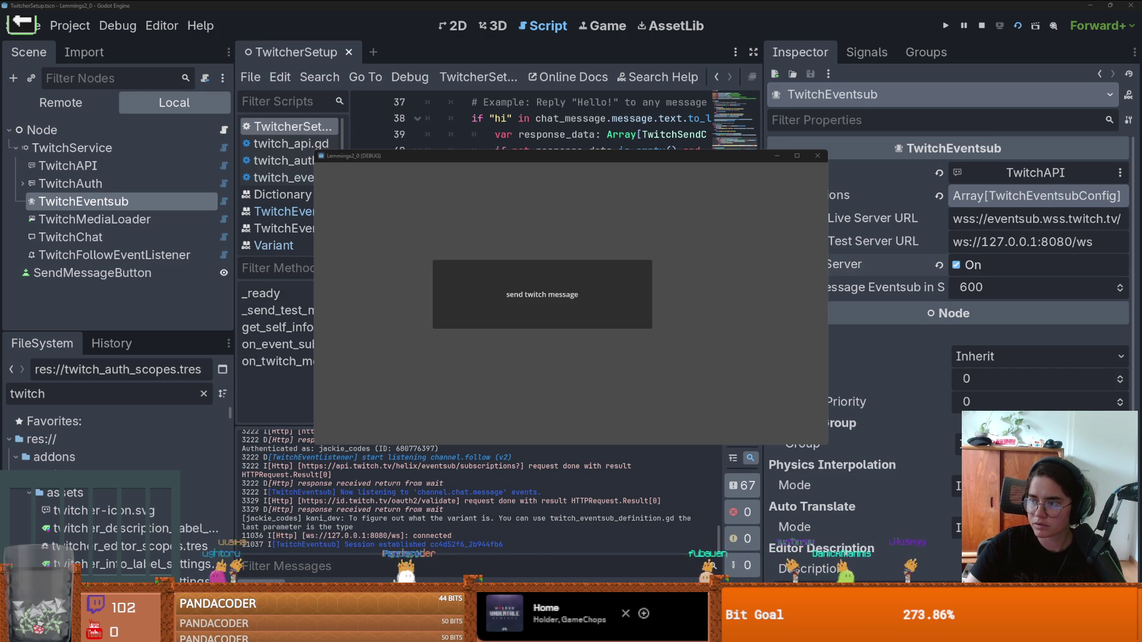
Step: Fire a mock follow with 'twitch event trigger channel.follow --transport=websocket' and check Godot's output
key("super+1")
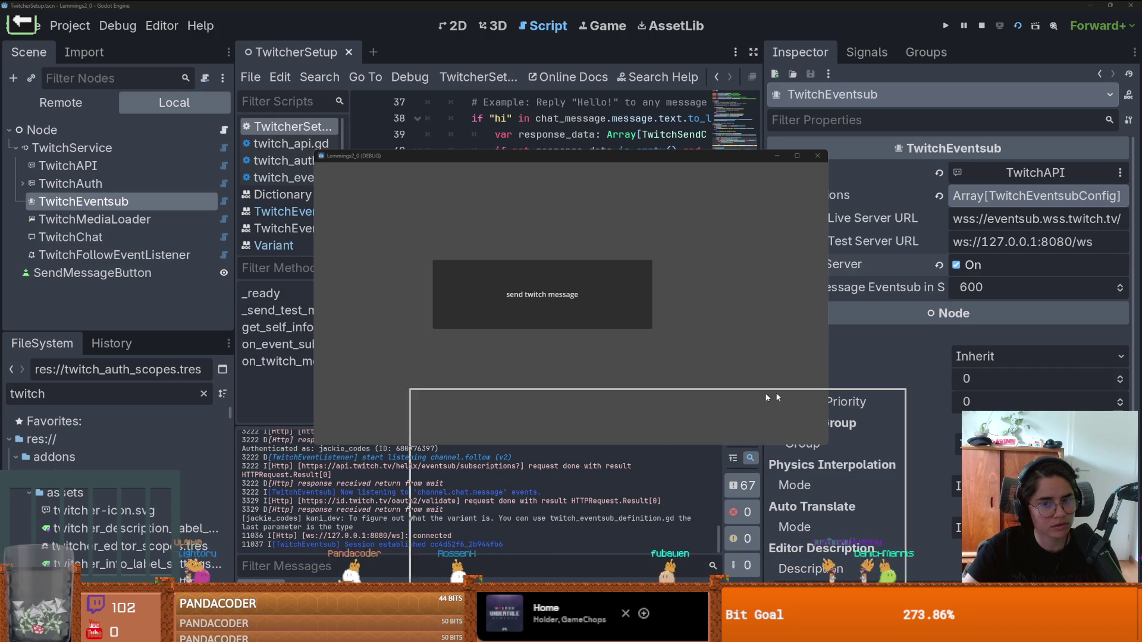
type("twitch event")
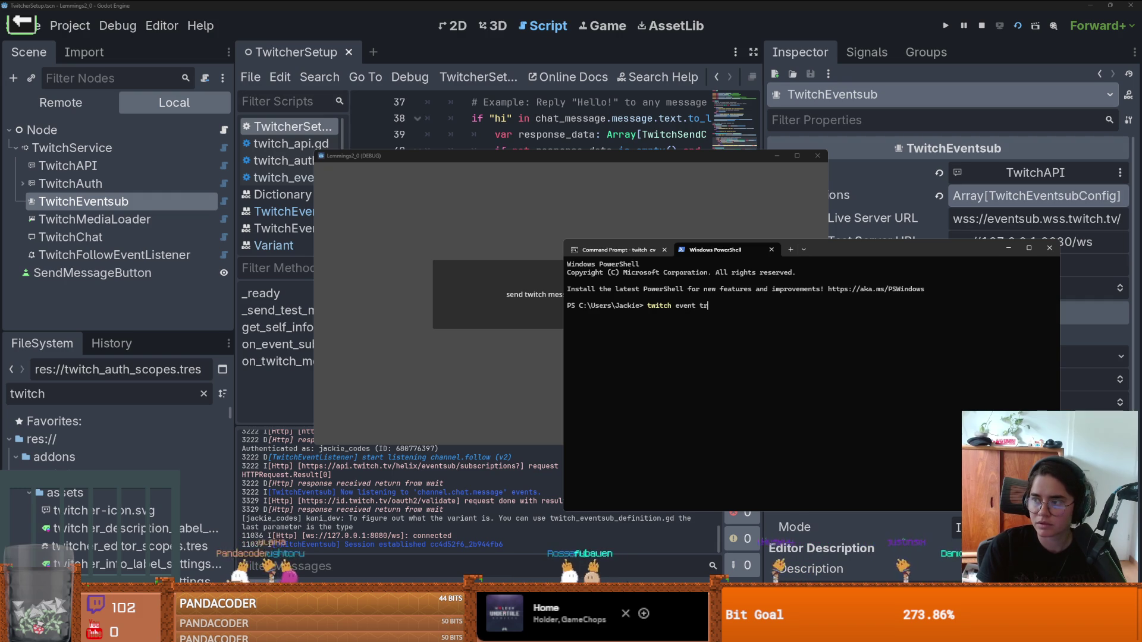
type(" tri")
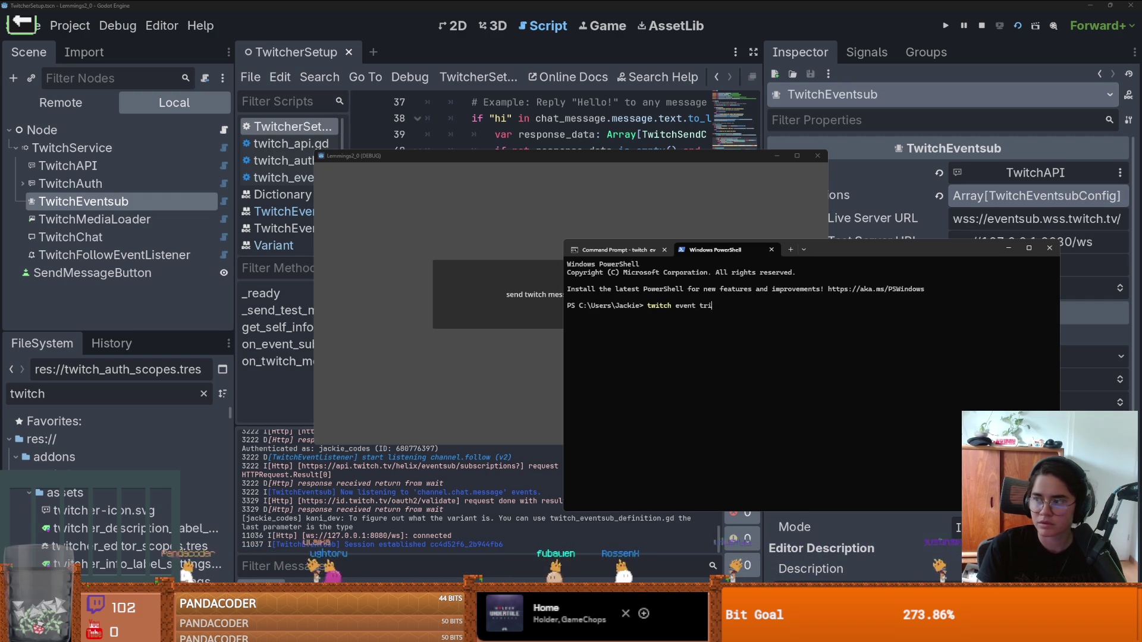
type("gger channel.")
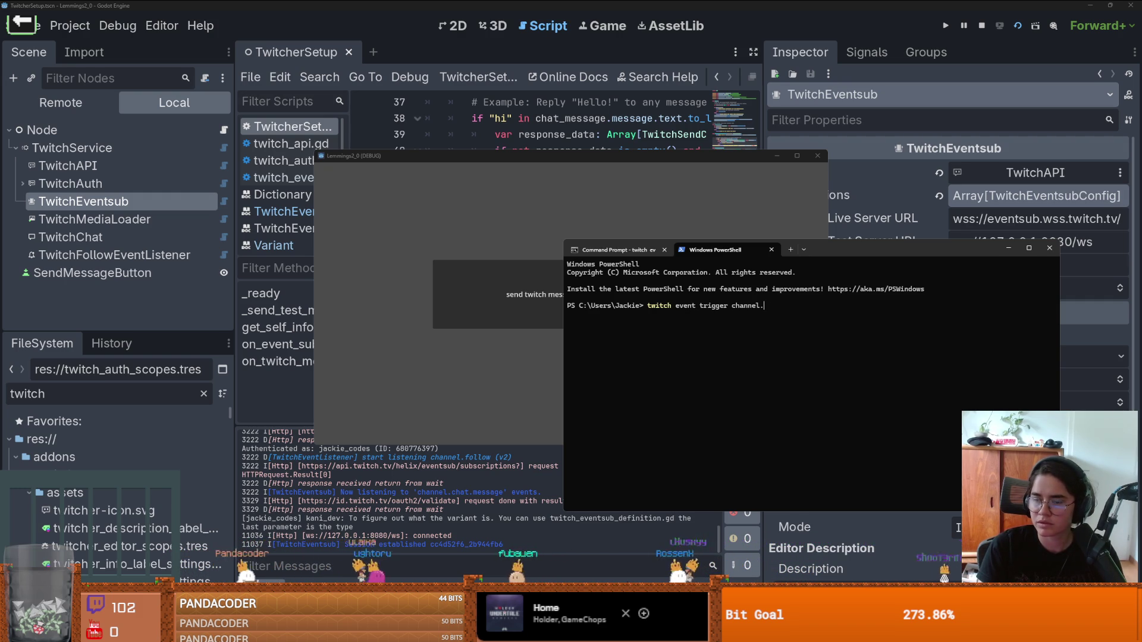
type("follow transport.")
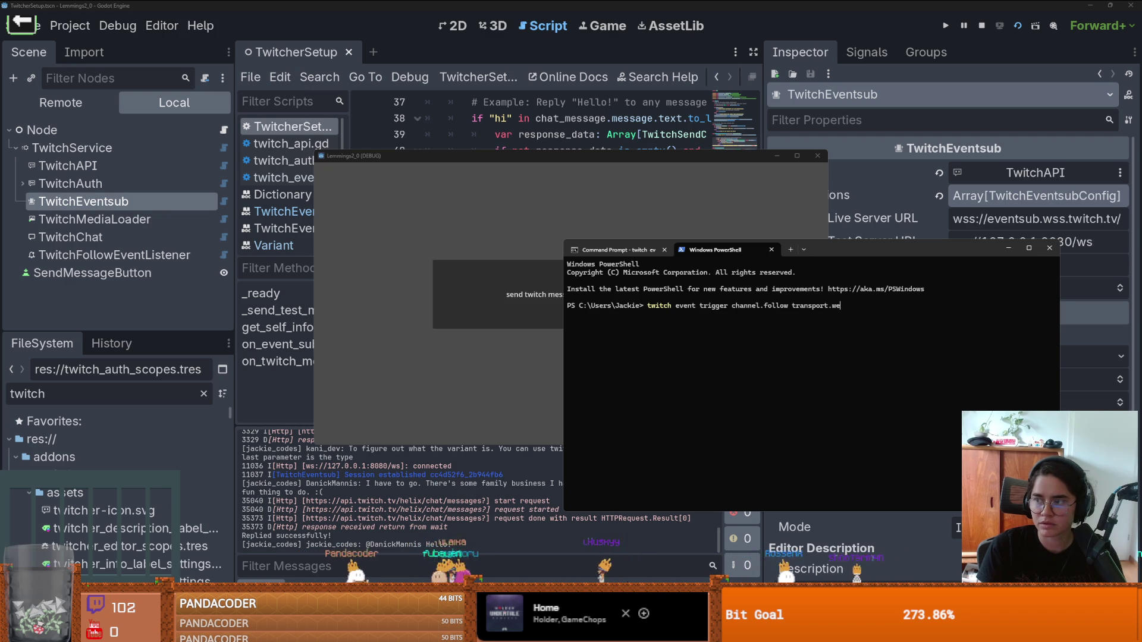
type("w")
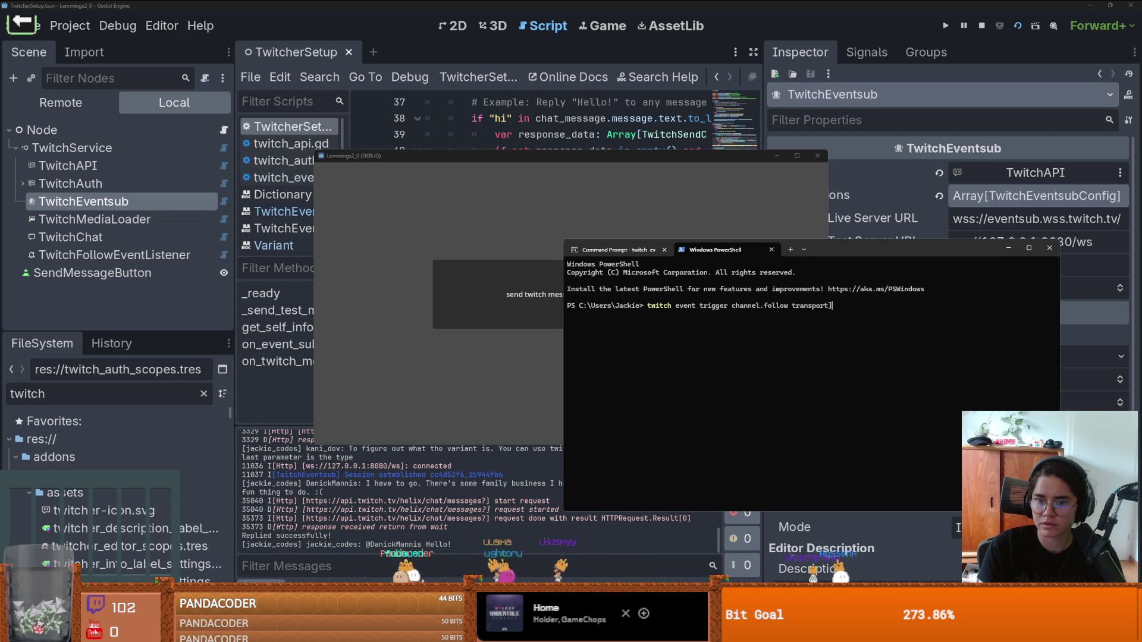
type("ebsocket")
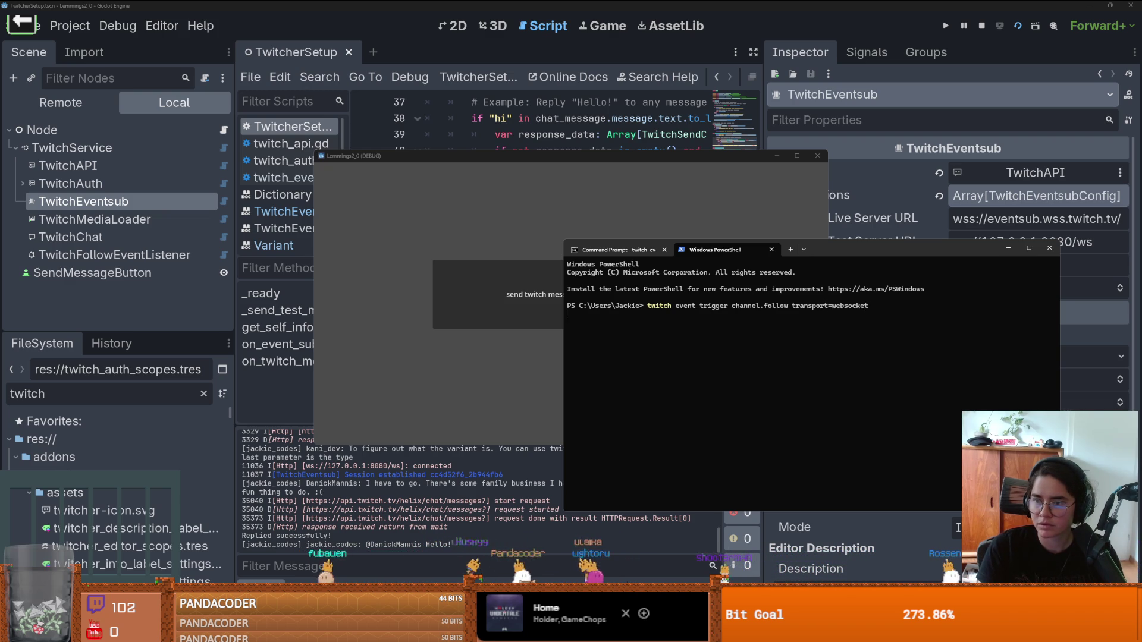
key("Return")
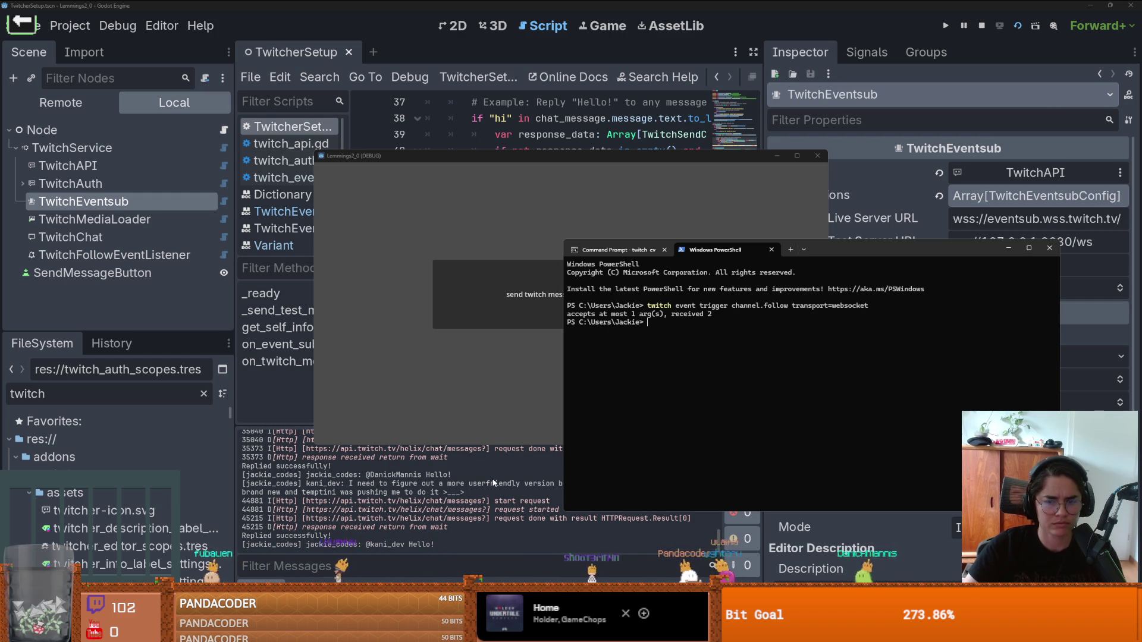
key("Up")
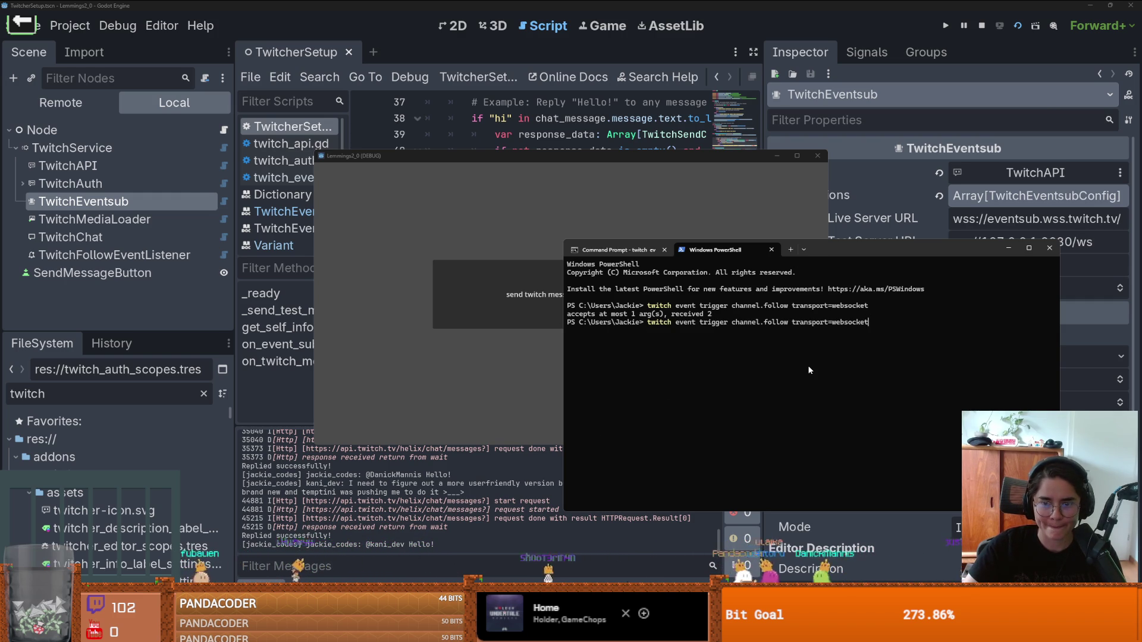
key("Left")
key("Left")
key("Left")
key("Left")
key("Left")
key("Left")
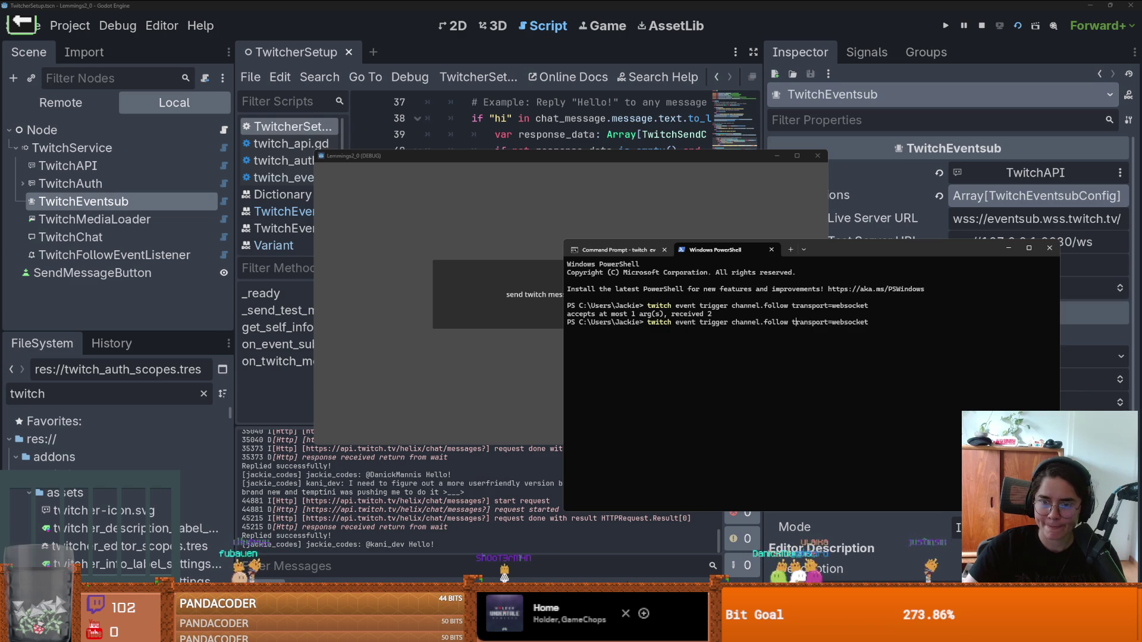
type("--")
key("Return")
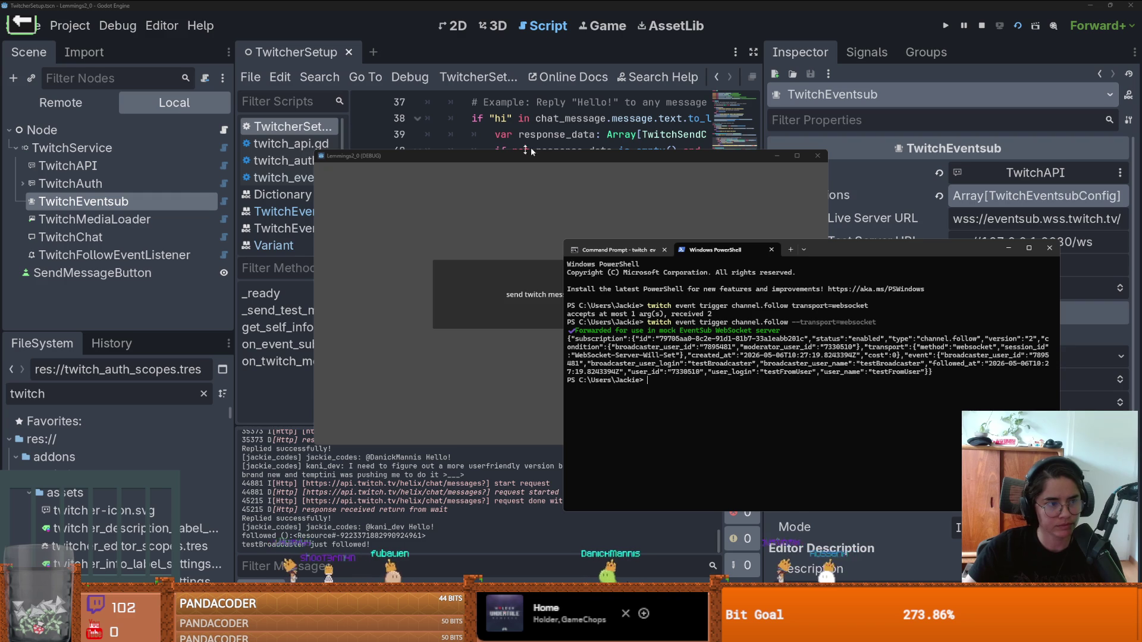
left_click(232, 232)
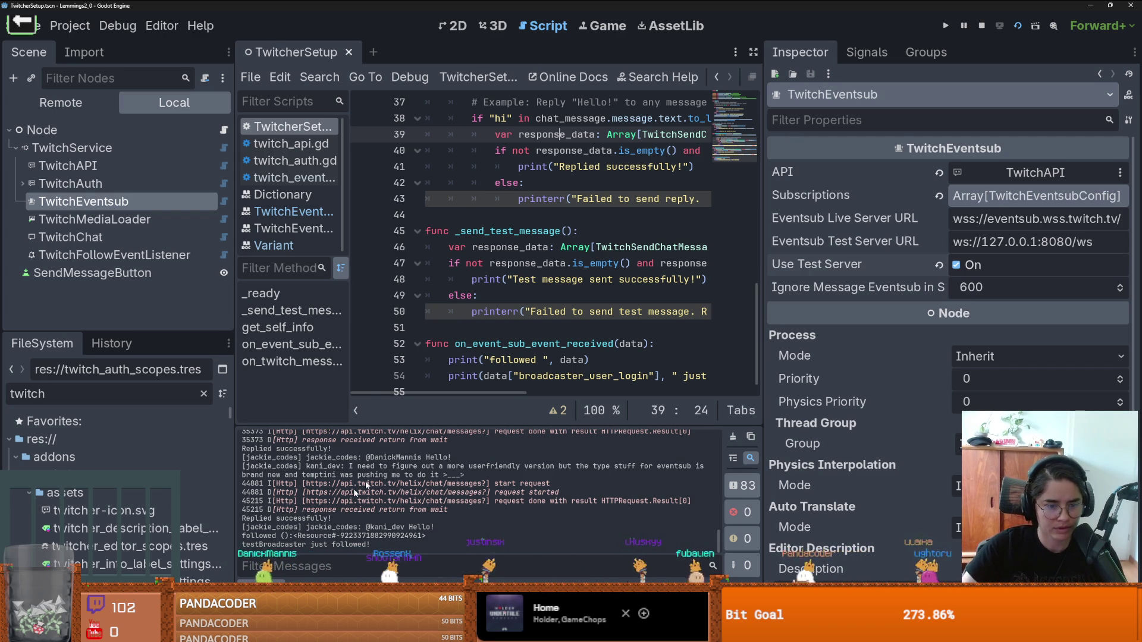
Step: Inspect the followed text and data argument on line 53 of the handler
scroll(552, 334, "down", 1)
double_click(502, 345)
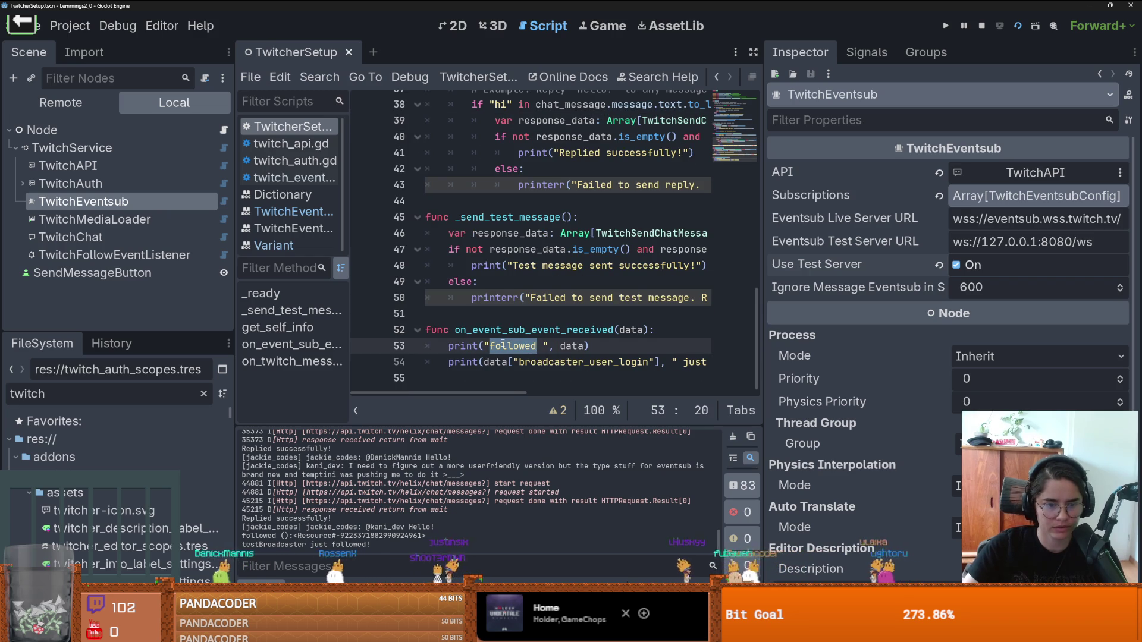
double_click(571, 345)
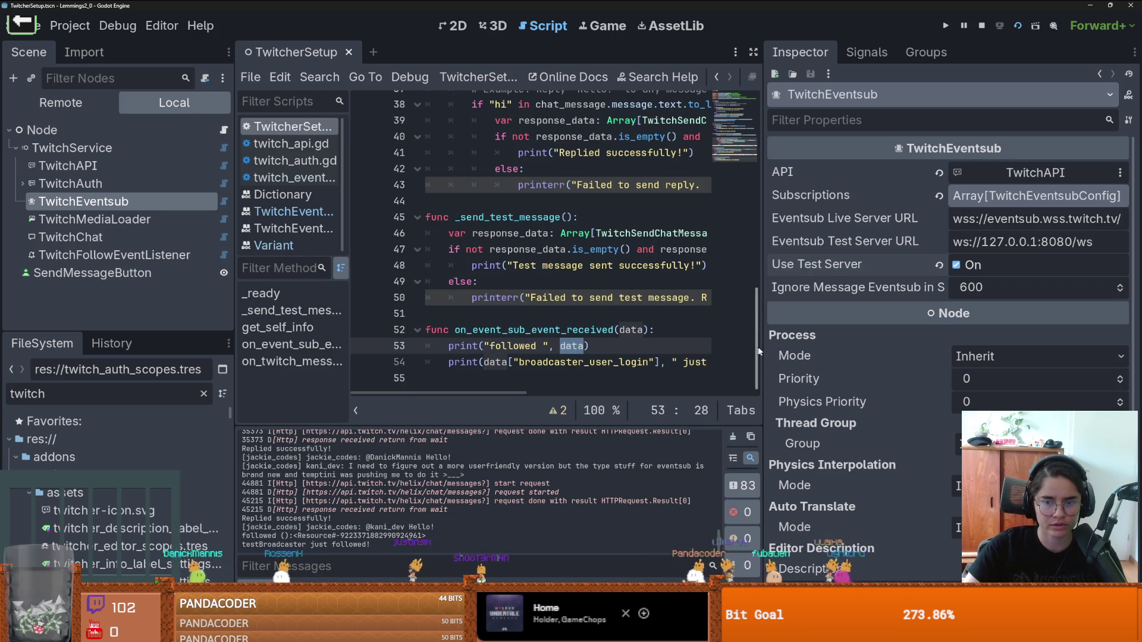
left_click_drag(762, 347, 924, 347)
scroll(526, 352, "right", 3)
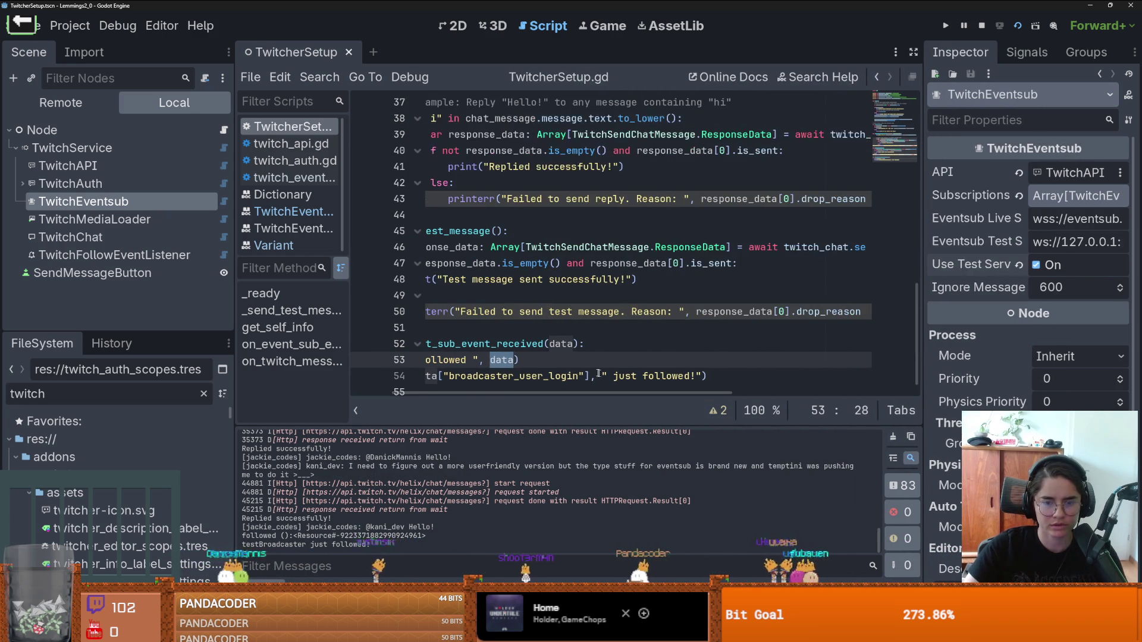
scroll(526, 352, "up", 2)
scroll(526, 352, "left", 3)
scroll(526, 352, "down", 1)
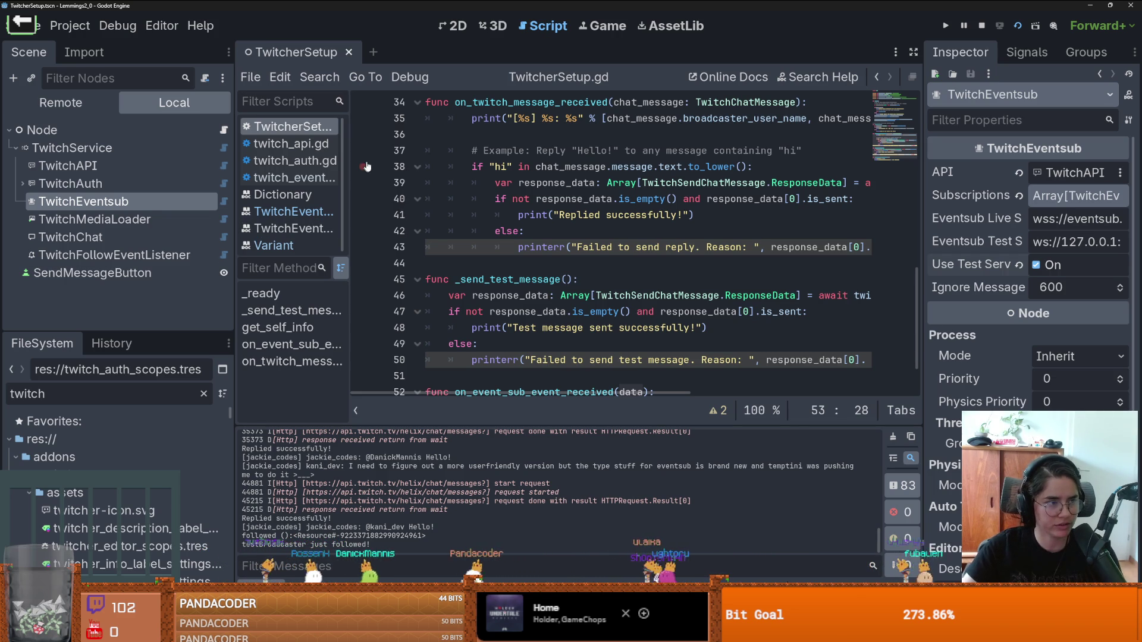
Step: Extend the FileSystem filter with '_eventsub_d' to find twitch_eventsub_definition.gd
left_click(320, 77)
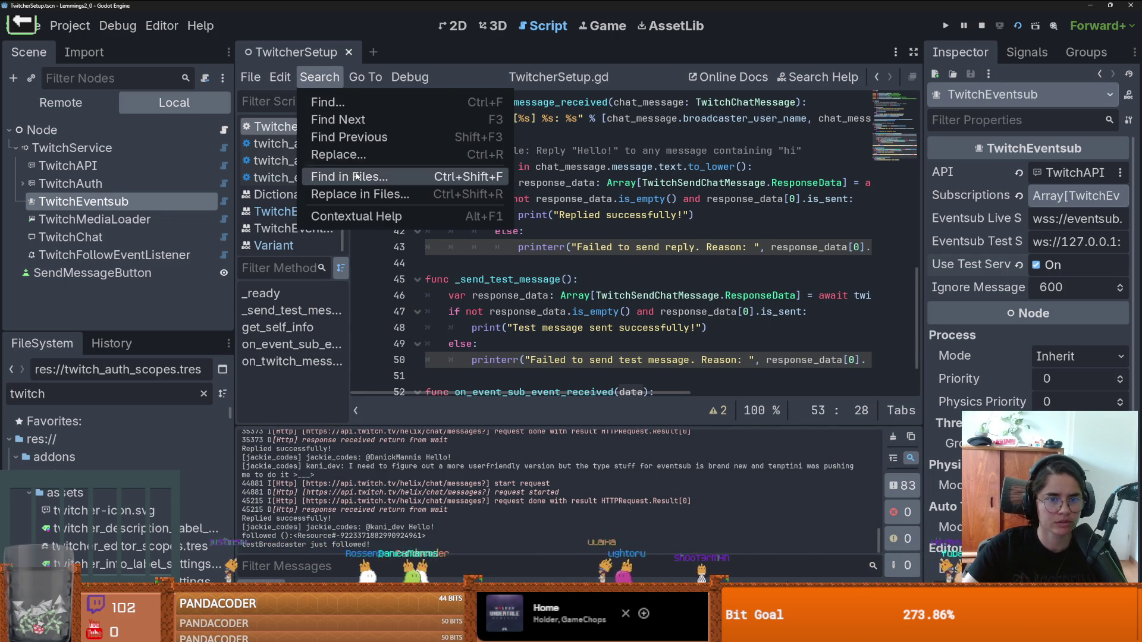
left_click(356, 172)
key("Escape")
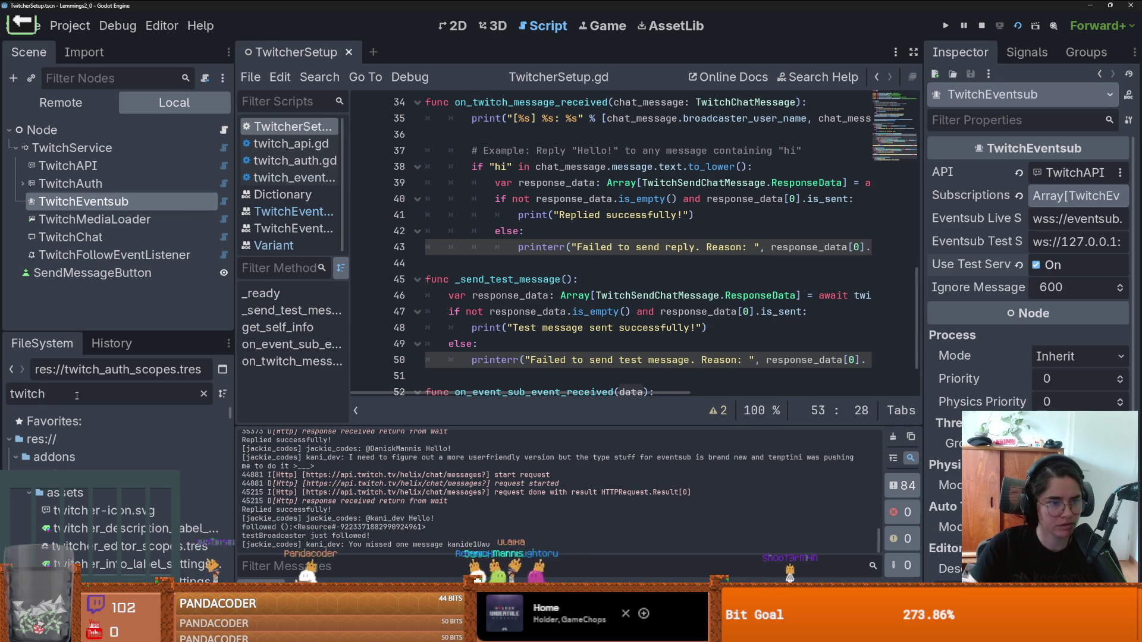
type("_eventsub_")
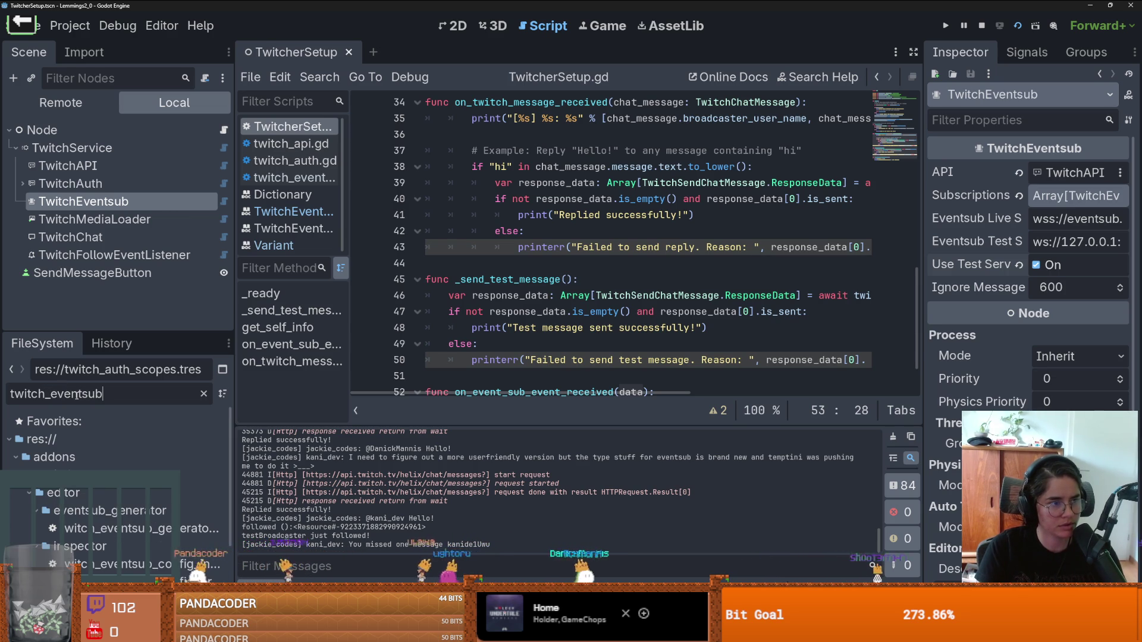
type("d")
Step: Open twitch_eventsub_definition.gd and widen the code area to read it
double_click(131, 510)
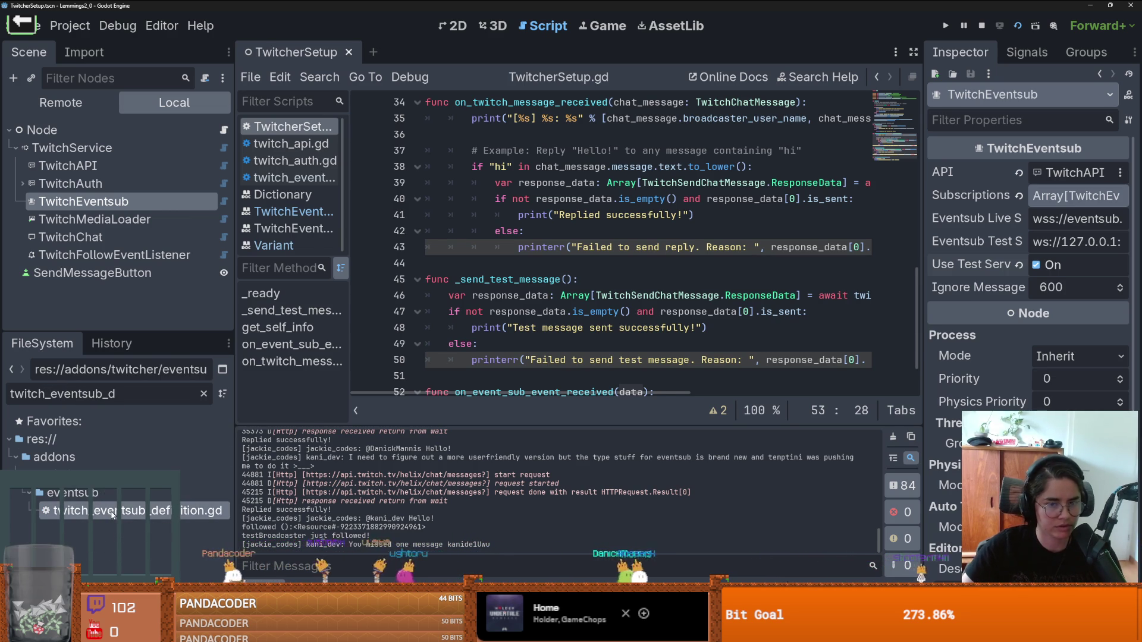
scroll(531, 291, "down", 10)
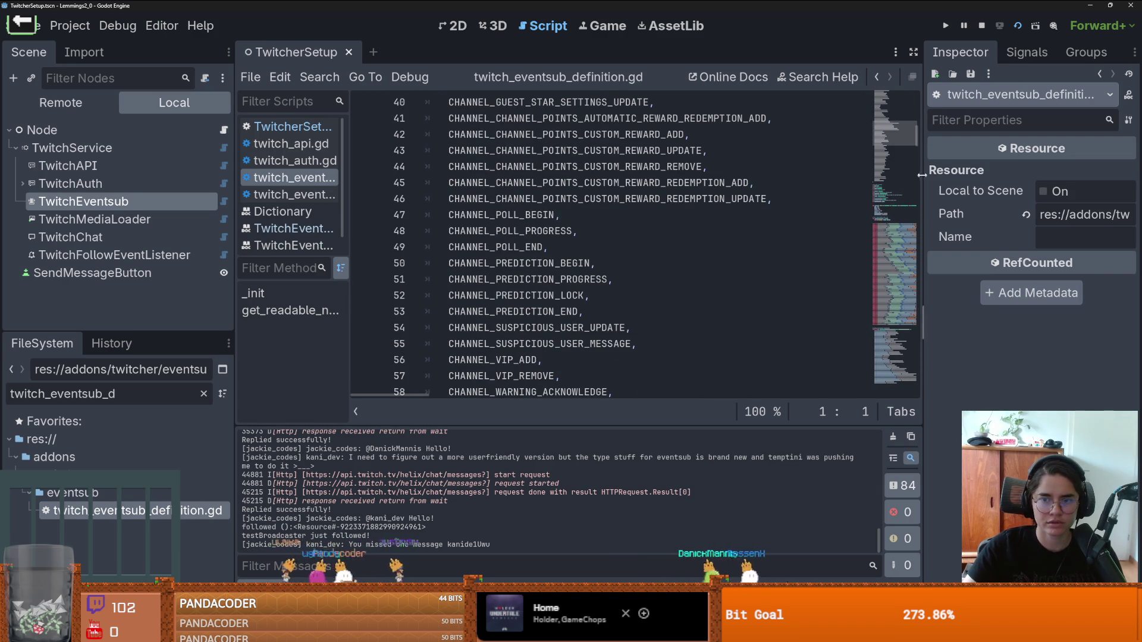
scroll(896, 208, "down", 20)
scroll(896, 209, "up", 3)
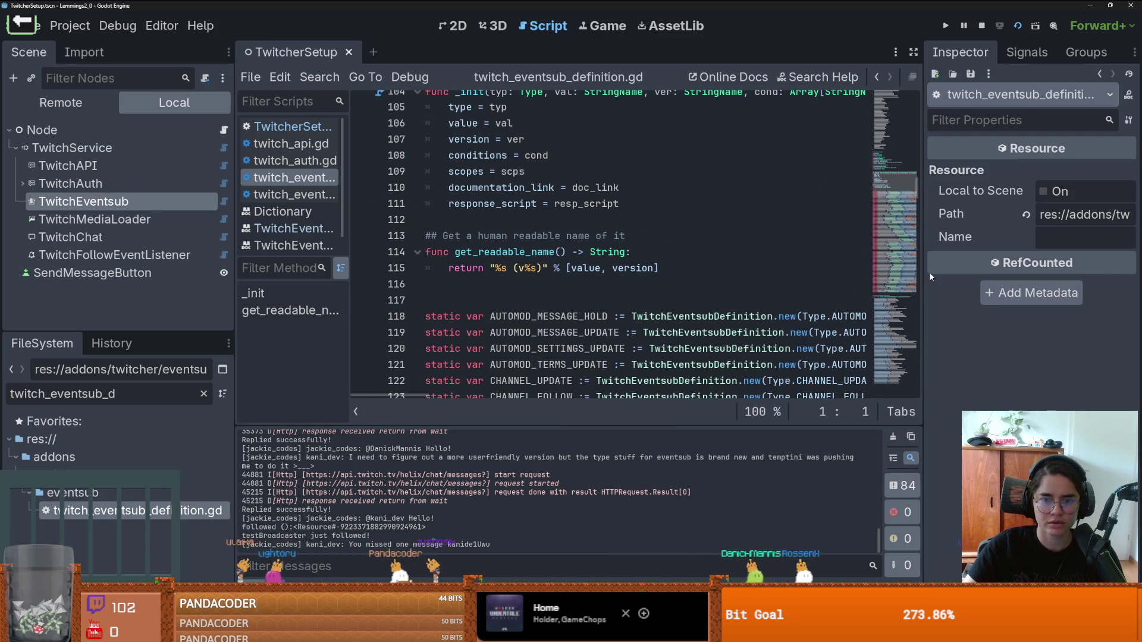
left_click_drag(926, 277, 1017, 277)
scroll(470, 299, "down", 3)
scroll(584, 291, "down", 18)
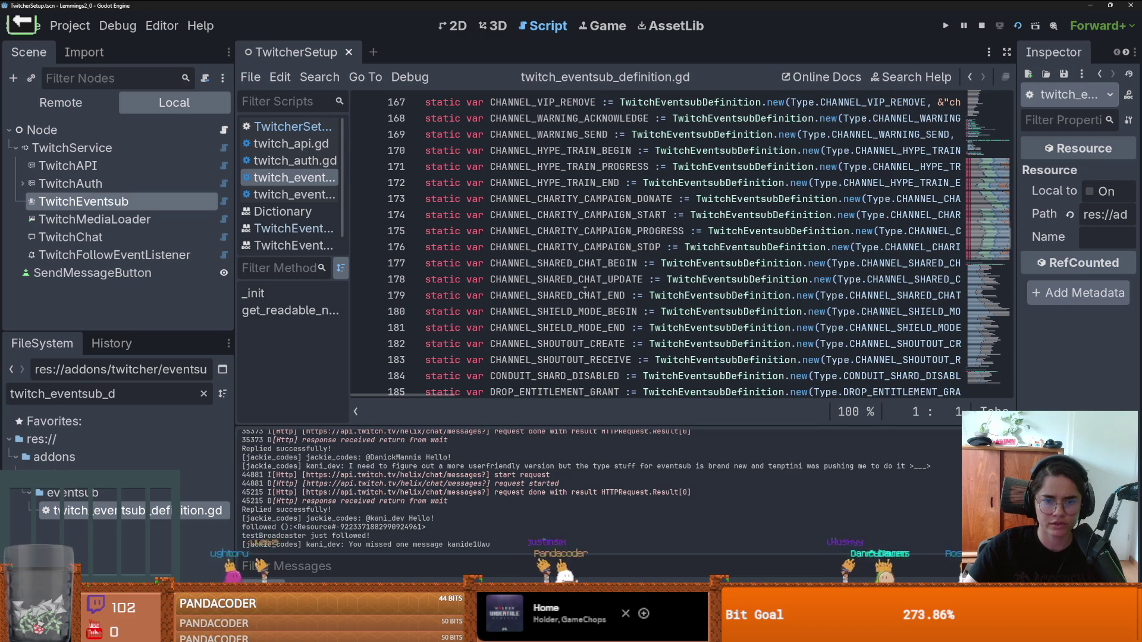
scroll(585, 291, "down", 2)
Step: Search the file for CHANNEL and jump to the CHANNEL_FOLLOW definition on line 123
key("ctrl+f")
type("C")
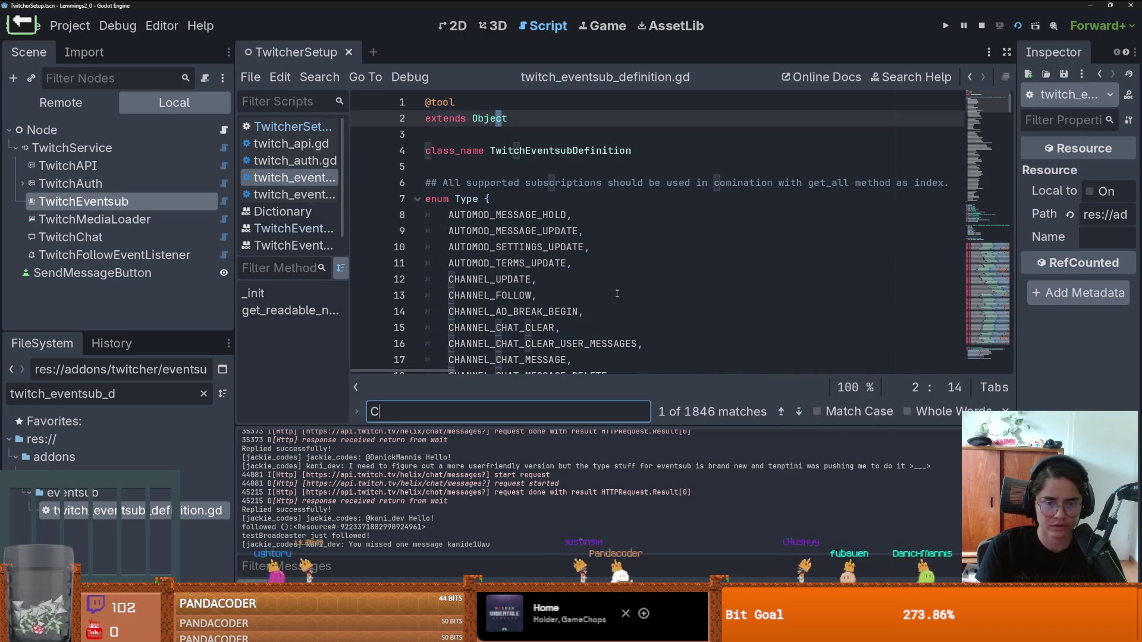
type("HANNEL")
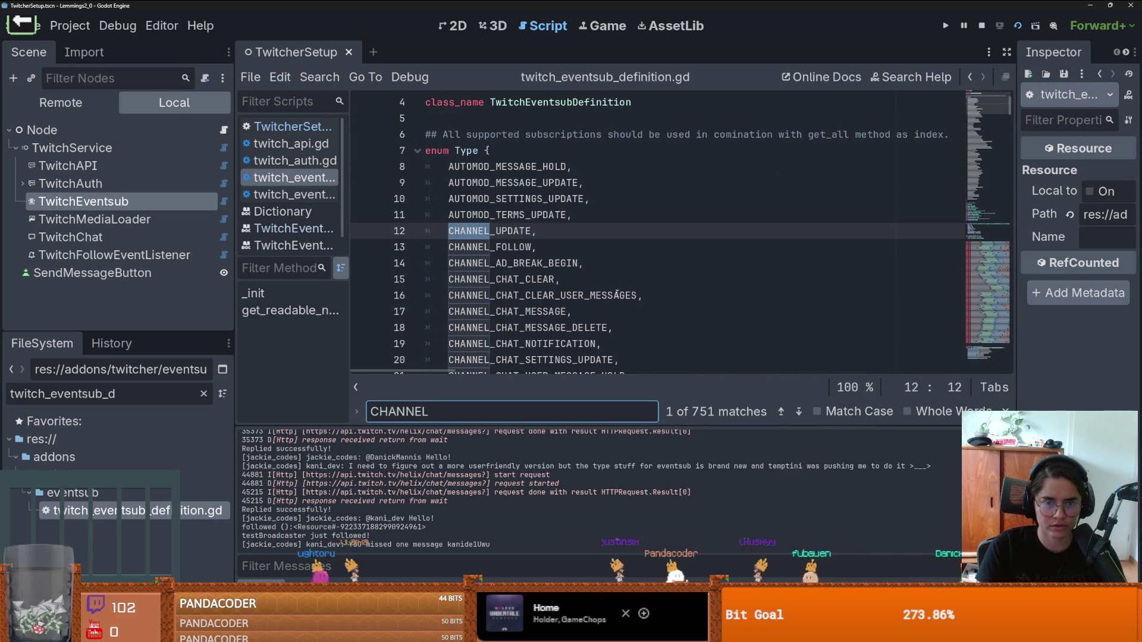
double_click(509, 247)
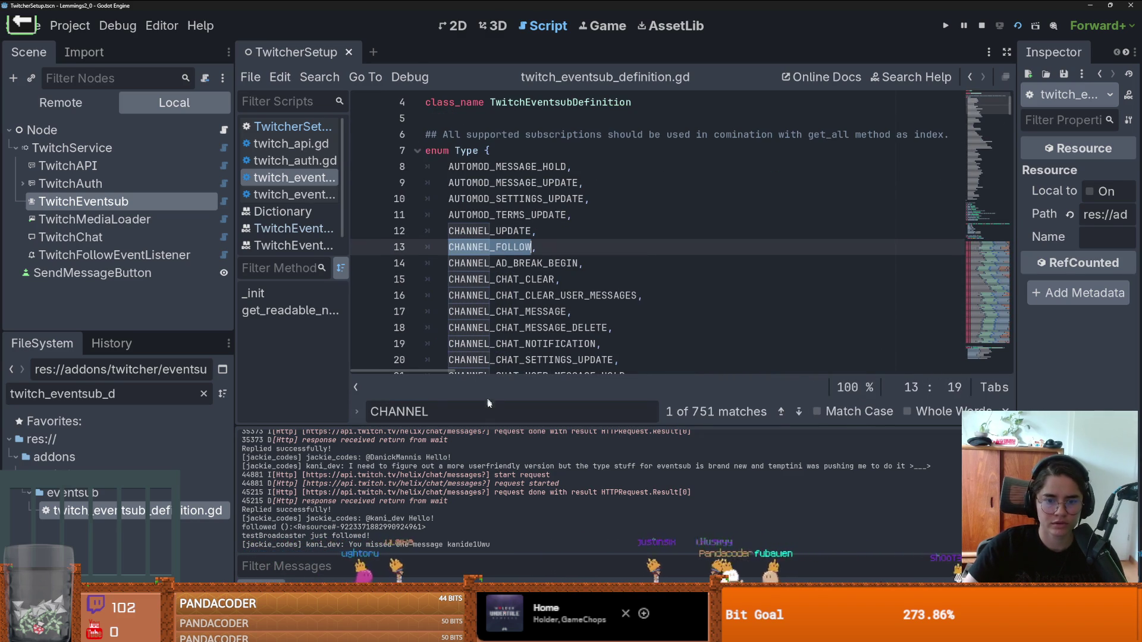
key("ctrl+f")
key("Return")
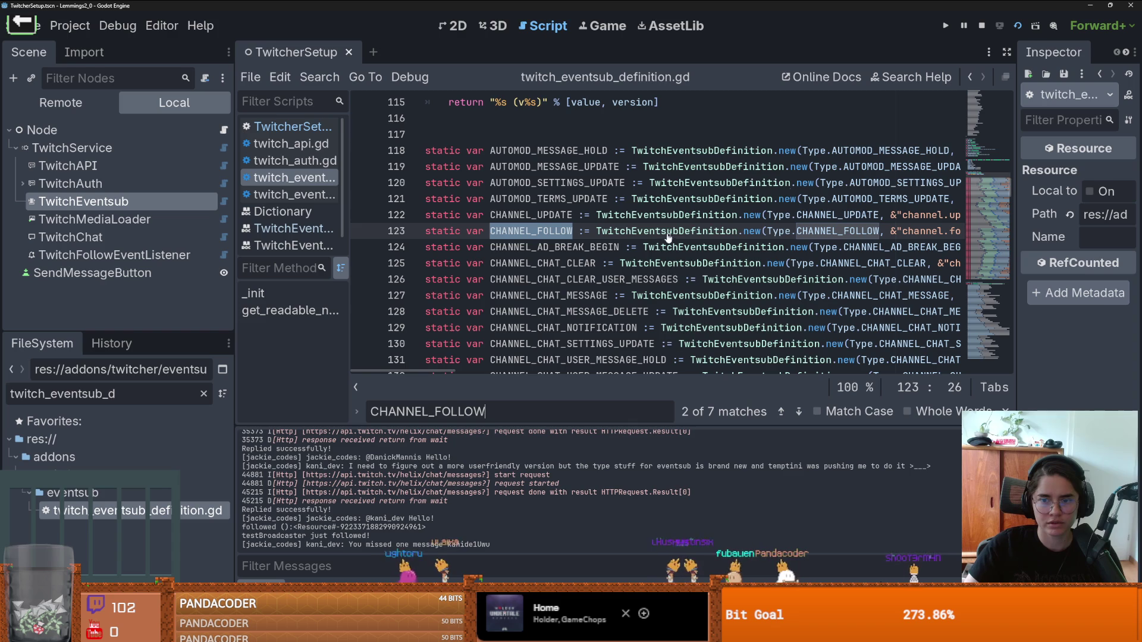
Step: Scroll along line 123 and select the TwitchESChannelFollow class name
left_click_drag(350, 256, 248, 250)
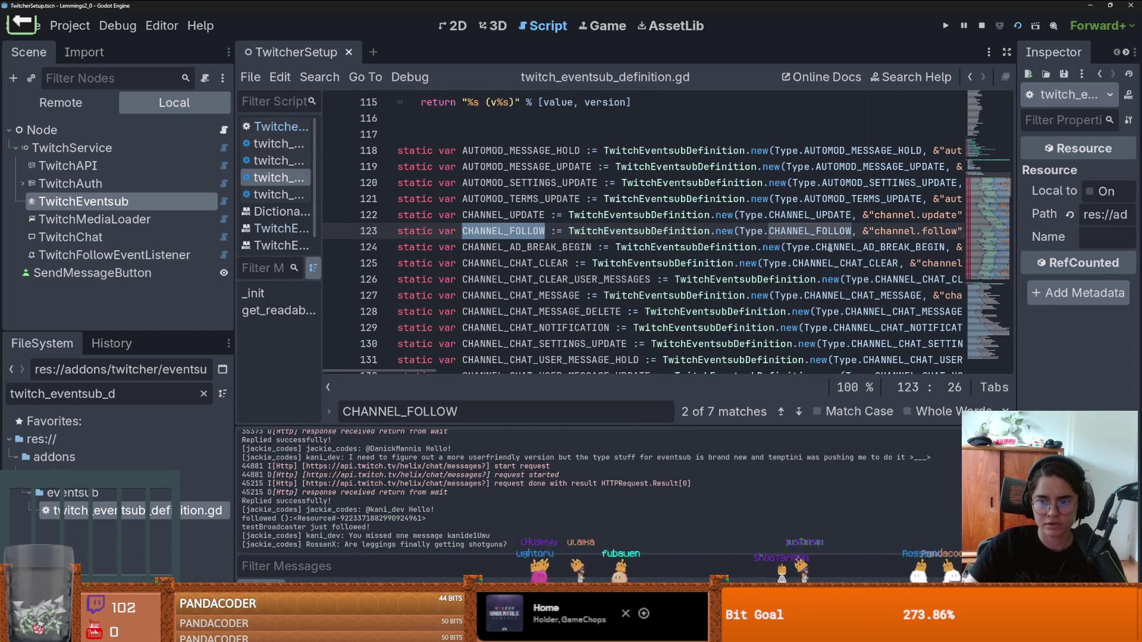
scroll(829, 248, "right", 5)
scroll(526, 234, "right", 3)
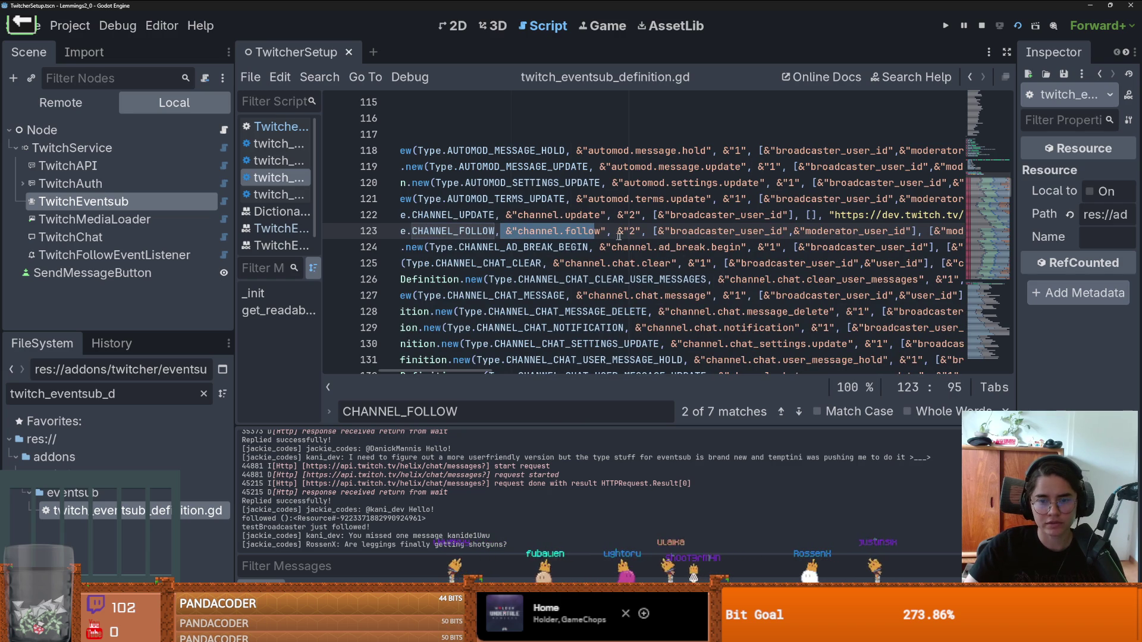
scroll(640, 238, "right", 8)
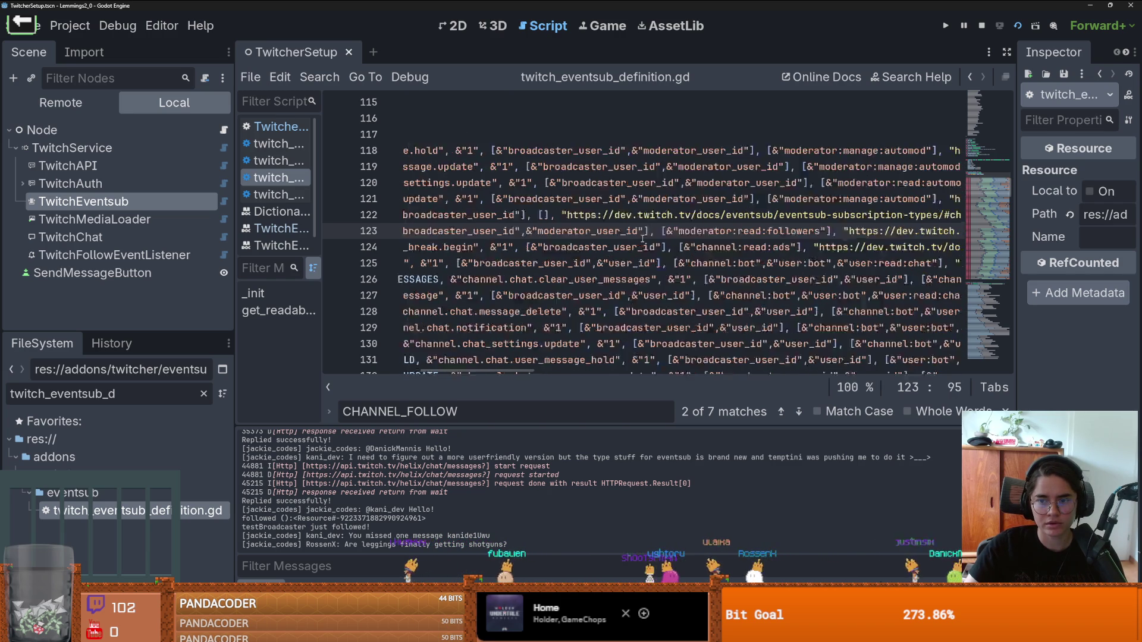
scroll(642, 238, "right", 12)
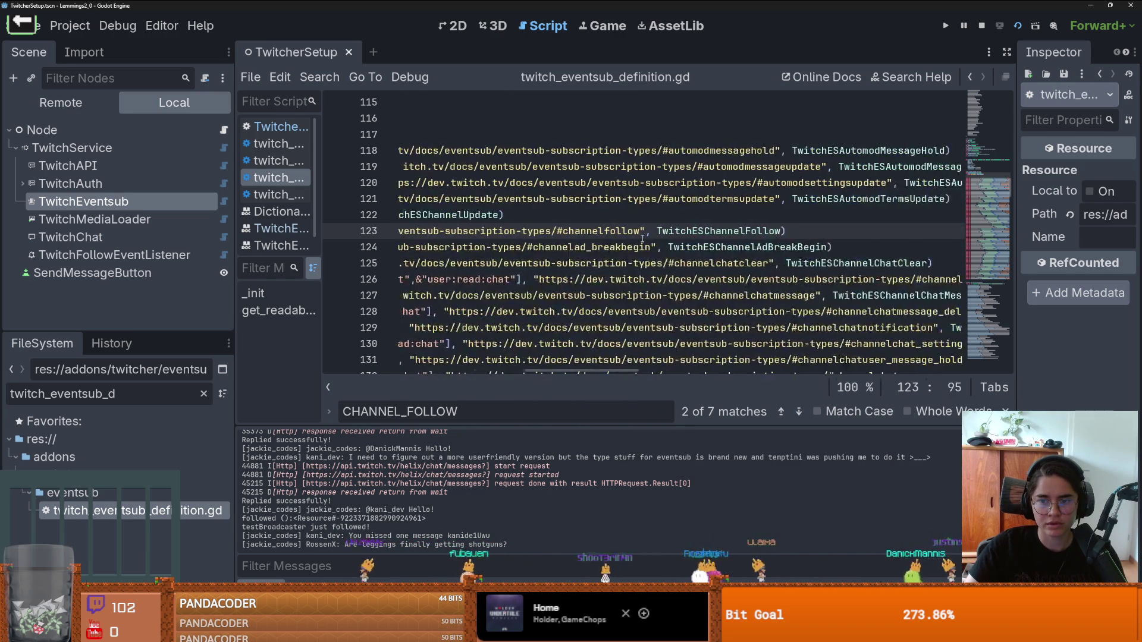
scroll(643, 238, "left", 15)
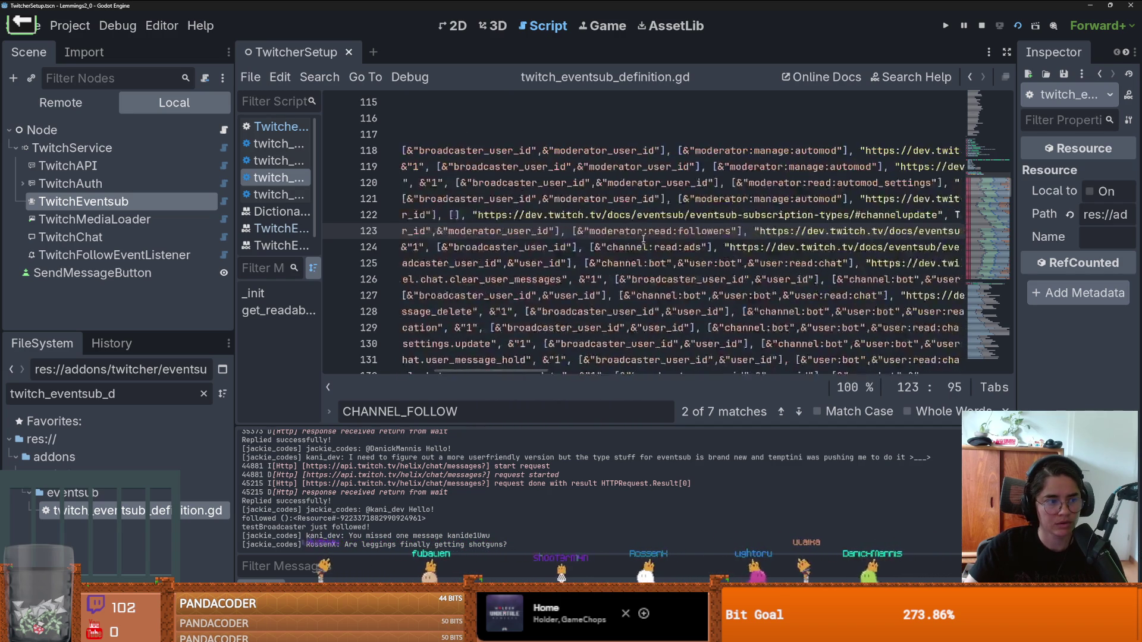
scroll(643, 238, "left", 12)
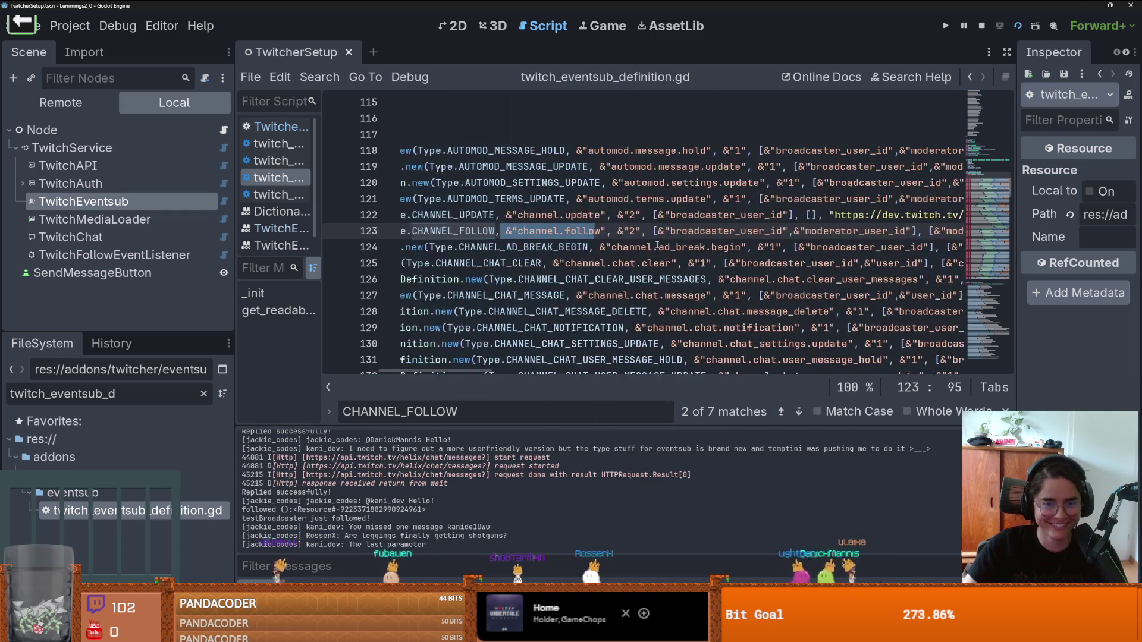
scroll(598, 240, "left", 3)
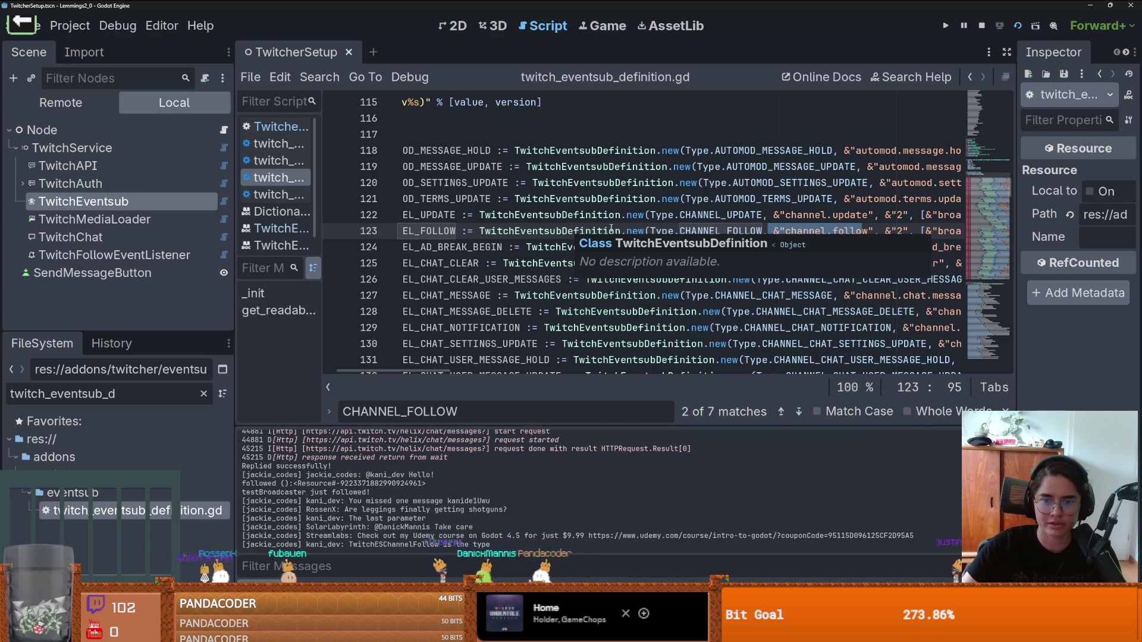
scroll(646, 260, "right", 5)
scroll(605, 243, "right", 10)
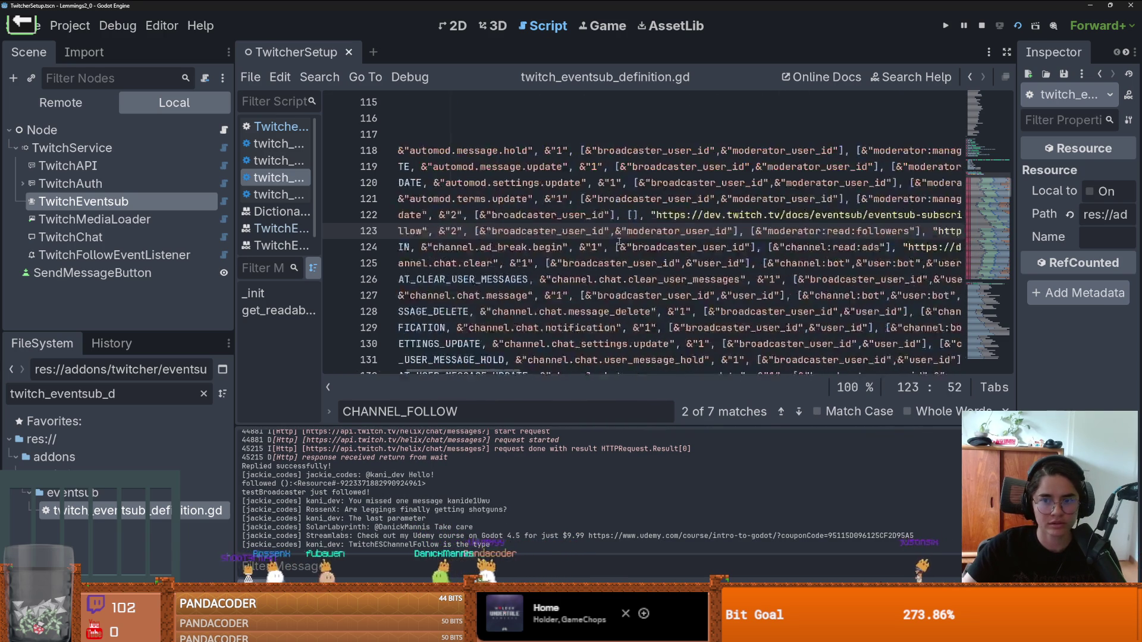
scroll(625, 238, "right", 2)
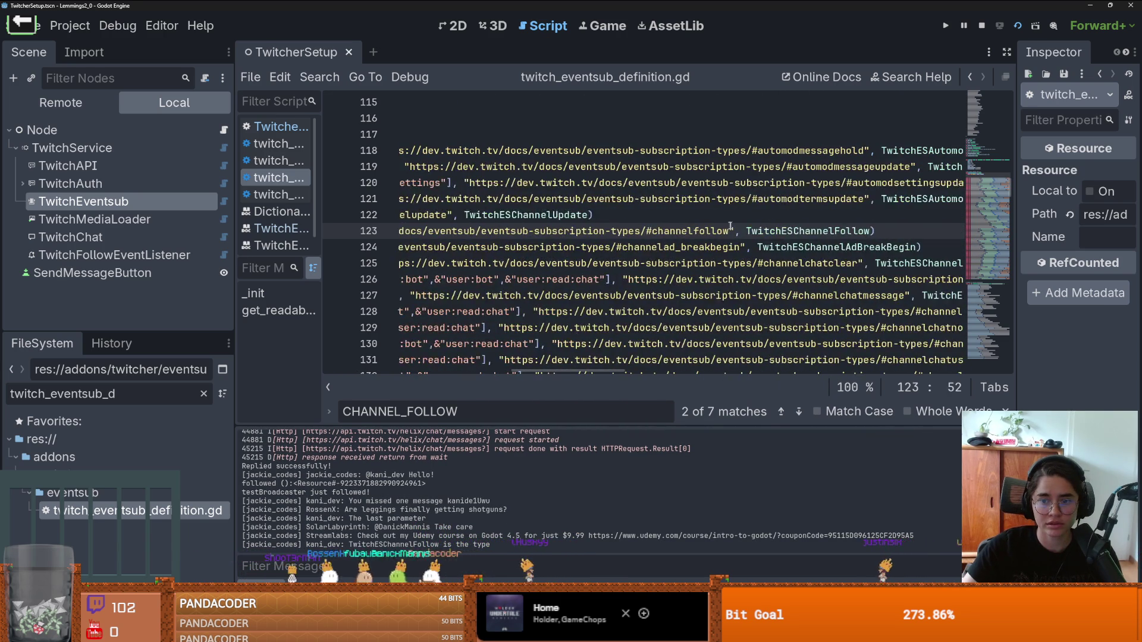
double_click(786, 232)
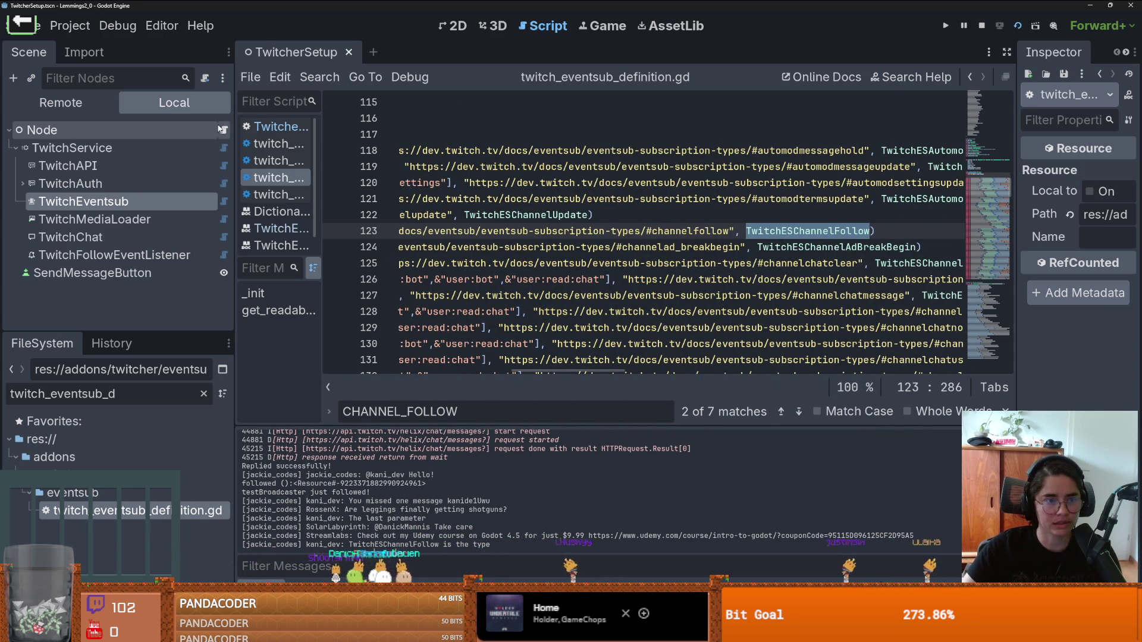
Step: In TwitcherSetup.gd, add 'var follow_data : TwitchESChannelFollow = data' at the start of the follow handler
left_click(276, 127)
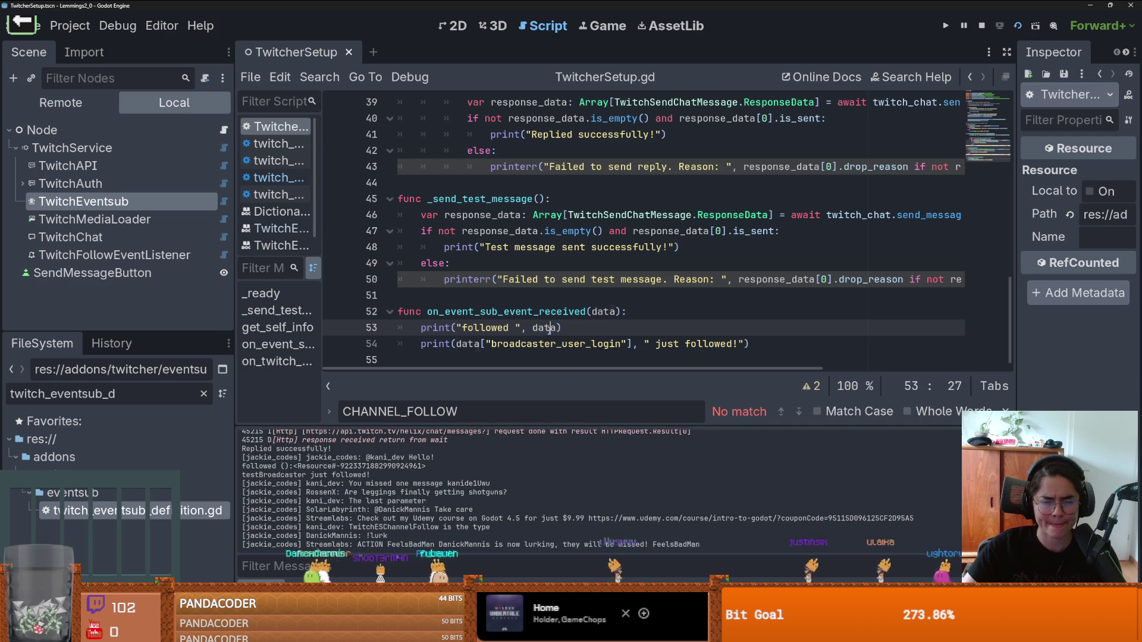
key("ctrl+shift+Return")
type("var data =")
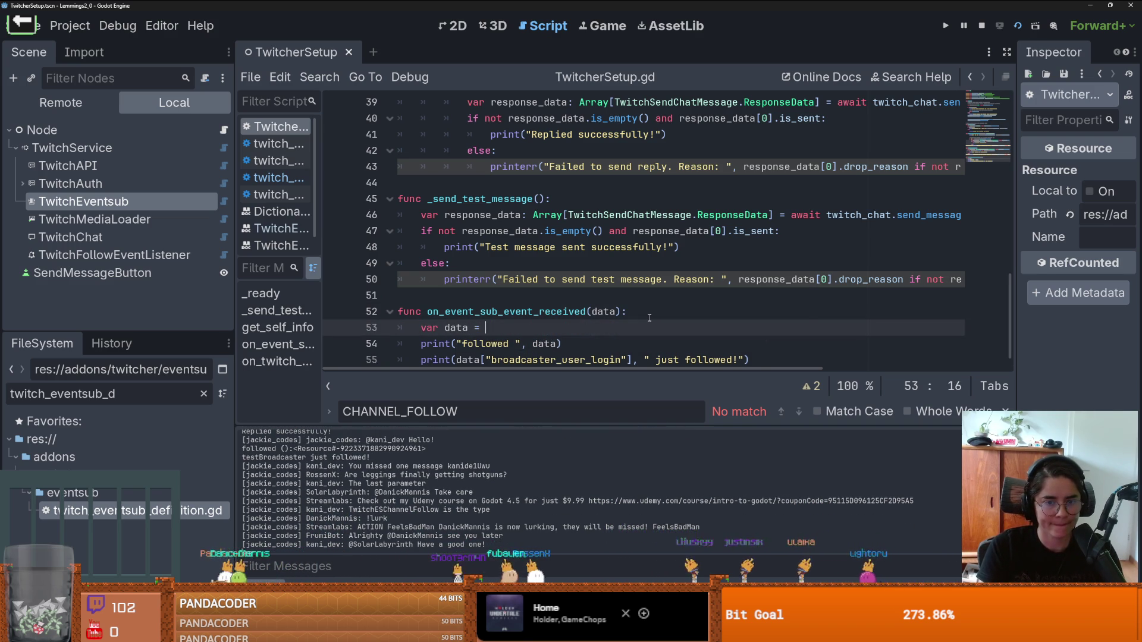
type(": TwitchESChannelFollow =")
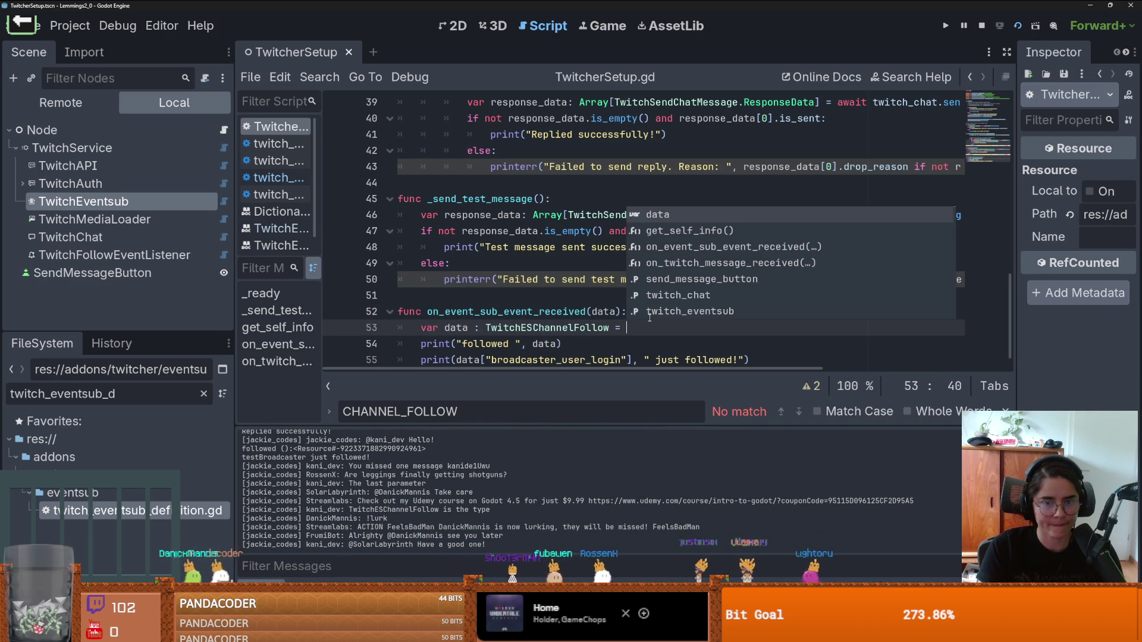
double_click(464, 328)
type("follow_")
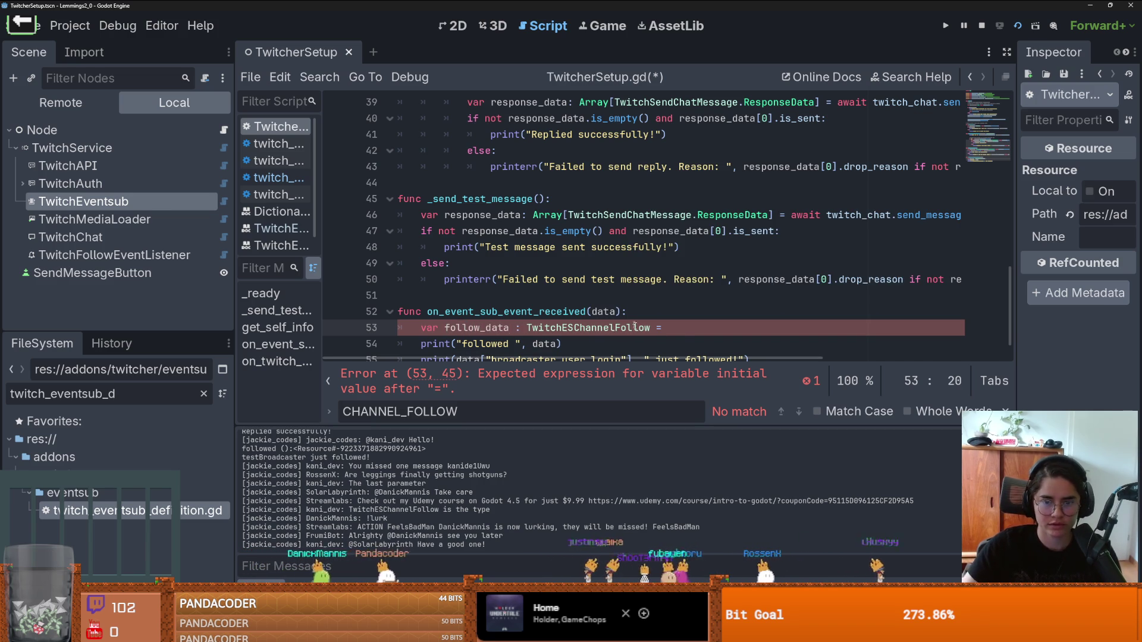
left_click(608, 310)
left_click(670, 328)
type("data")
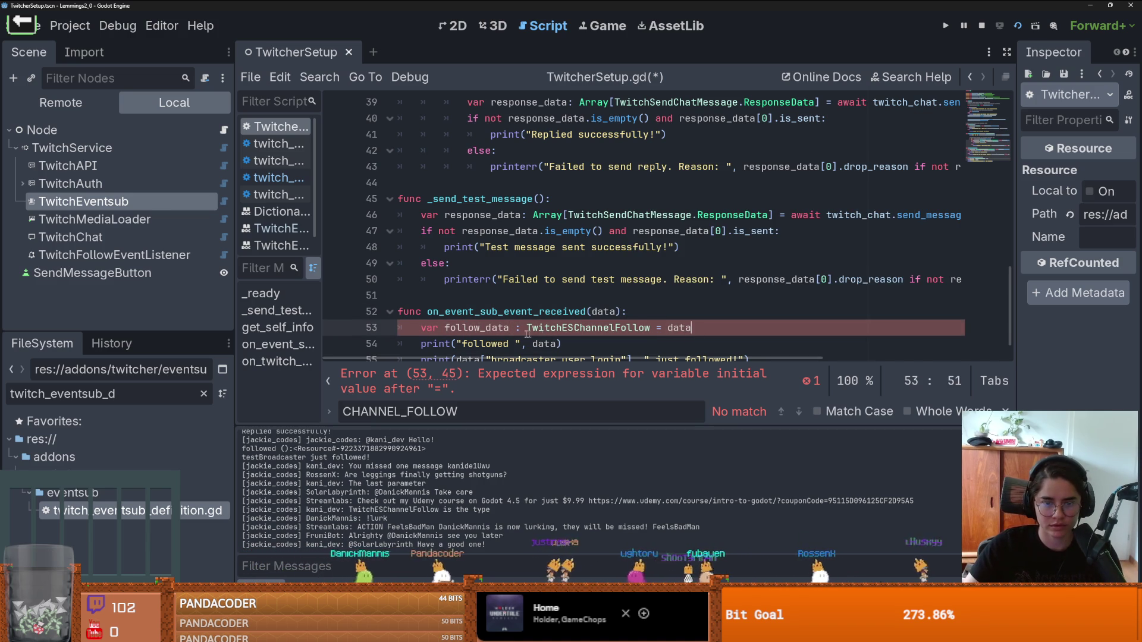
left_click(493, 329)
left_click(704, 327)
Step: Change line 55's print to follow_data.Event and open the TwitchESChannelFollow definition
scroll(635, 343, "down", 1)
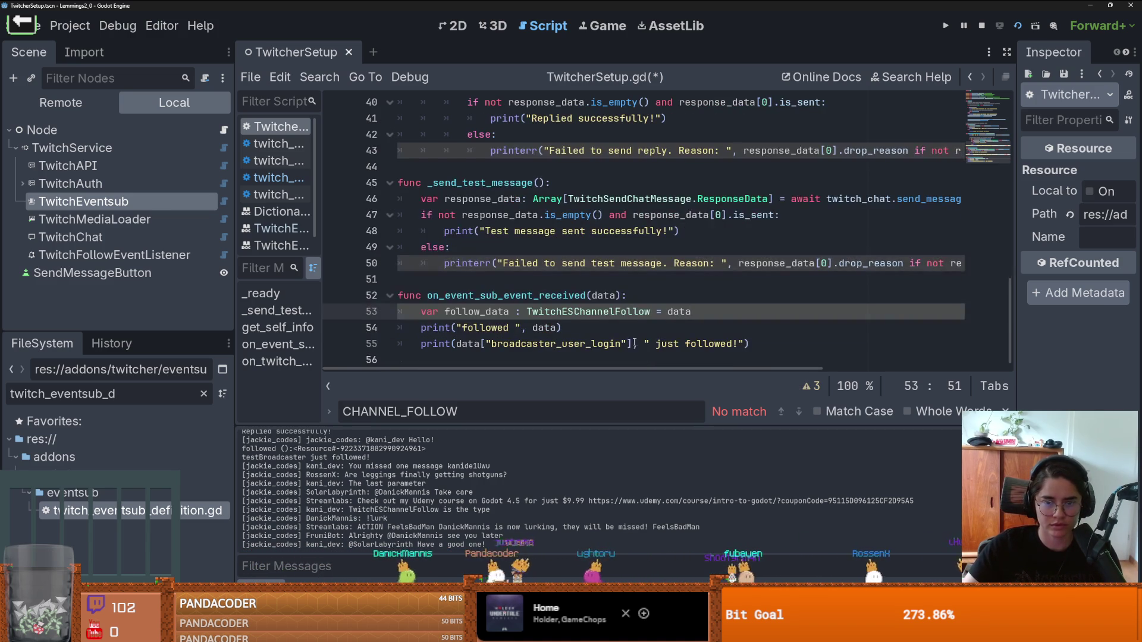
left_click_drag(632, 343, 476, 348)
double_click(480, 313)
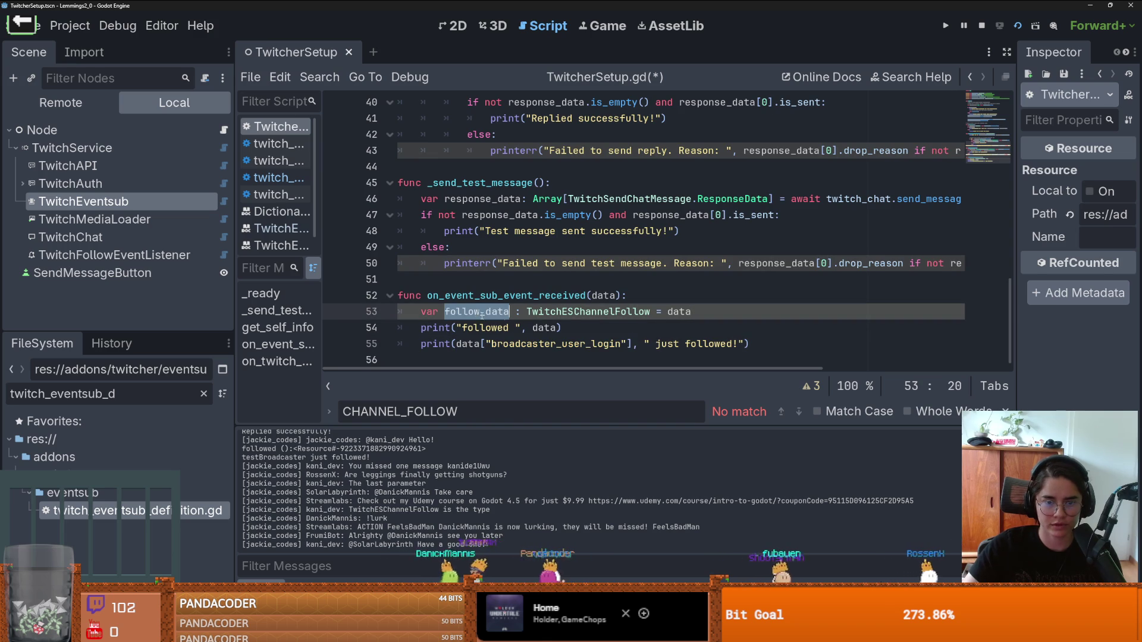
key("ctrl+c")
left_click_drag(632, 344, 457, 345)
key("ctrl+v")
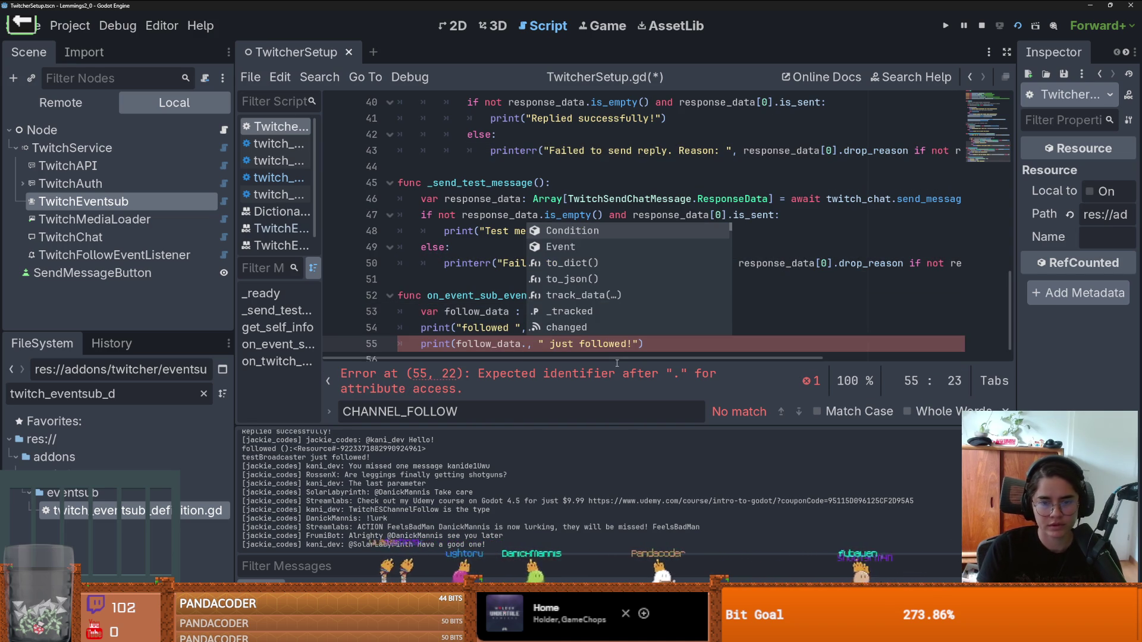
key("Down")
key("Up")
key("Up")
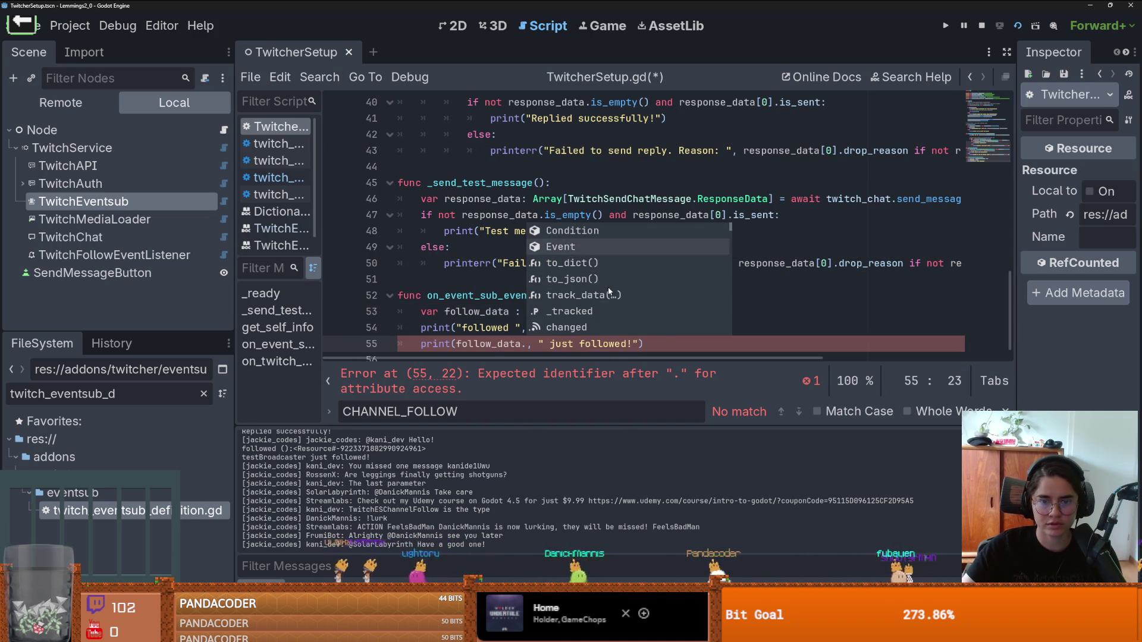
key("Return")
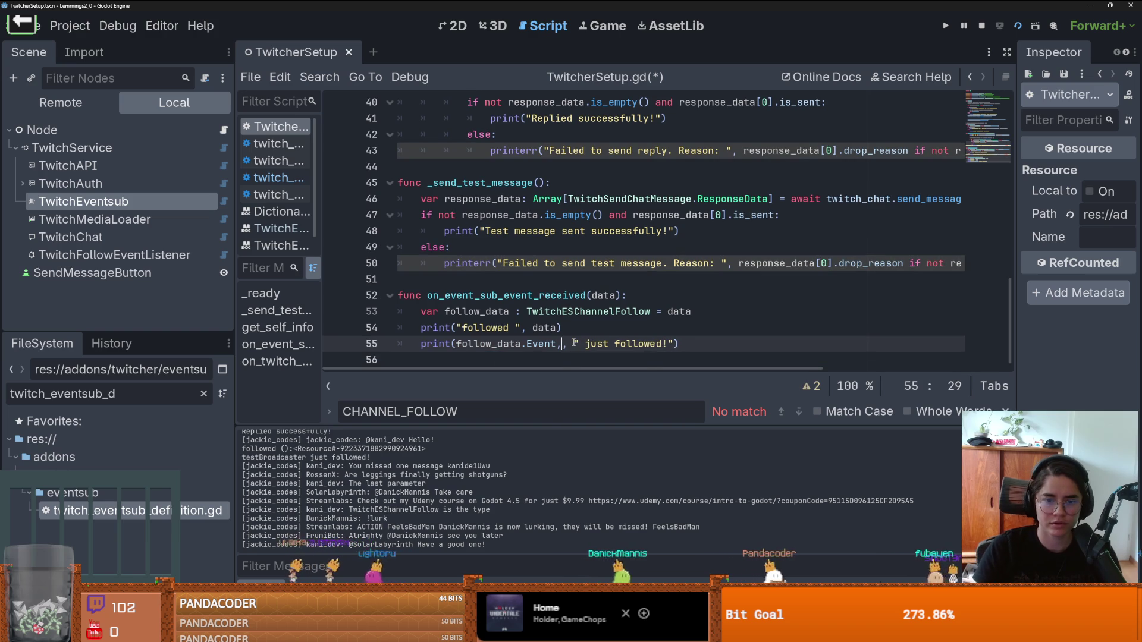
left_click(586, 312, "ctrl")
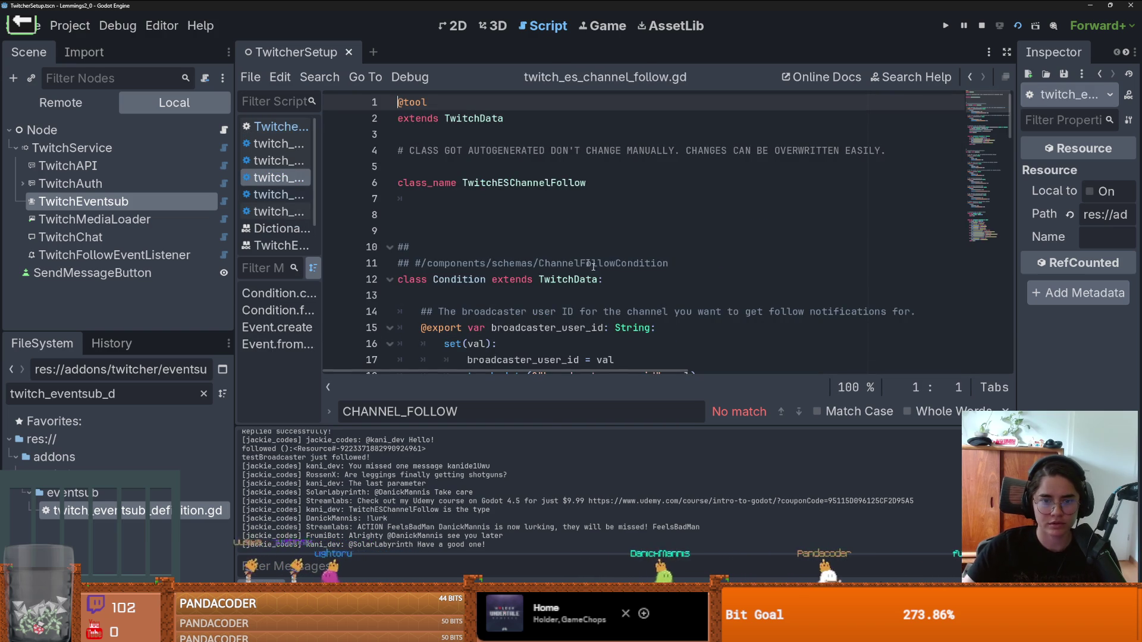
Step: Inspect the nested Event class fields (user_id, user_login, user_name), then return to TwitcherSetup.gd
scroll(473, 187, "down", 4)
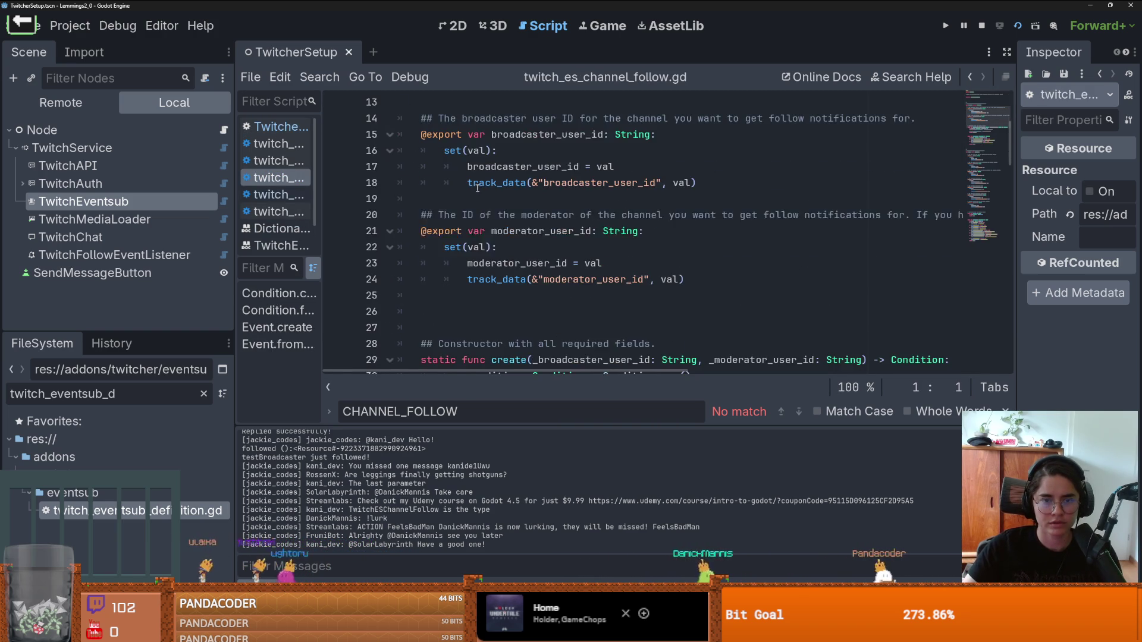
scroll(477, 190, "down", 8)
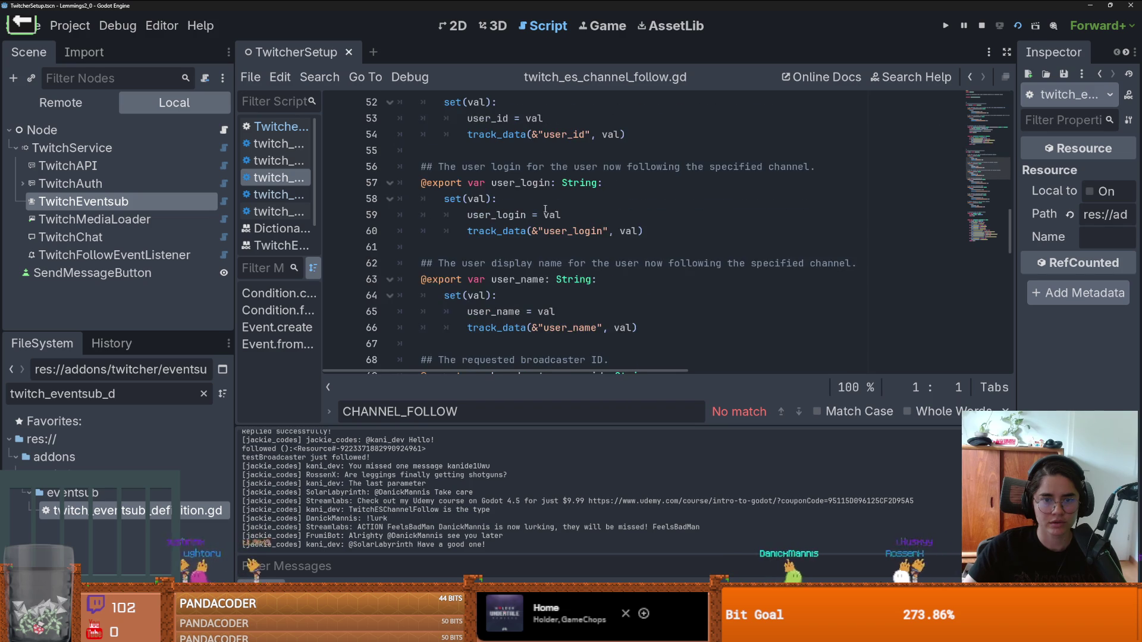
scroll(493, 216, "up", 5)
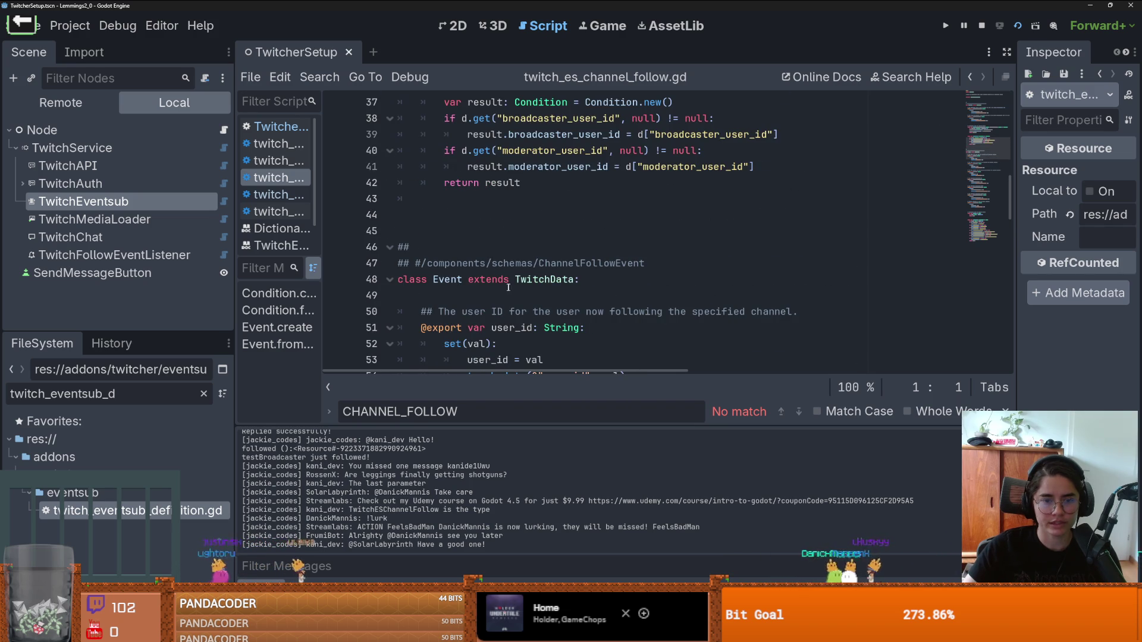
scroll(558, 281, "down", 1)
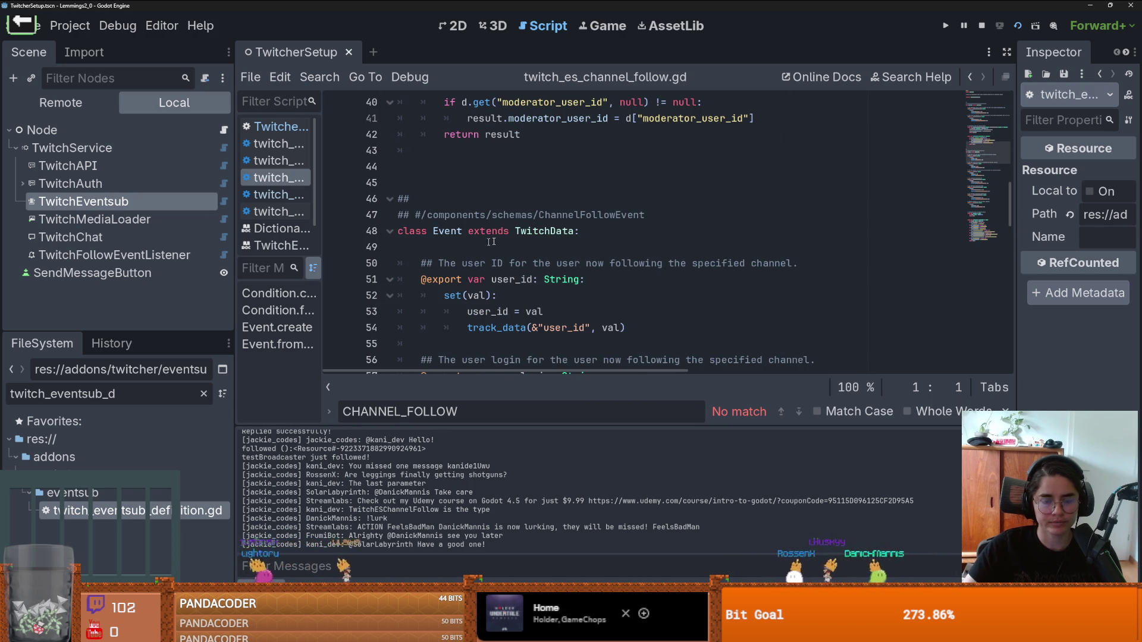
scroll(536, 262, "down", 1)
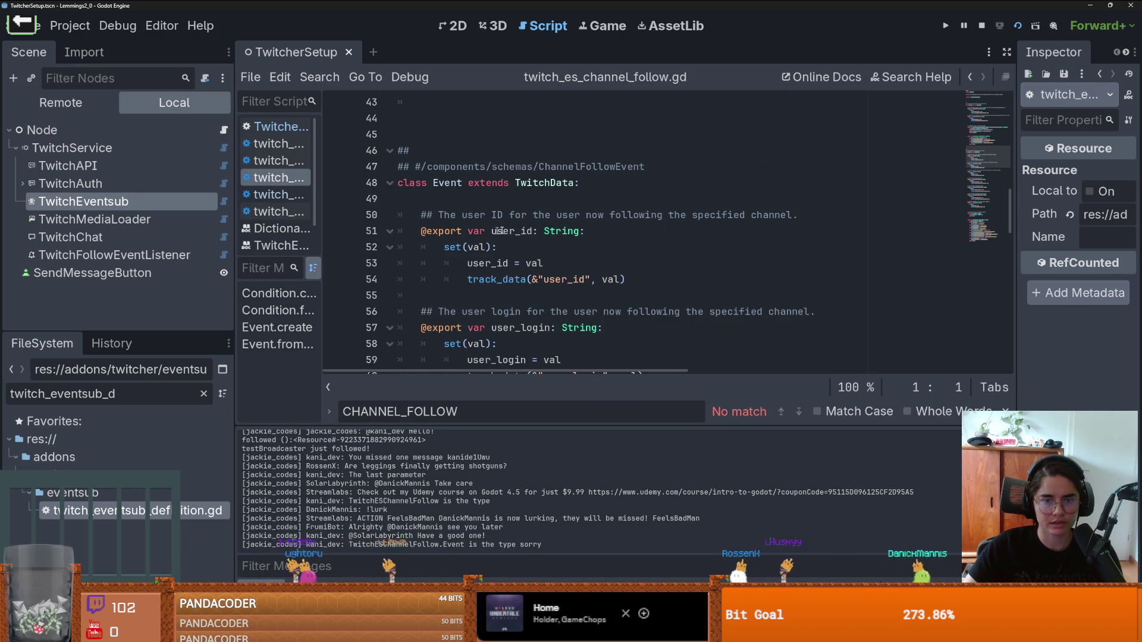
scroll(542, 245, "down", 3)
scroll(541, 245, "up", 2)
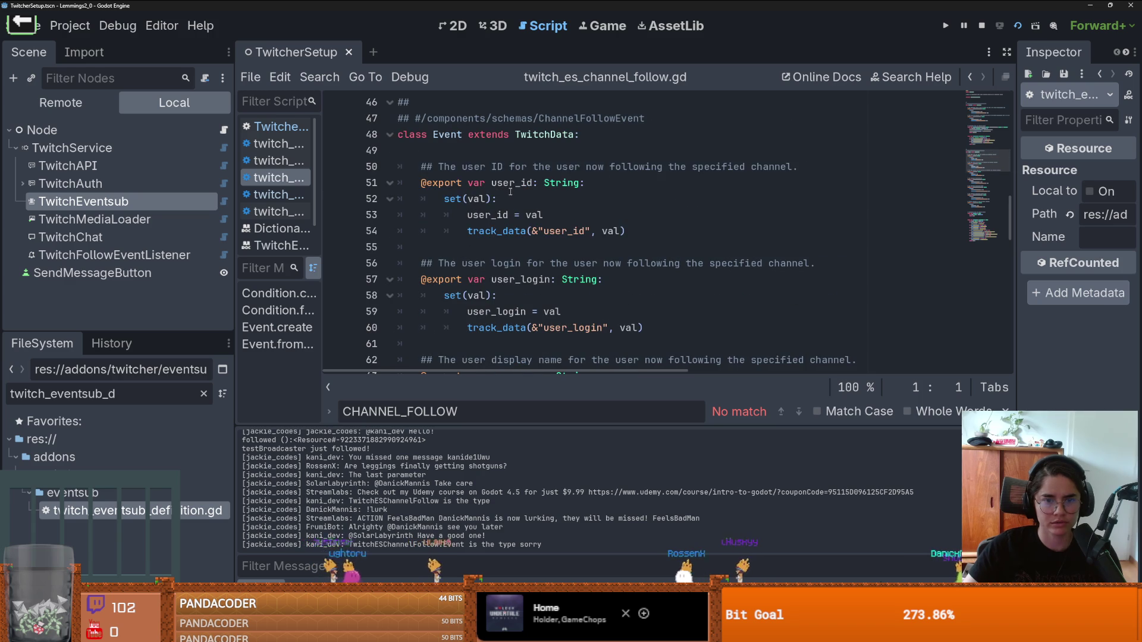
double_click(512, 182)
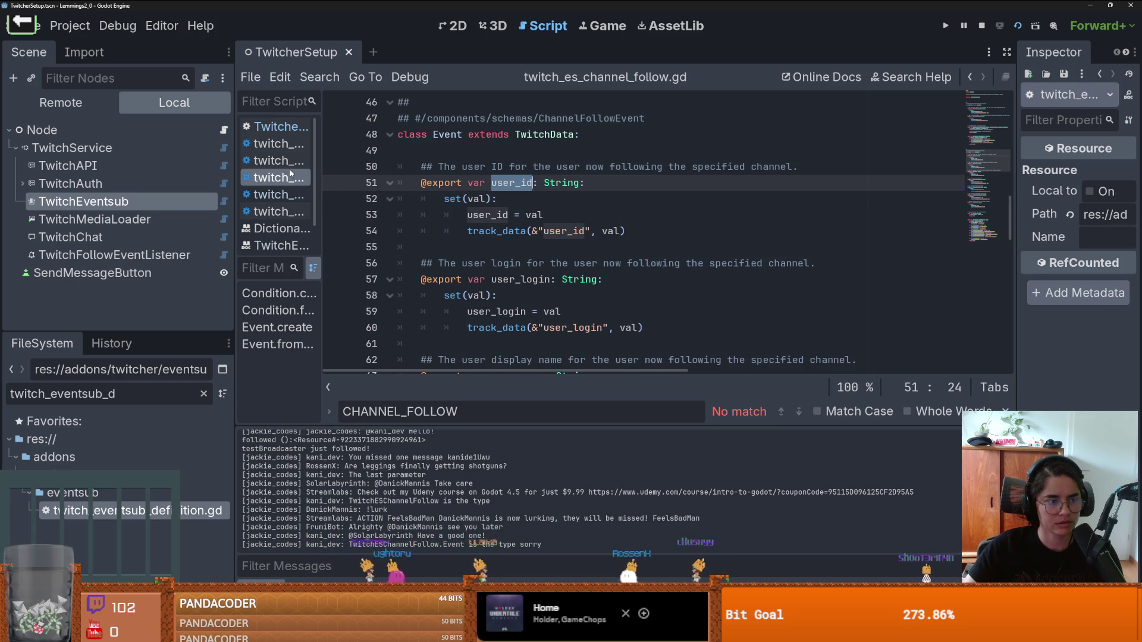
left_click(224, 129)
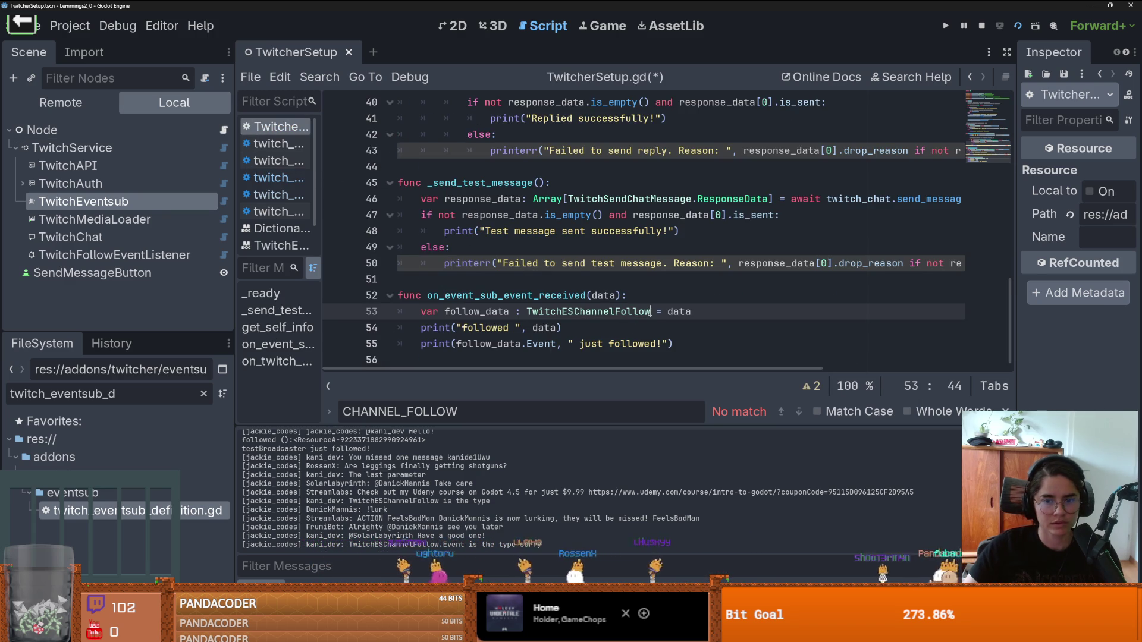
Step: Type follow_data as TwitchESChannelFollow.Event on line 53
left_click(652, 312)
type(".Eve")
key("Return")
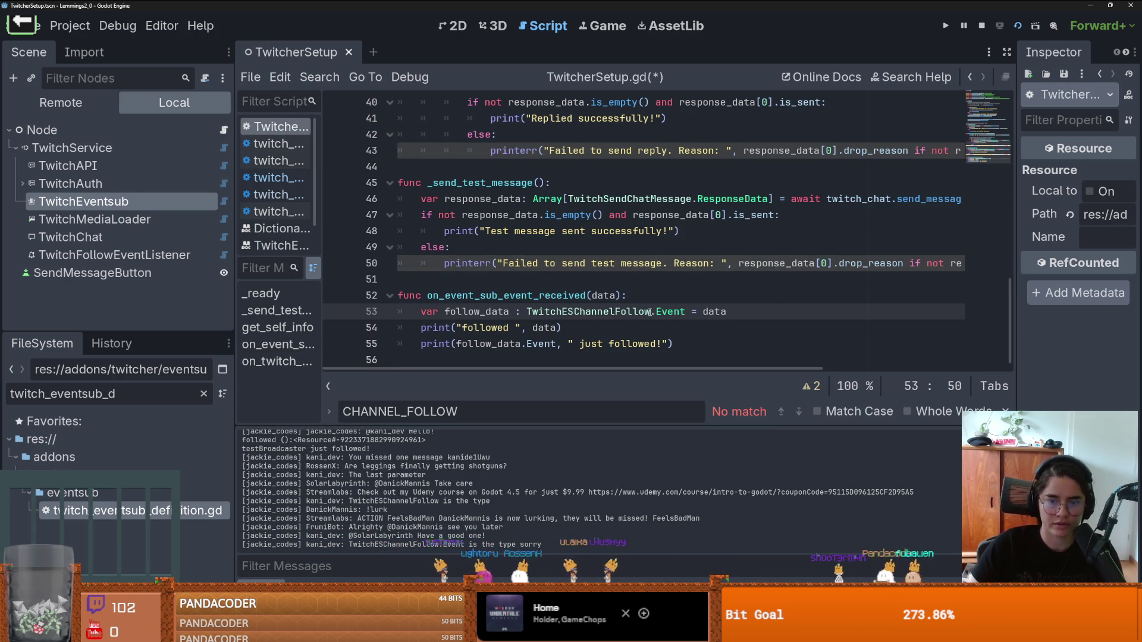
Step: Make line 55 print follow_data.user_name and save the script
double_click(543, 344)
key("BackSpace")
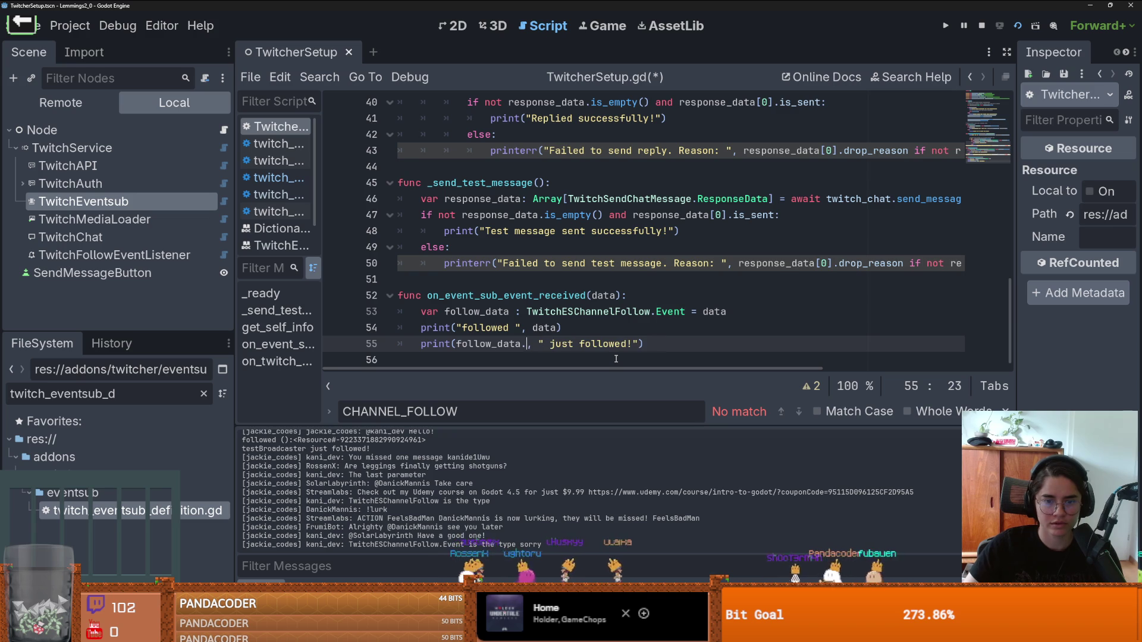
type("us")
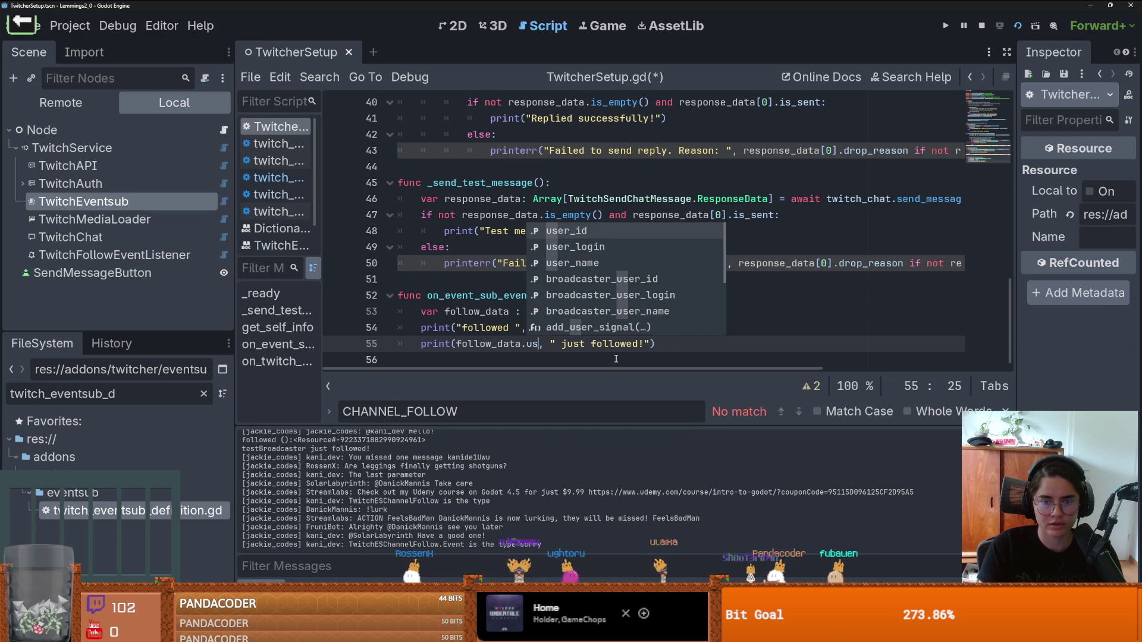
key("Down")
key("Down")
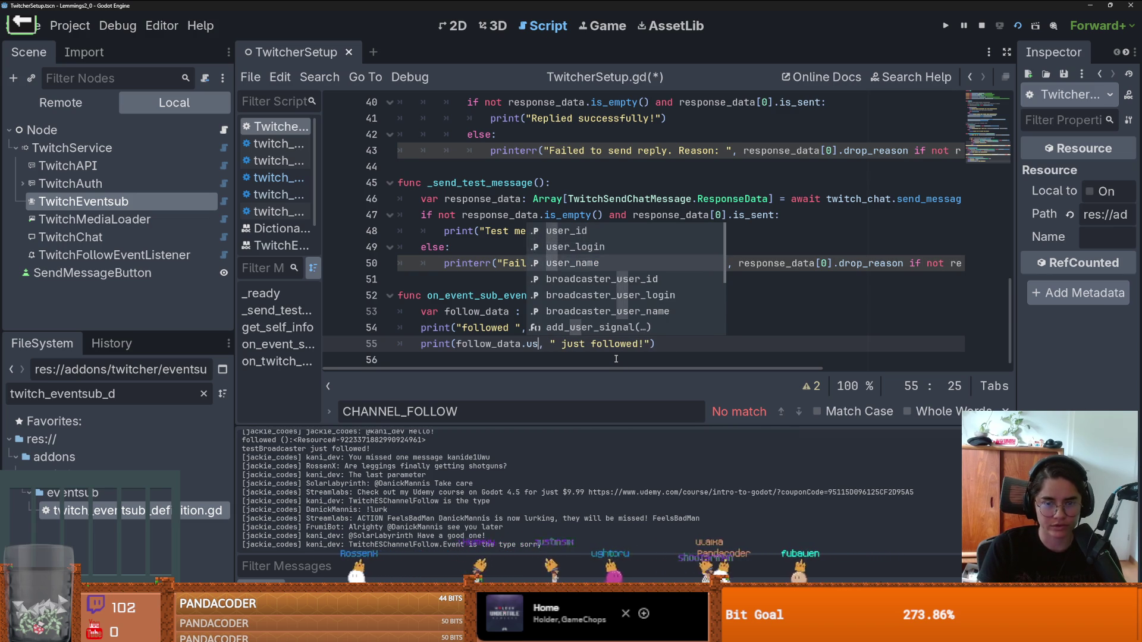
key("Return")
key("ctrl+s")
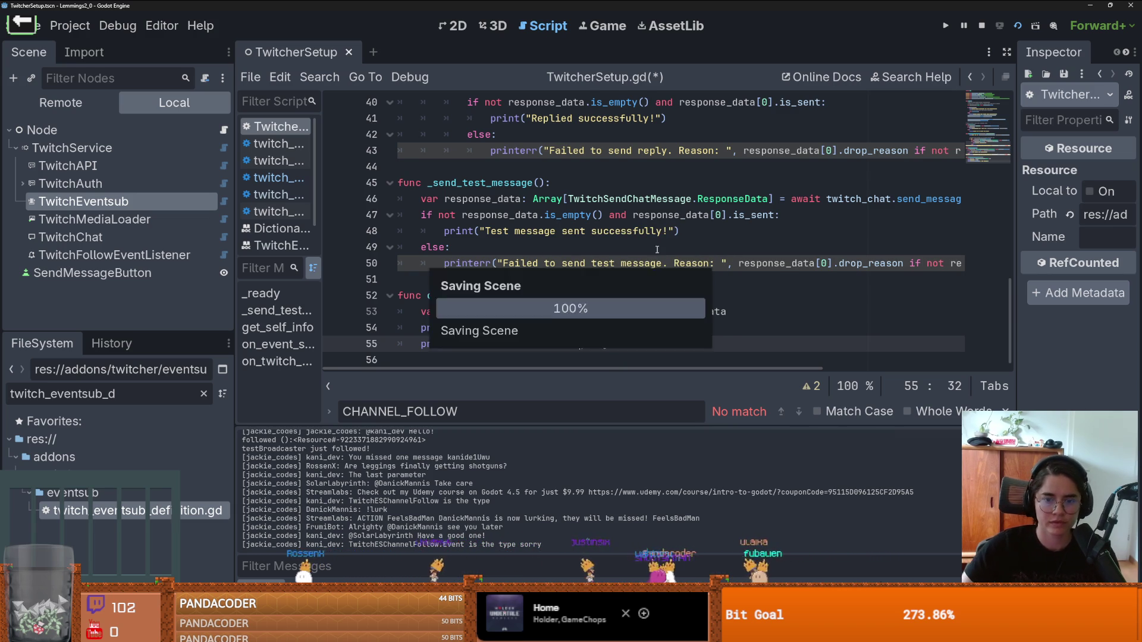
key("alt+Tab")
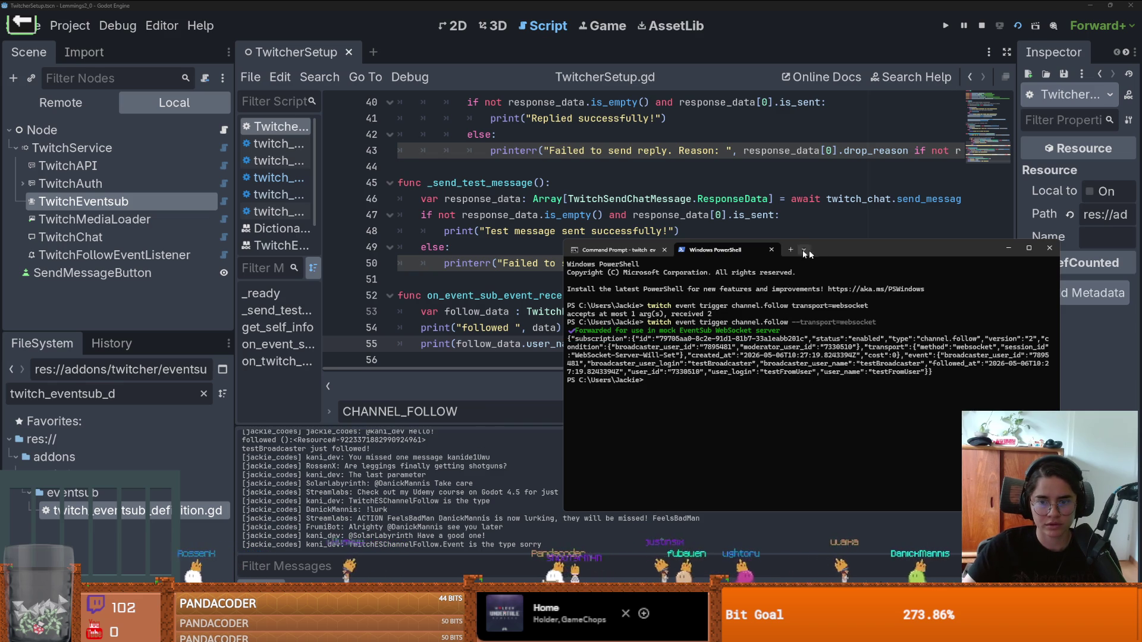
Step: Close the old PowerShell and Command Prompt windows, run the game with F5, and launch a new Command Prompt
left_click(772, 249)
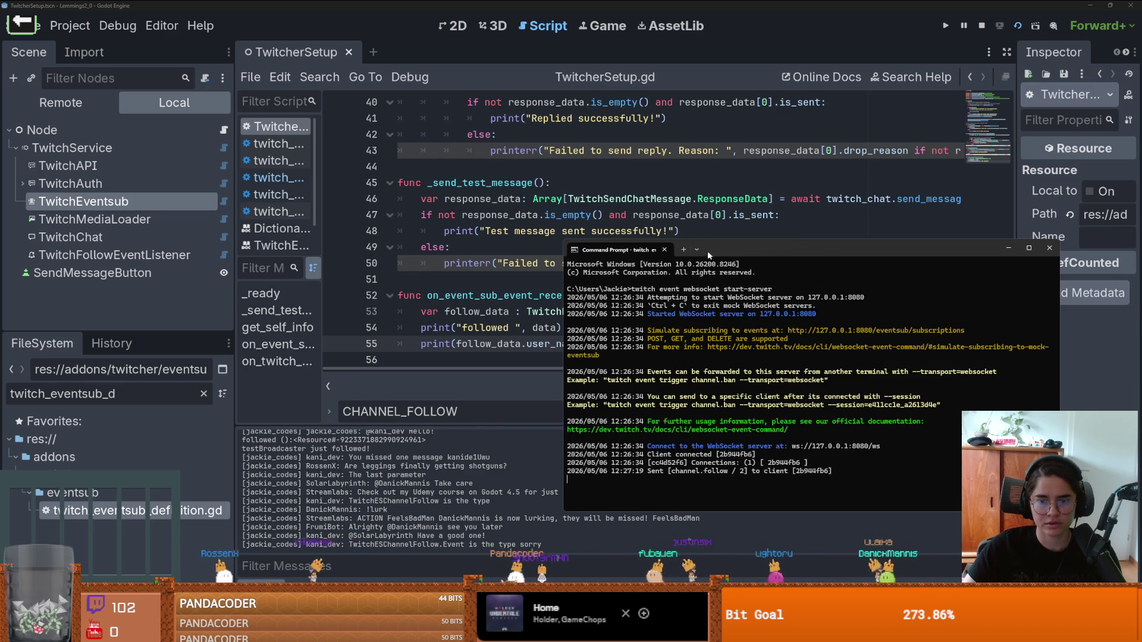
left_click(664, 250)
key("F5")
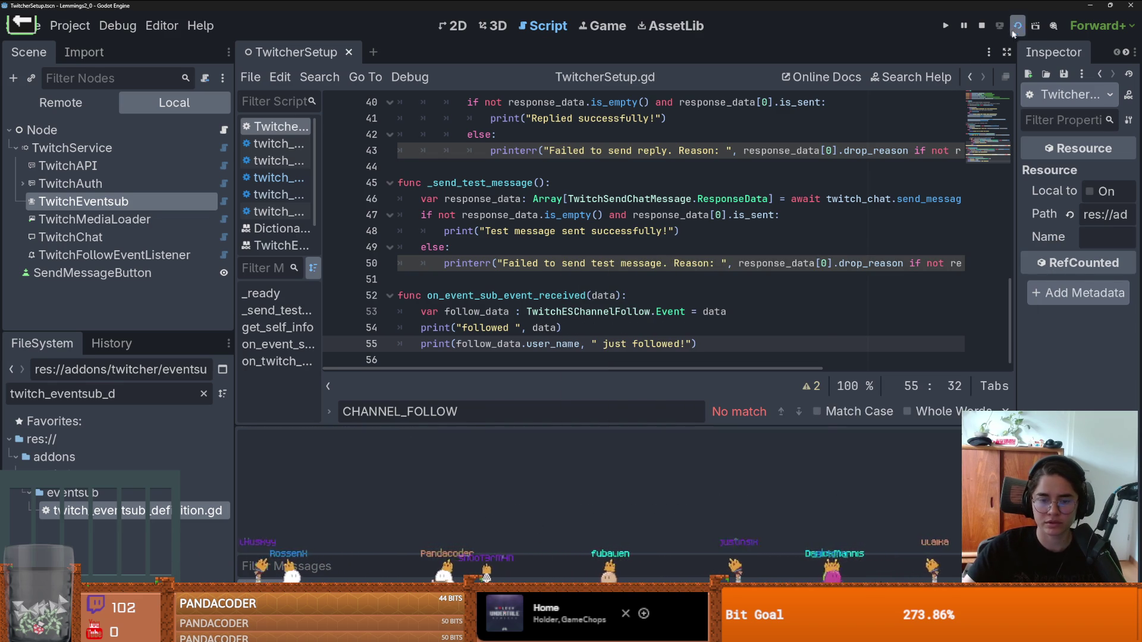
key("super")
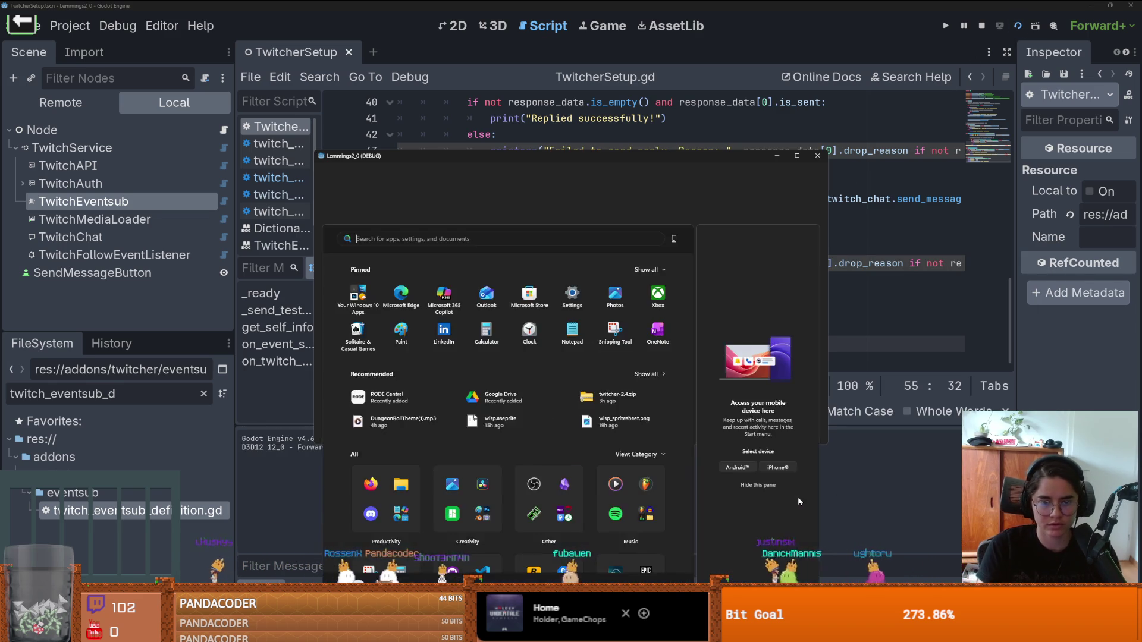
type("cmd")
key("Return")
type("twitch event websocket start-server")
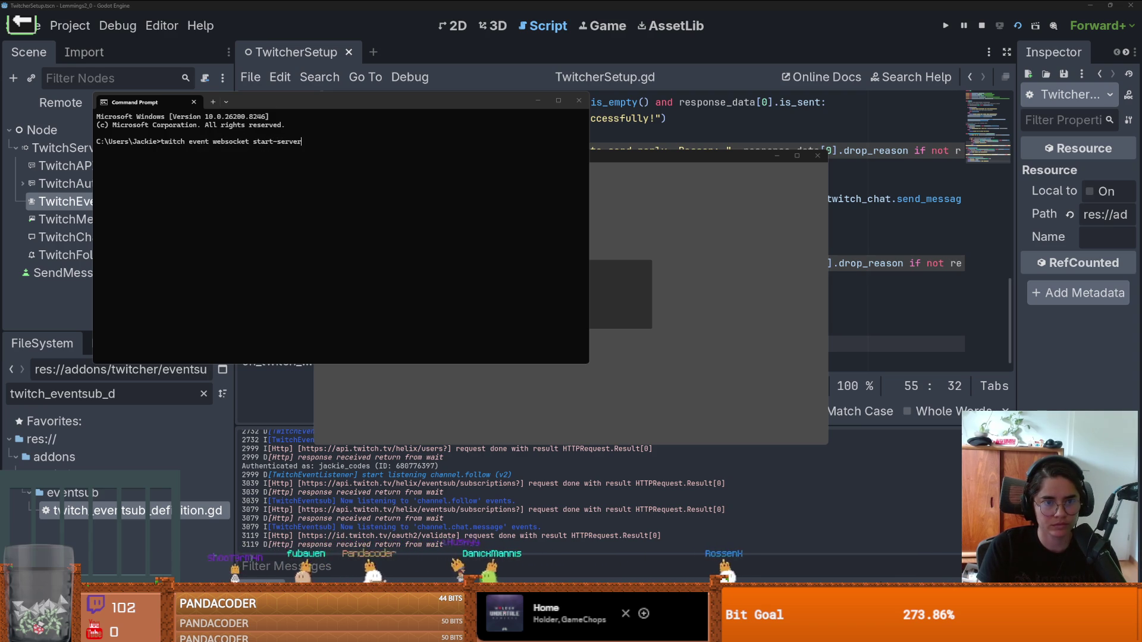
Step: Start the mock websocket server and fire a channel.follow test trigger from a new PowerShell tab
key("Return")
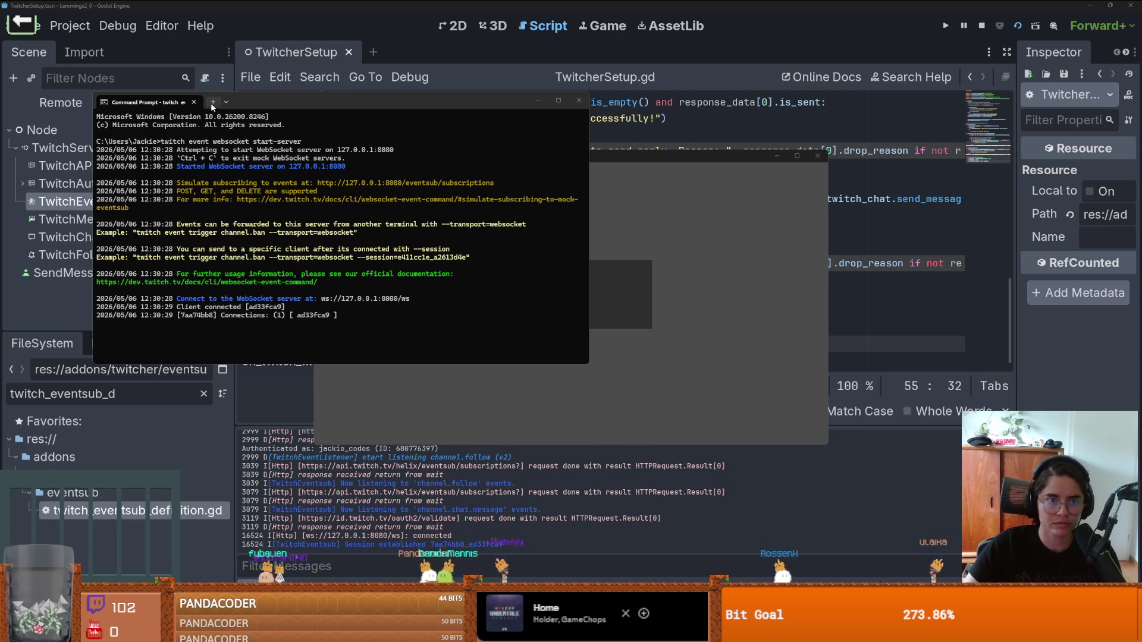
key("ctrl+shift+t")
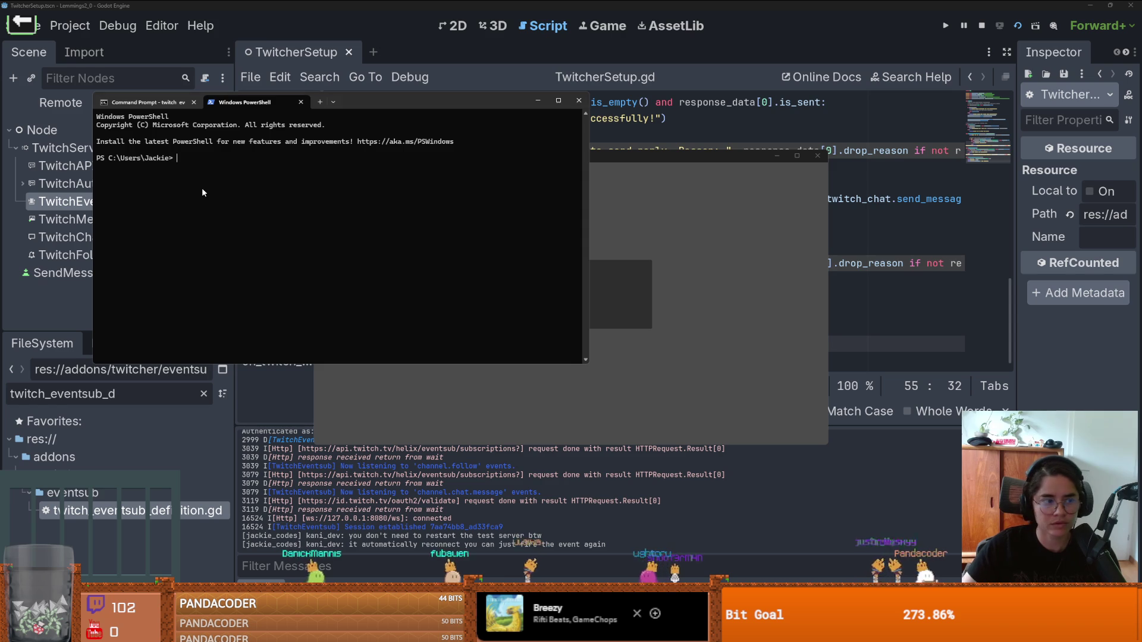
type("twitch event trigger channel.follow --transport=websocket")
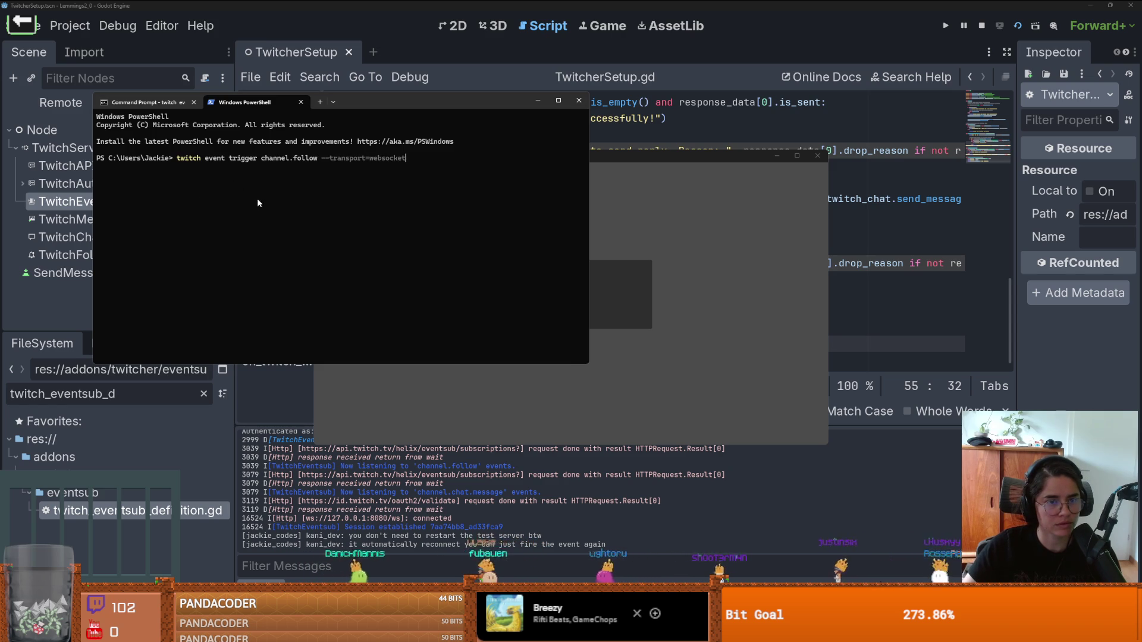
key("Return")
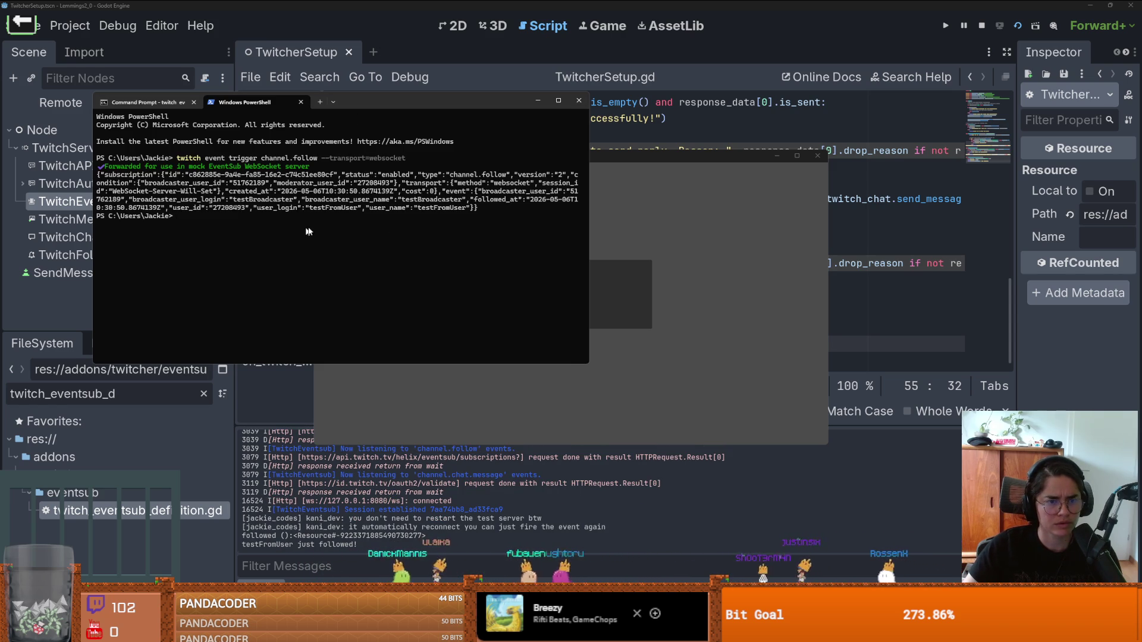
Step: Check 'testFromUser just followed!' in Godot's output and select the TwitchEventsub node
left_click(266, 543)
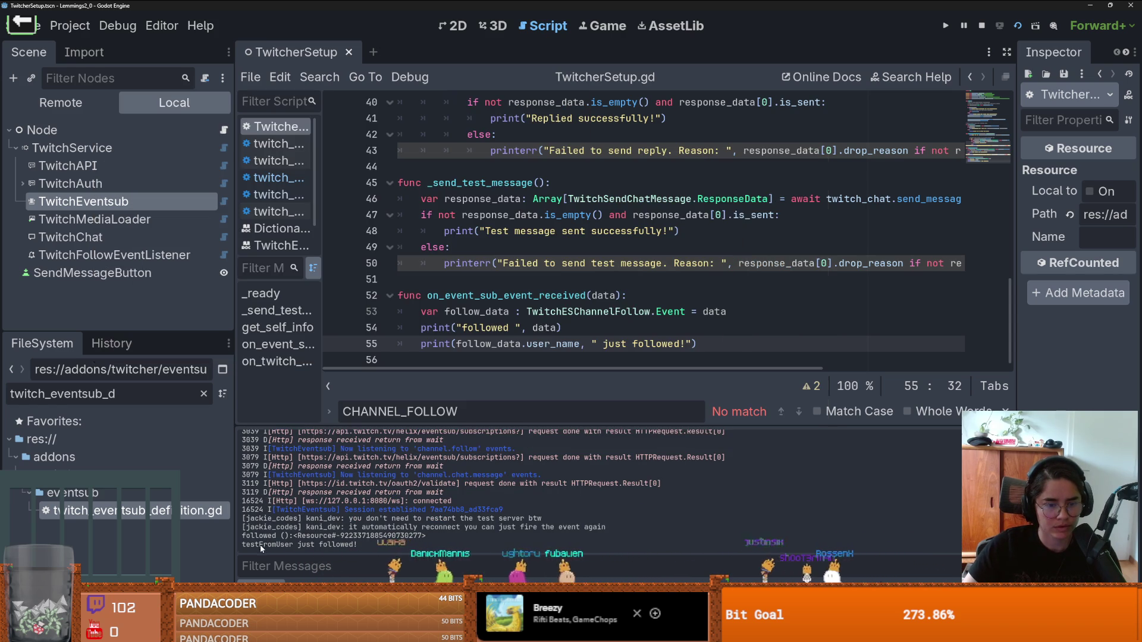
double_click(348, 545)
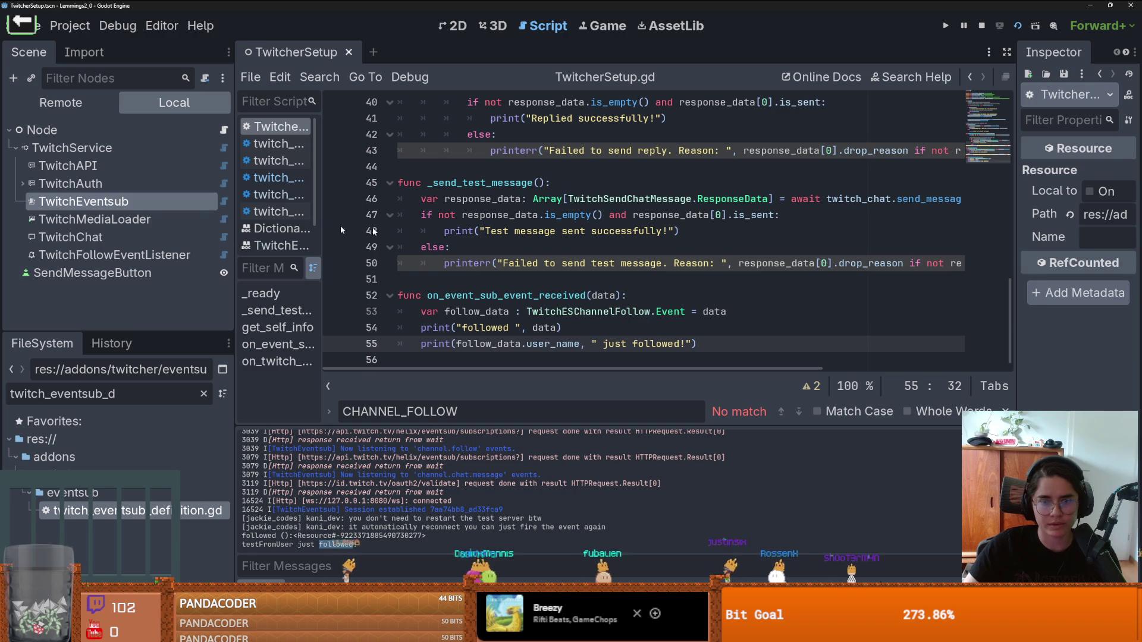
left_click(83, 201)
Step: Turn off Use Test Server and close the terminal with all its tabs
left_click(1083, 267)
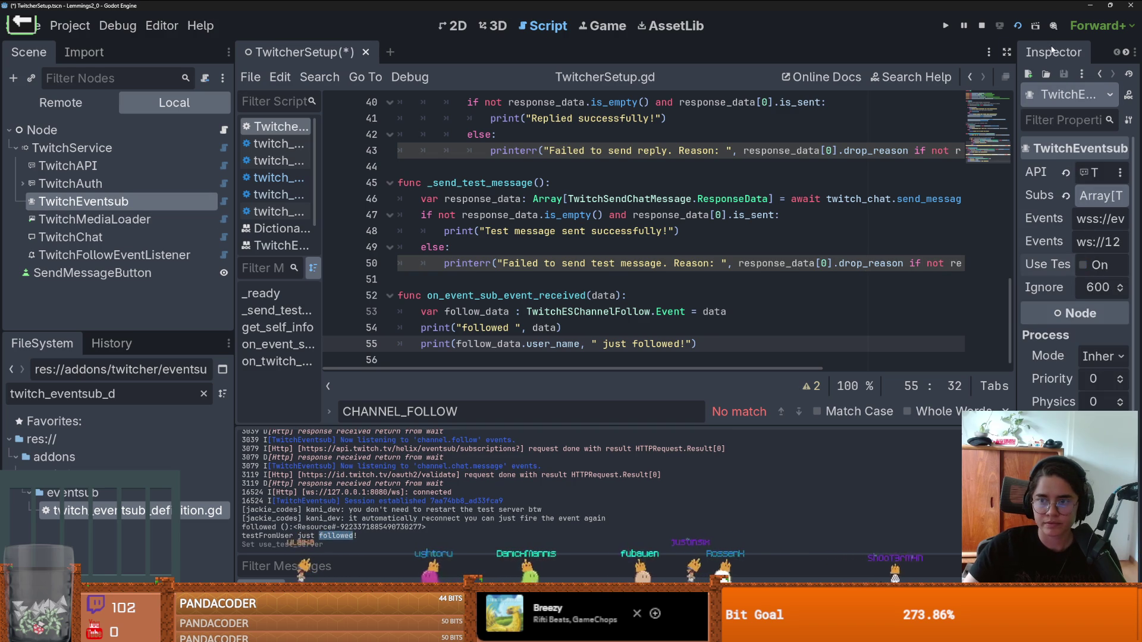
key("alt+Tab")
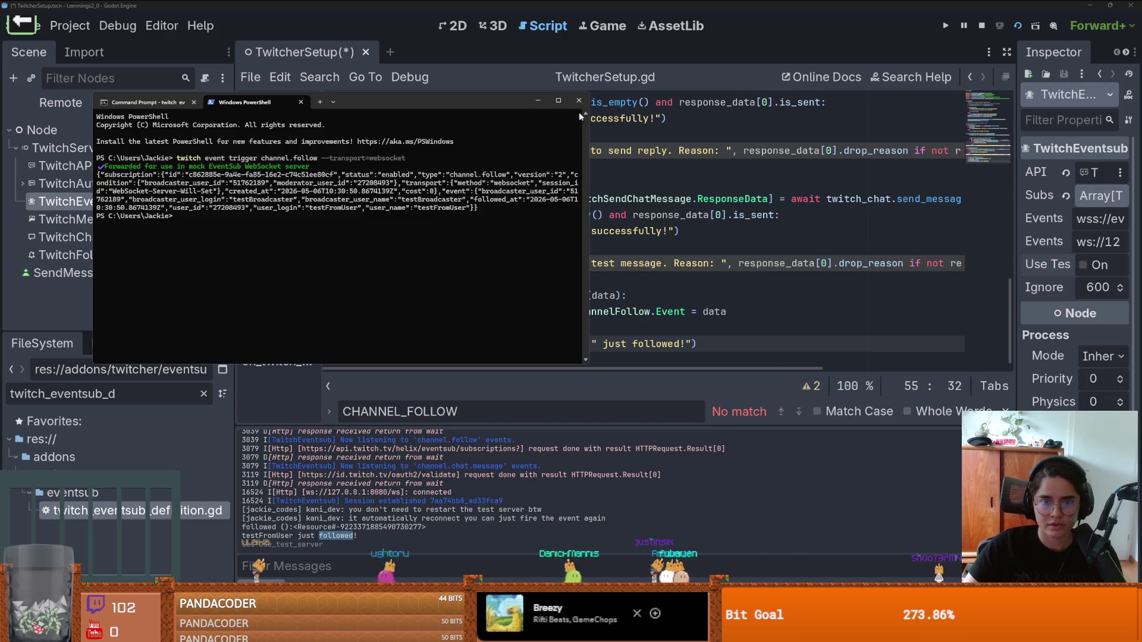
left_click(579, 101)
left_click(310, 250)
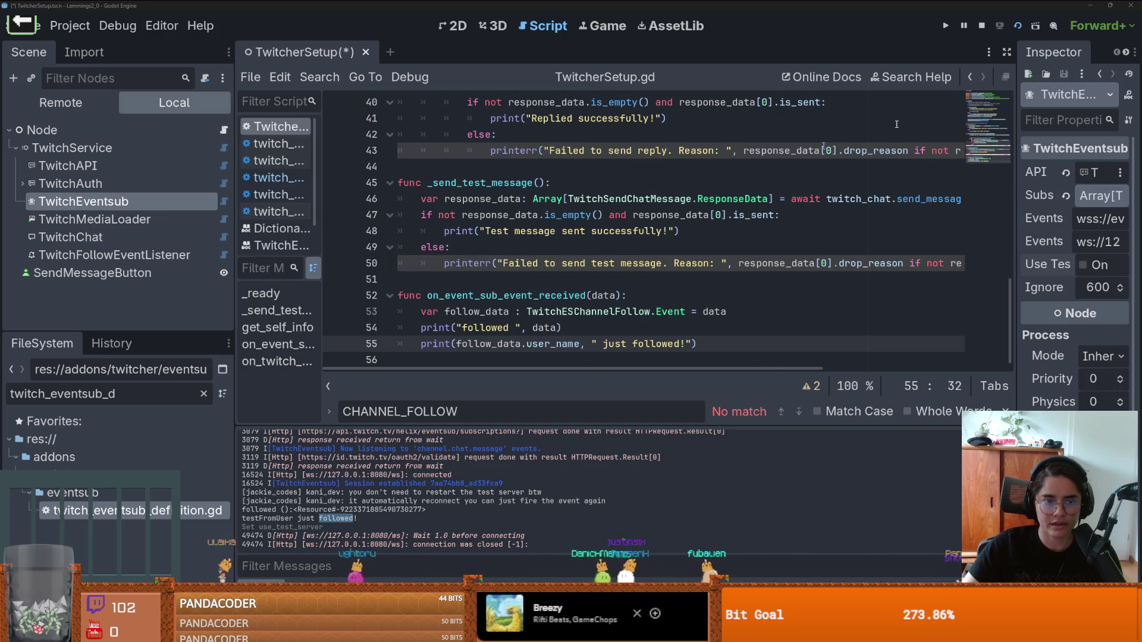
Step: Rerun the current scene, clear the CHANNEL_FOLLOW search, and enlarge the output log
left_click(1016, 28)
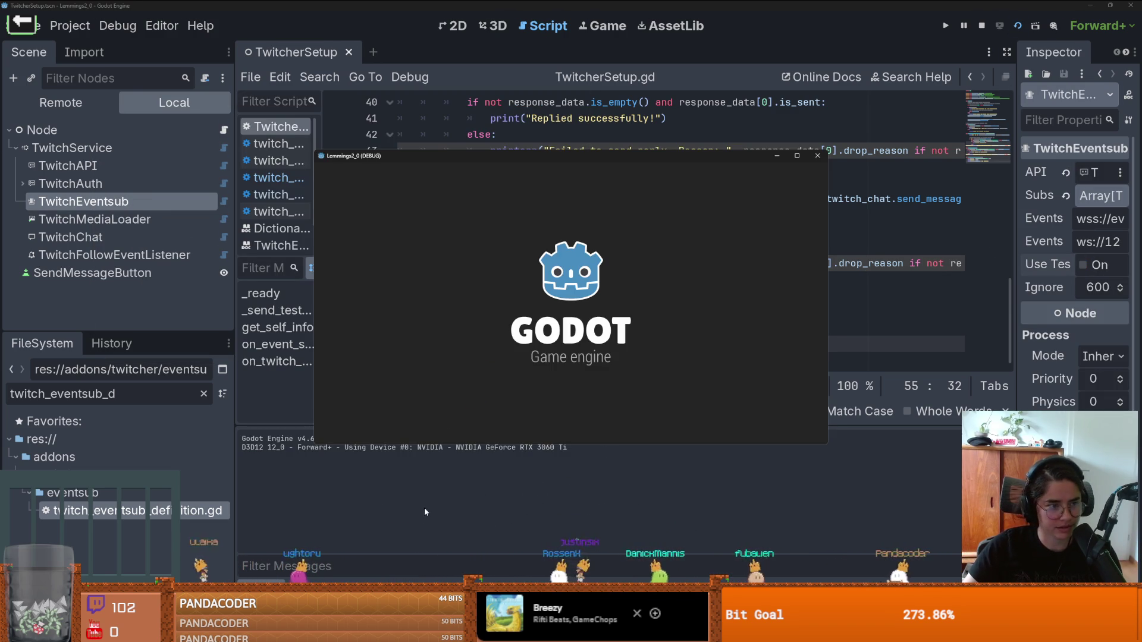
left_click(425, 512)
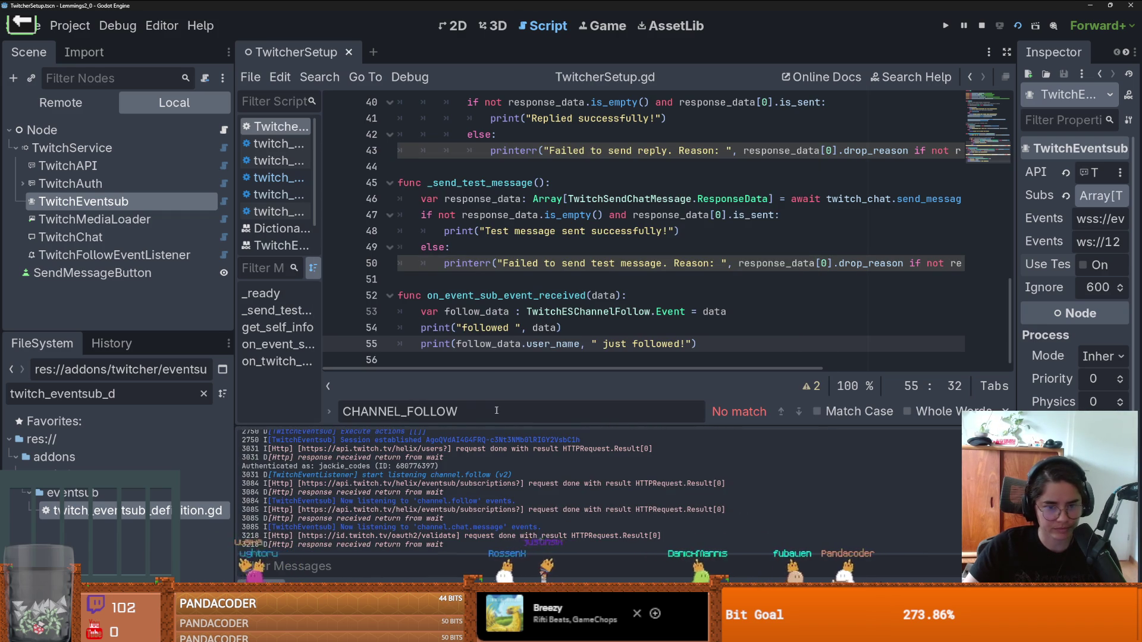
key("ctrl+a")
key("BackSpace")
left_click_drag(526, 424, 526, 197)
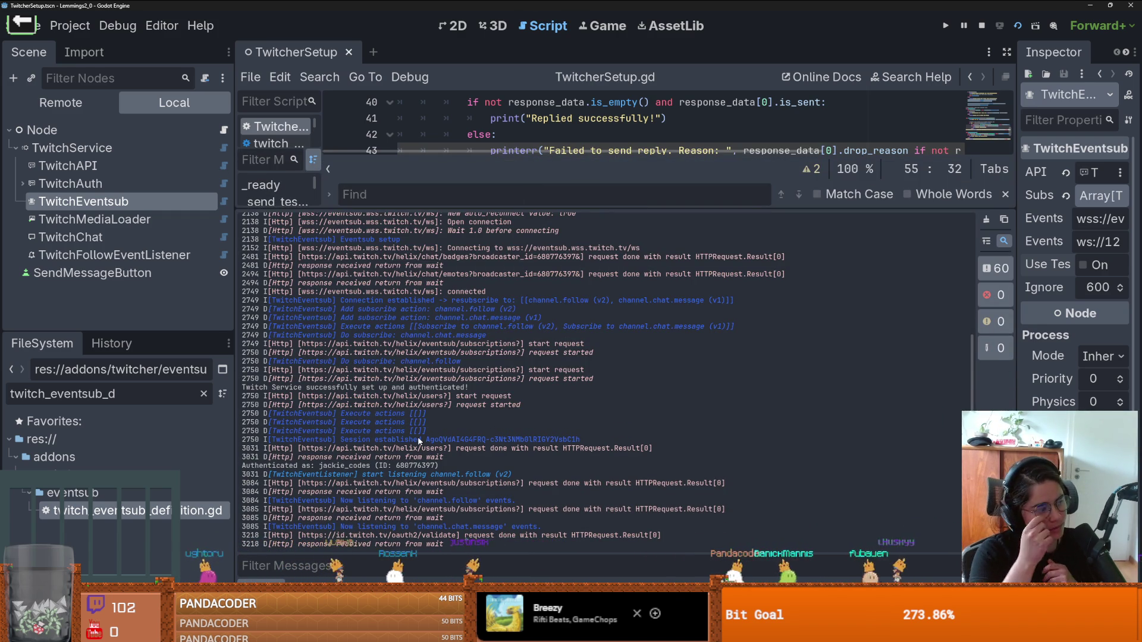
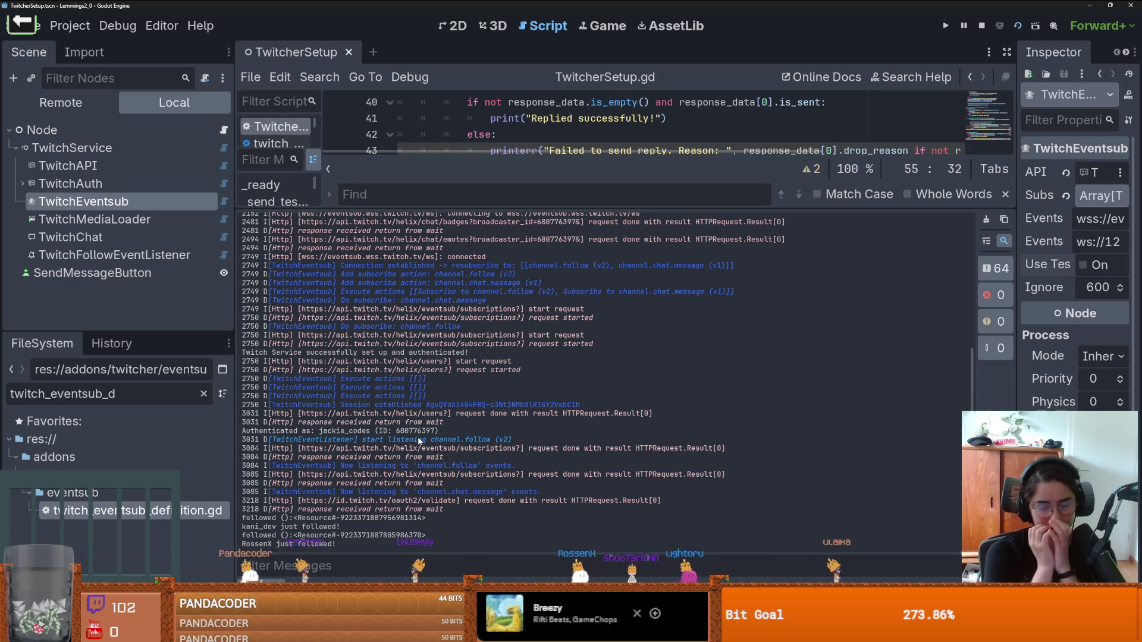
Step: Shrink the output panel to show lines 40–56 of TwitcherSetup.gd around the follow handler
left_click_drag(459, 204, 464, 423)
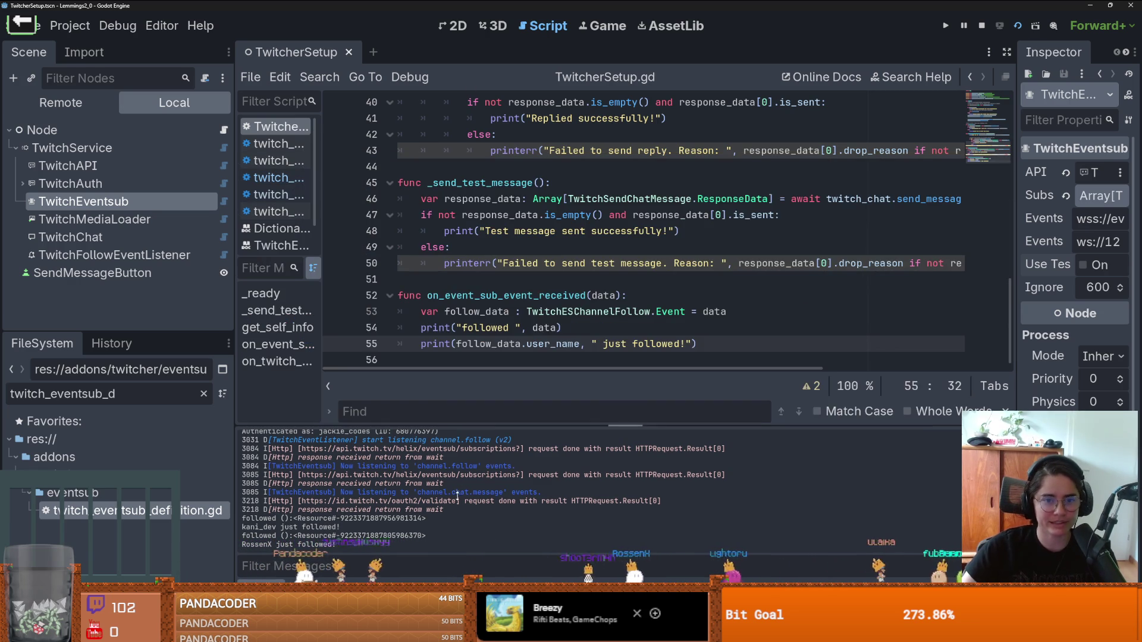
left_click(514, 231)
Step: Commit TwitcherSetup.gd to main as 'getting information from the channel follow event' and push to origin
key("alt+Tab")
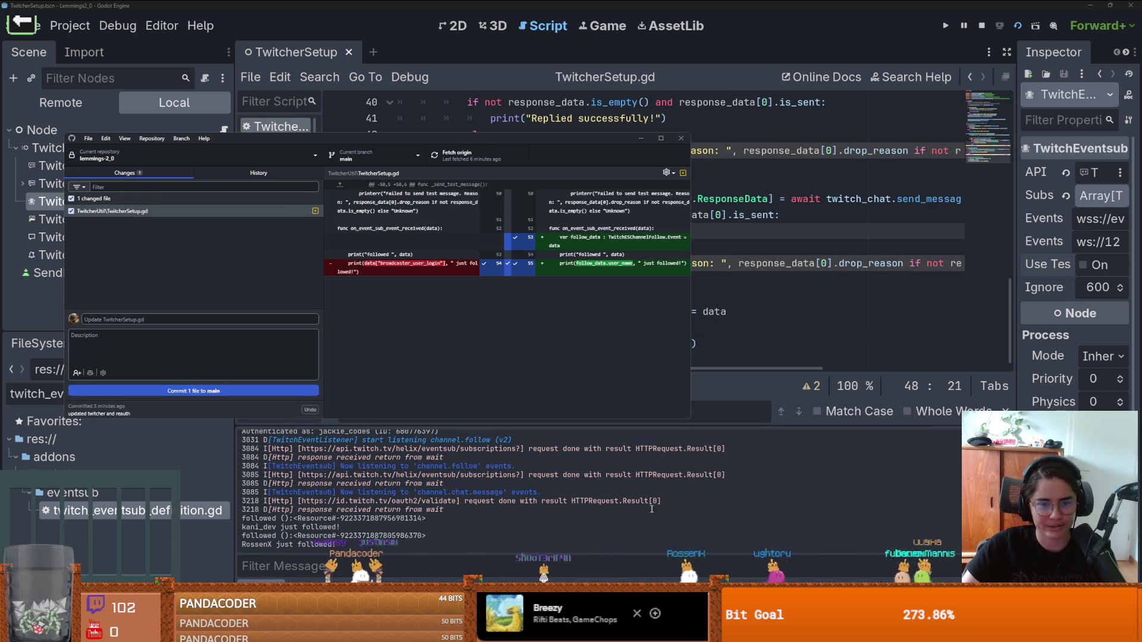
left_click(259, 344)
type("get")
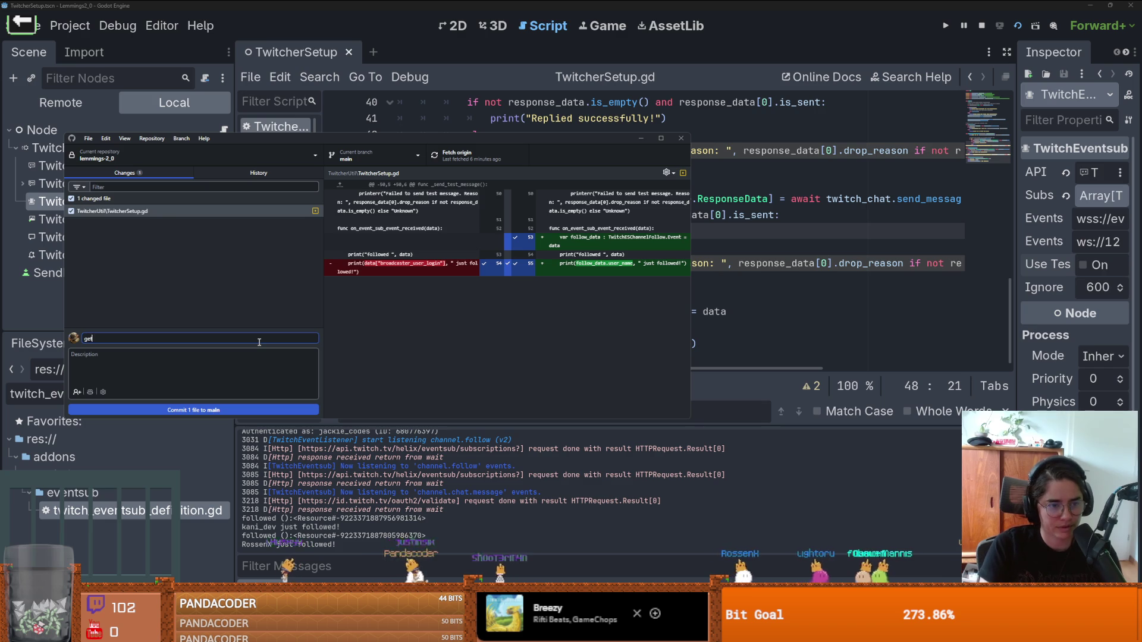
type("ting information f")
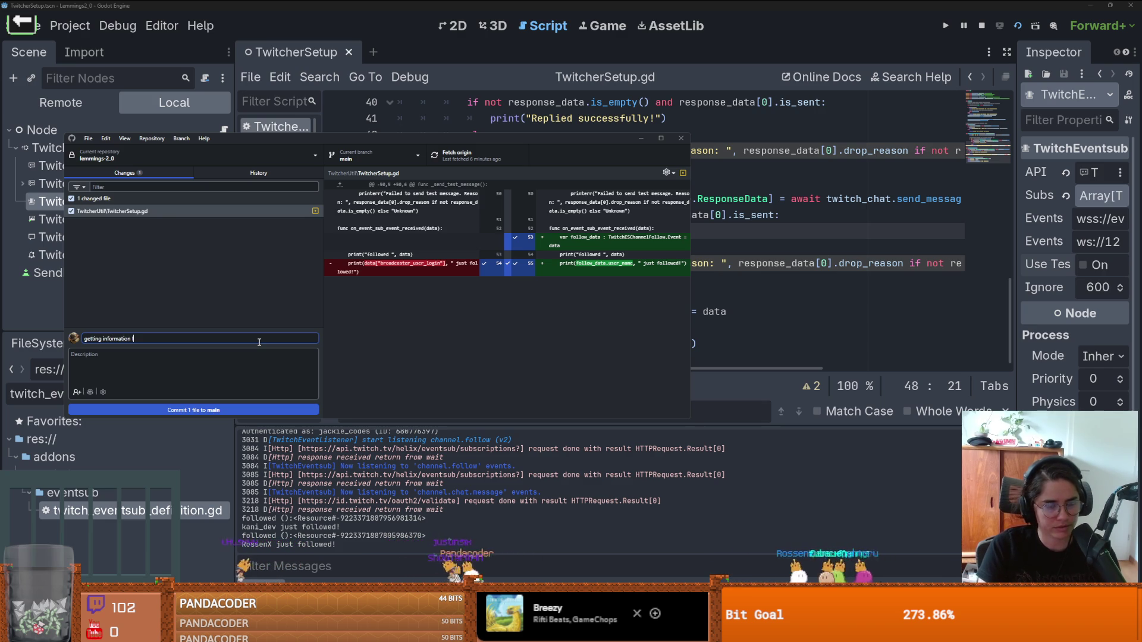
type("rom the follow")
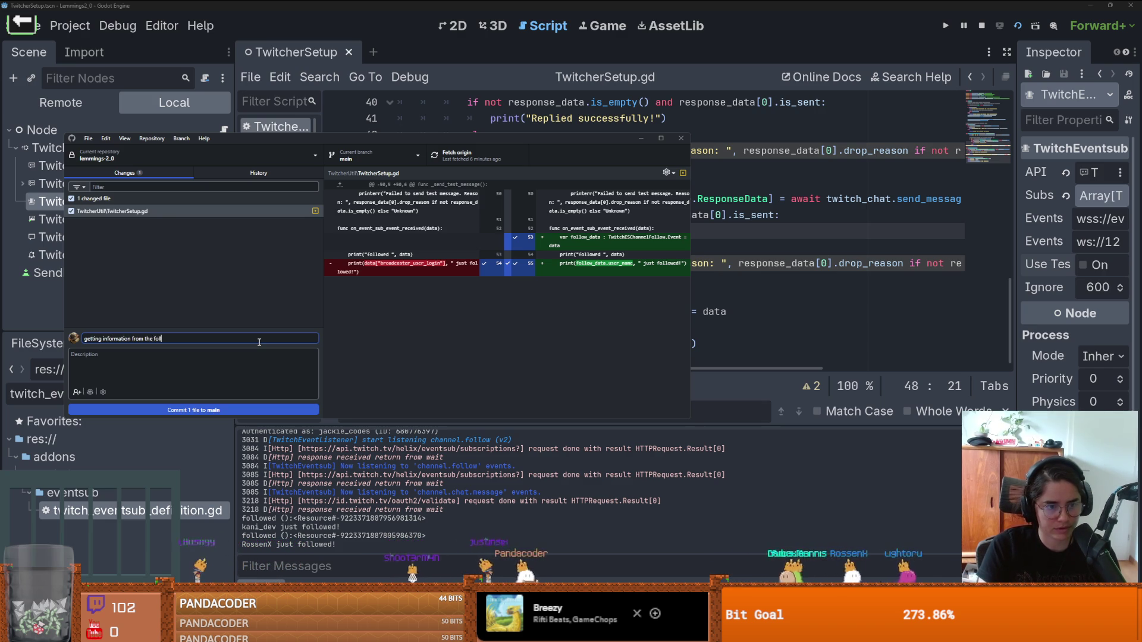
key("ctrl+Left")
key("Left")
type("cha")
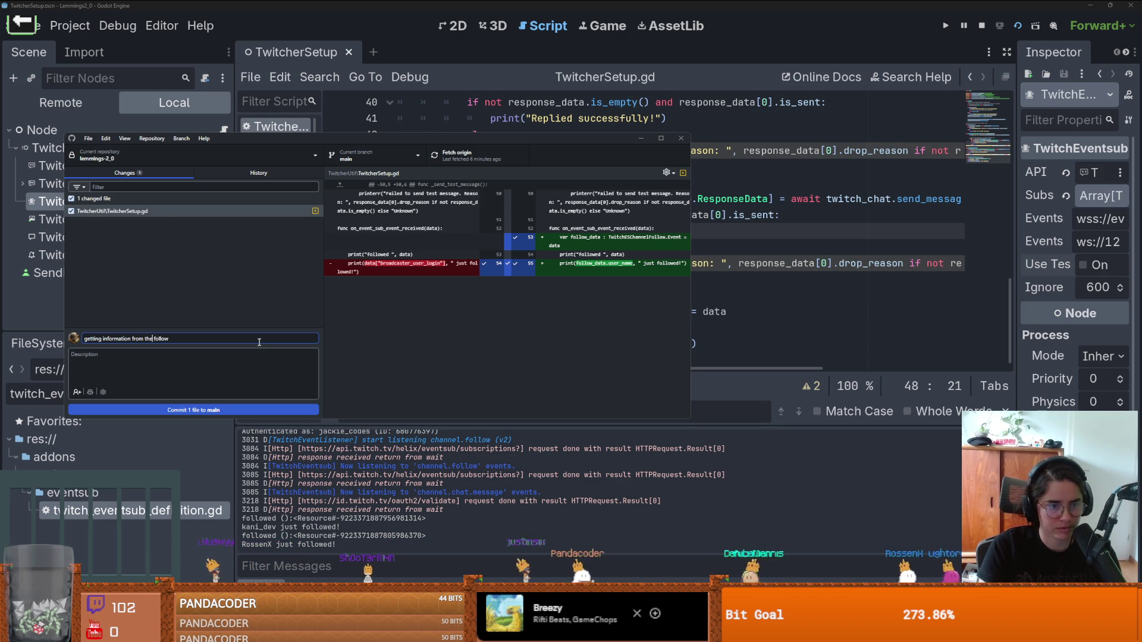
type("n")
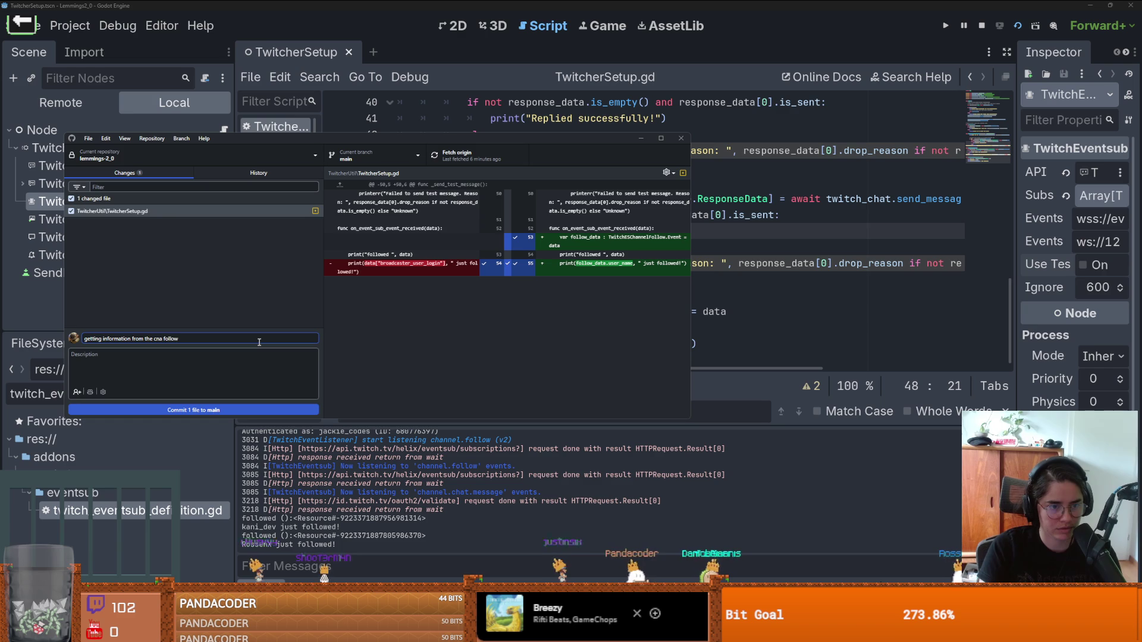
type("nel")
key("End")
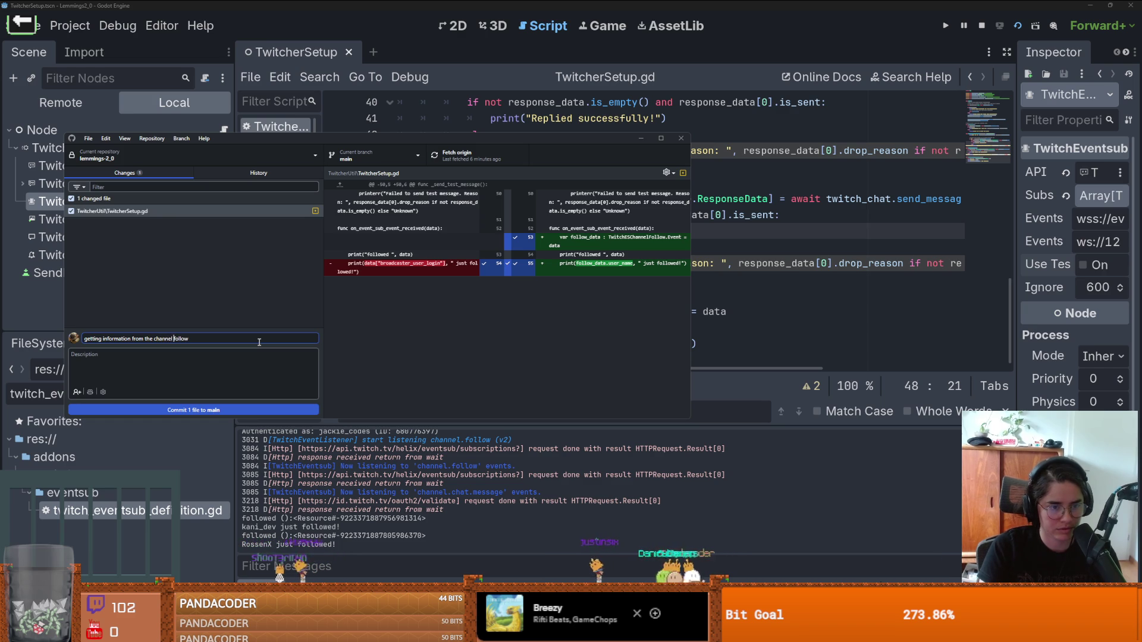
type("event")
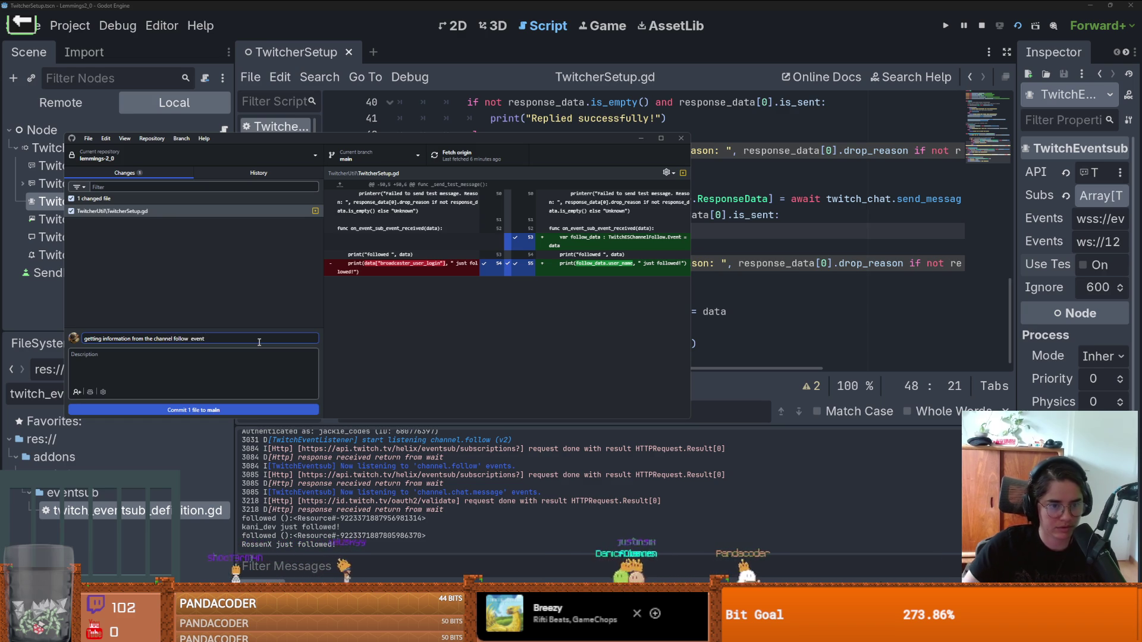
left_click(242, 408)
left_click(466, 162)
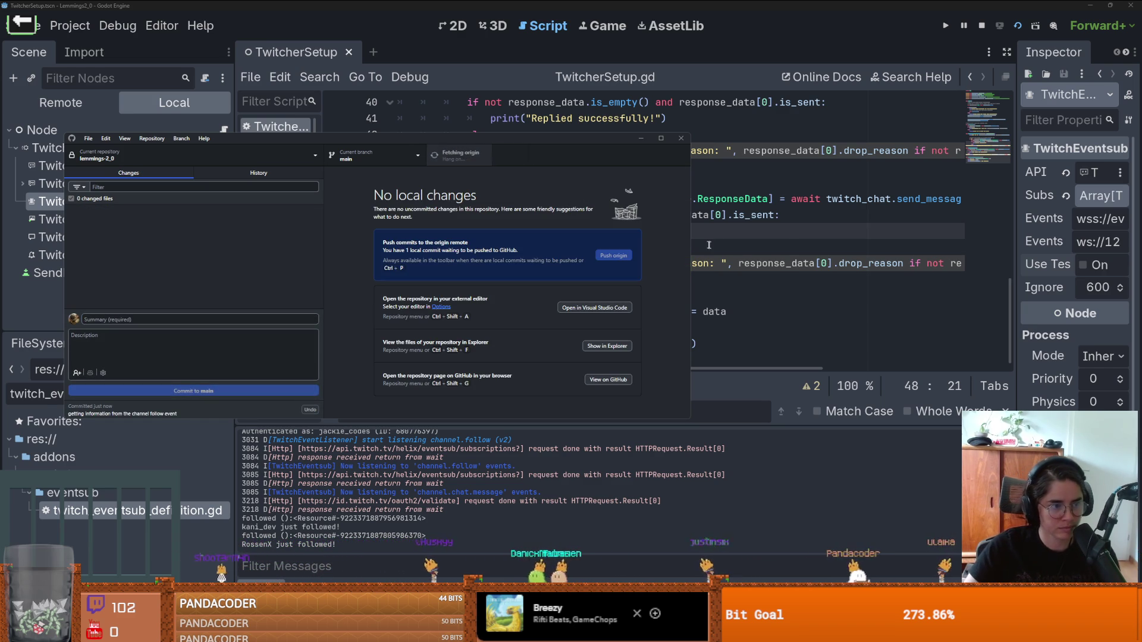
Step: Back in Godot, widen the Inspector and expand TwitchService's authorization Scopes list
left_click(789, 245)
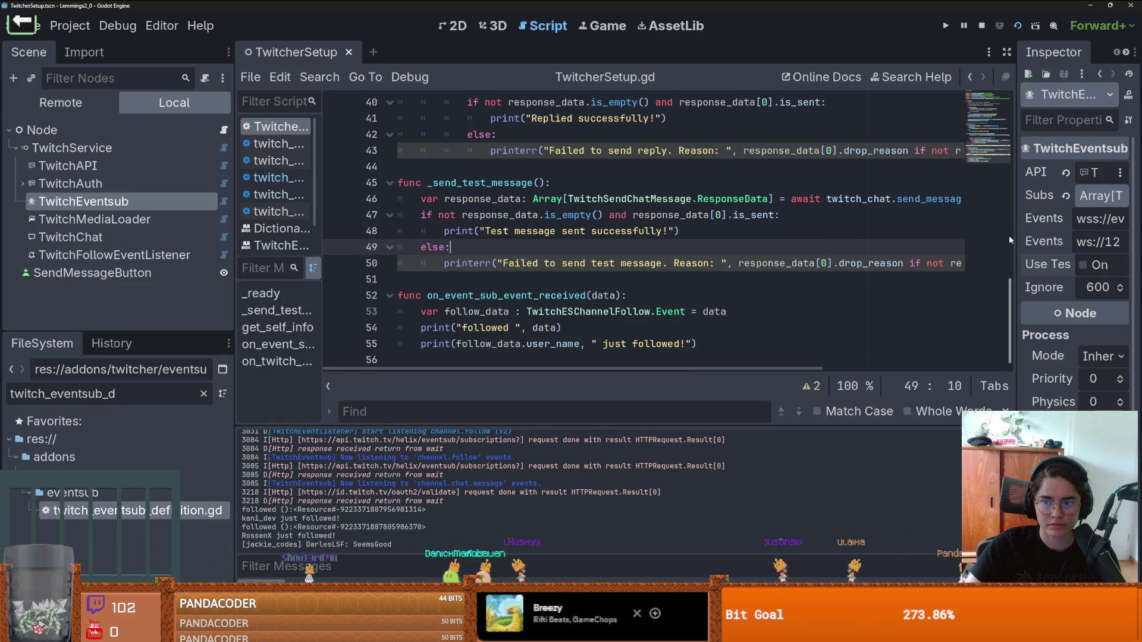
left_click_drag(1015, 238, 777, 203)
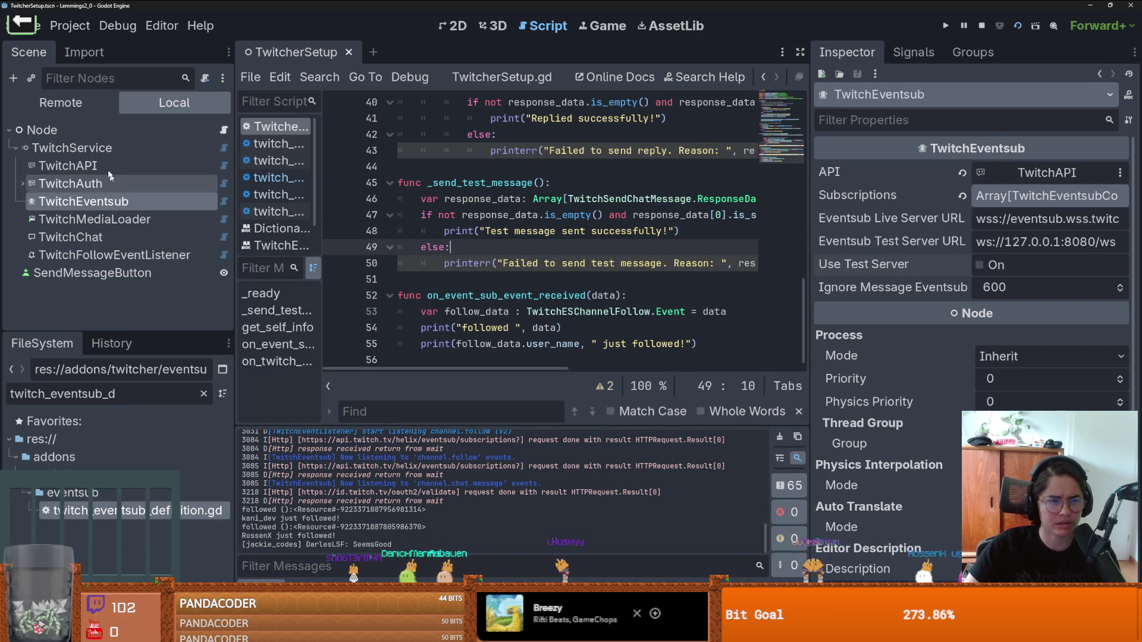
left_click(952, 189)
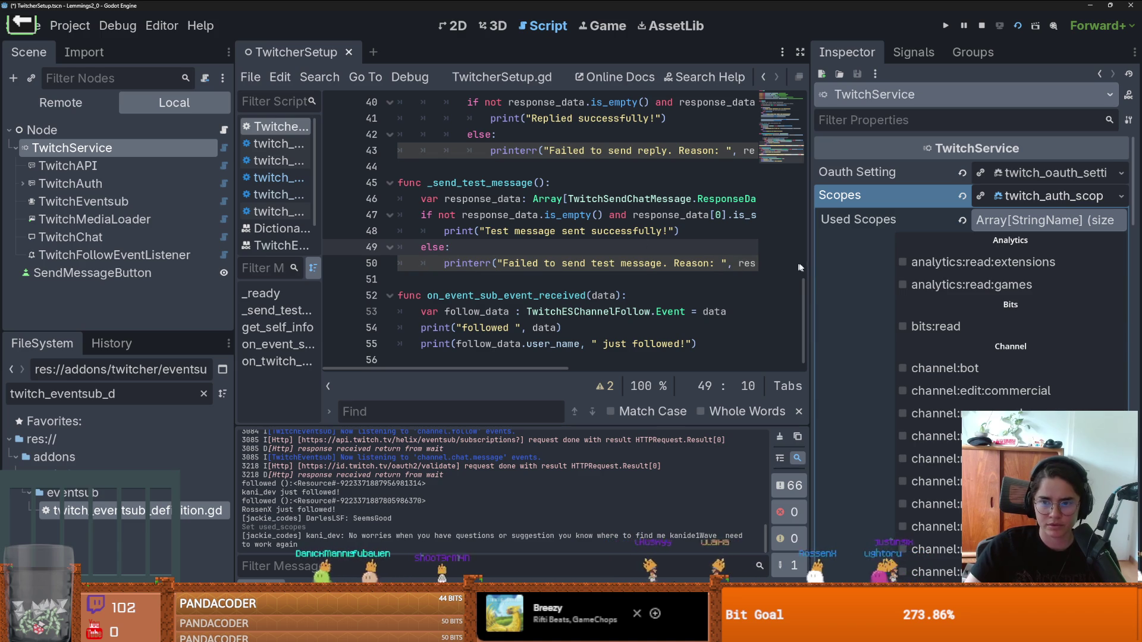
left_click_drag(812, 262, 661, 233)
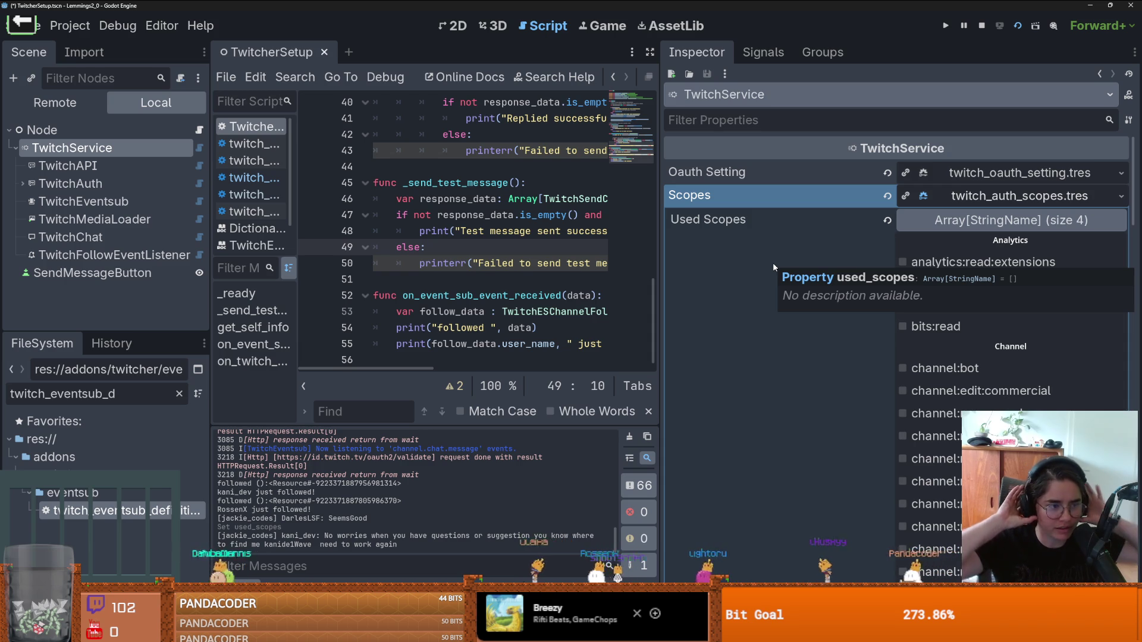
scroll(773, 262, "down", 10)
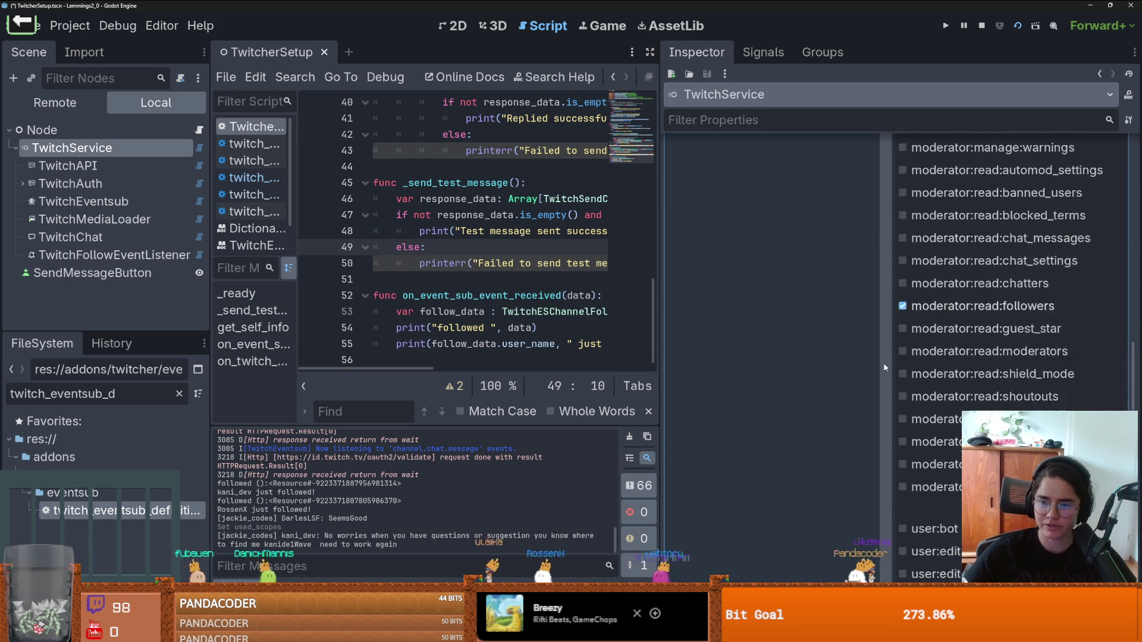
scroll(881, 357, "up", 5)
scroll(869, 352, "down", 5)
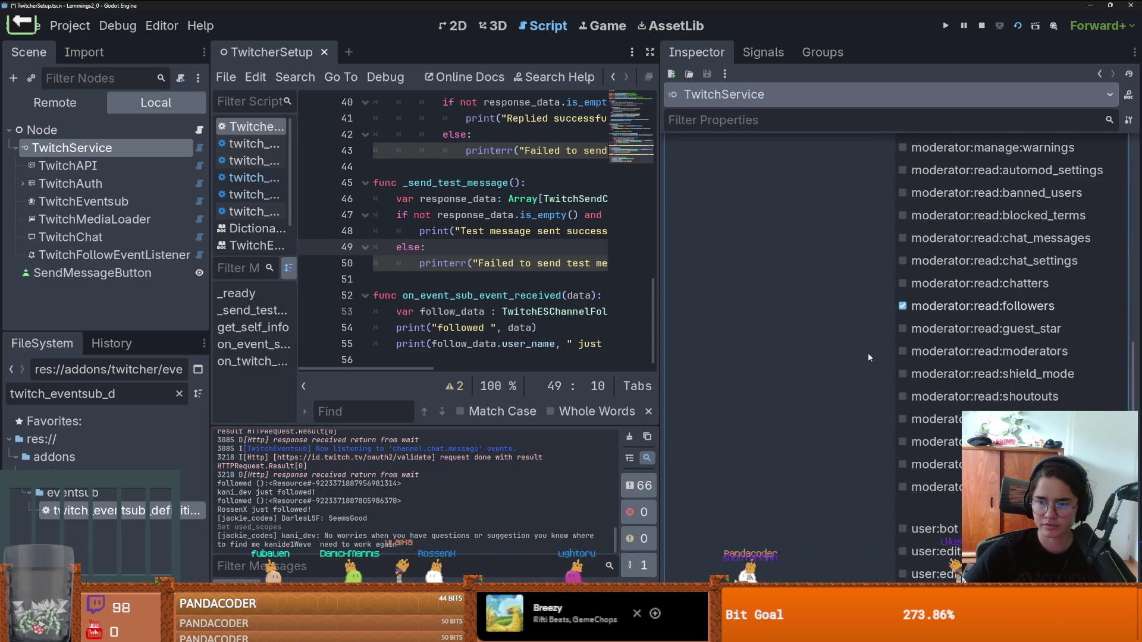
scroll(869, 352, "down", 5)
scroll(868, 353, "down", 3)
scroll(869, 352, "up", 5)
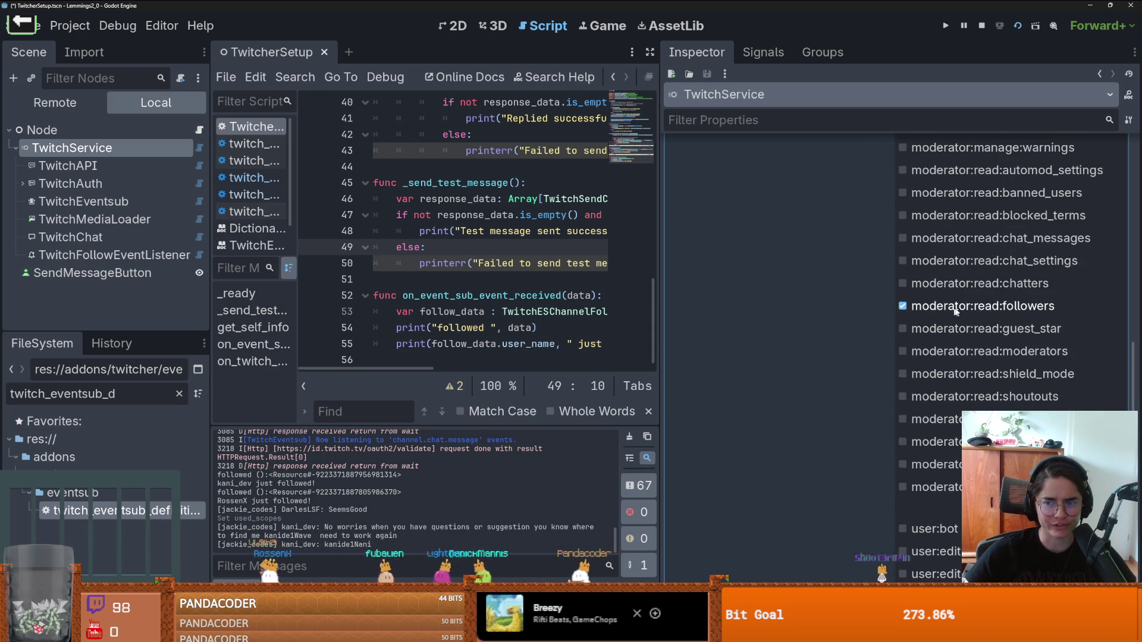
scroll(862, 333, "down", 5)
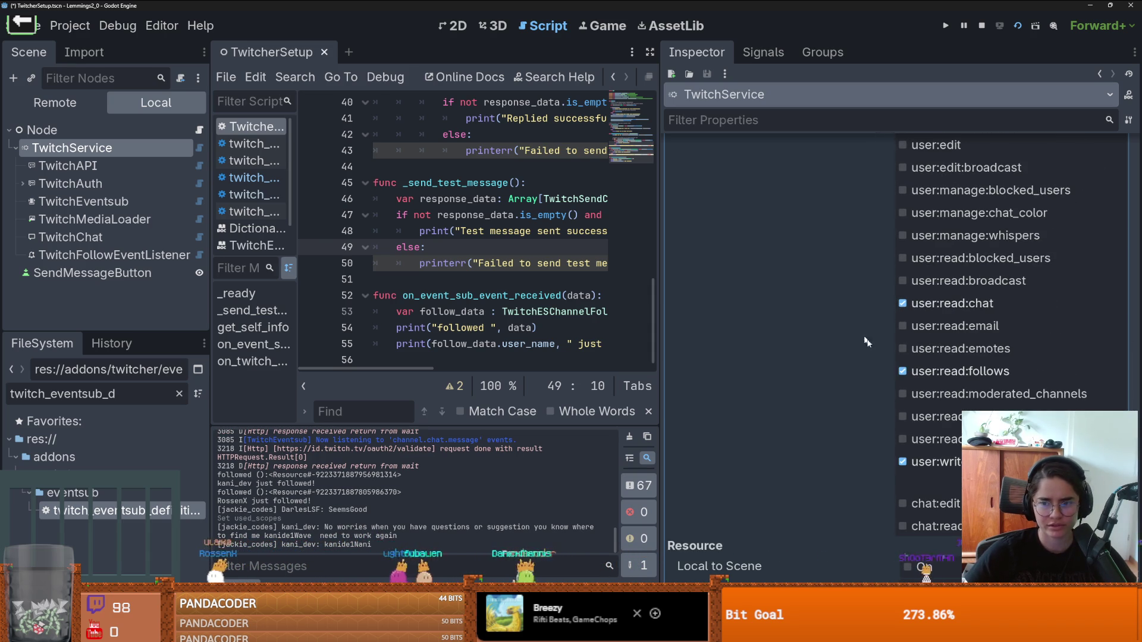
scroll(976, 379, "up", 5)
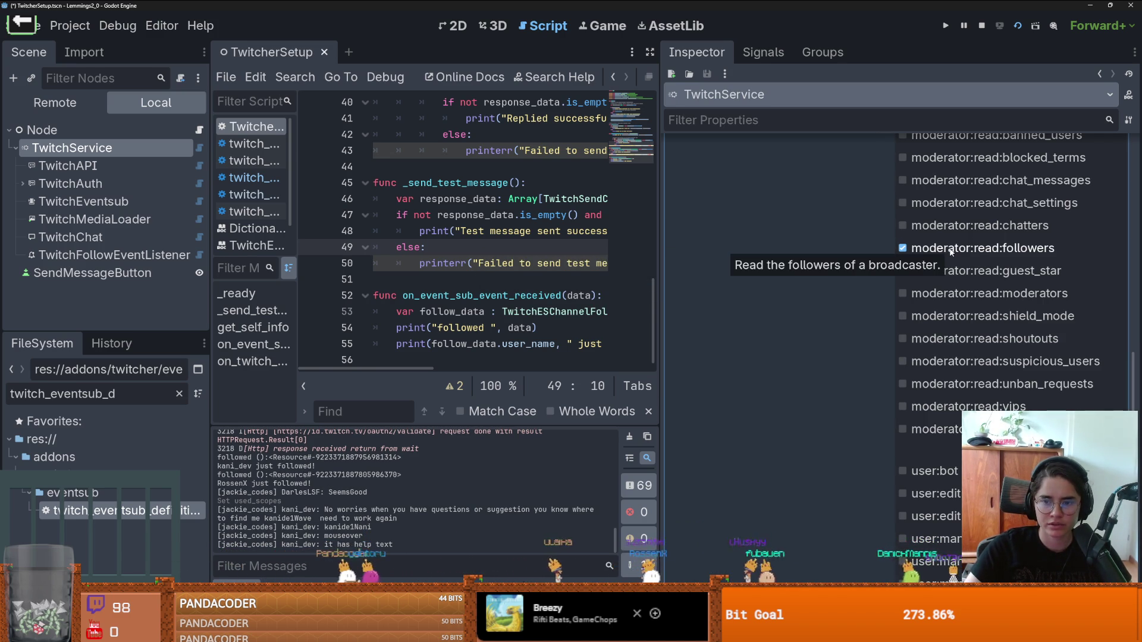
scroll(880, 358, "down", 10)
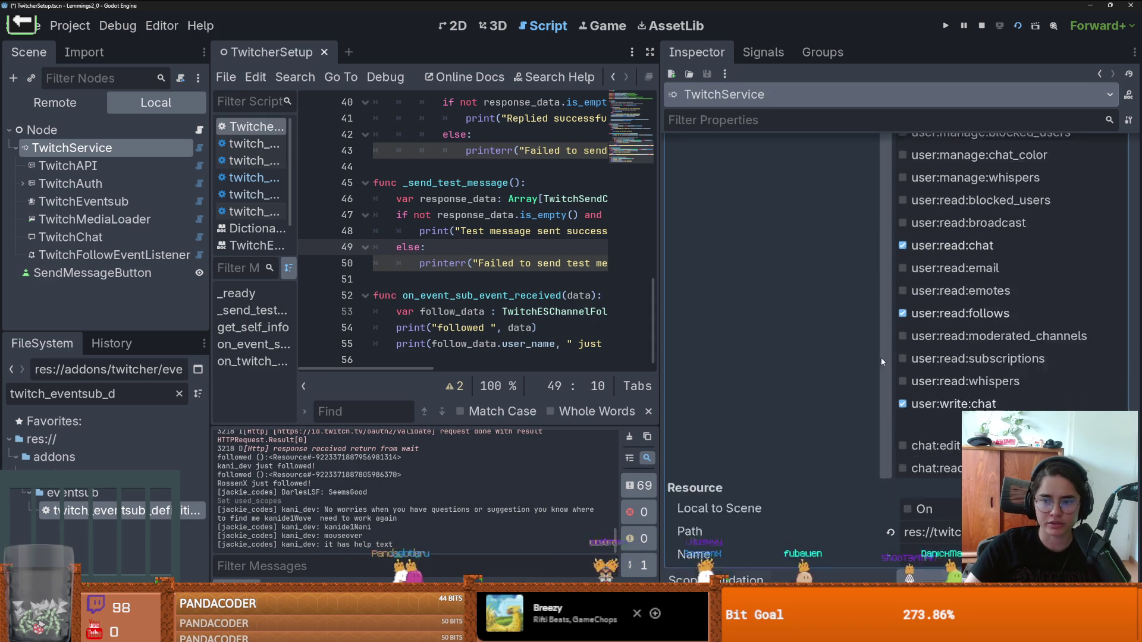
mouse_move(962, 256)
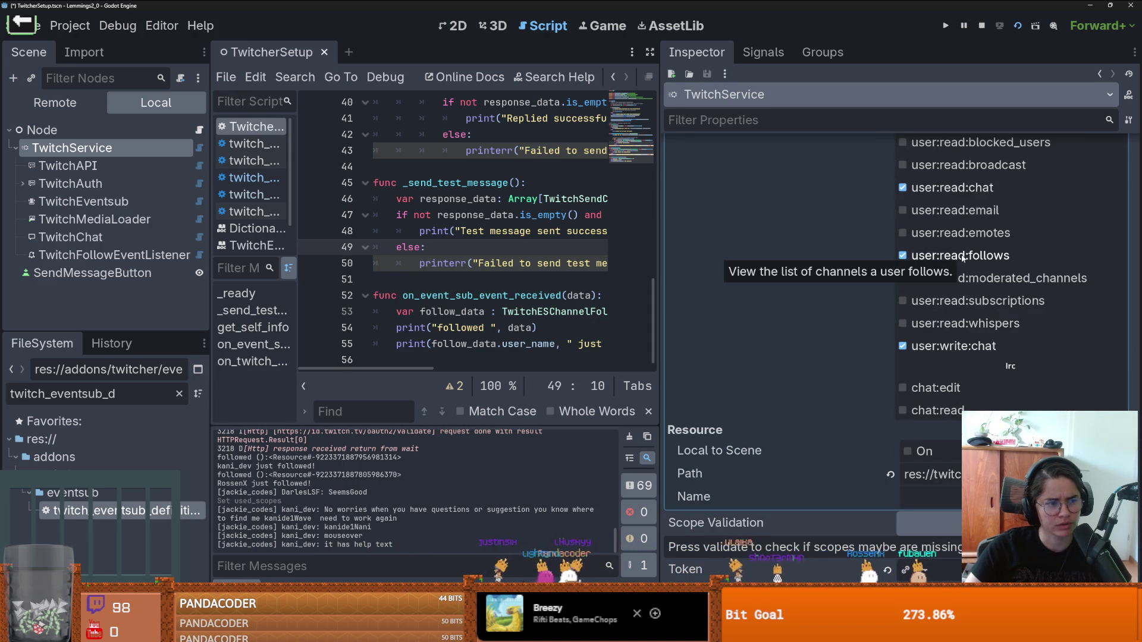
scroll(962, 255, "up", 10)
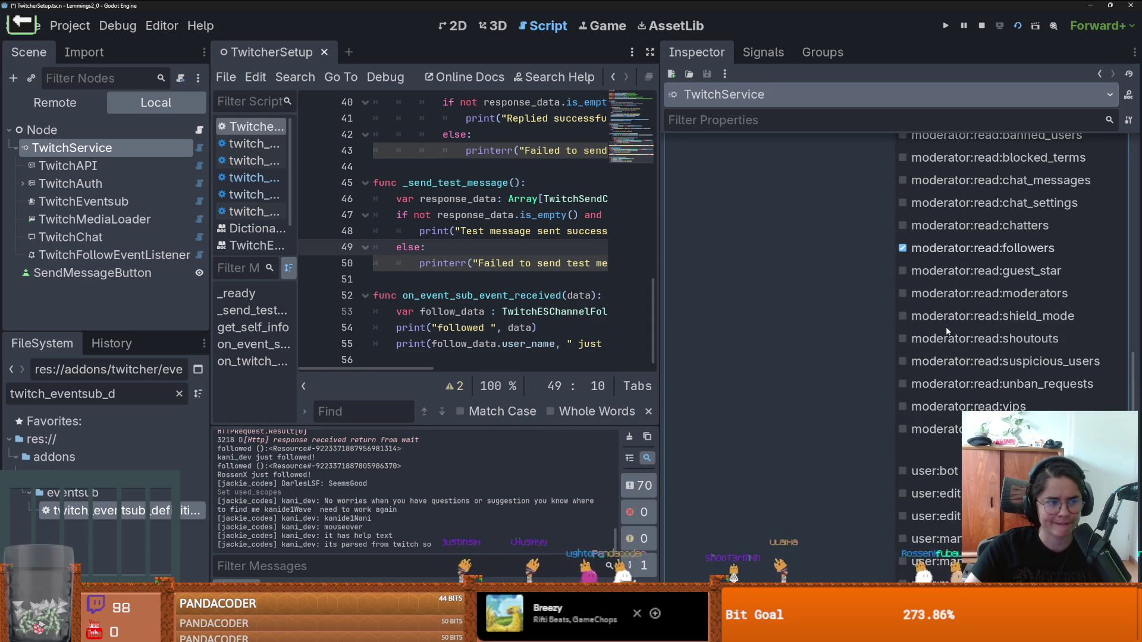
scroll(948, 327, "up", 4)
mouse_move(953, 323)
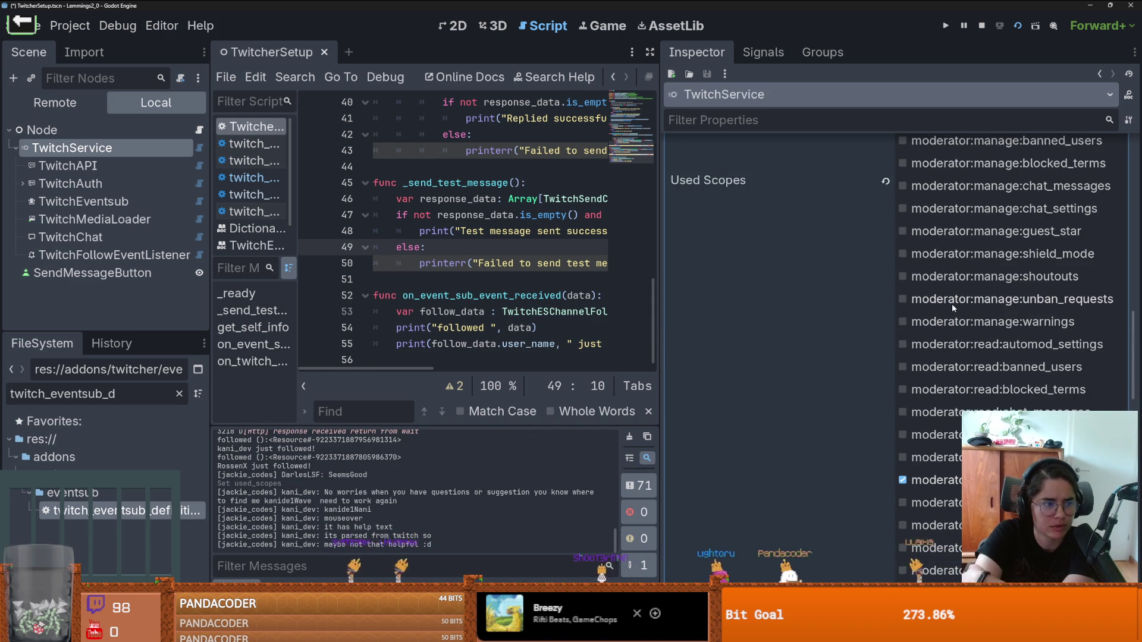
scroll(952, 309, "down", 3)
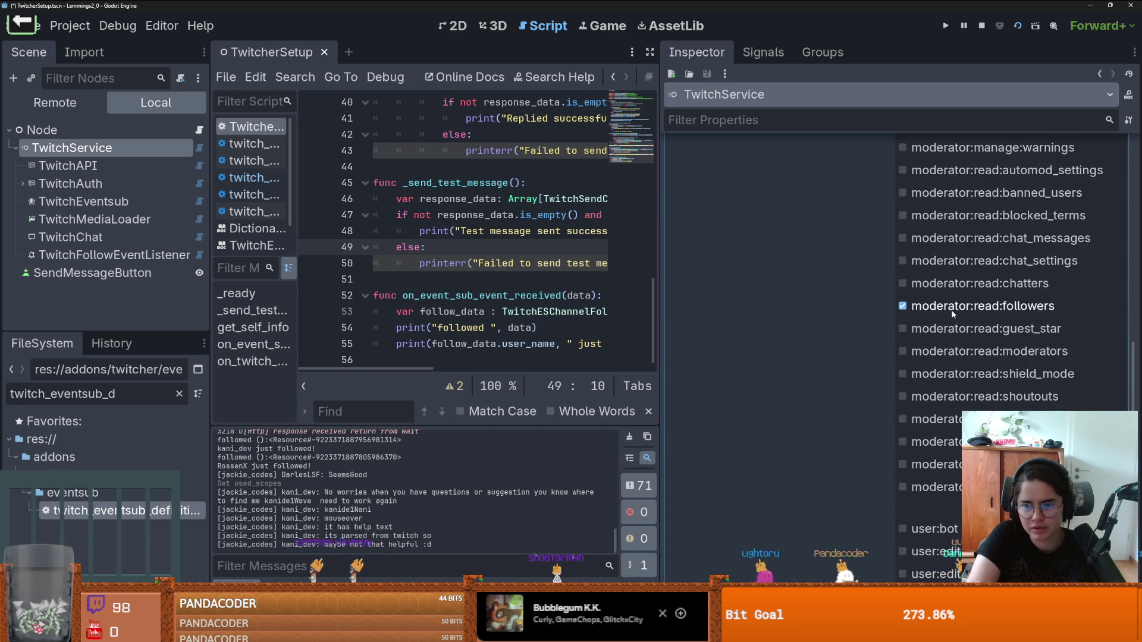
mouse_move(951, 309)
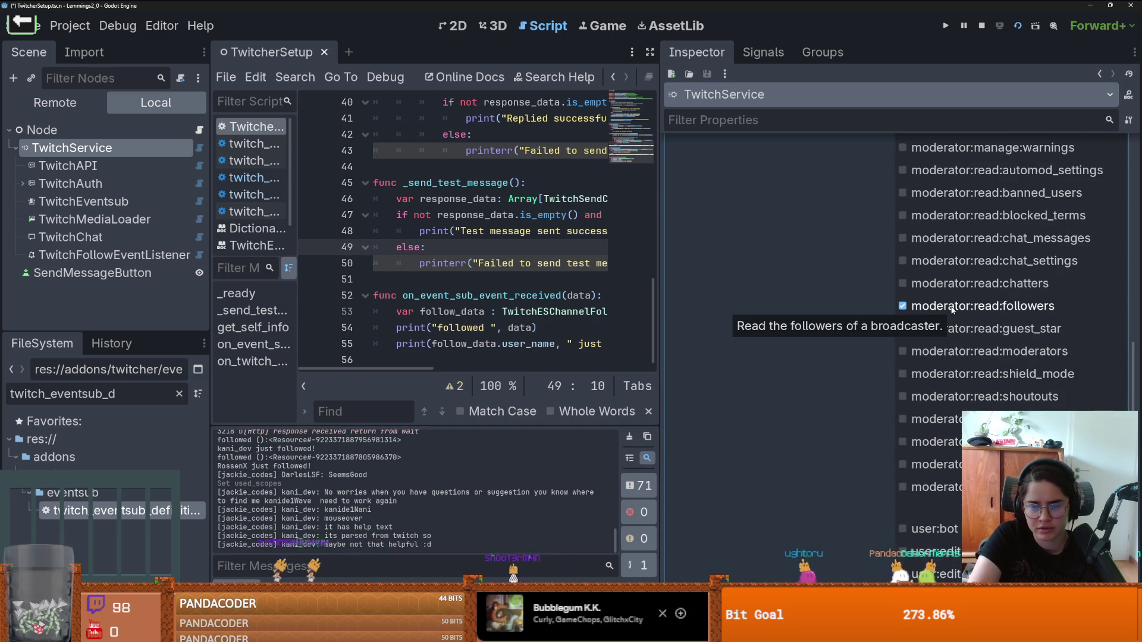
scroll(952, 309, "down", 5)
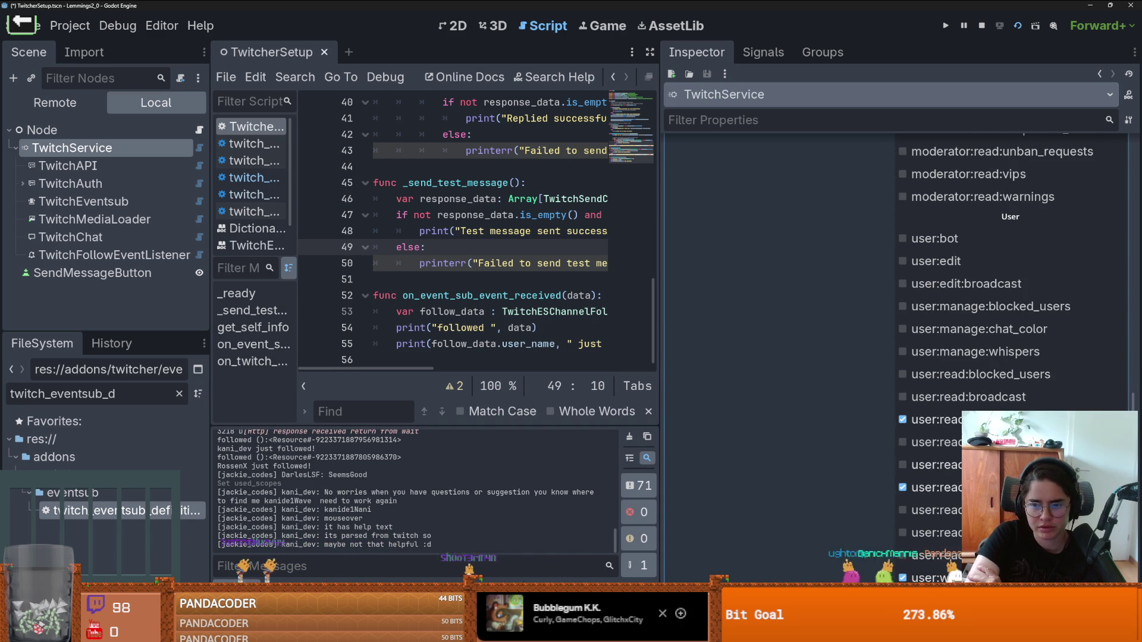
mouse_move(952, 488)
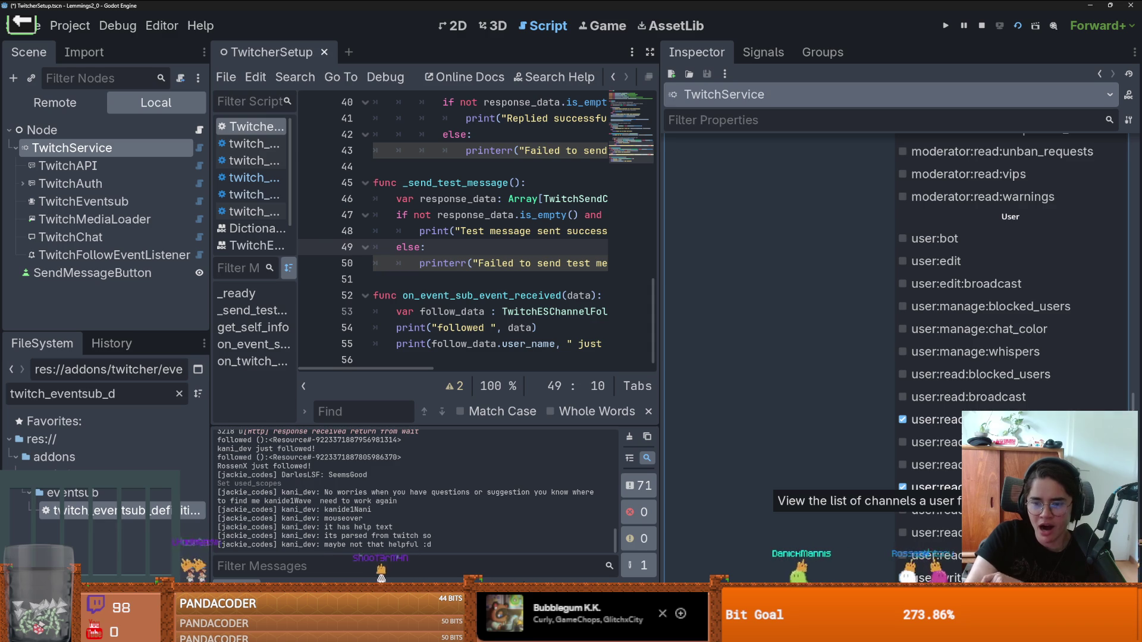
scroll(952, 487, "up", 11)
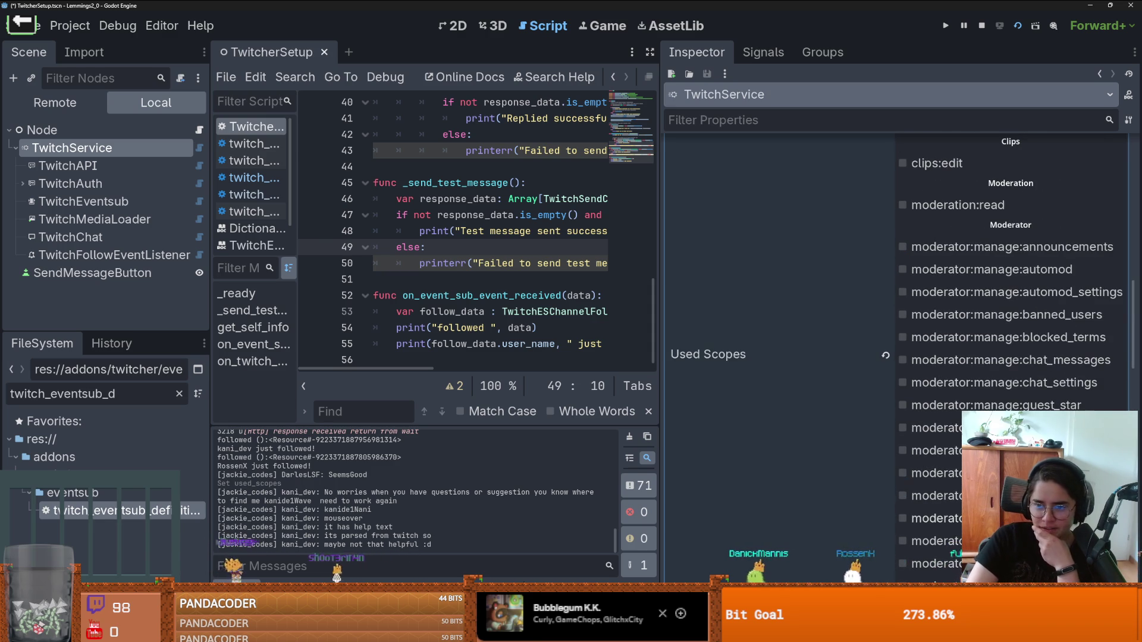
scroll(1011, 357, "down", 10)
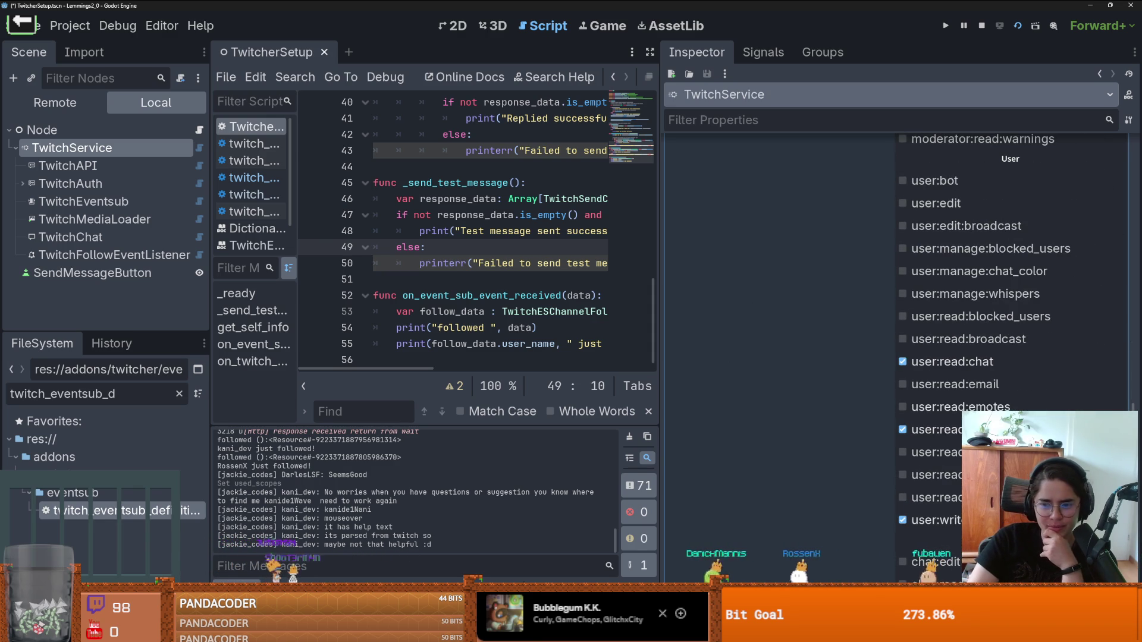
mouse_move(952, 429)
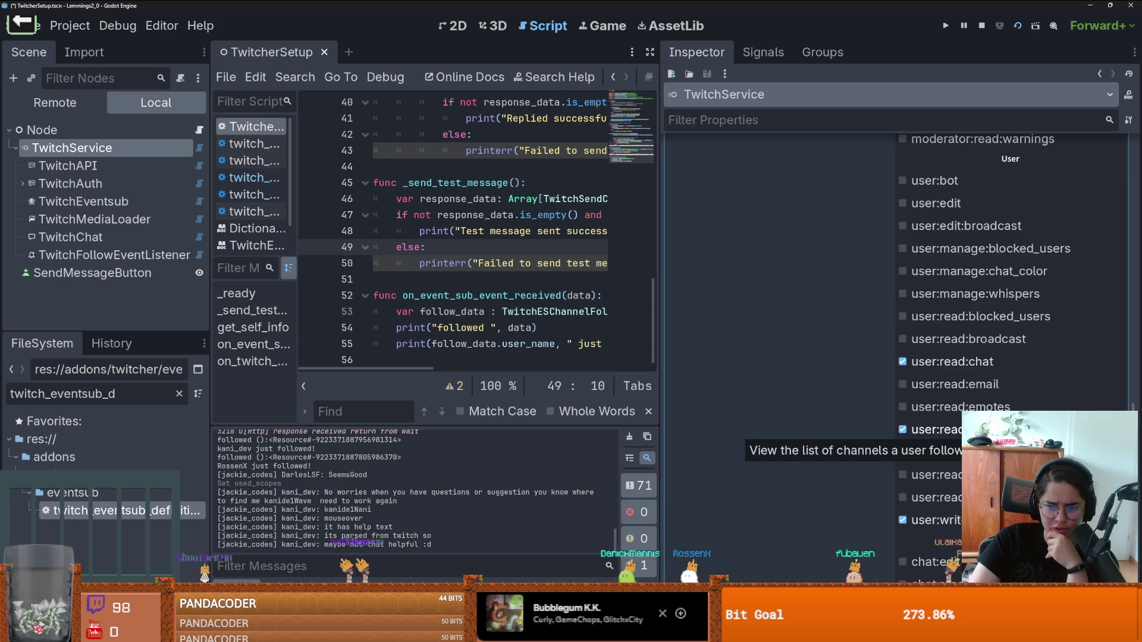
scroll(952, 430, "up", 8)
scroll(957, 481, "up", 2)
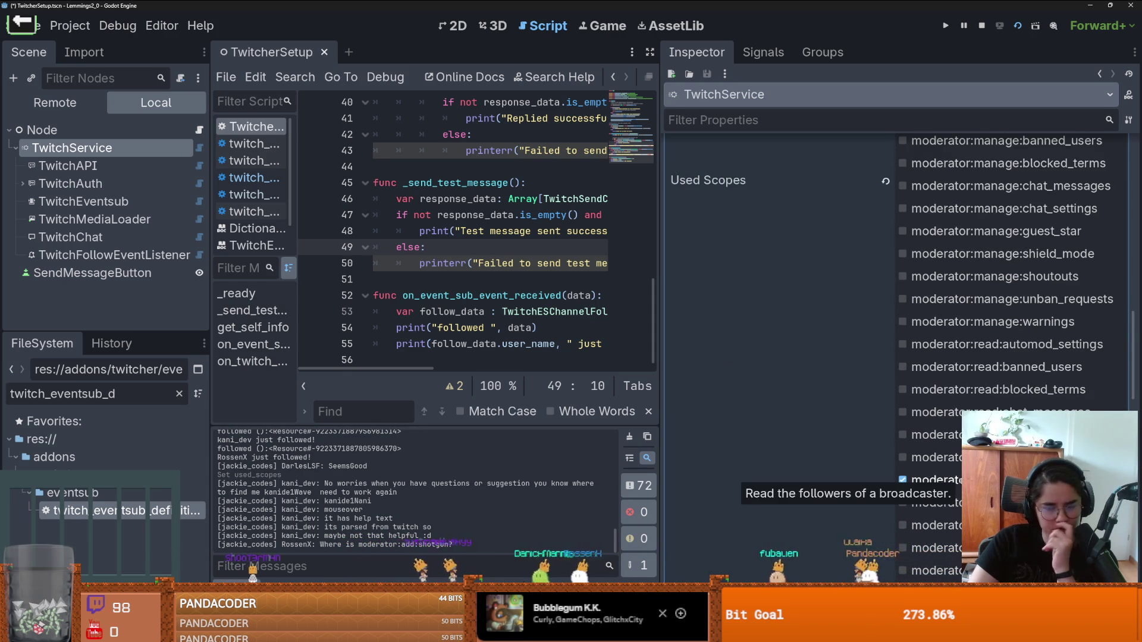
scroll(957, 480, "down", 4)
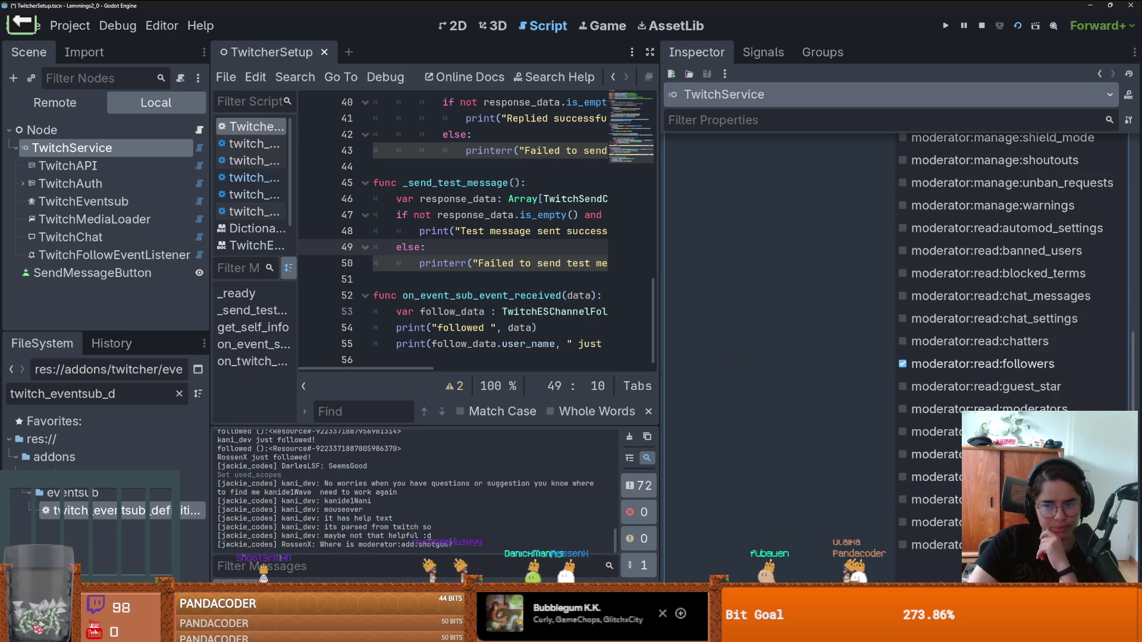
Step: Inspect TwitchFollowEventListener, then expand TwitchEventsub's Subscriptions to show the Channel Follow config
left_click(144, 259)
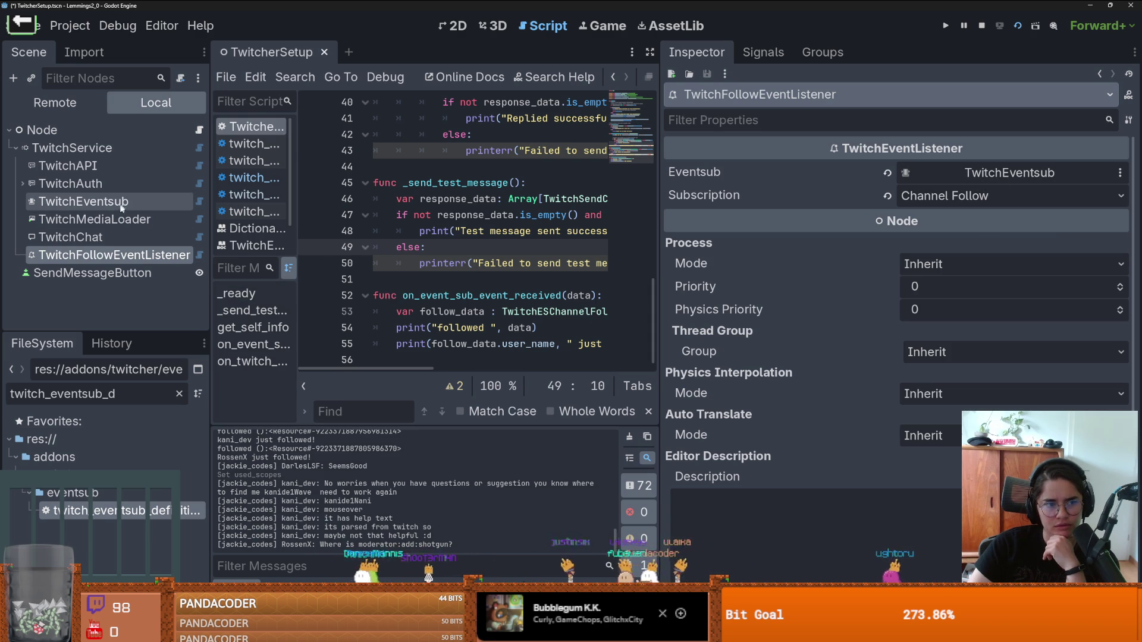
left_click(83, 201)
left_click(1010, 198)
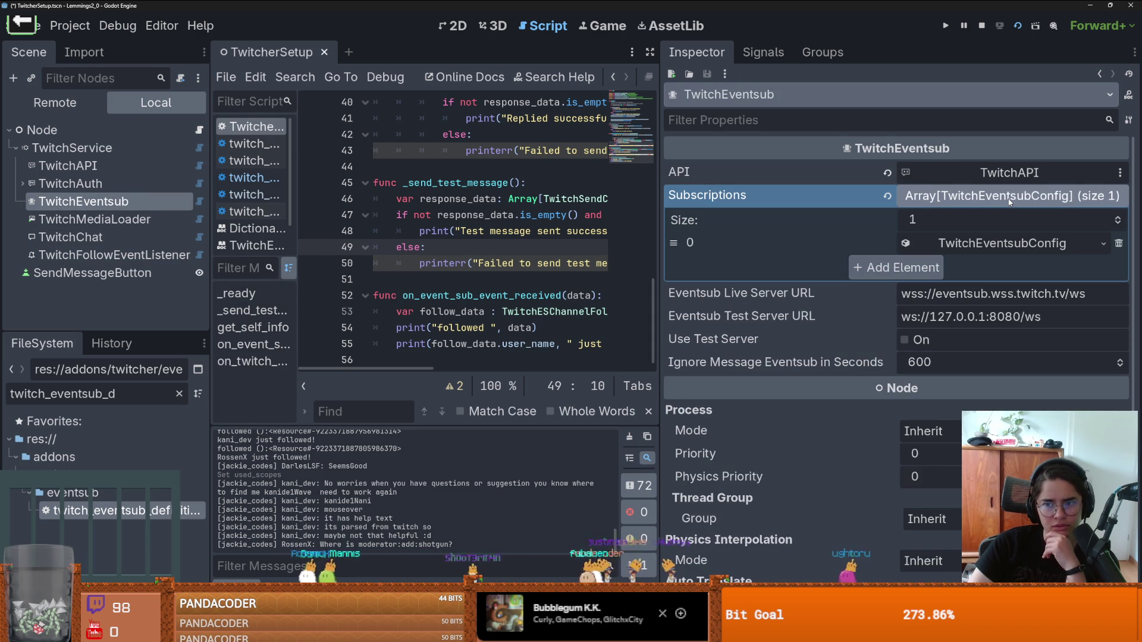
left_click(980, 244)
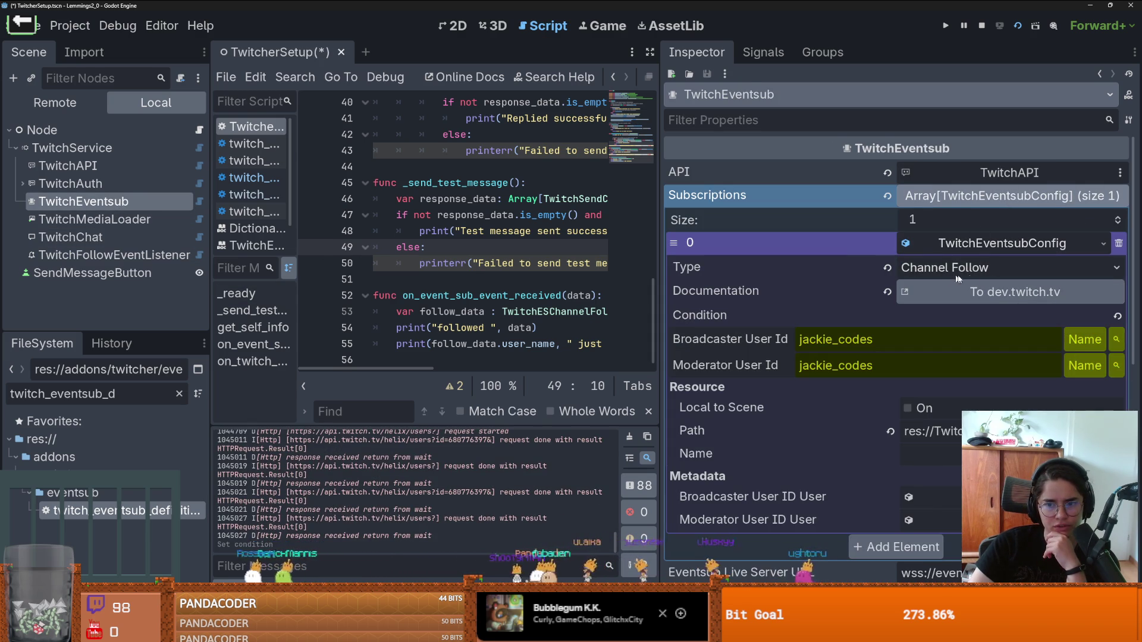